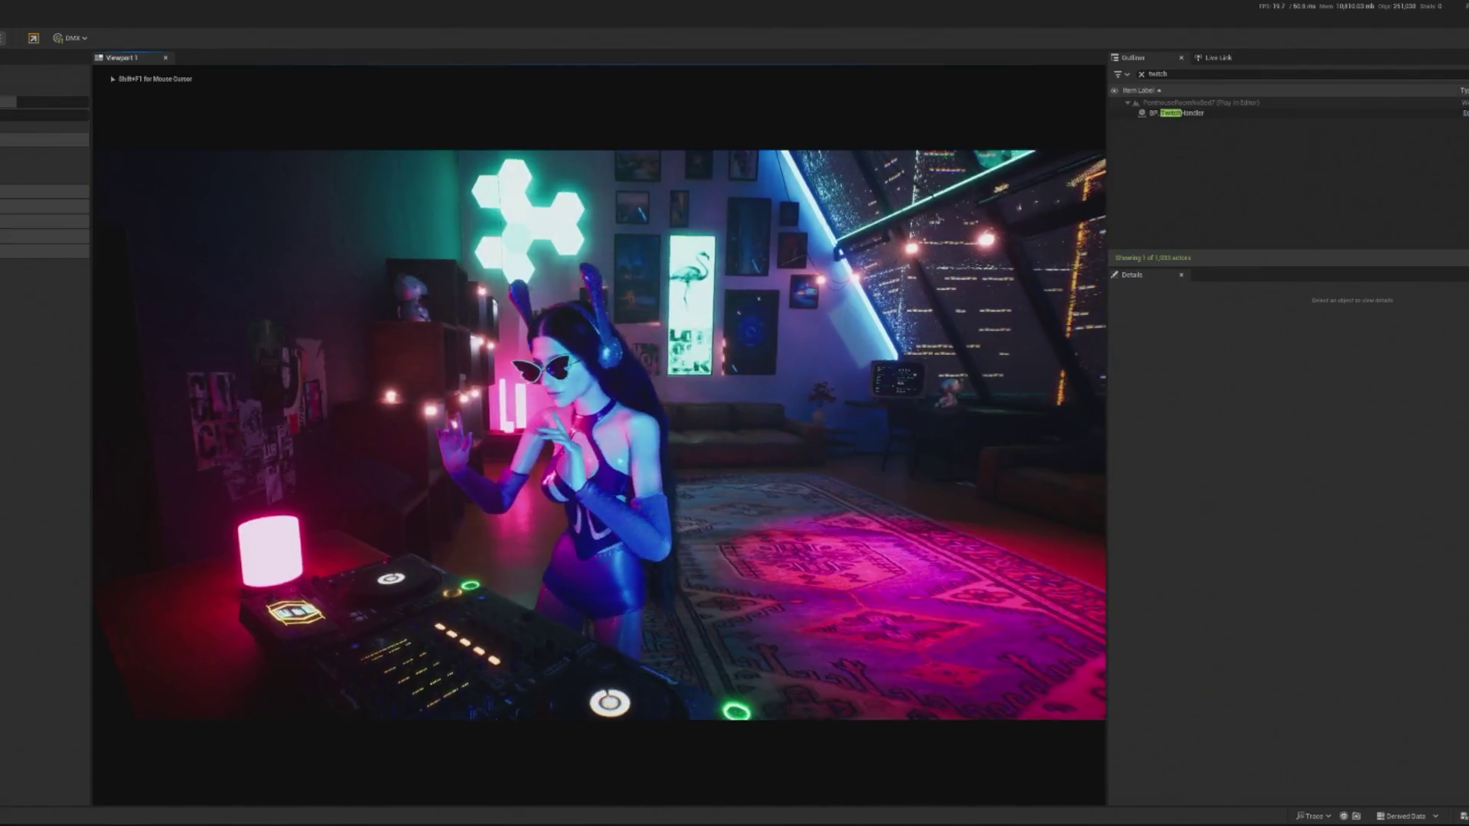
Toggle the play view between unlit and lit shading, then restart the play session.
key("F2")
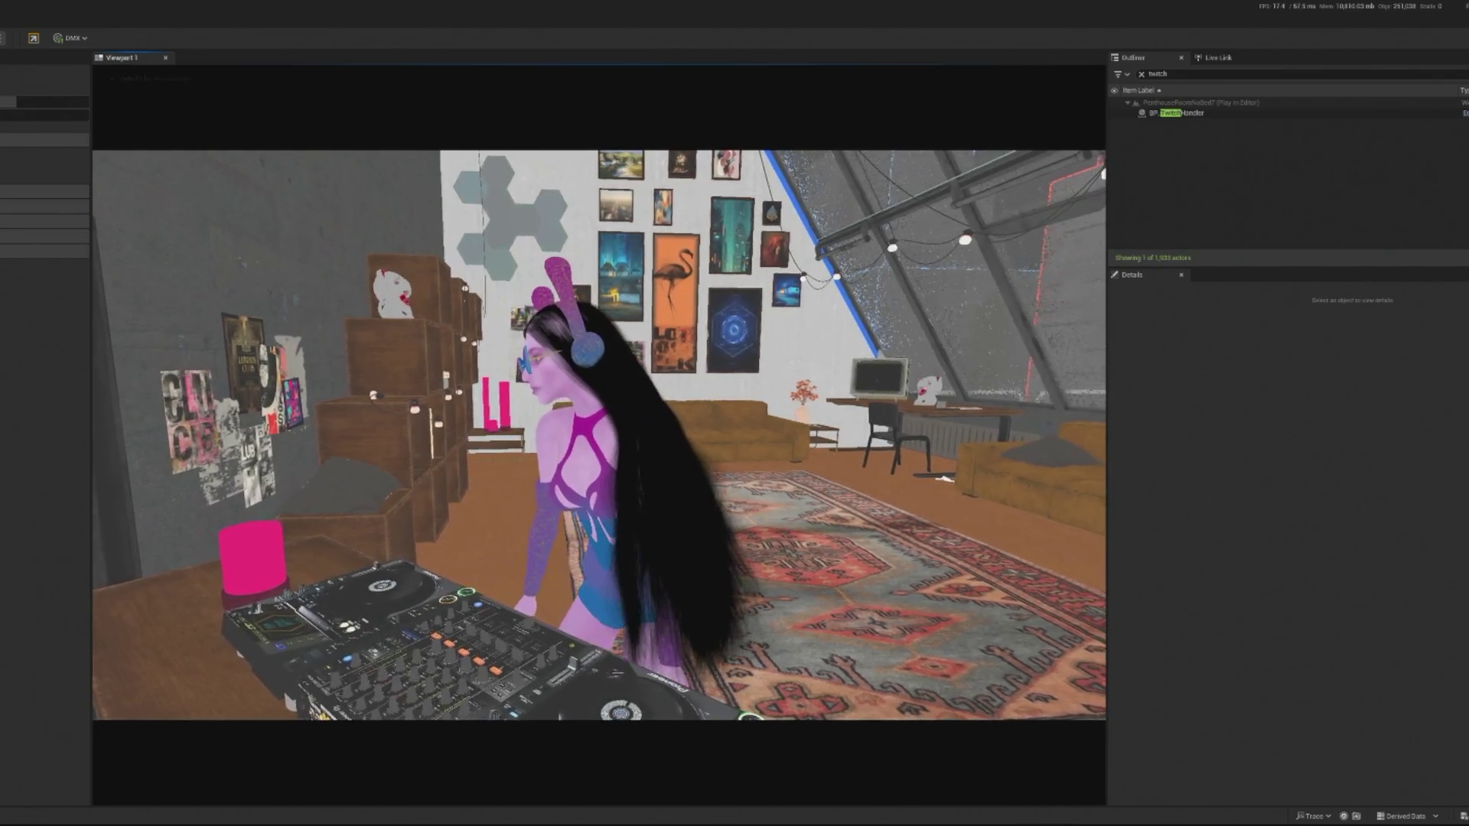
key("F3")
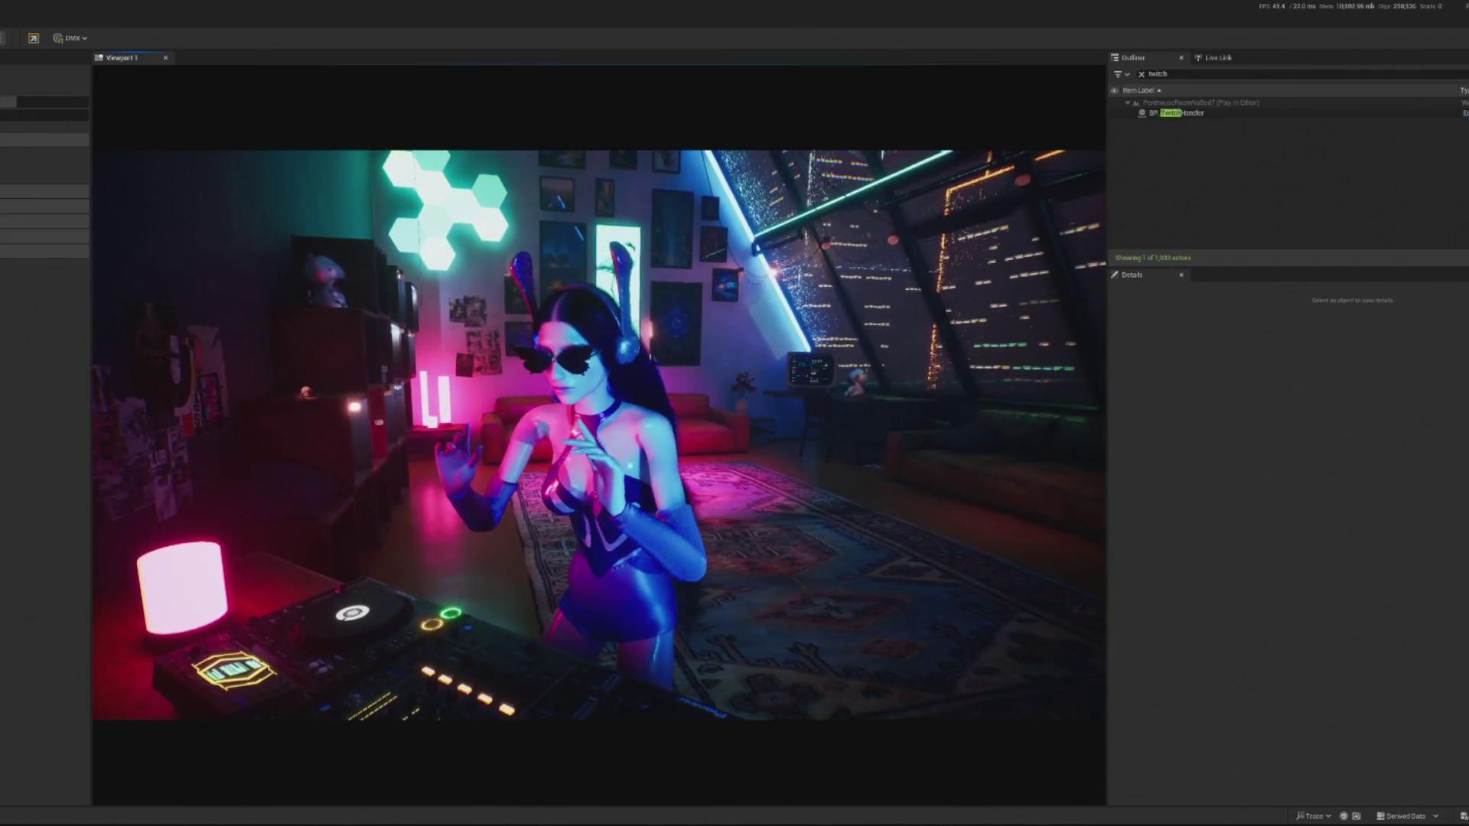
key("Escape")
key("alt+p")
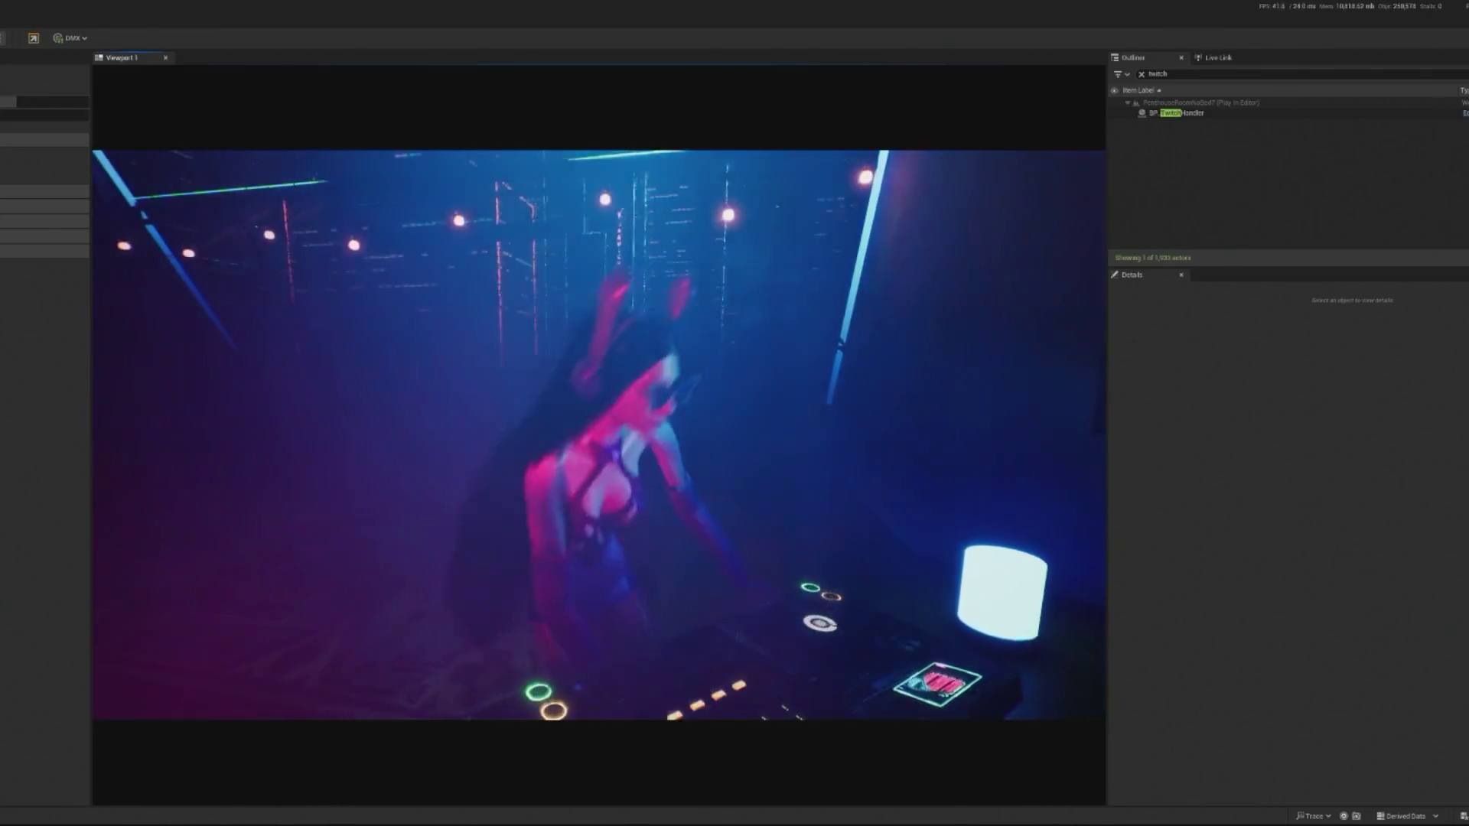
Select BP_InteractiveCrowd from the Outliner, spawn four debug dancers, then stop the play session.
double_click(1159, 74)
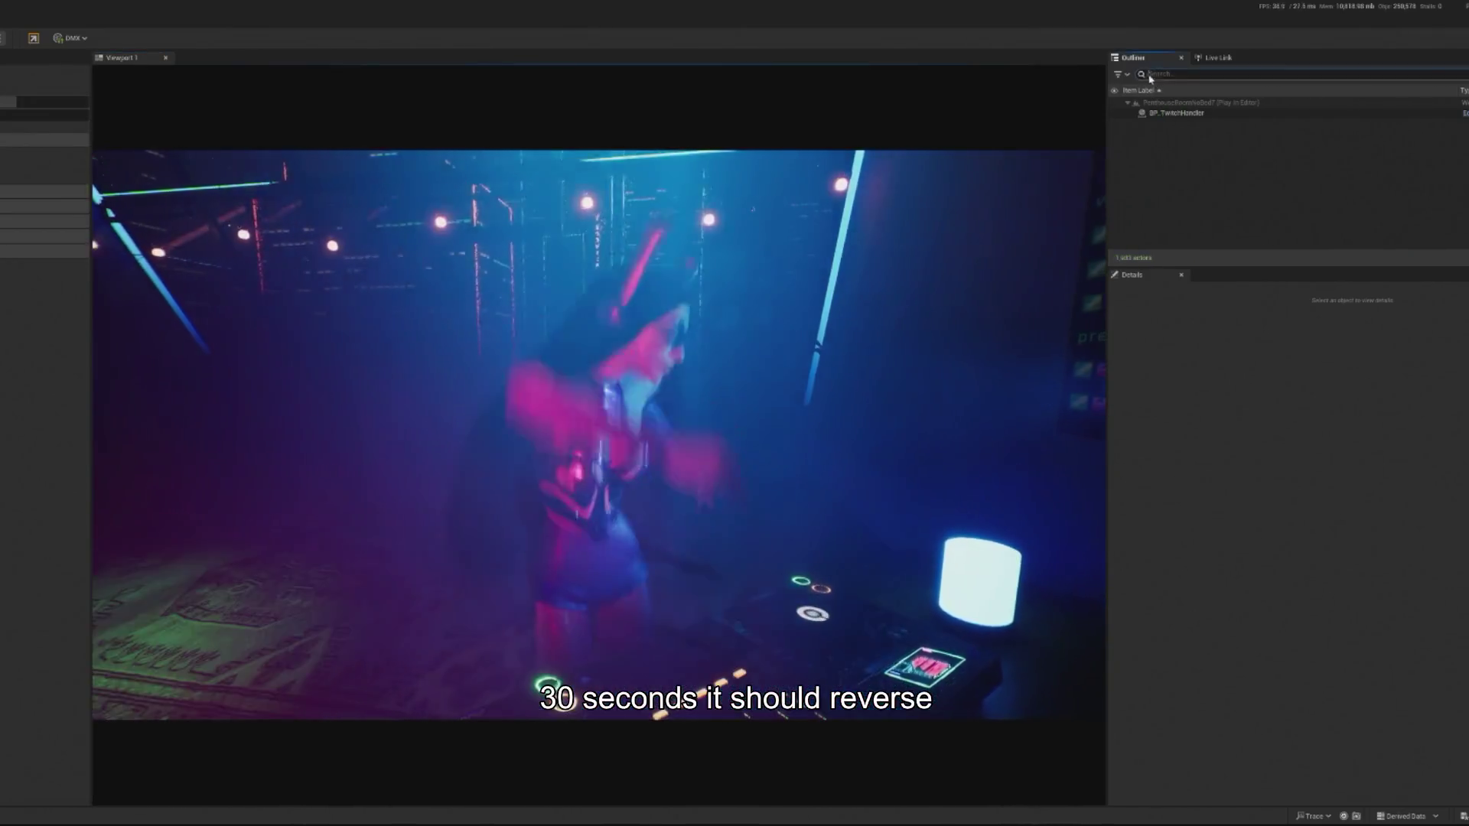
type("crowd")
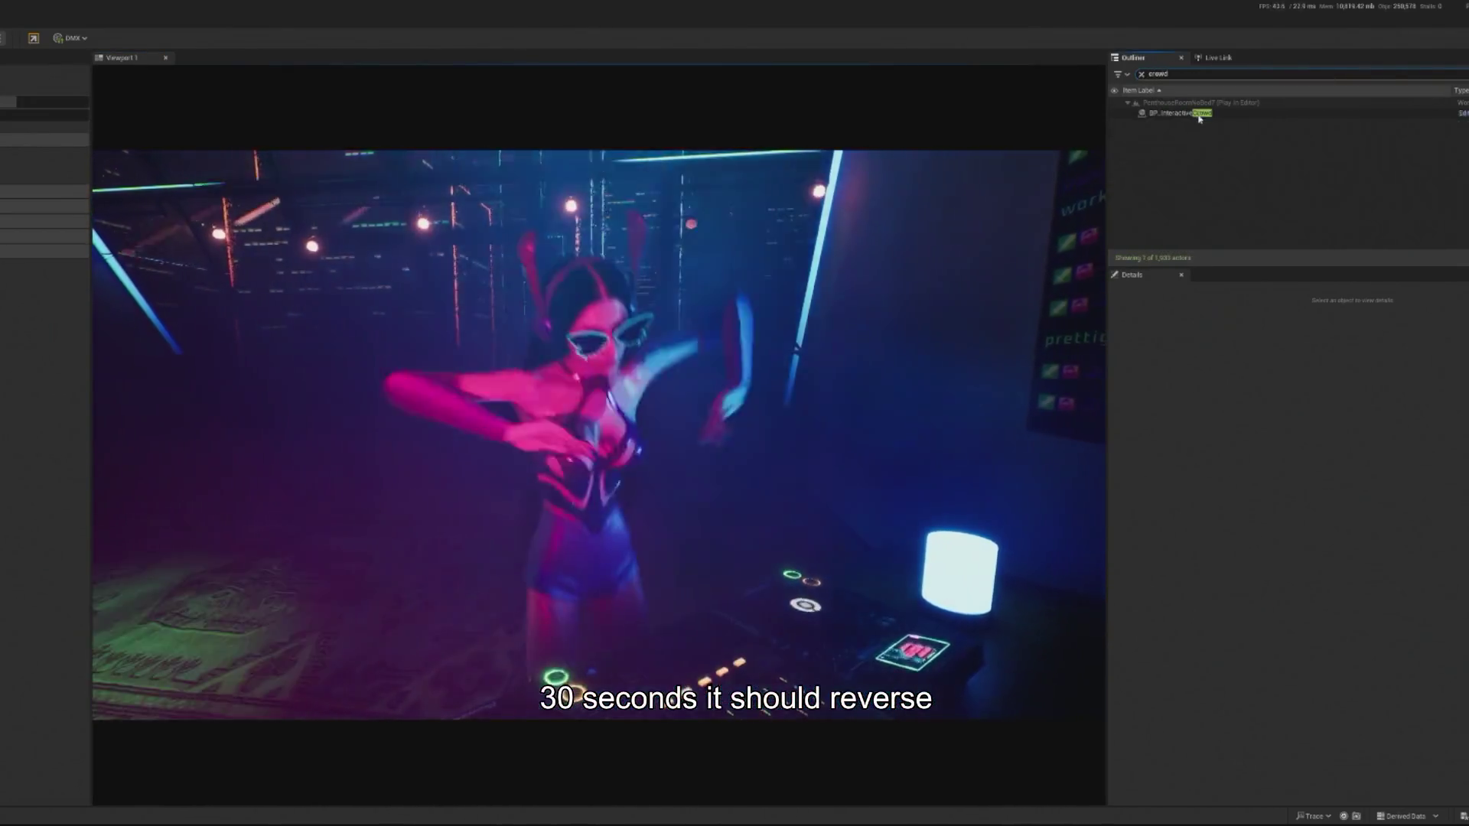
left_click(1178, 114)
scroll(1425, 691, "down", 5)
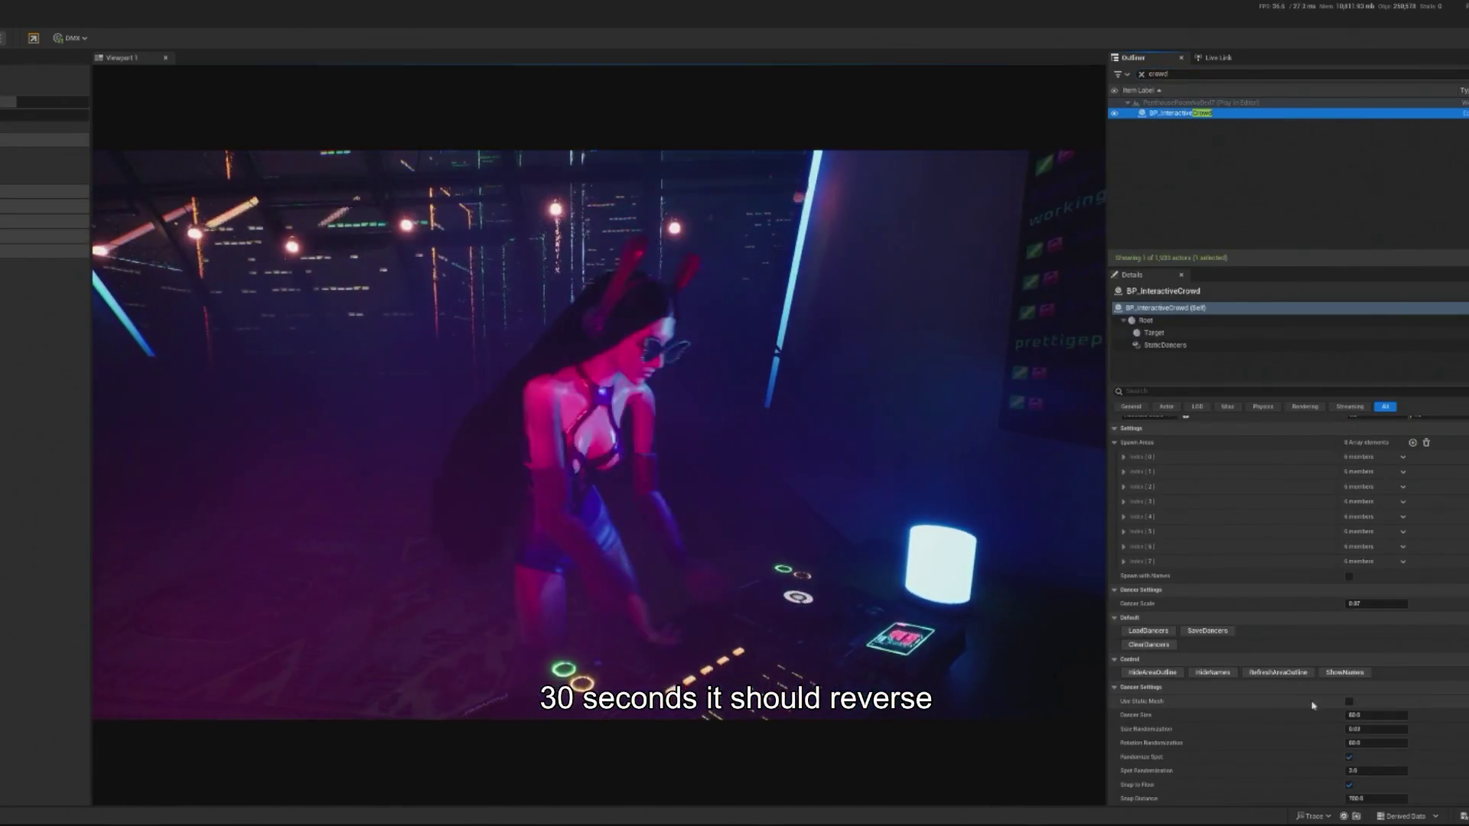
left_click(1306, 662)
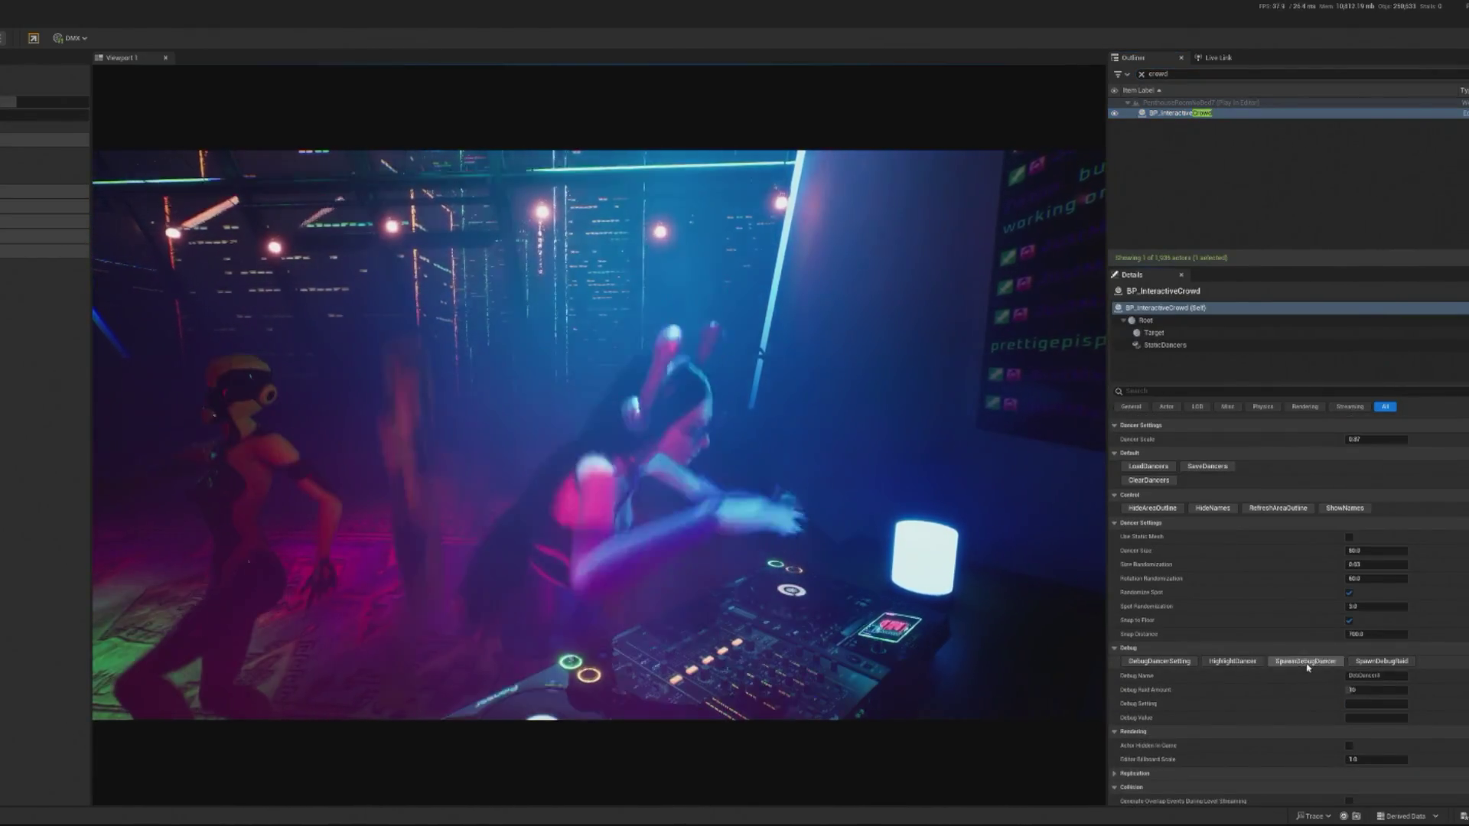
left_click(1306, 662)
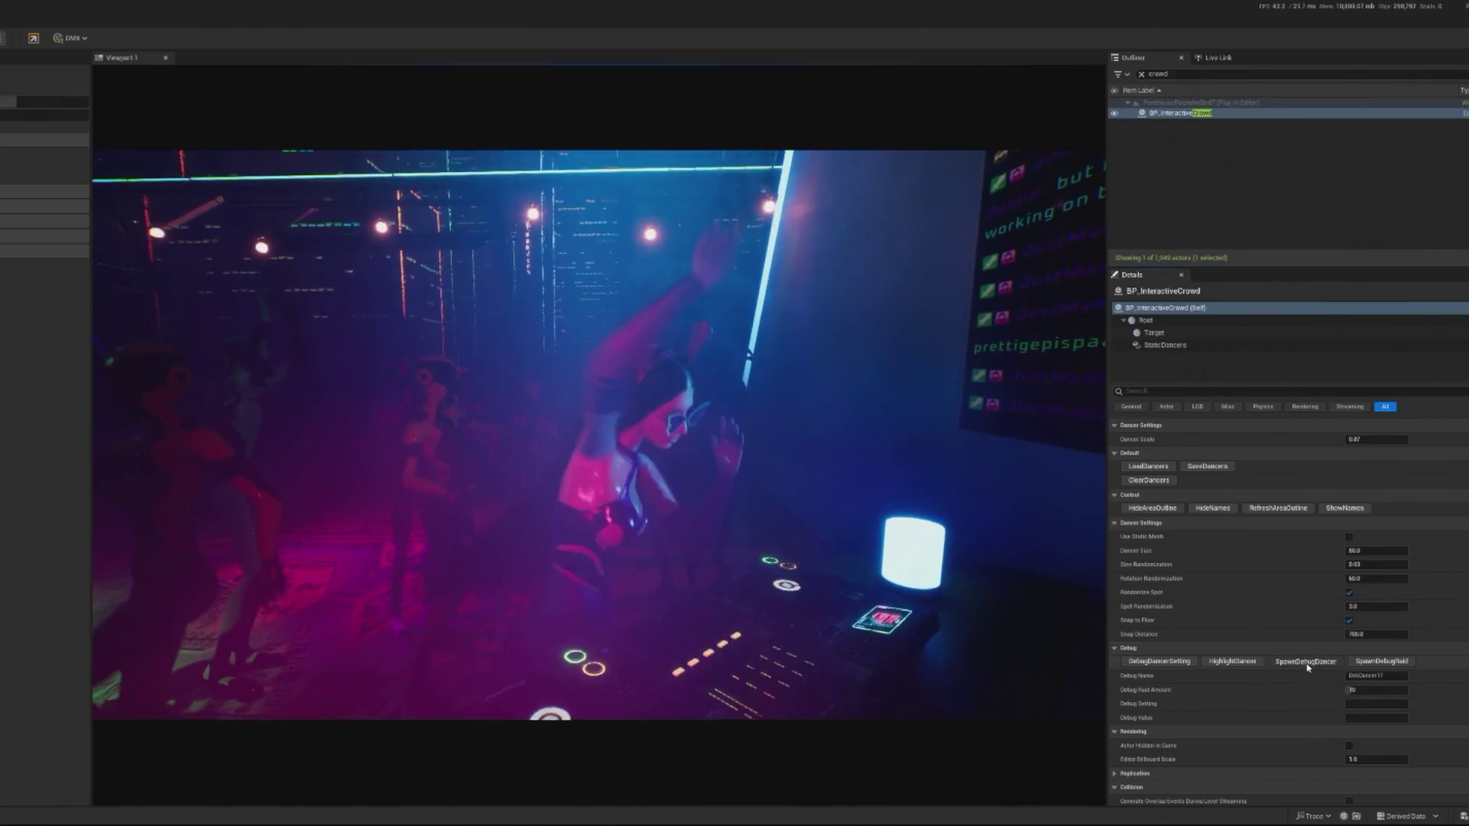
left_click(1306, 662)
left_click(1306, 662)
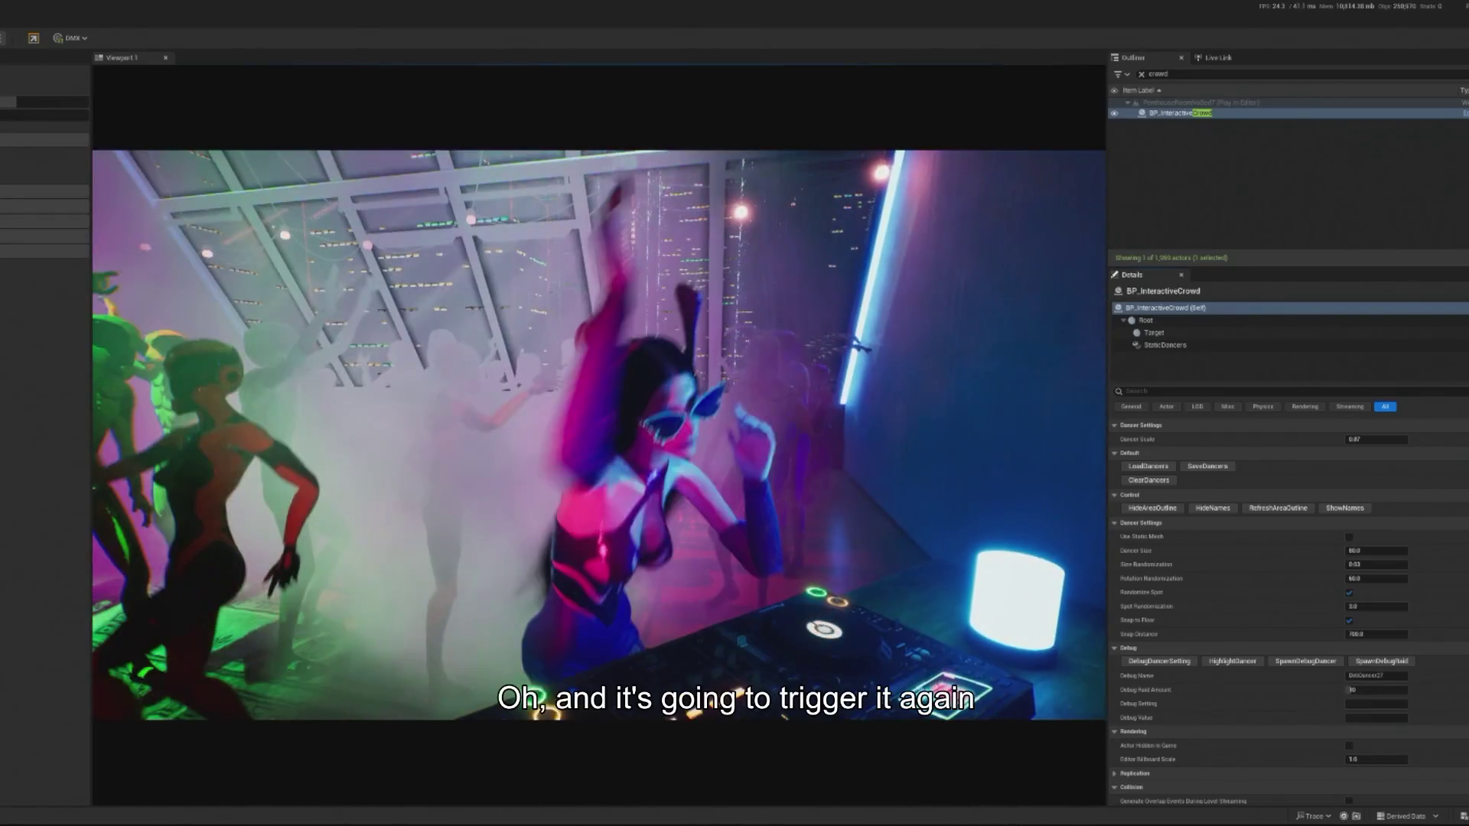
key("Escape")
left_click(1174, 112)
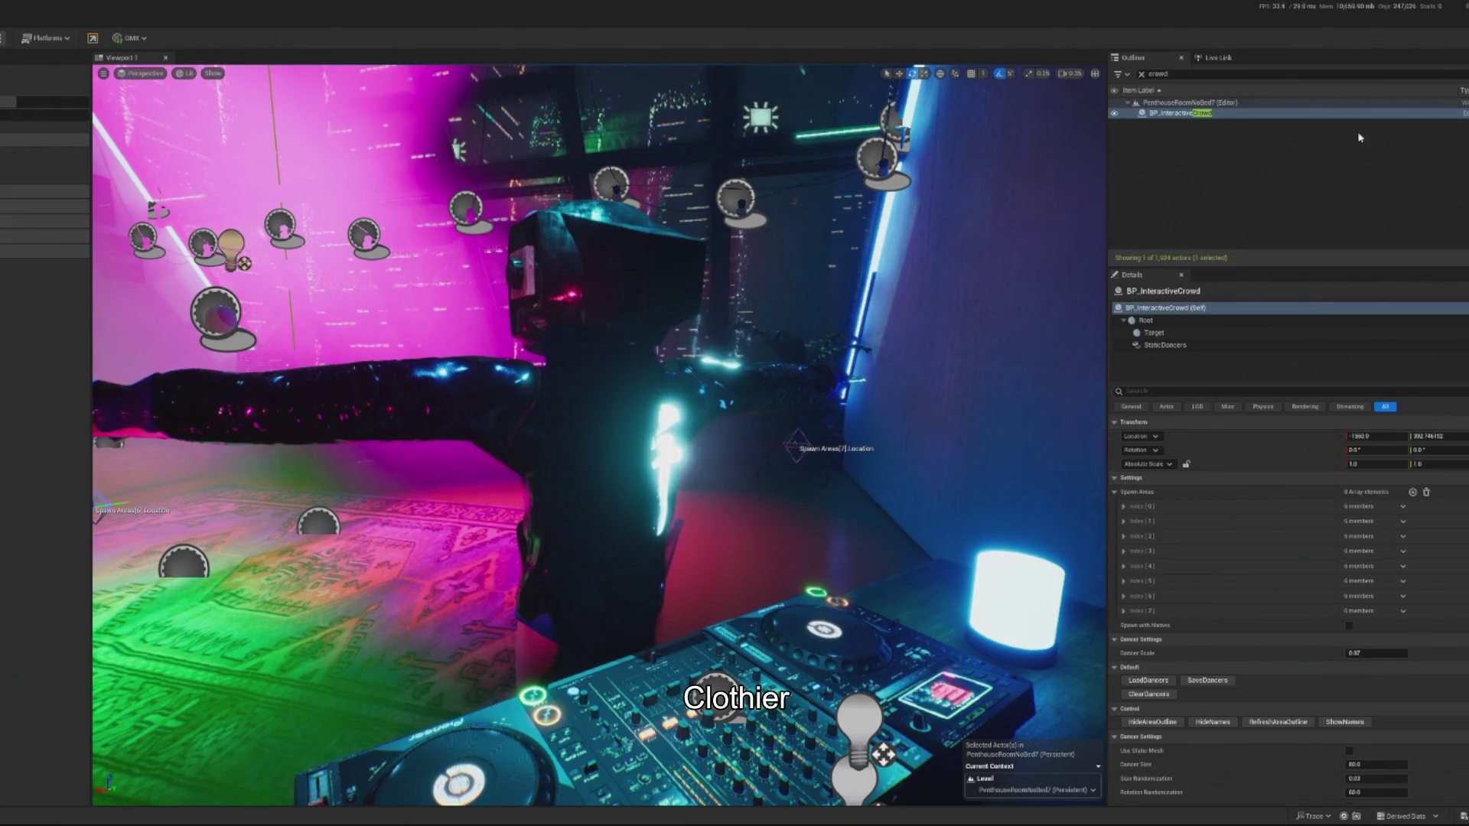
Filter the Outliner with 'tw' to find BP_TwitchHandler.
type("twitch")
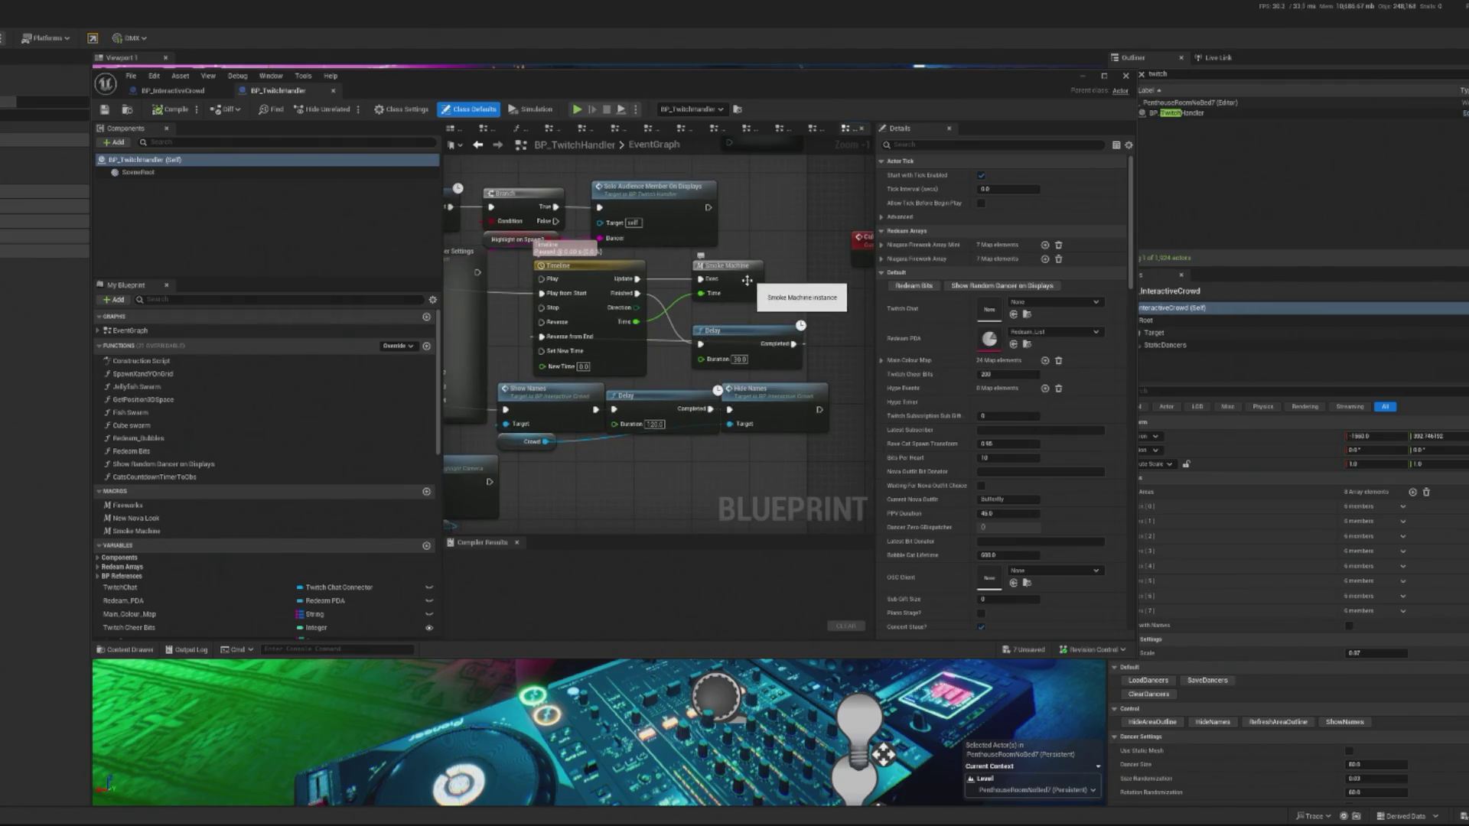
Duplicate the Timeline node as Timeline_0 and place it right of the Delay node.
left_click_drag(740, 330, 711, 331)
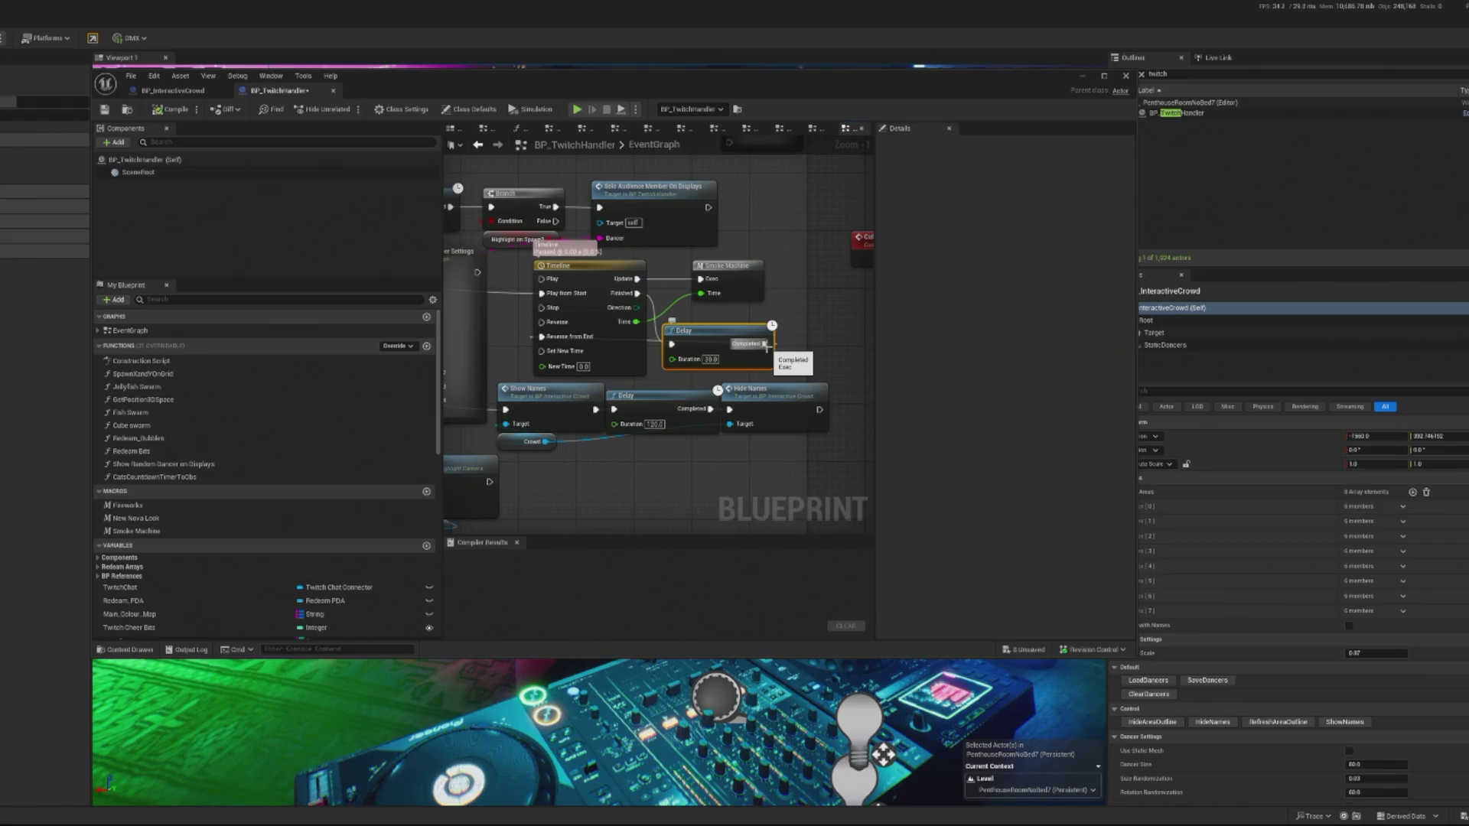
left_click_drag(548, 307, 575, 353)
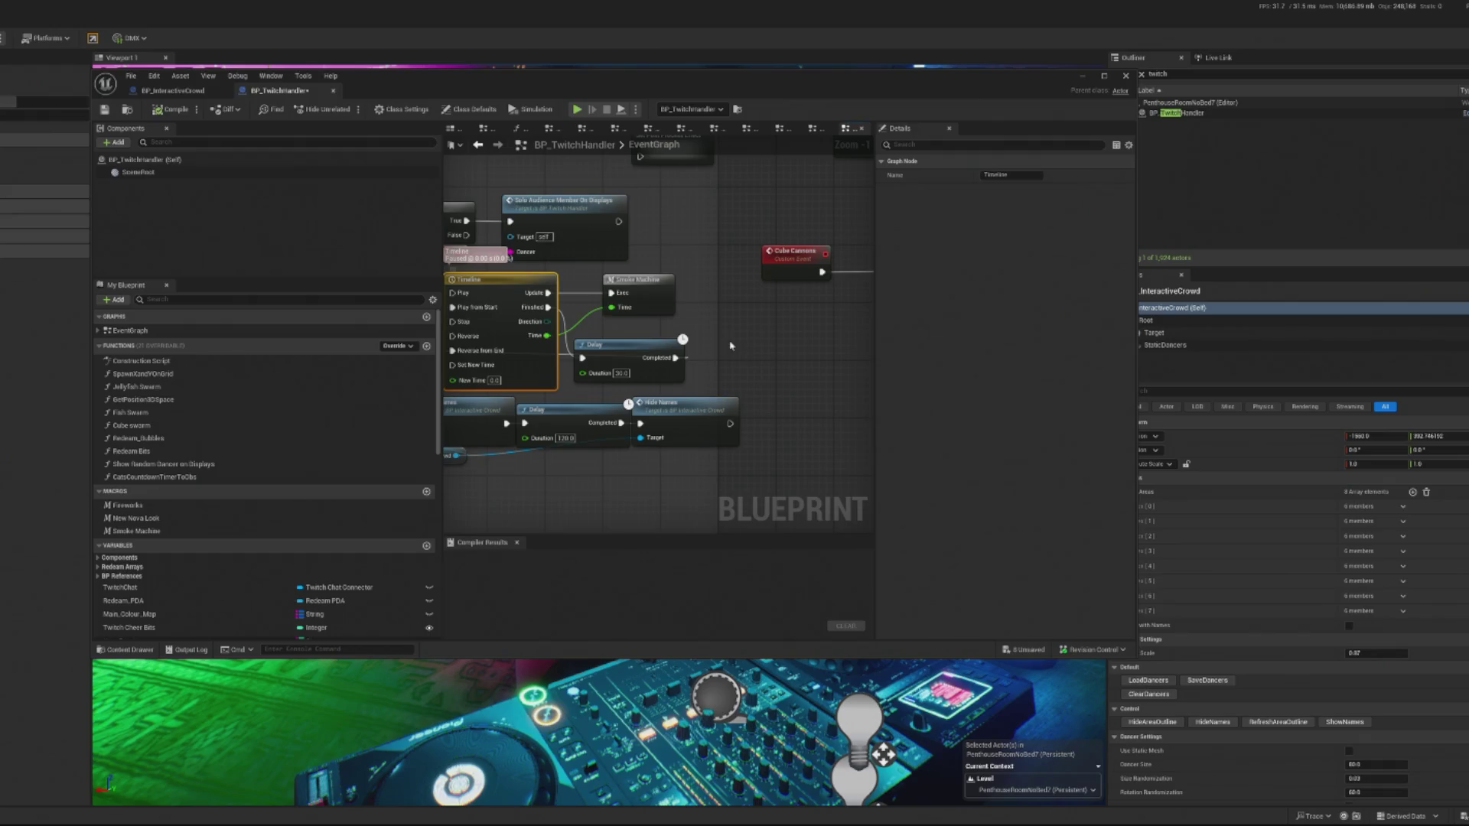
key("ctrl+d")
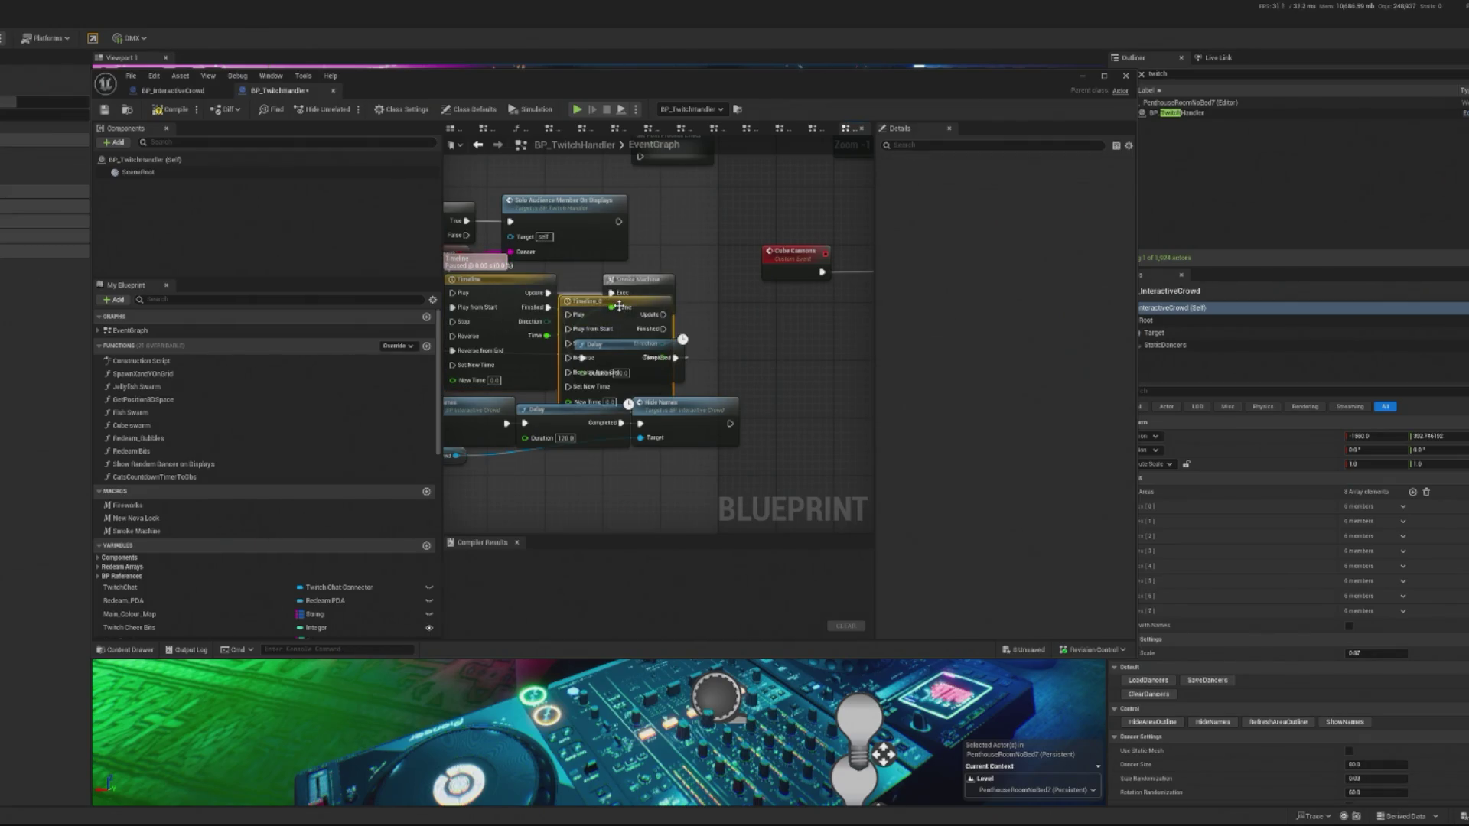
left_click_drag(657, 336, 780, 337)
double_click(780, 336)
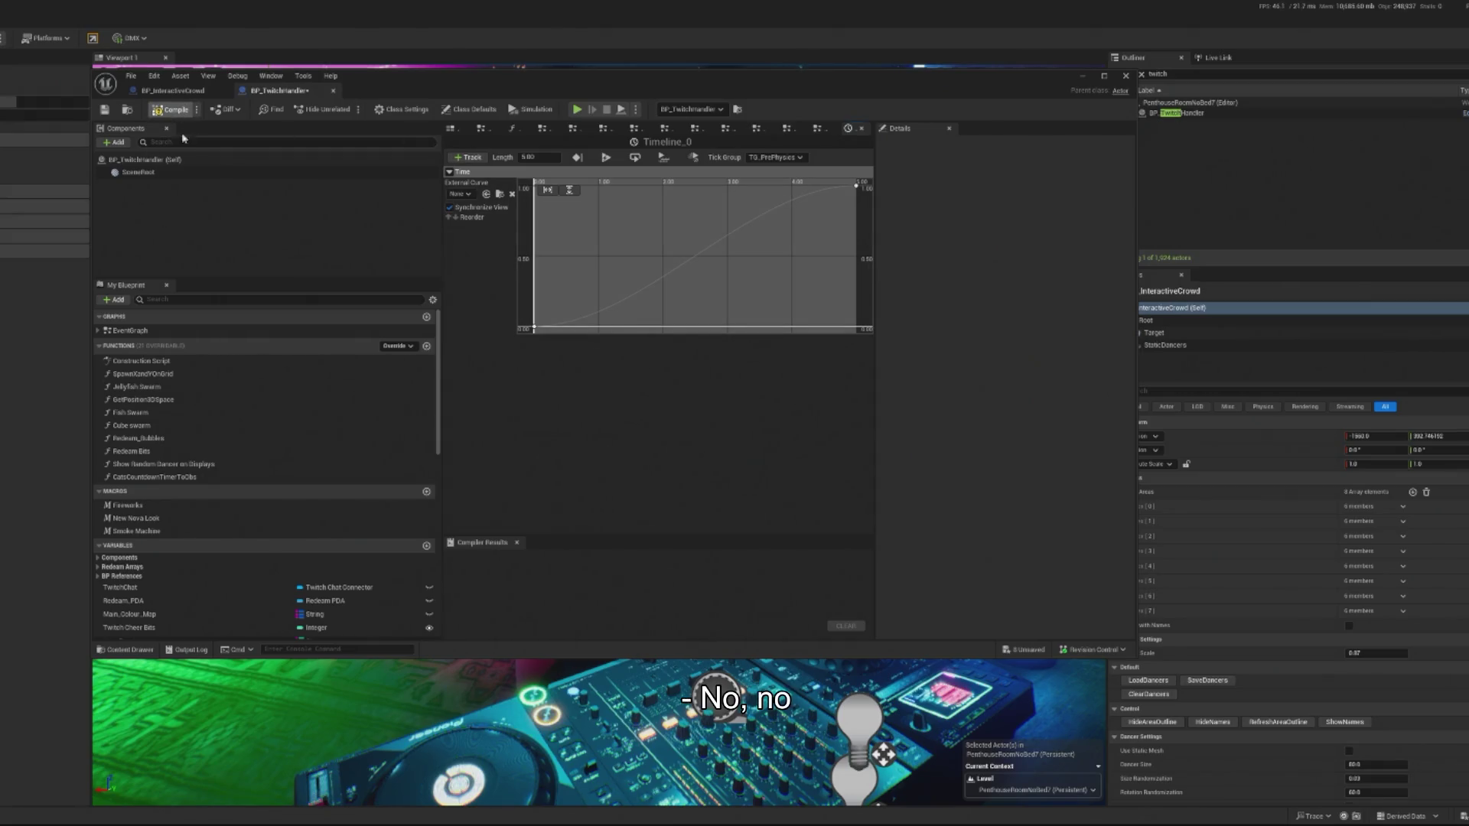
Return to the EventGraph and open the Smoke Machine macro graph.
left_click(132, 332)
double_click(131, 332)
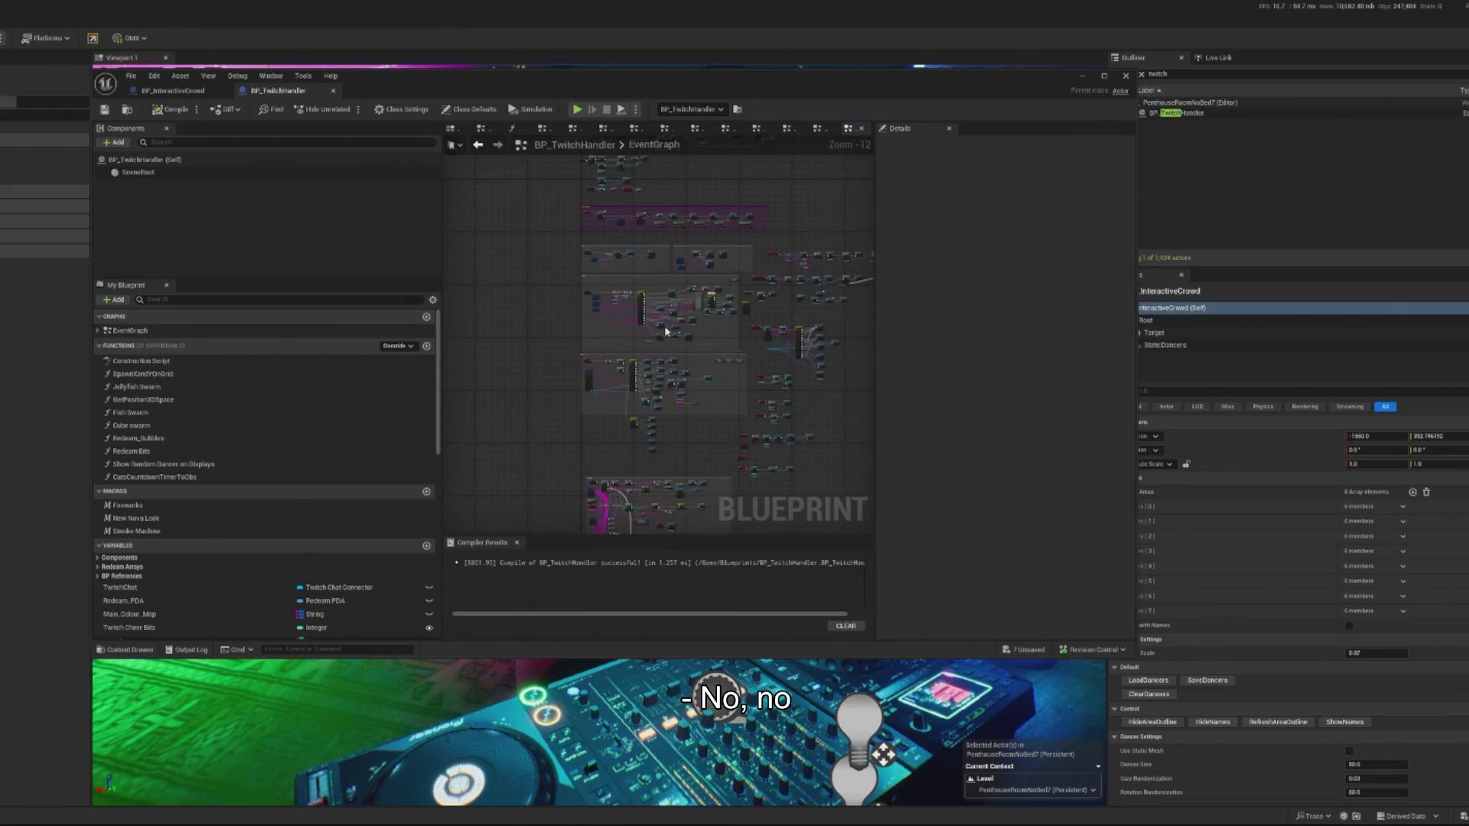
scroll(643, 359, "up", 3)
scroll(612, 235, "up", 3)
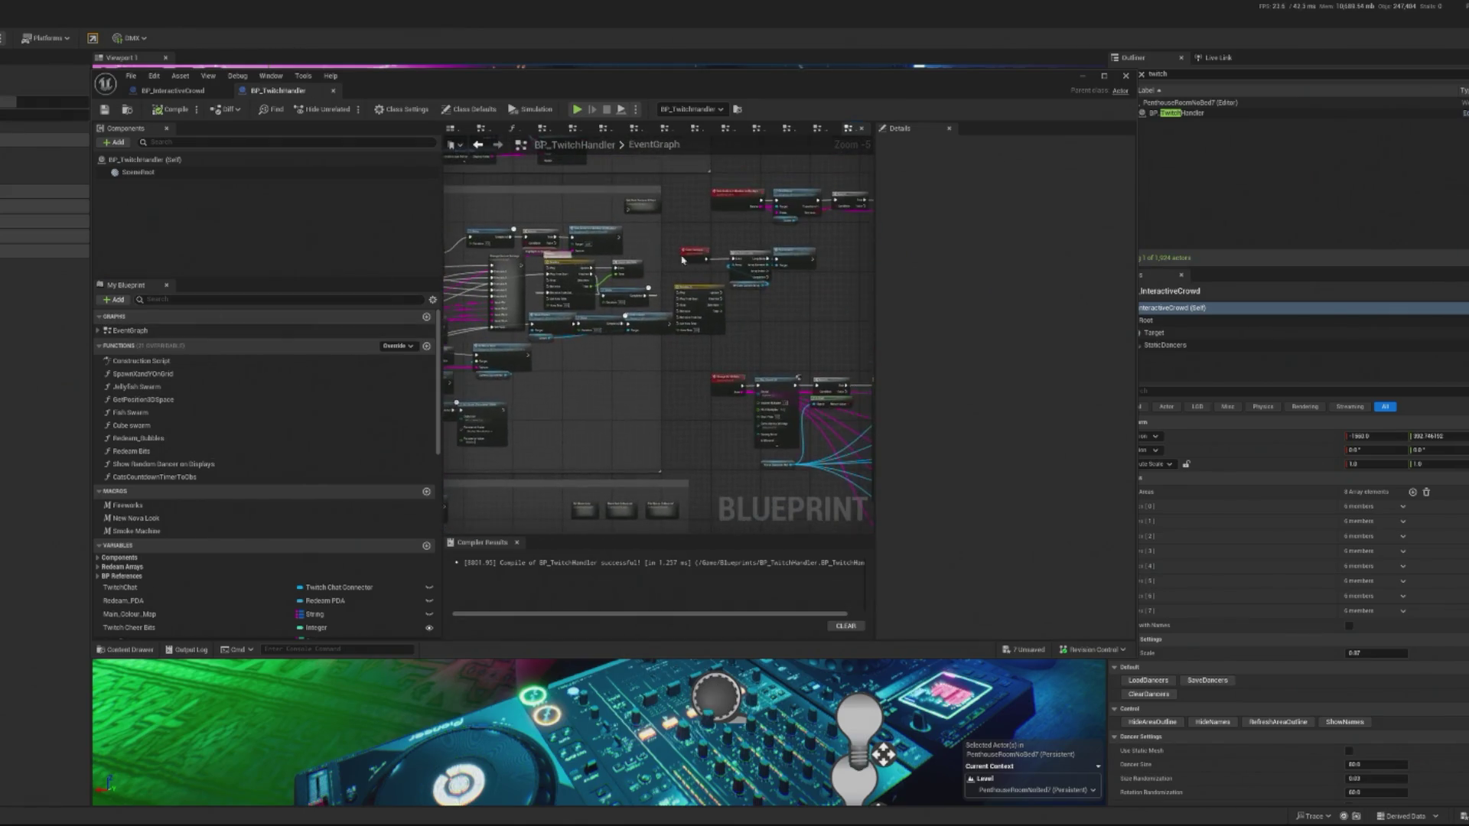
left_click(650, 280)
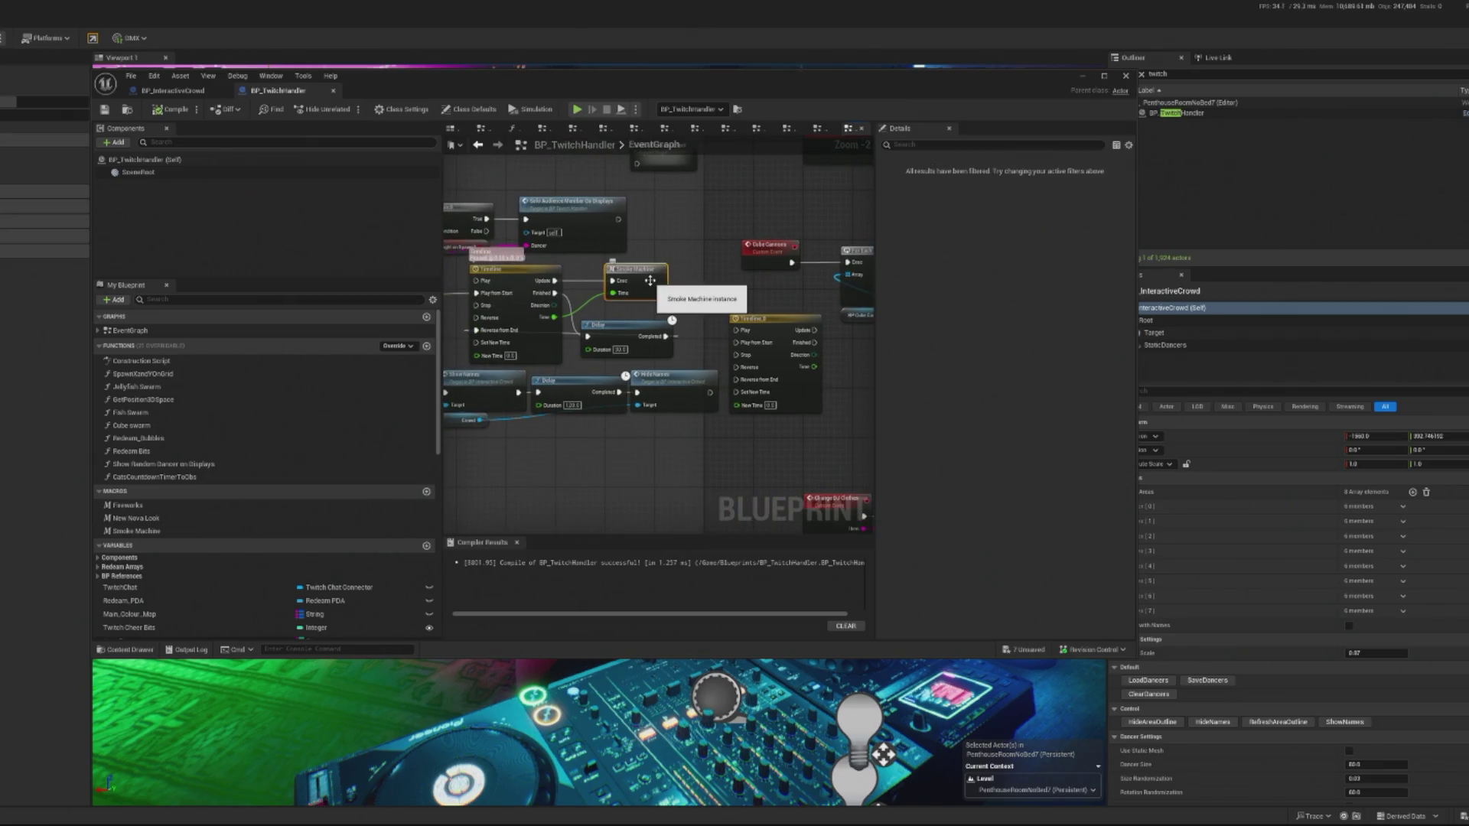
double_click(651, 280)
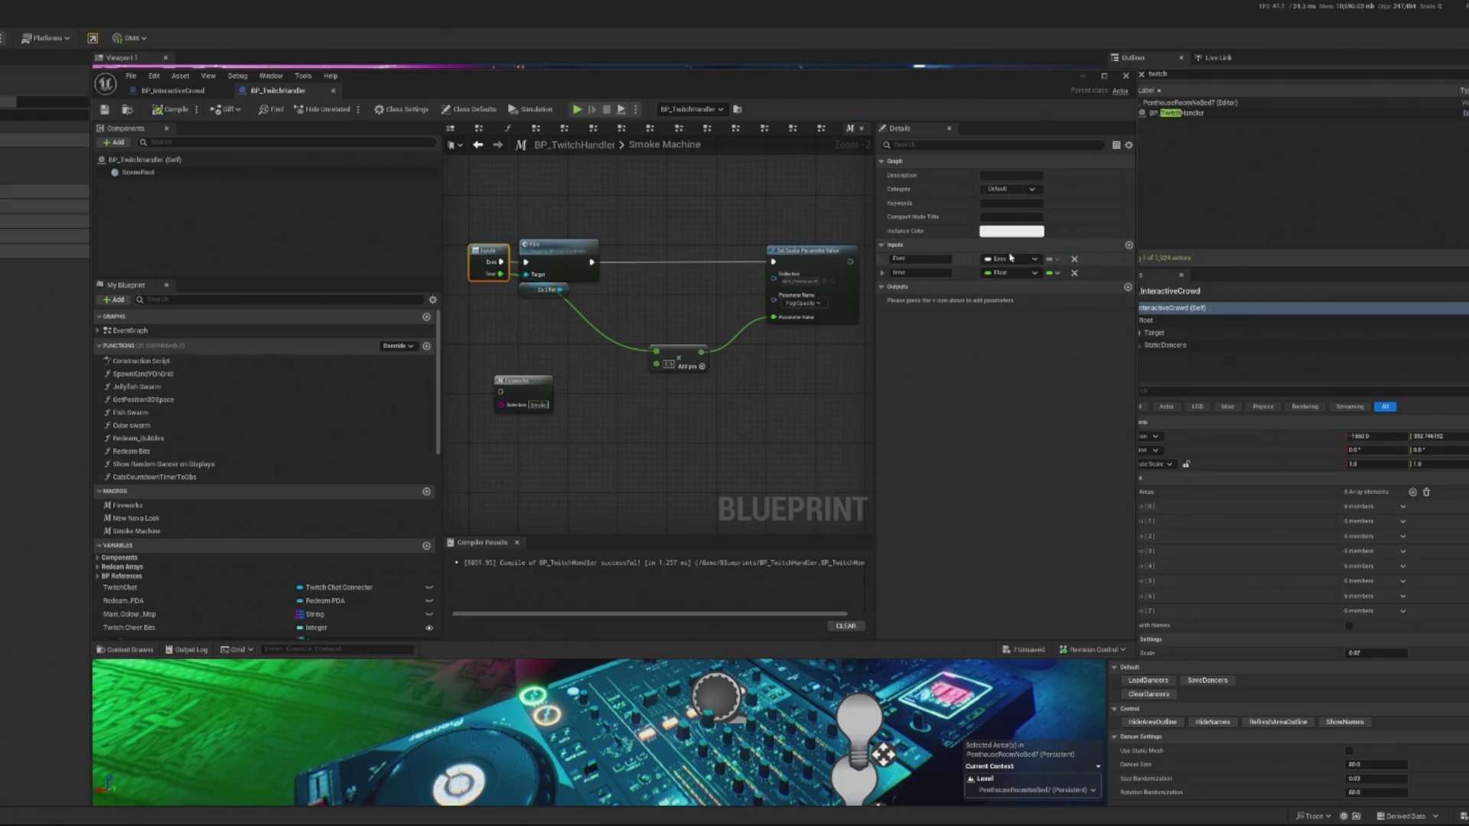
Add an Exec input named Reverse Exec, wire it to Set Scalar Parameter, and compile.
left_click(1129, 247)
left_click(1010, 286)
left_click(1013, 314)
left_click(918, 286)
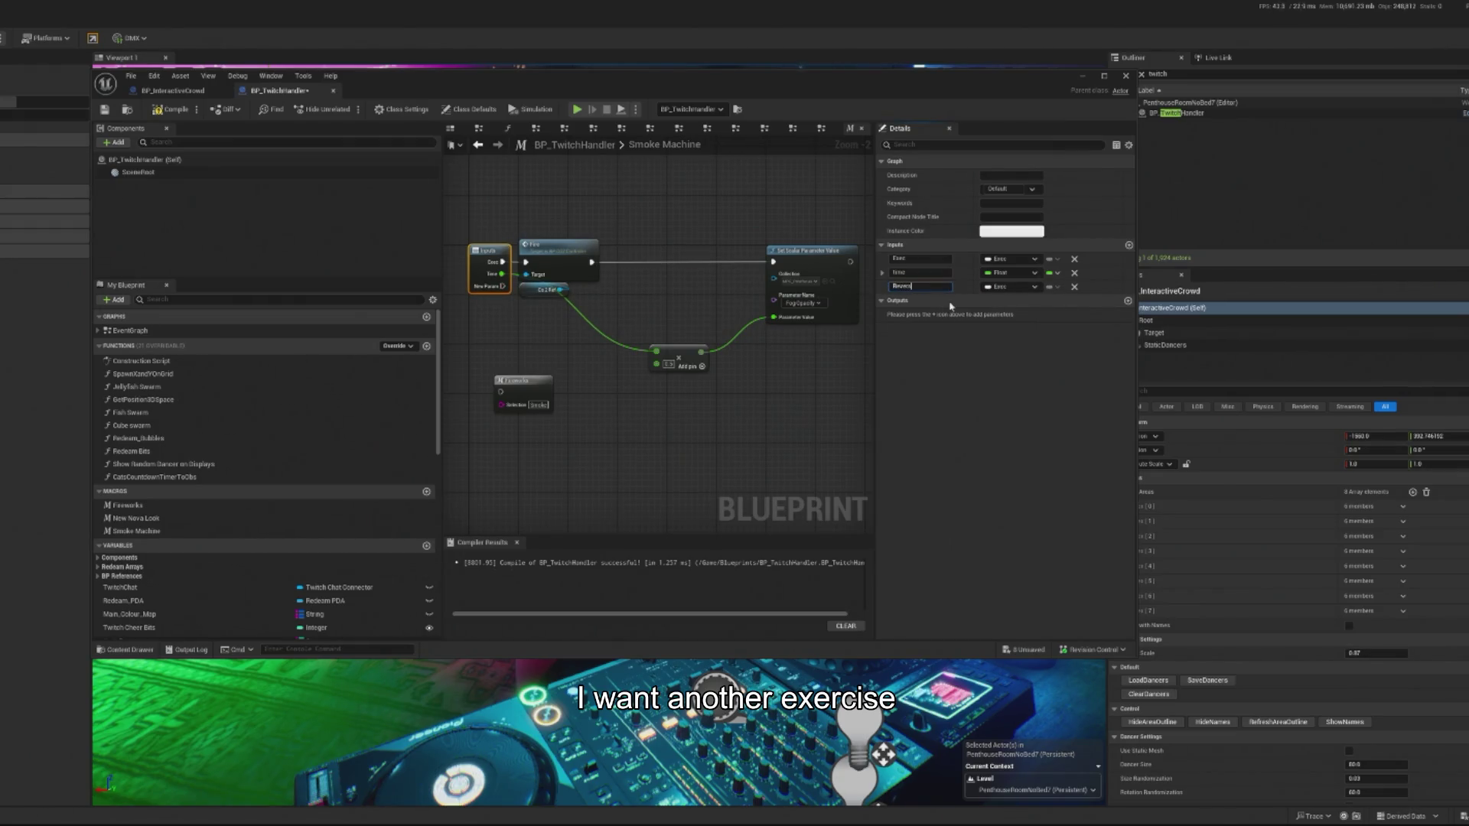
type("e Exec")
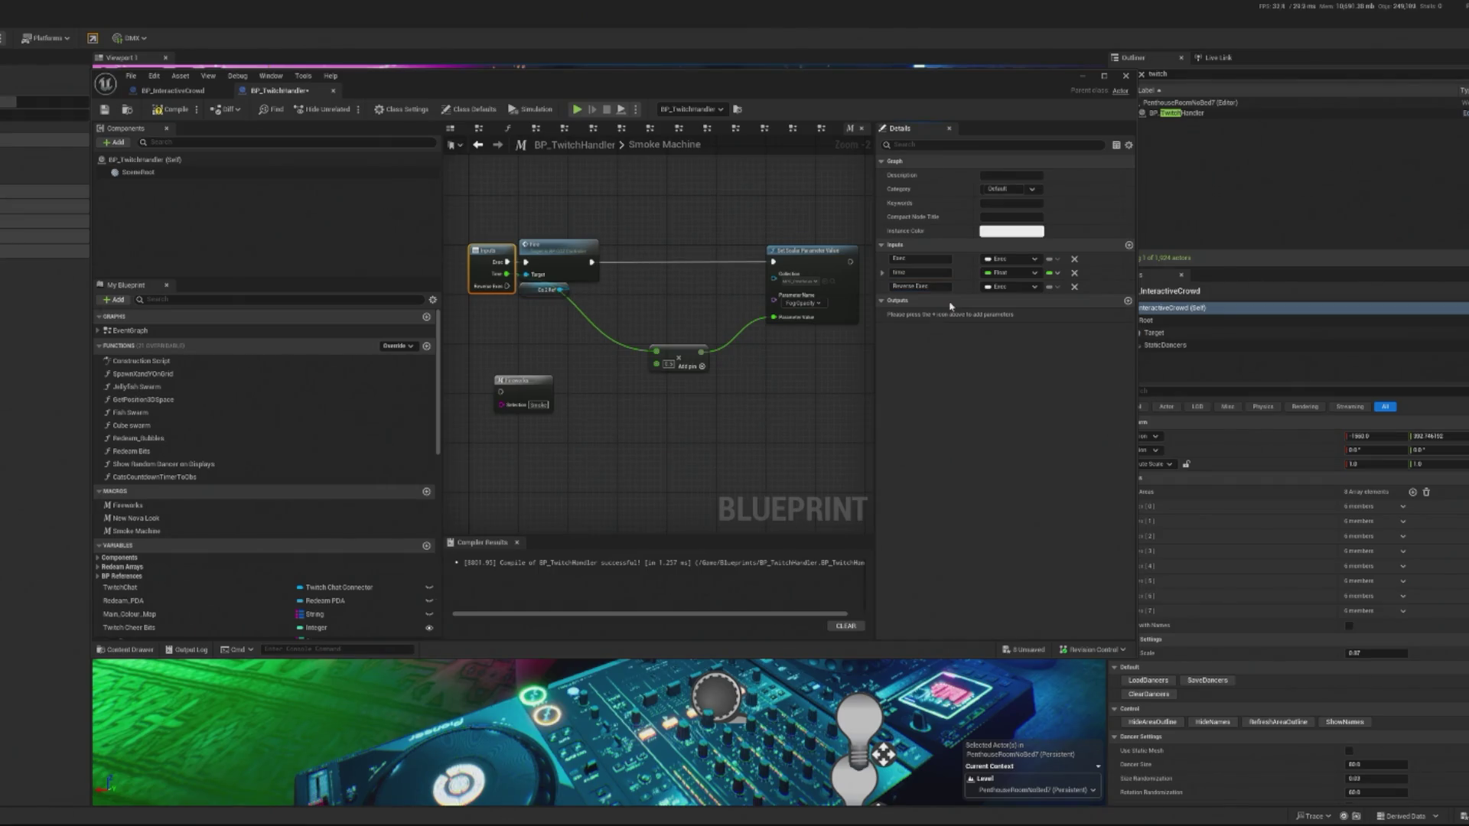
scroll(590, 341, "up", 1)
mouse_move(491, 281)
left_mouse_down()
mouse_move(658, 337)
mouse_move(826, 287)
mouse_move(788, 251)
left_mouse_up()
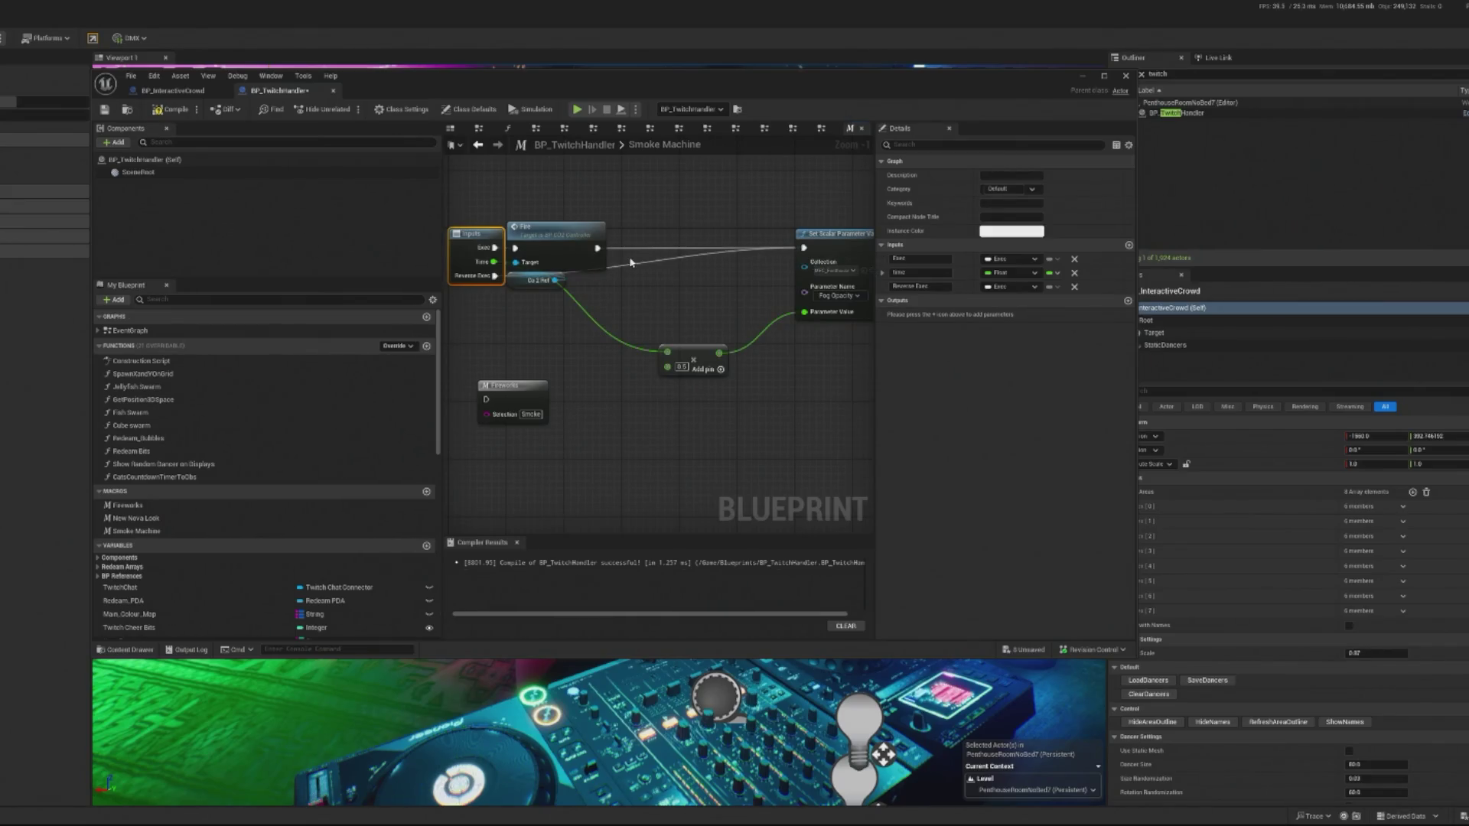
left_click(178, 111)
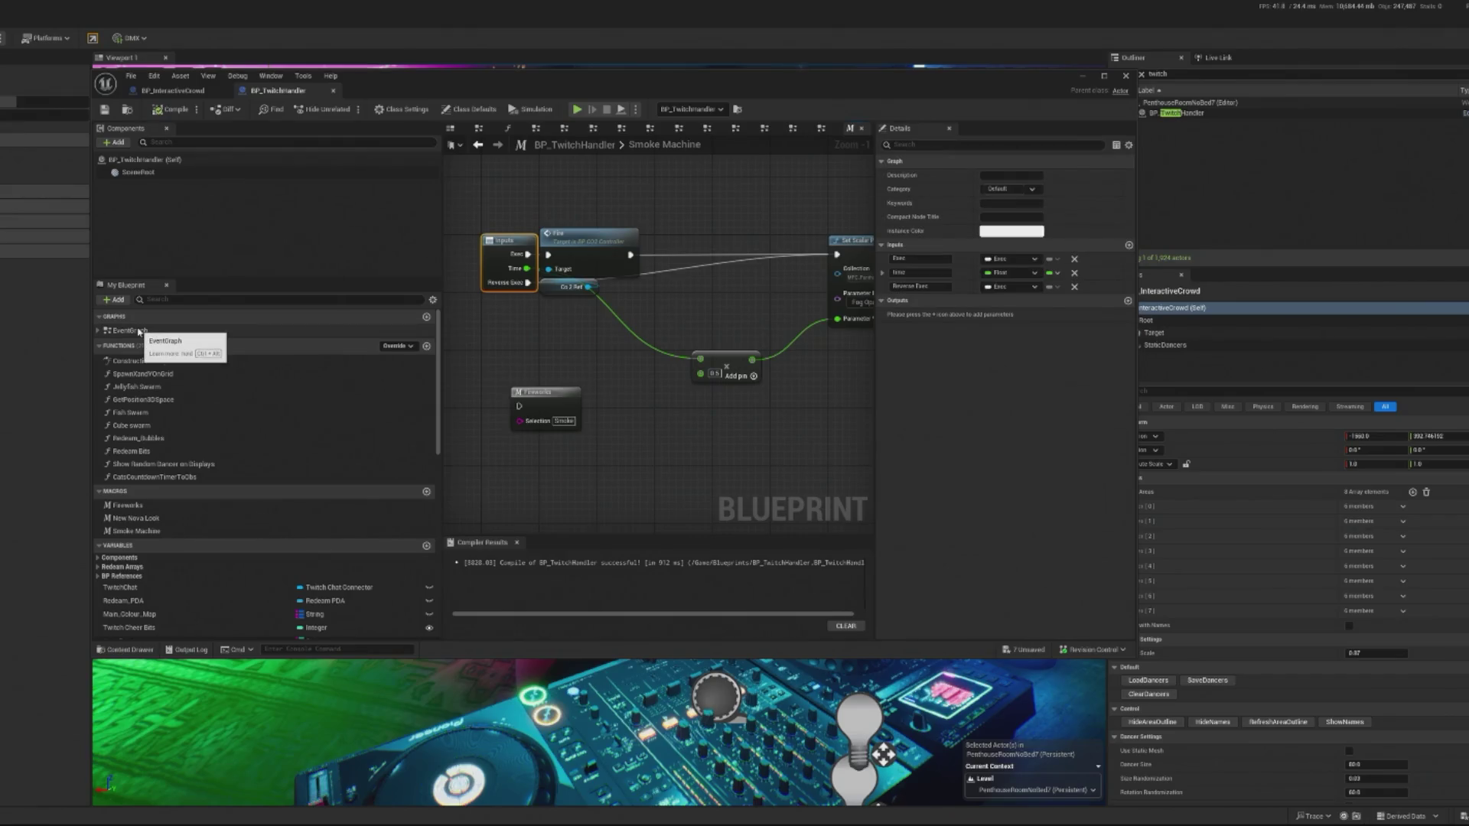
left_click(138, 331)
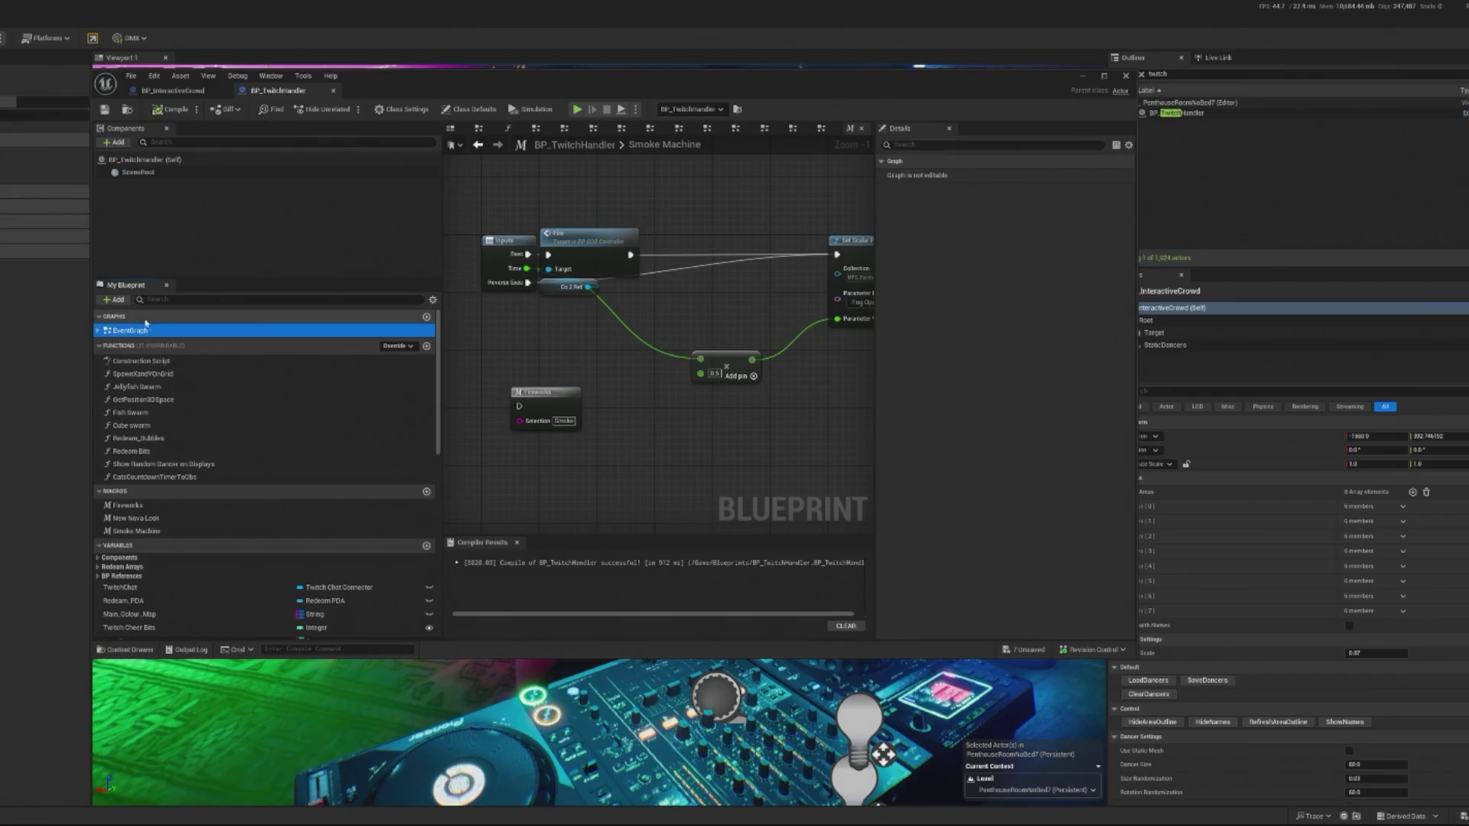
Wire Delay's Completed to Timeline_0's Reverse from End, and Timeline_0's Update and output into Smoke Machine.
double_click(122, 334)
scroll(663, 291, "up", 10)
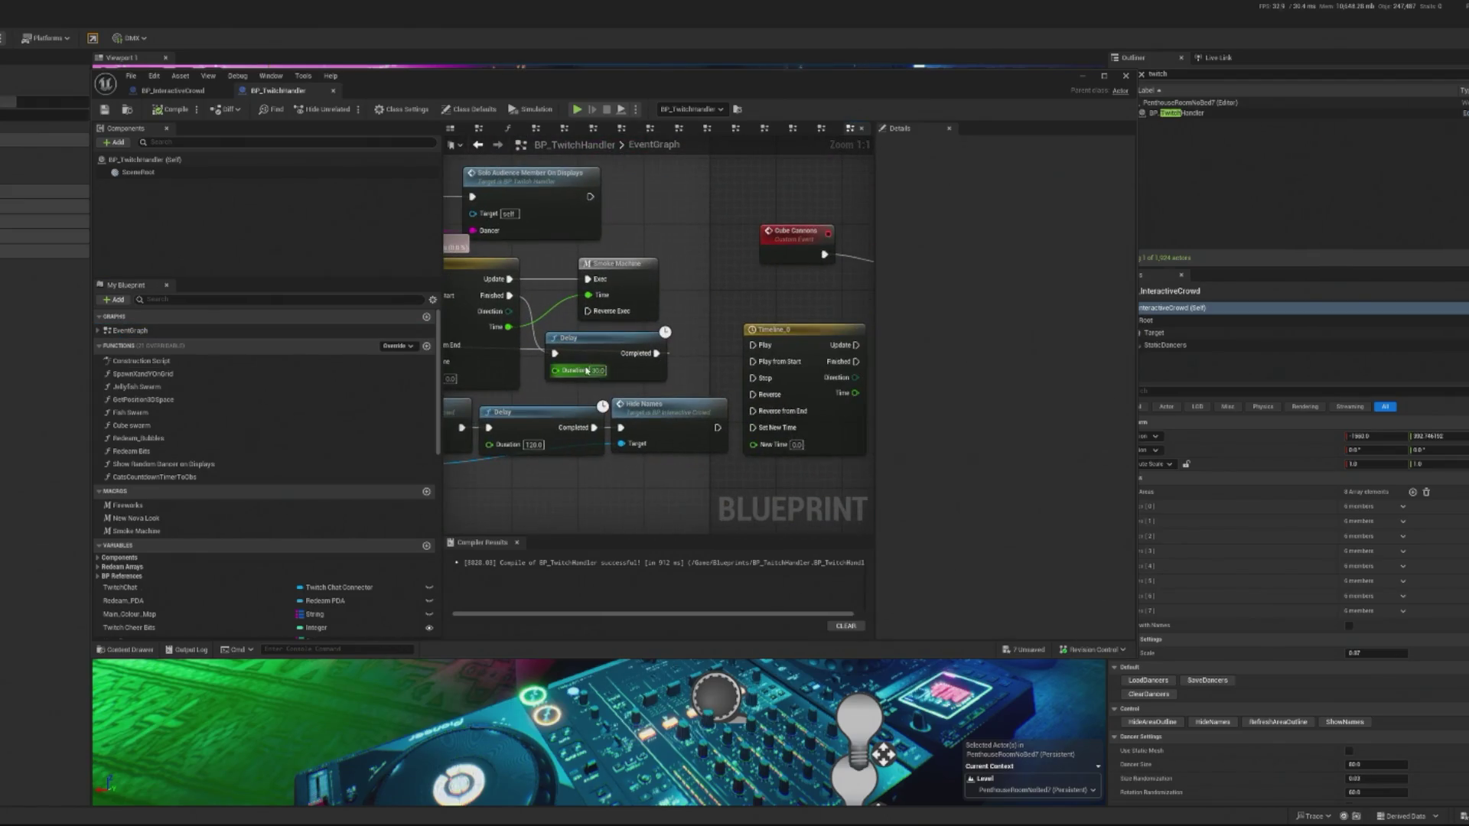
left_click(589, 352)
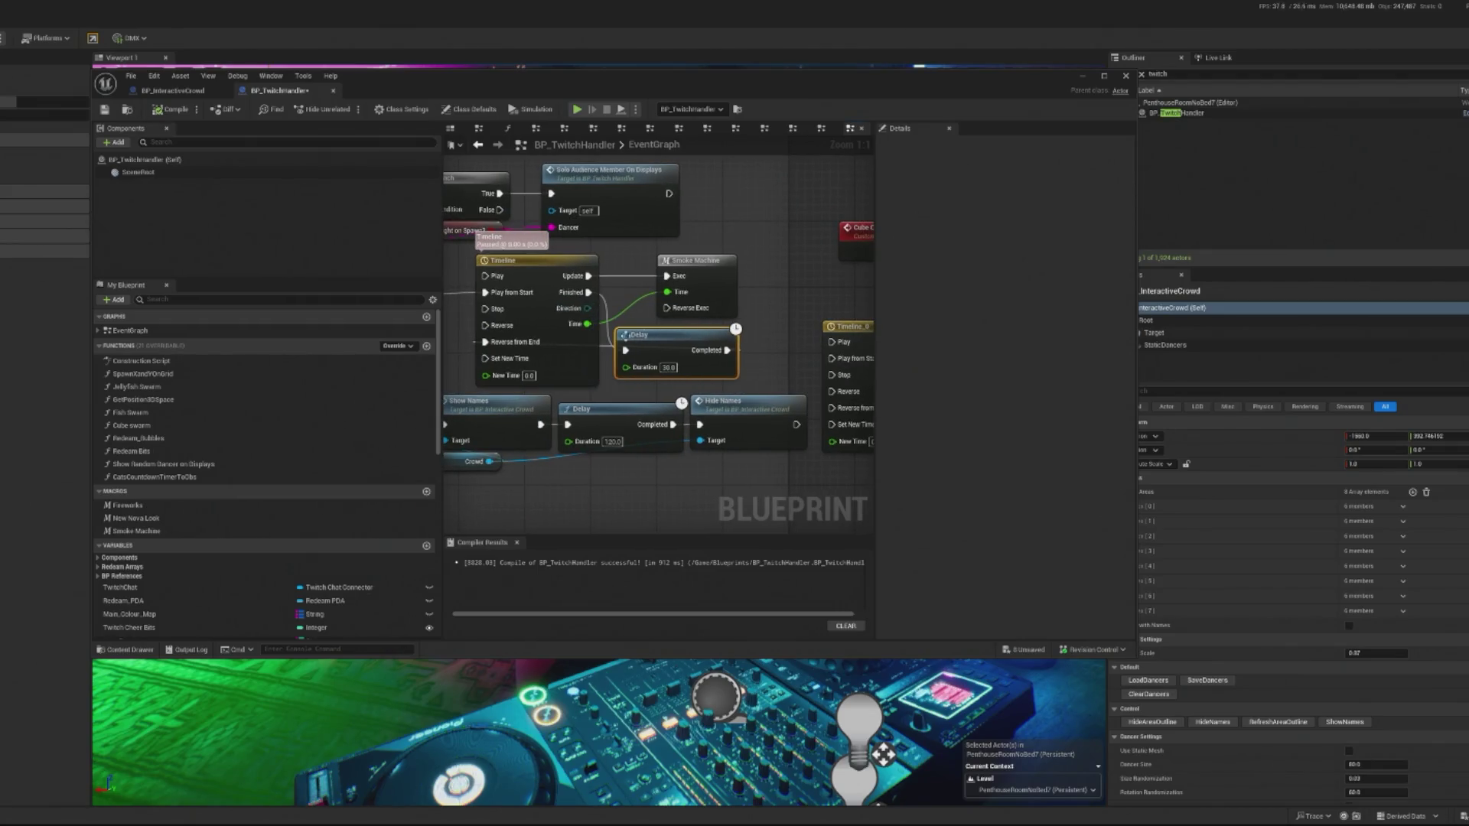
mouse_move(636, 340)
left_mouse_down()
mouse_move(723, 369)
mouse_move(741, 397)
left_mouse_up()
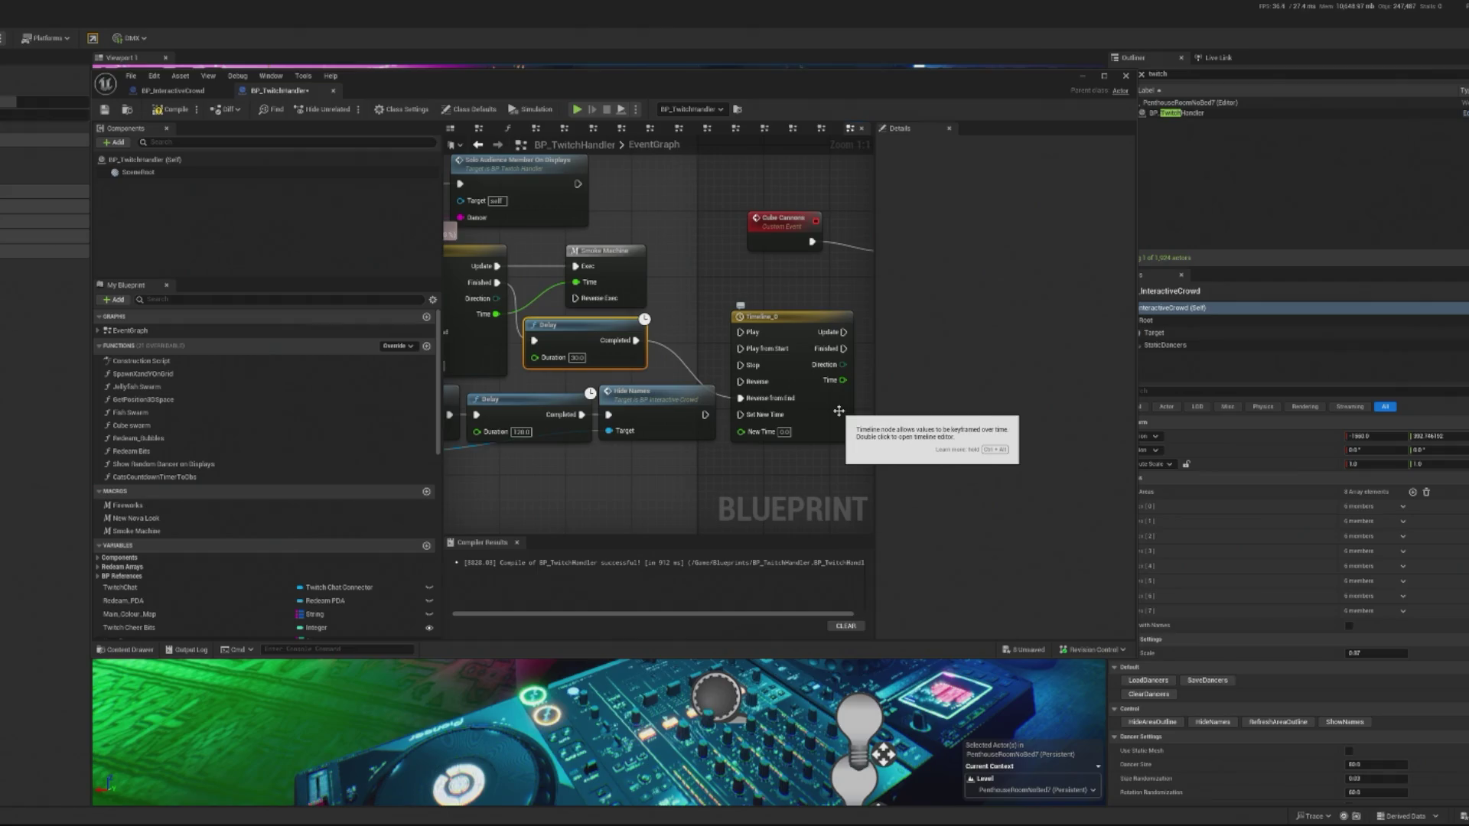
left_click_drag(843, 332, 611, 274)
left_click_drag(839, 385, 615, 301)
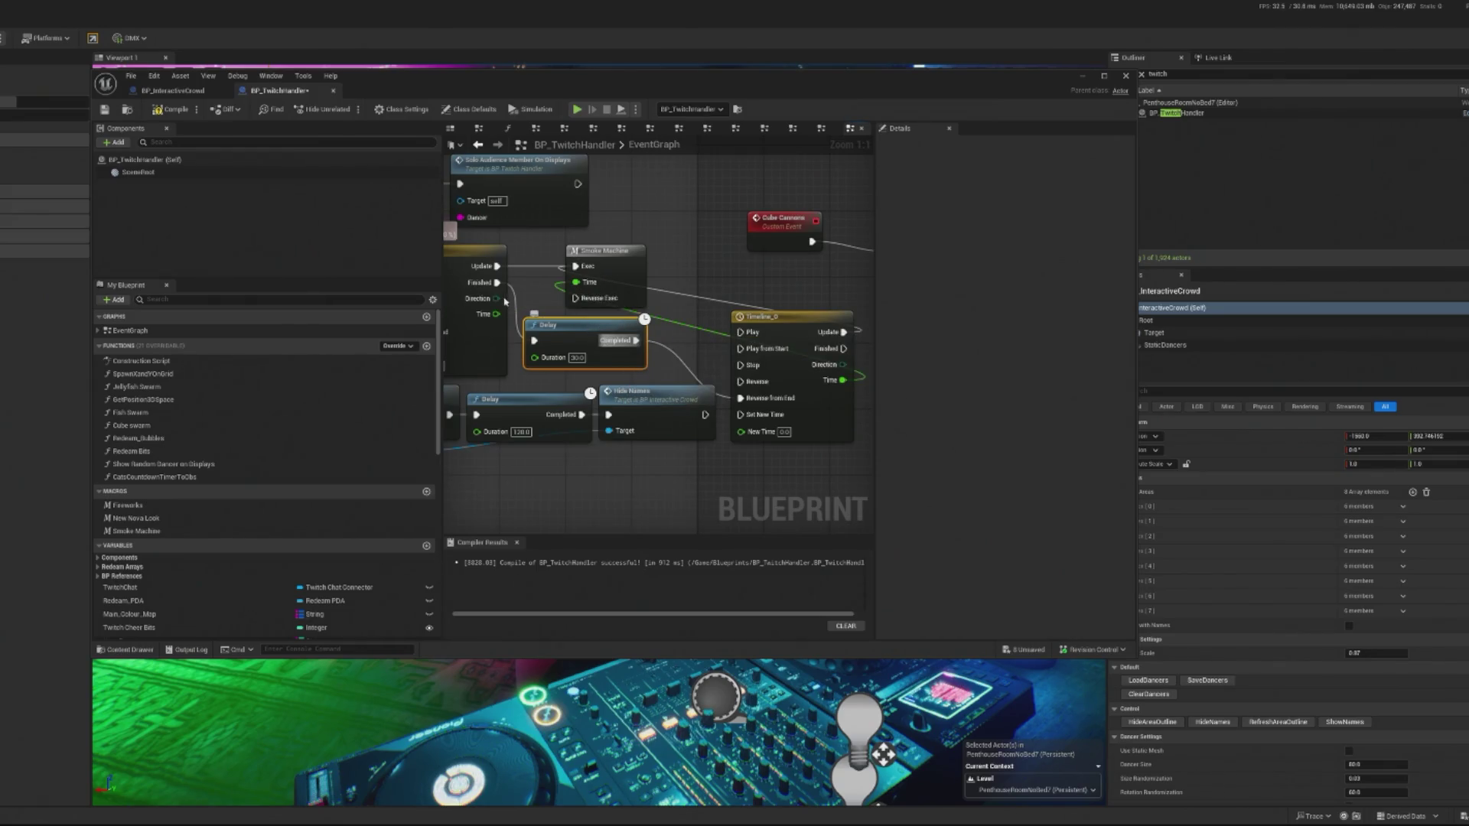
Add a Float input named Reverse Time to the Smoke Machine macro and compile.
double_click(612, 266)
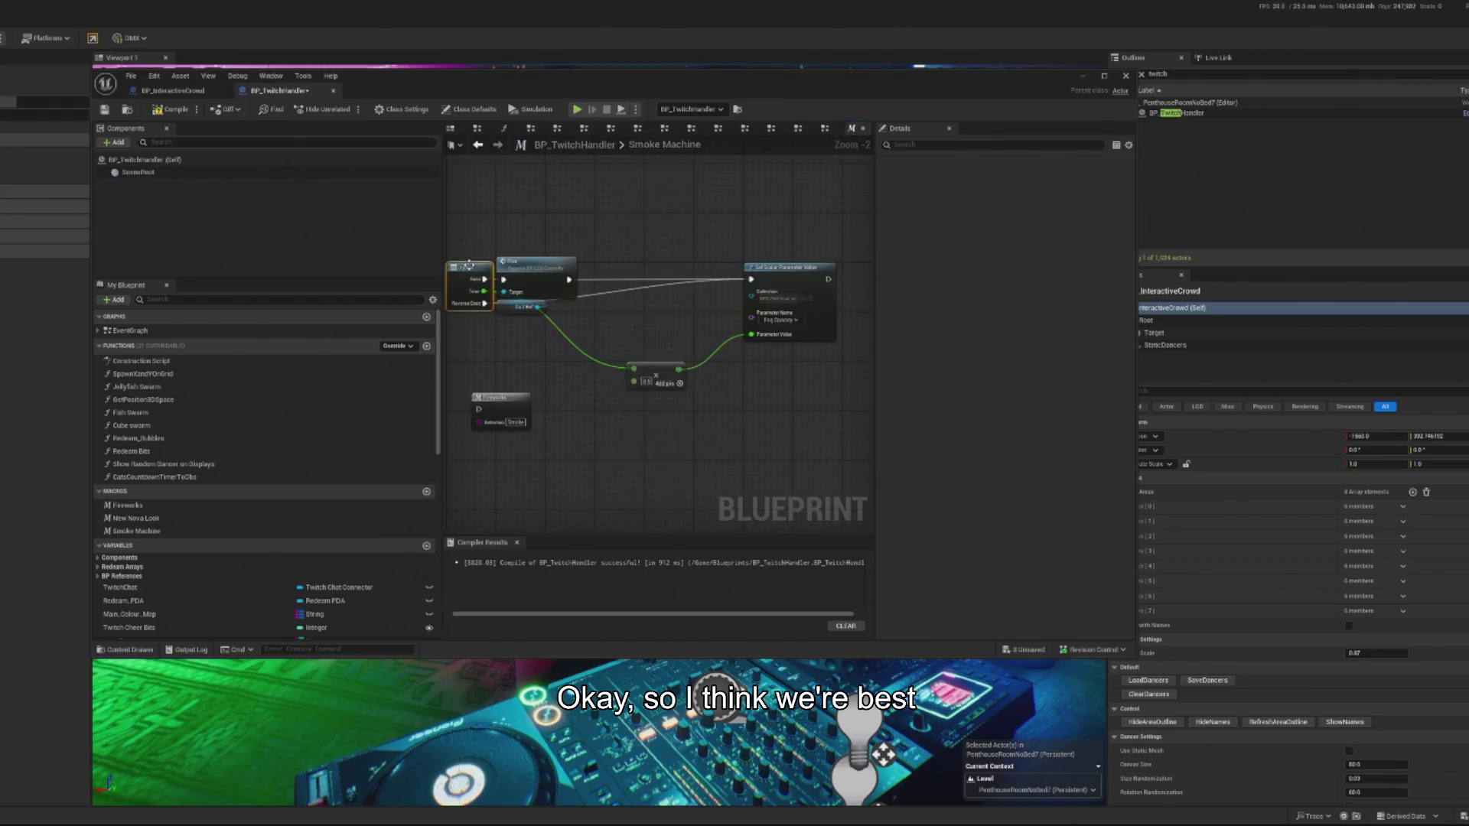
left_click(472, 272)
right_click(956, 272)
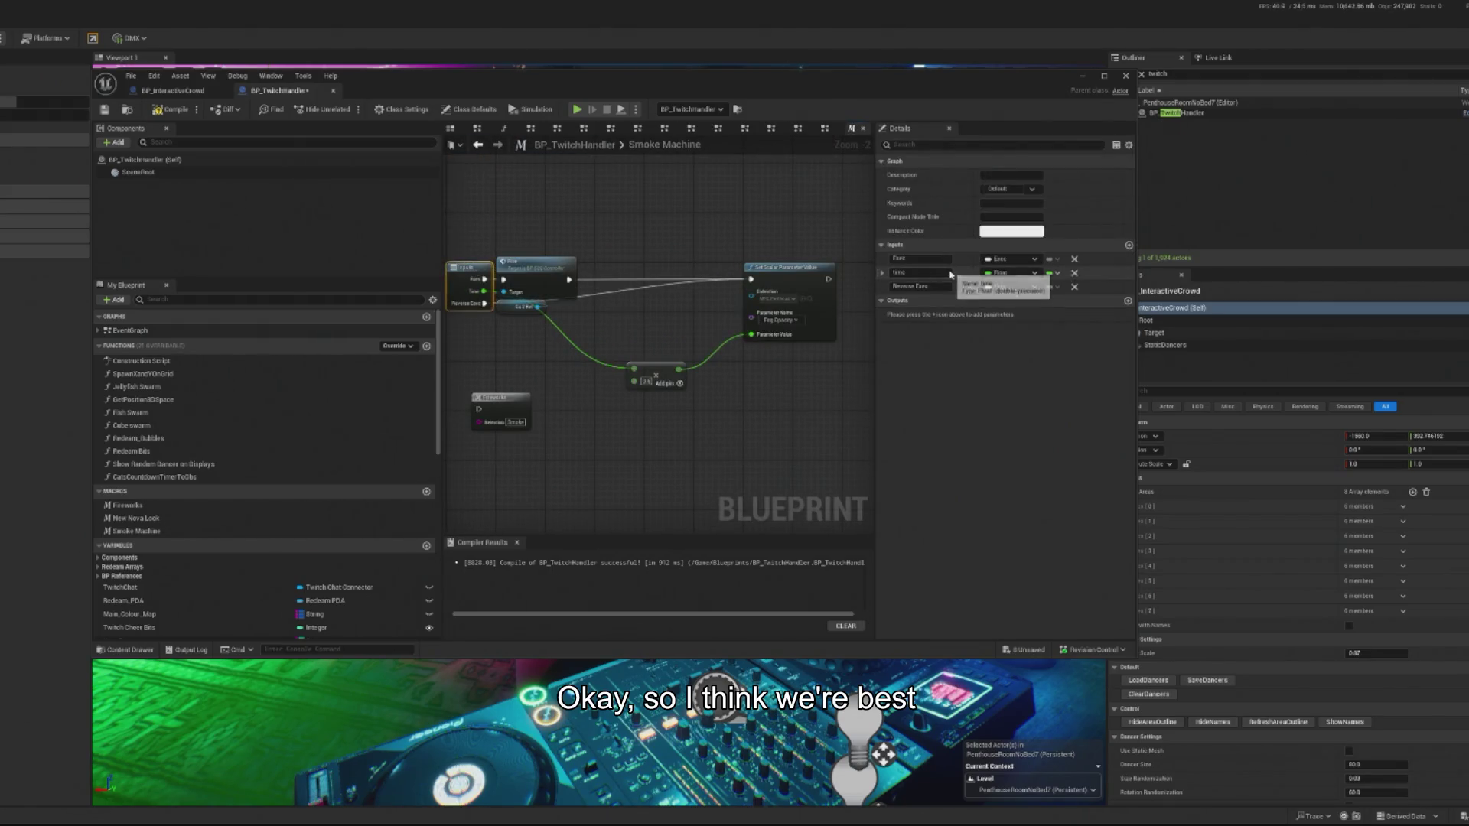
left_click(1129, 246)
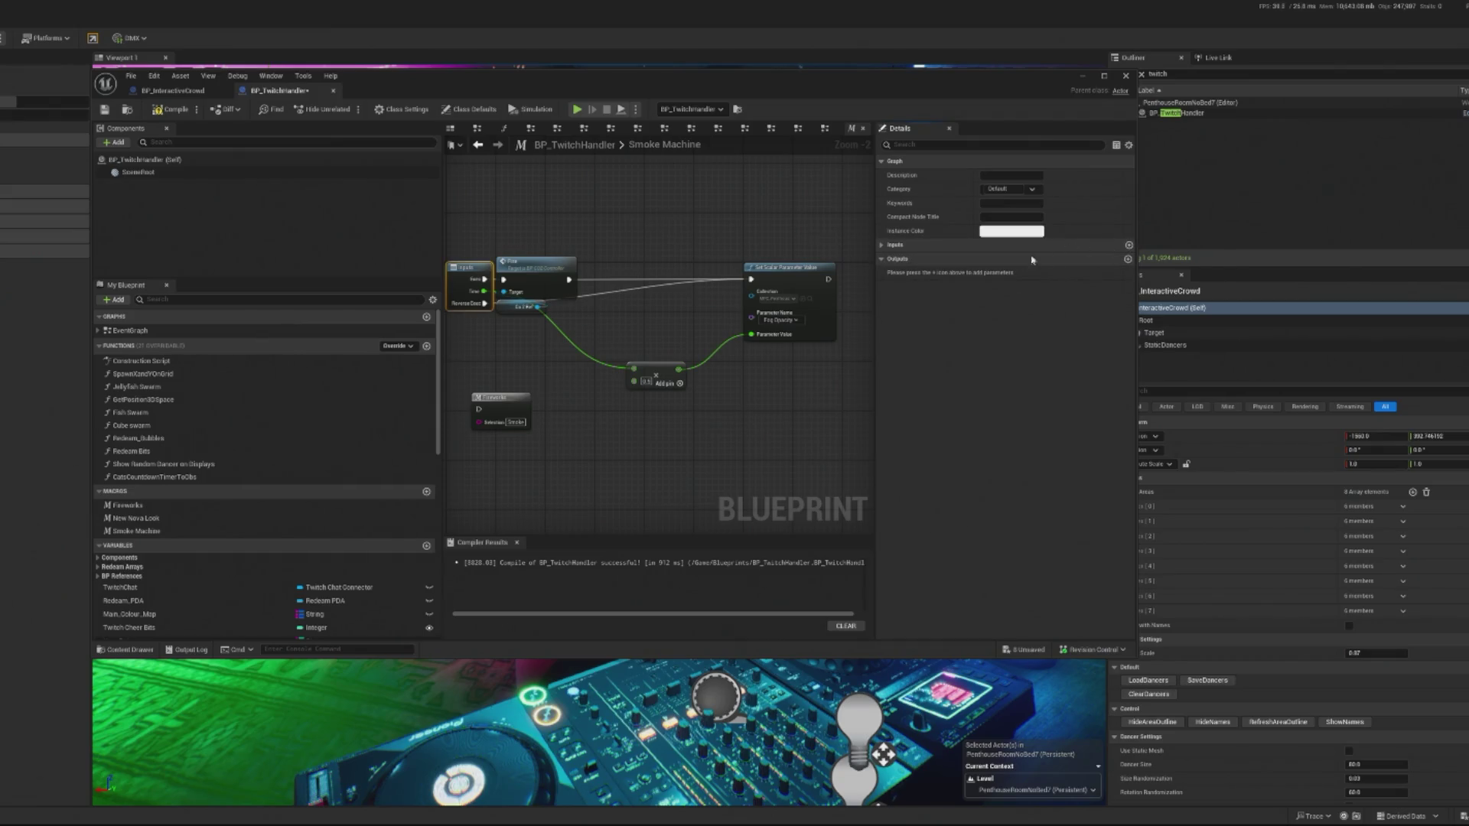
left_click(881, 245)
left_click(1128, 247)
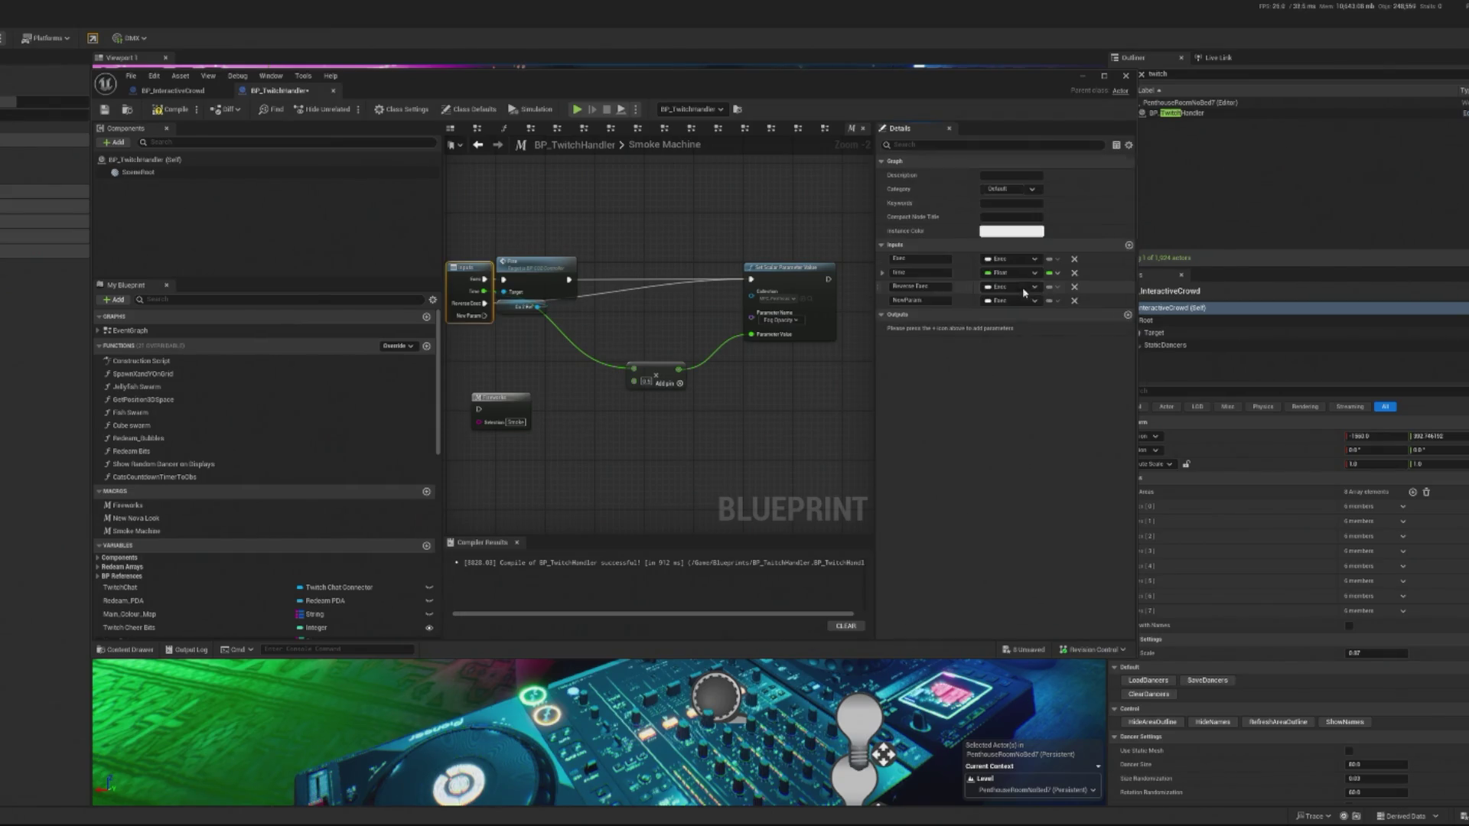
left_click(1010, 299)
left_click(932, 322)
left_click(1010, 300)
left_click(956, 321)
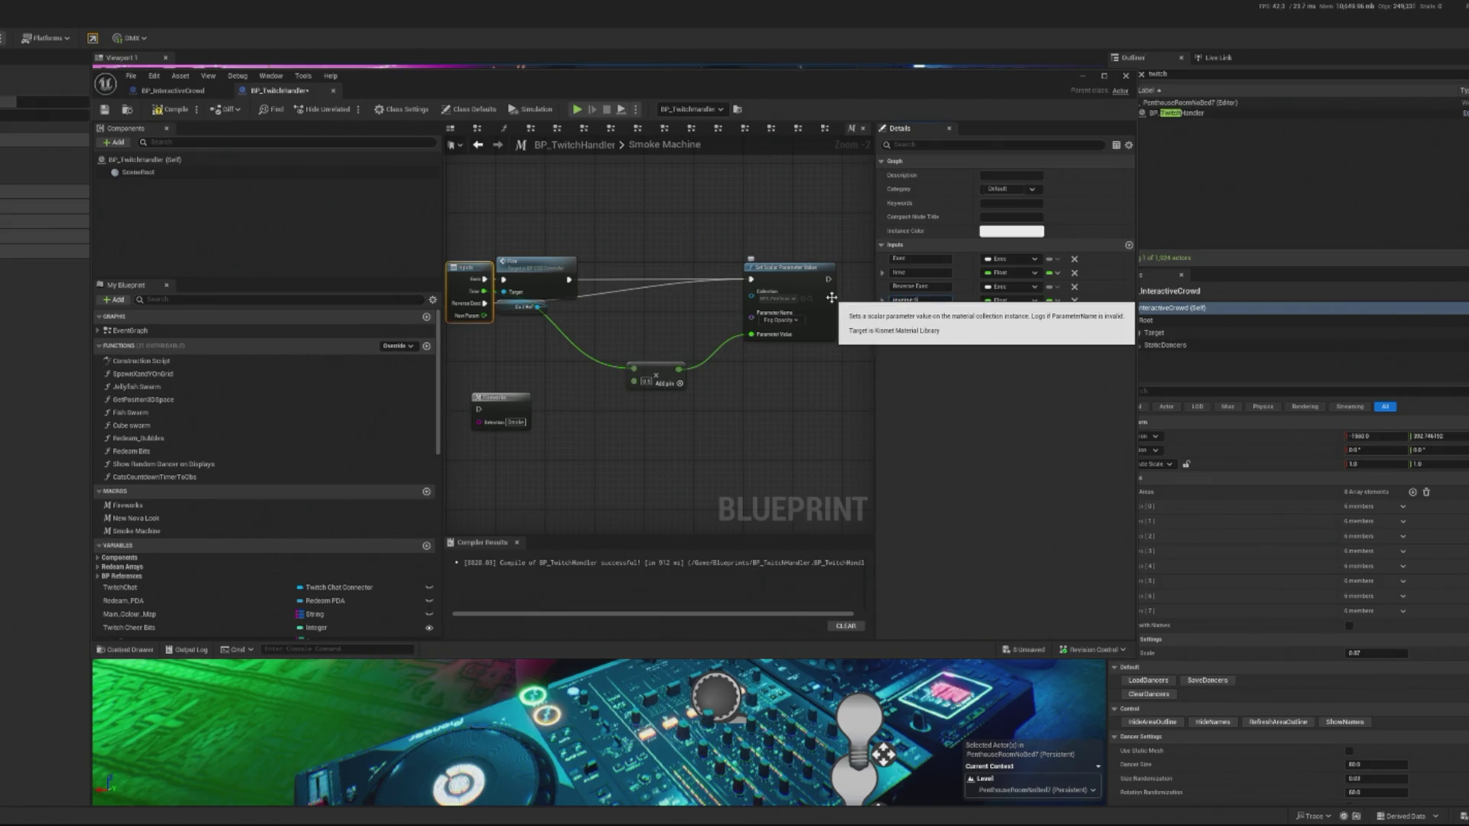
key("Return")
left_click(194, 114)
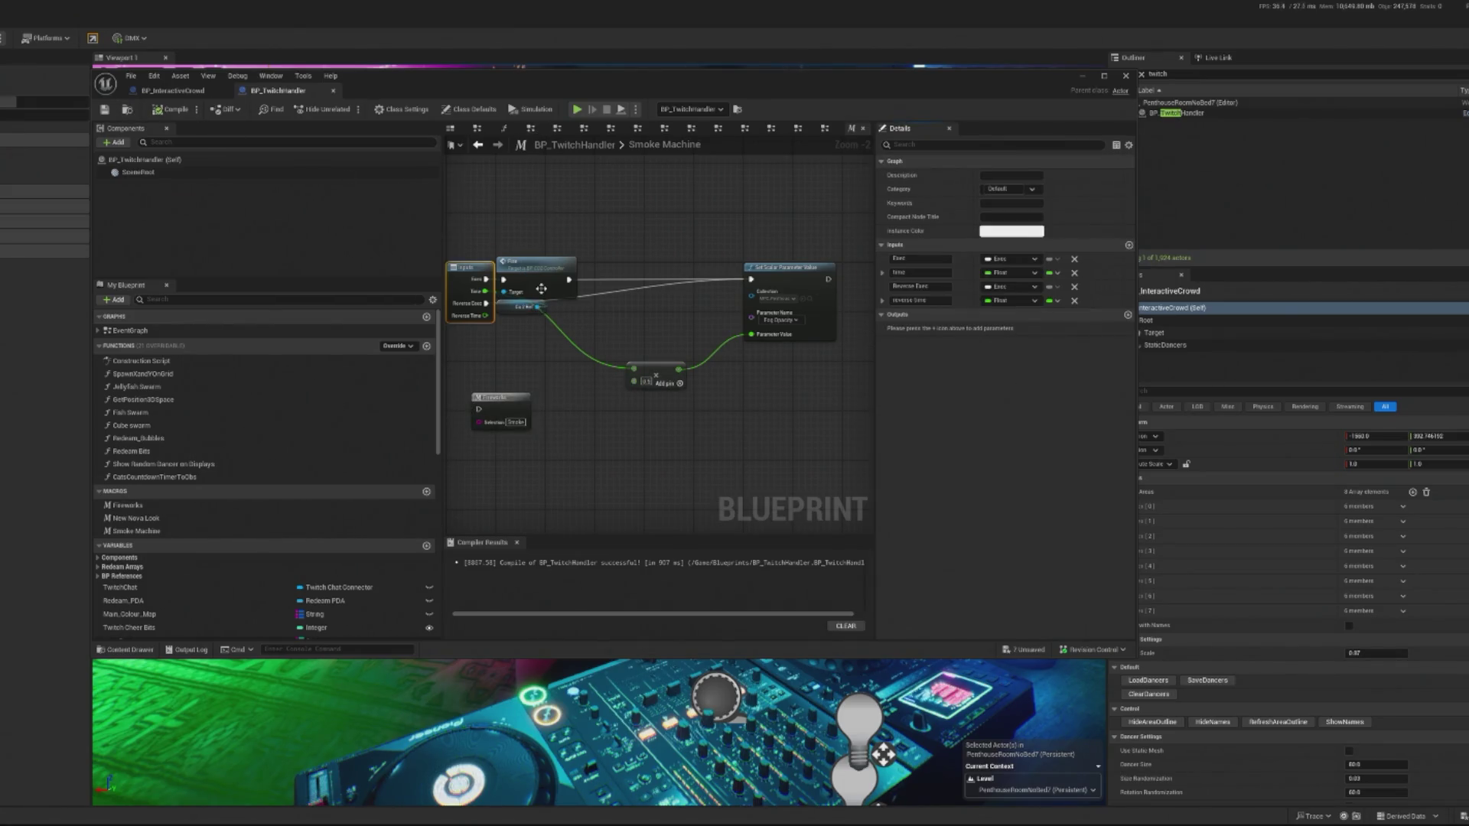
Duplicate the Add node and wire Reverse Time into the copy.
mouse_move(482, 317)
left_mouse_down()
mouse_move(621, 376)
mouse_move(606, 390)
mouse_move(634, 381)
left_mouse_up()
left_click(650, 389)
key("ctrl+d")
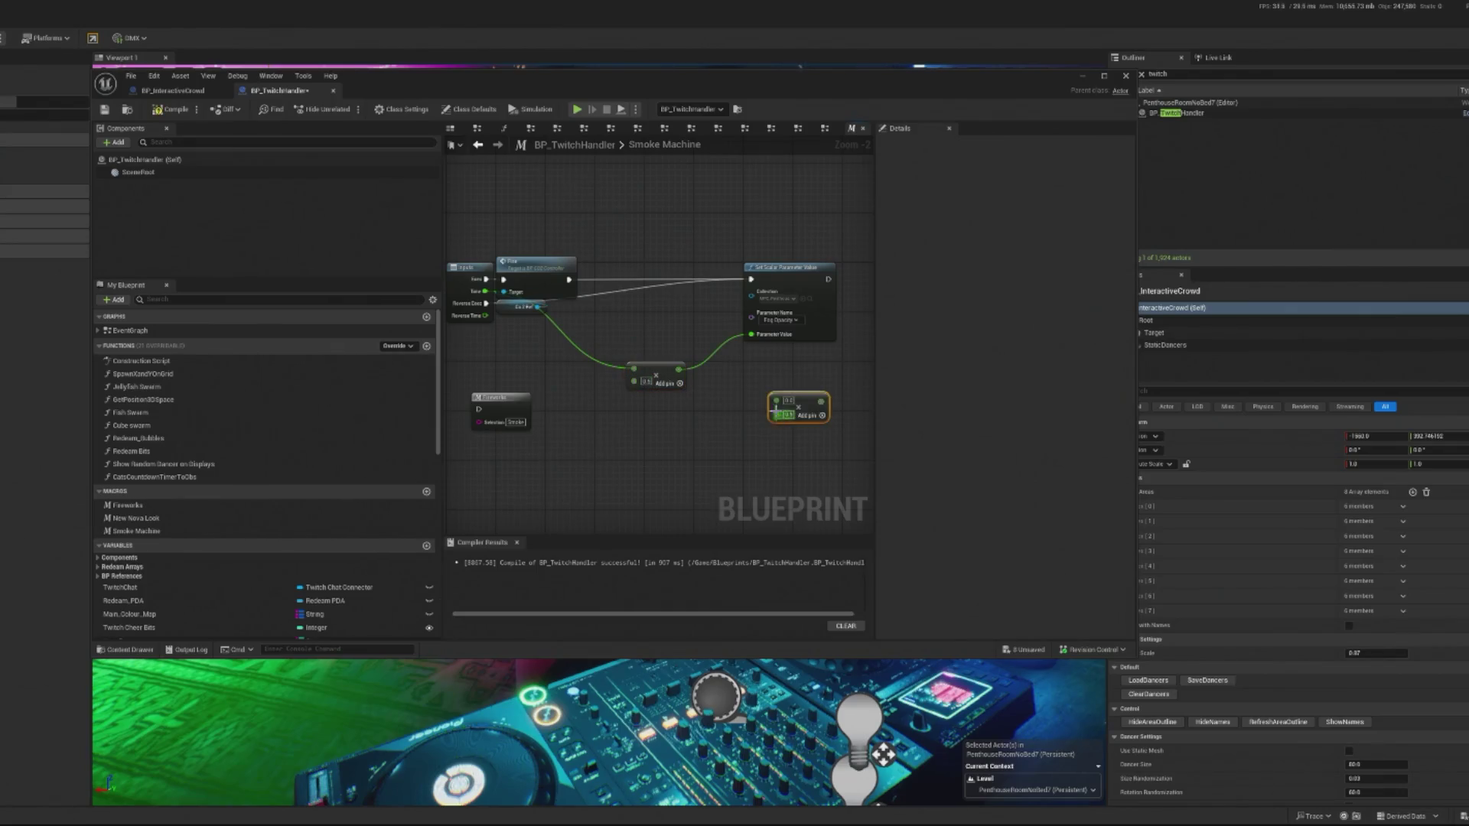
left_click_drag(806, 410, 663, 417)
left_click_drag(486, 315, 641, 413)
left_click_drag(685, 409, 752, 335)
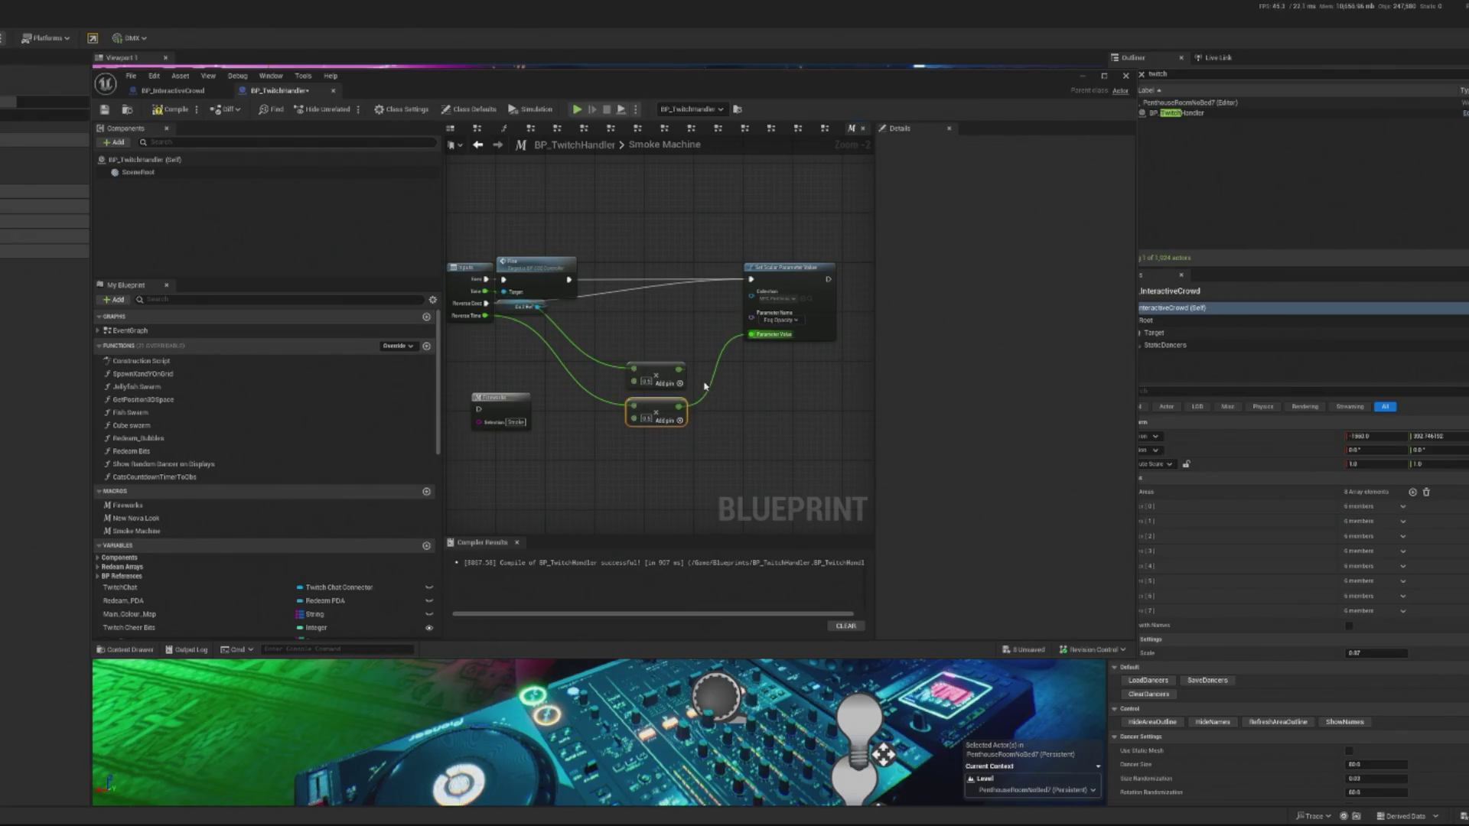
key("ctrl+z")
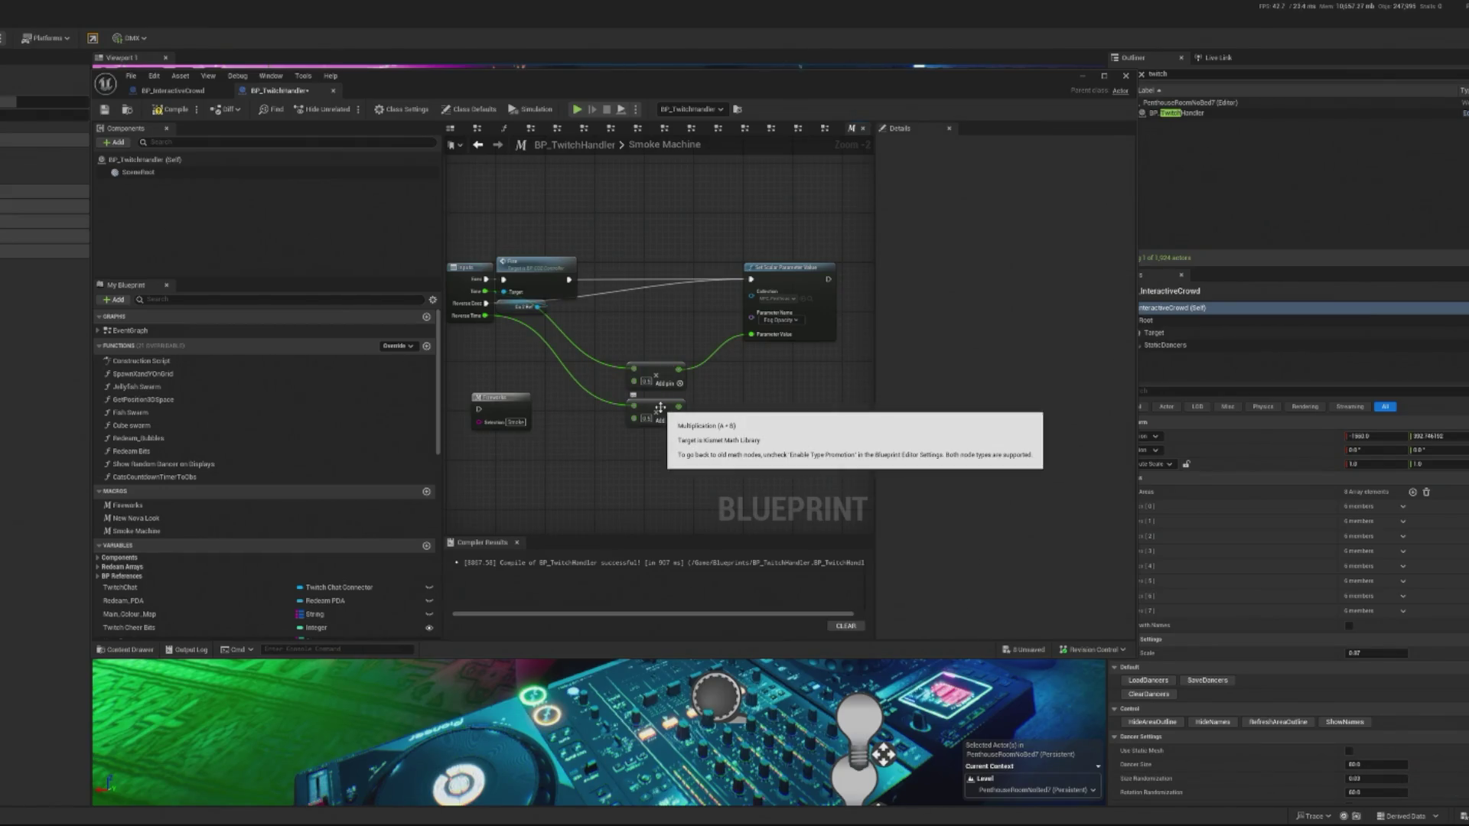
left_click_drag(571, 397, 596, 431)
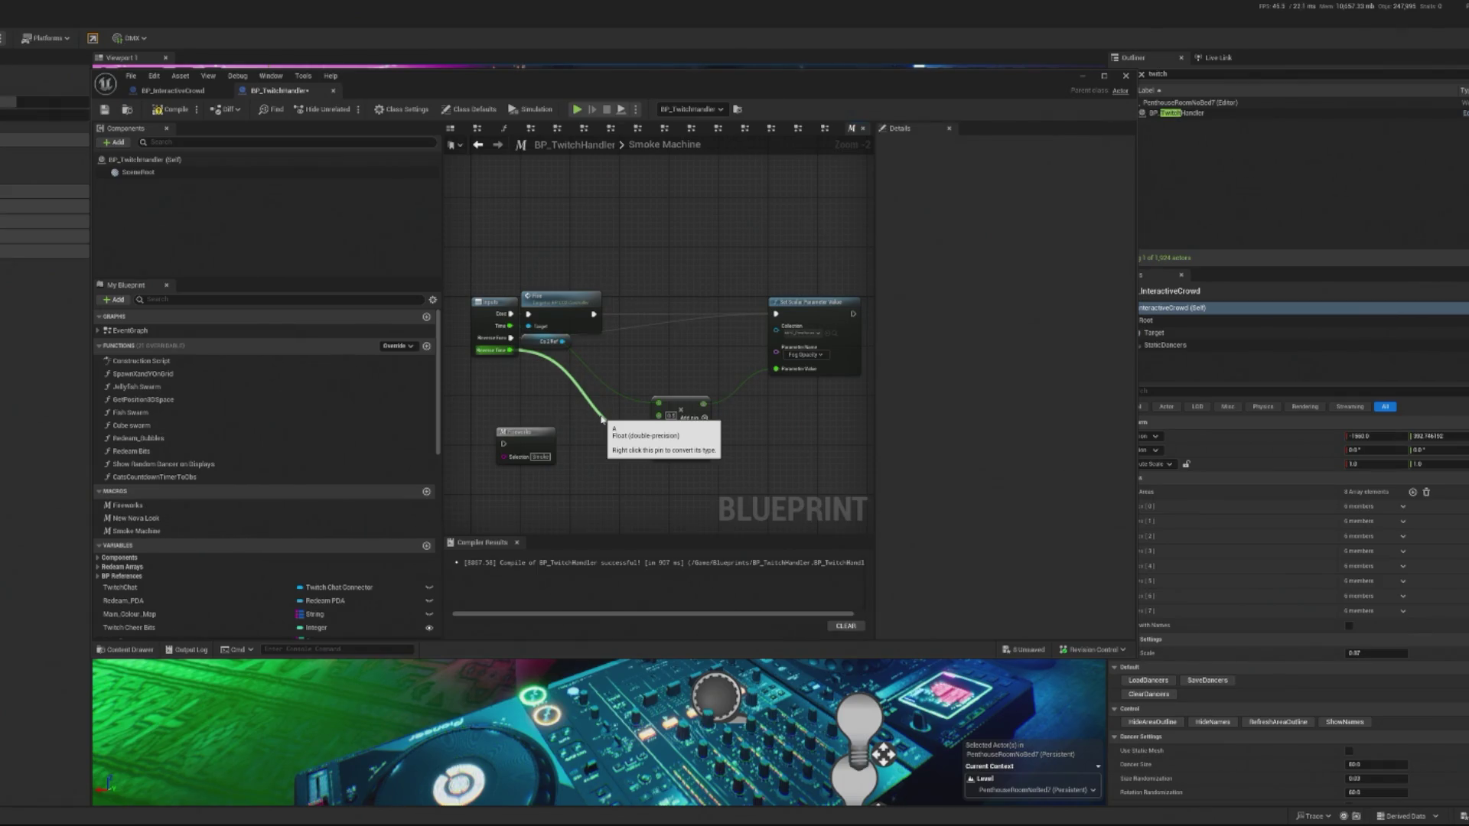
key("ctrl+y")
Duplicate Set Scalar Parameter Value below, feed the lower Add into it, then save and compile.
key("ctrl+w")
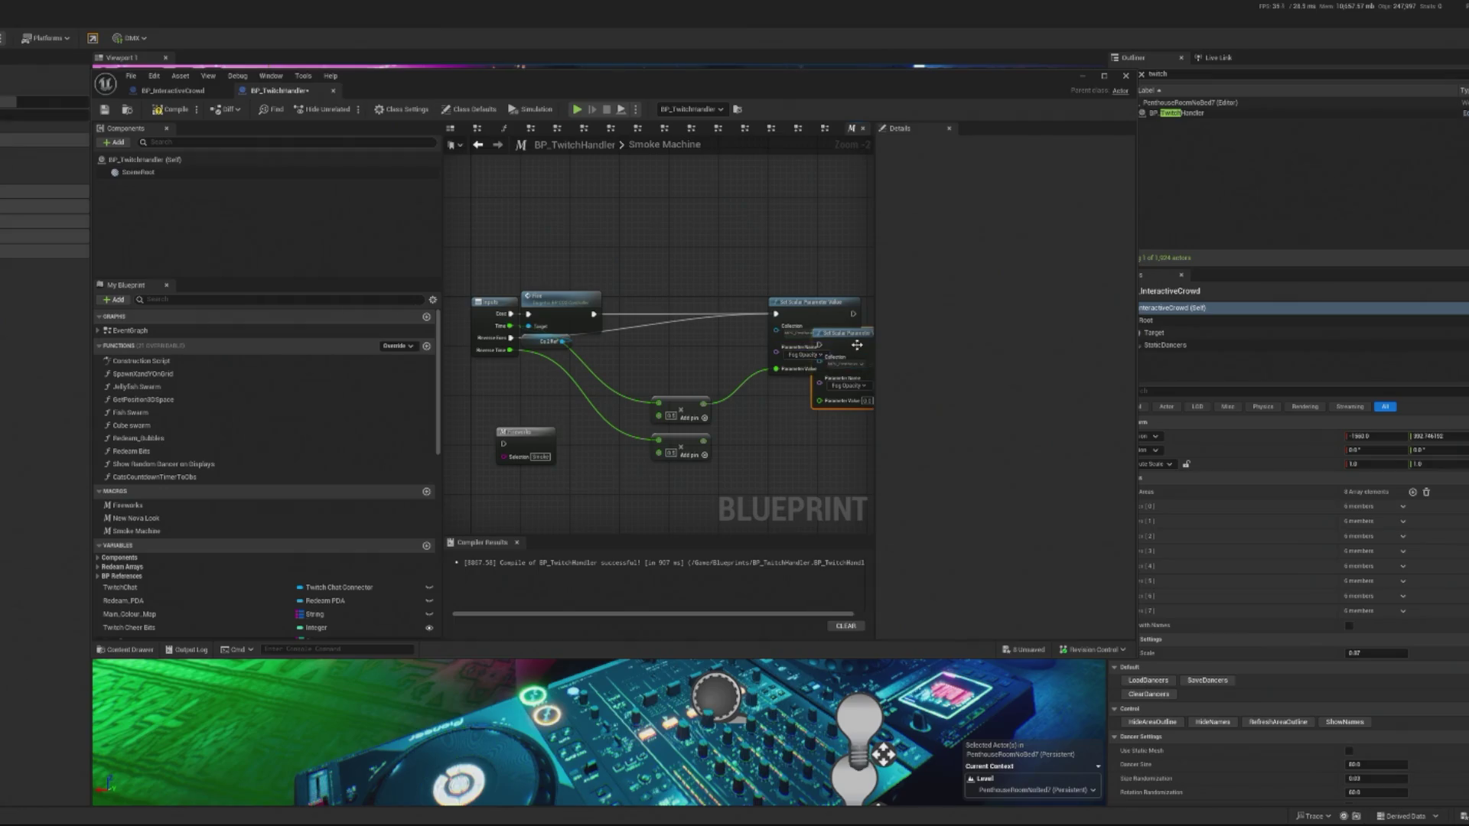
left_click_drag(812, 329, 815, 425)
left_click(506, 342)
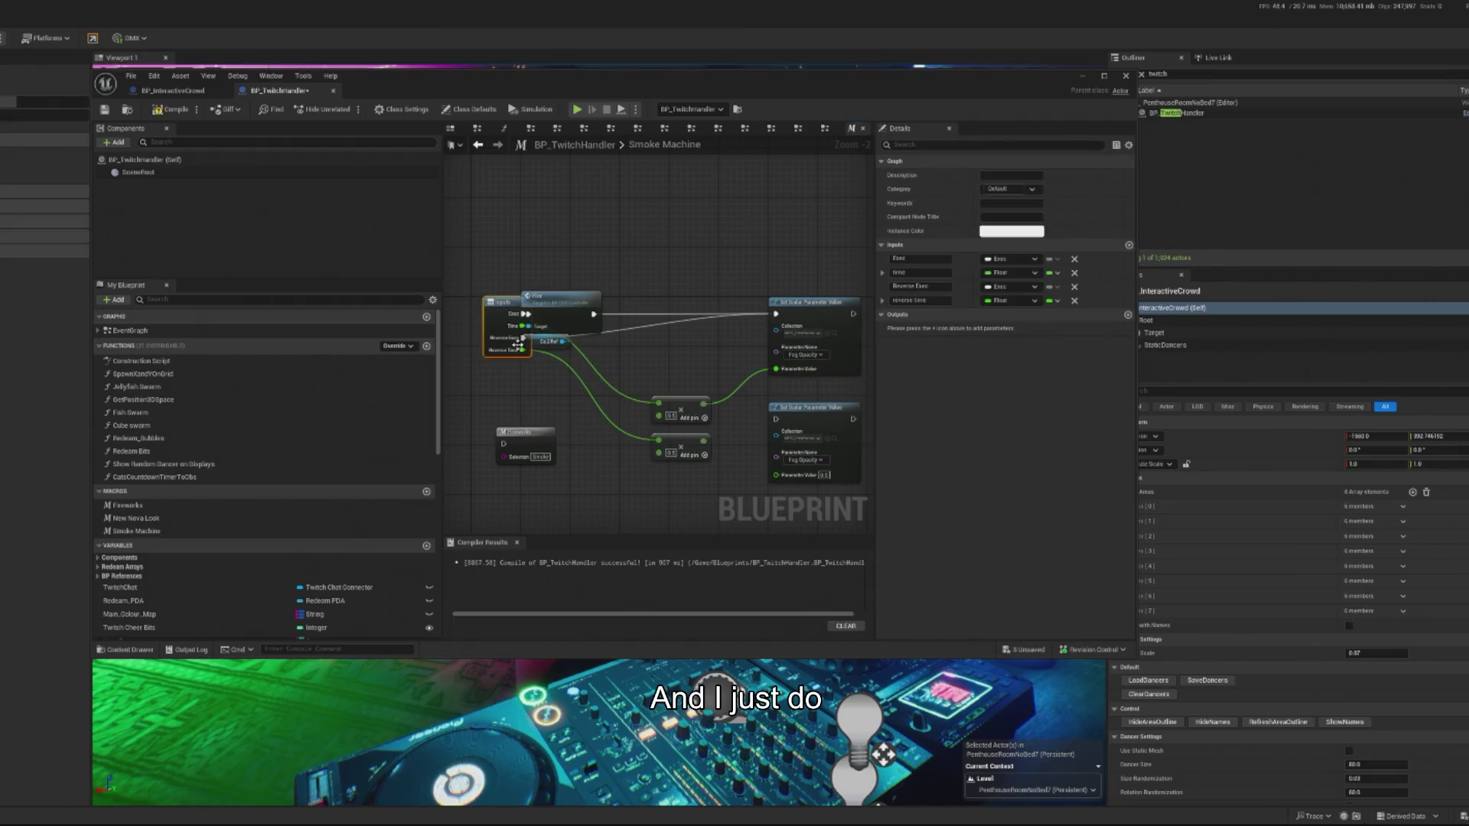
mouse_move(505, 344)
left_mouse_down()
mouse_move(548, 337)
mouse_move(487, 341)
mouse_move(673, 419)
mouse_move(773, 422)
mouse_move(477, 345)
mouse_move(776, 421)
left_mouse_up()
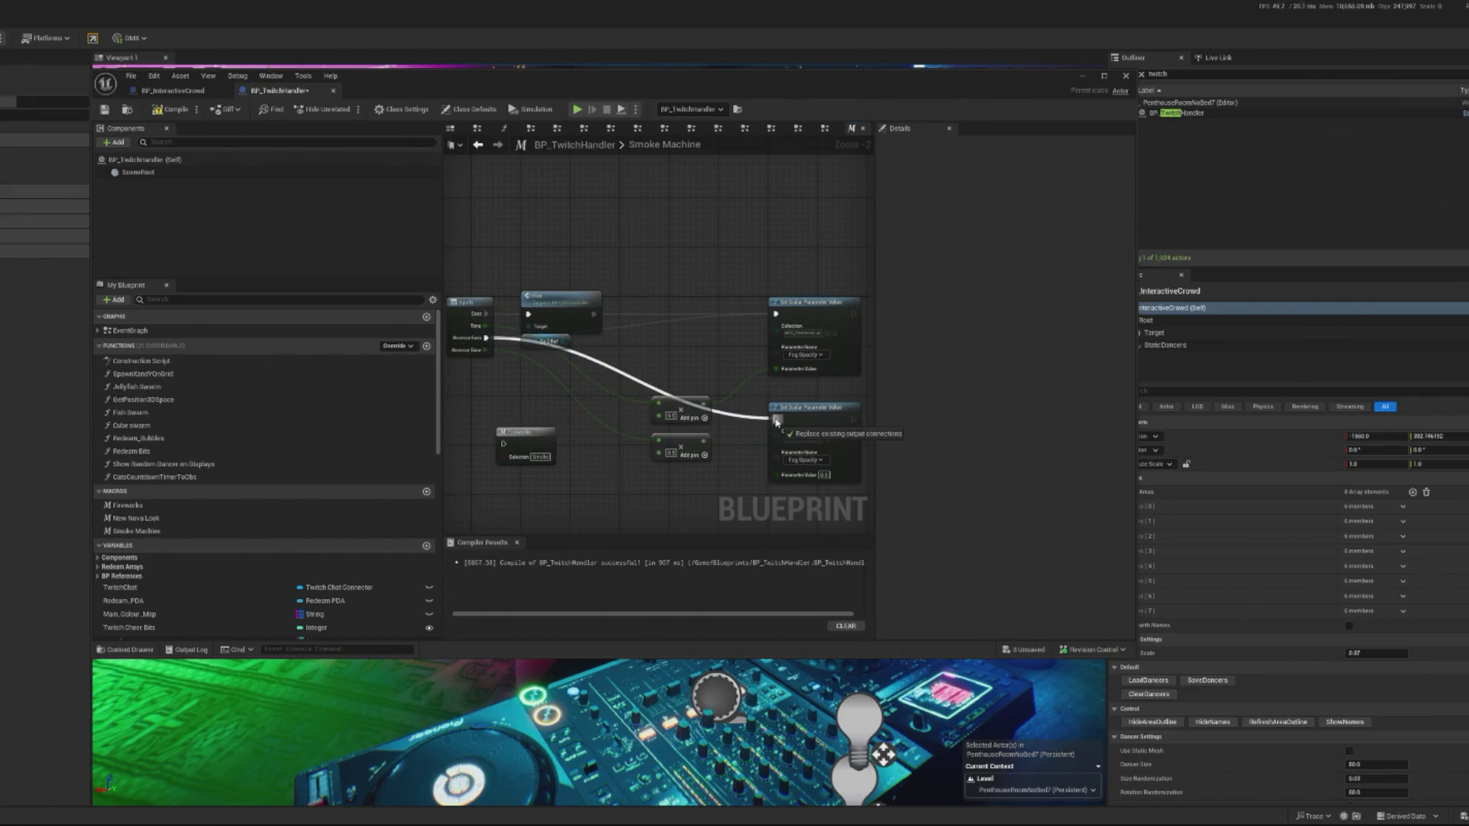
right_click(572, 378)
key("Escape")
left_click_drag(704, 453, 775, 474)
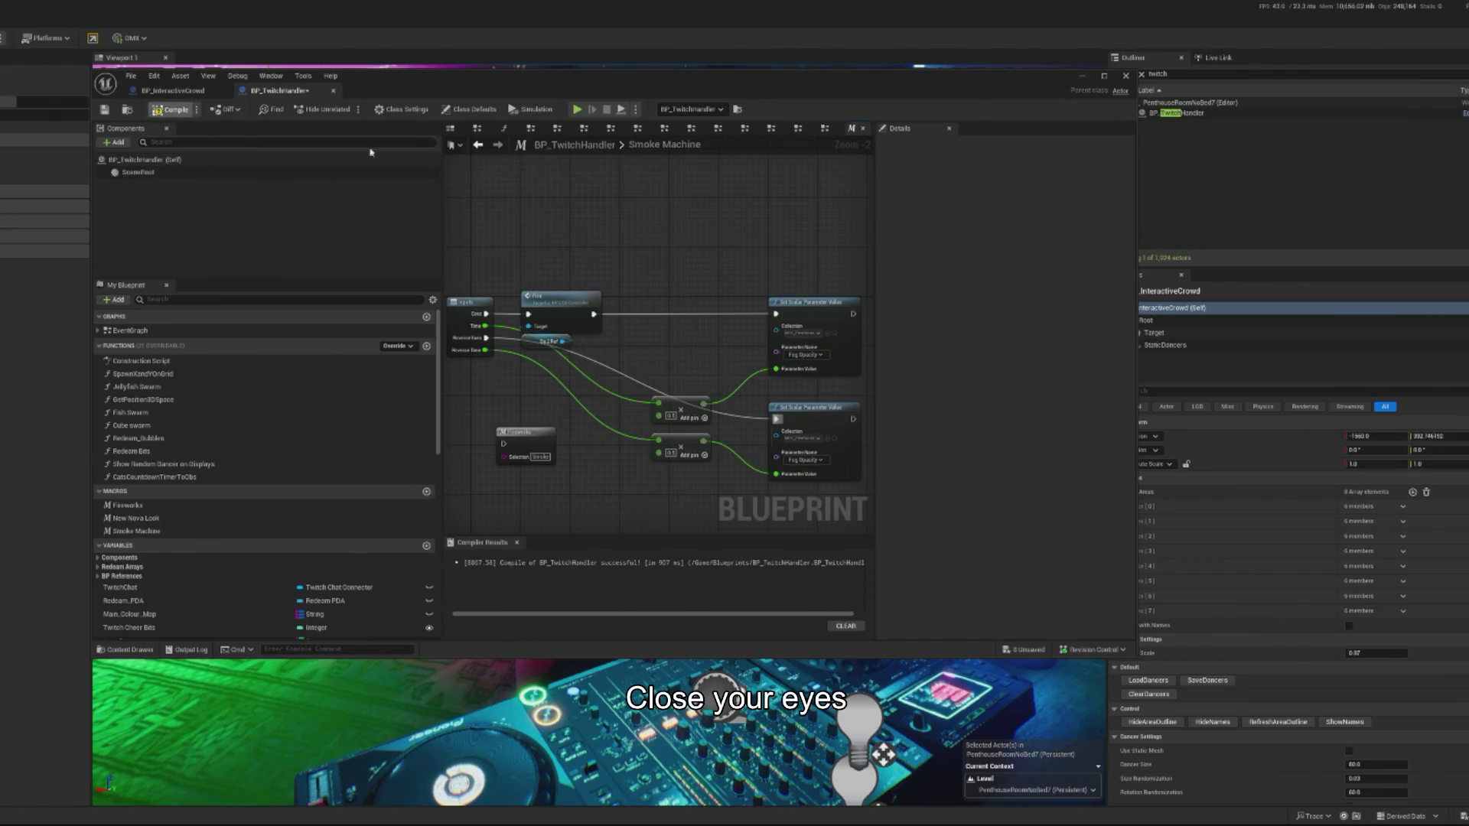
key("ctrl+s")
left_click(132, 331)
double_click(135, 332)
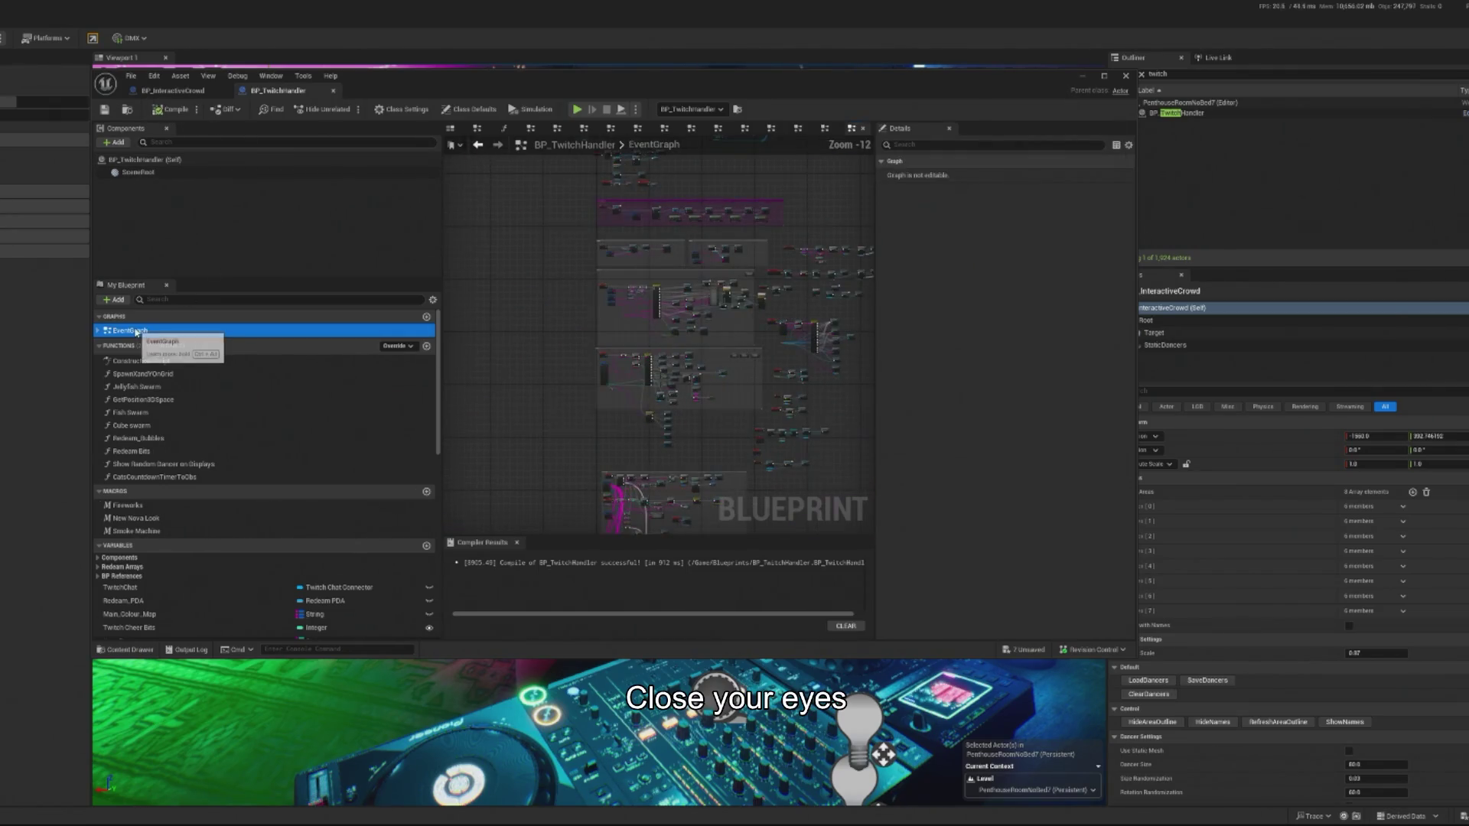
Place the Smoke Machine node beside Timeline_0 and shift Timeline_0 lower in the EventGraph.
scroll(794, 329, "up", 8)
left_click_drag(794, 329, 576, 256)
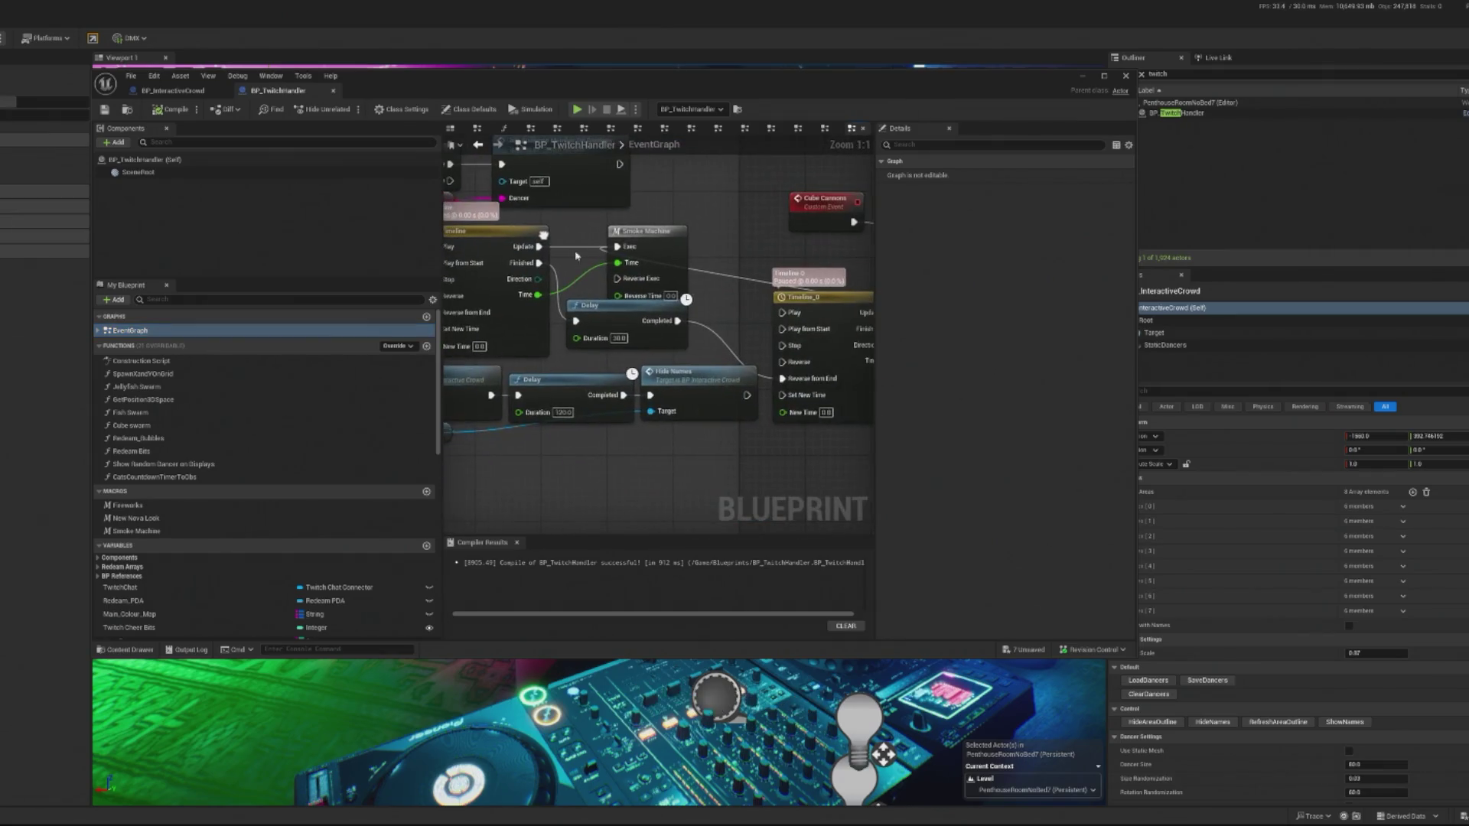
left_click_drag(659, 237, 714, 236)
scroll(670, 271, "down", 2)
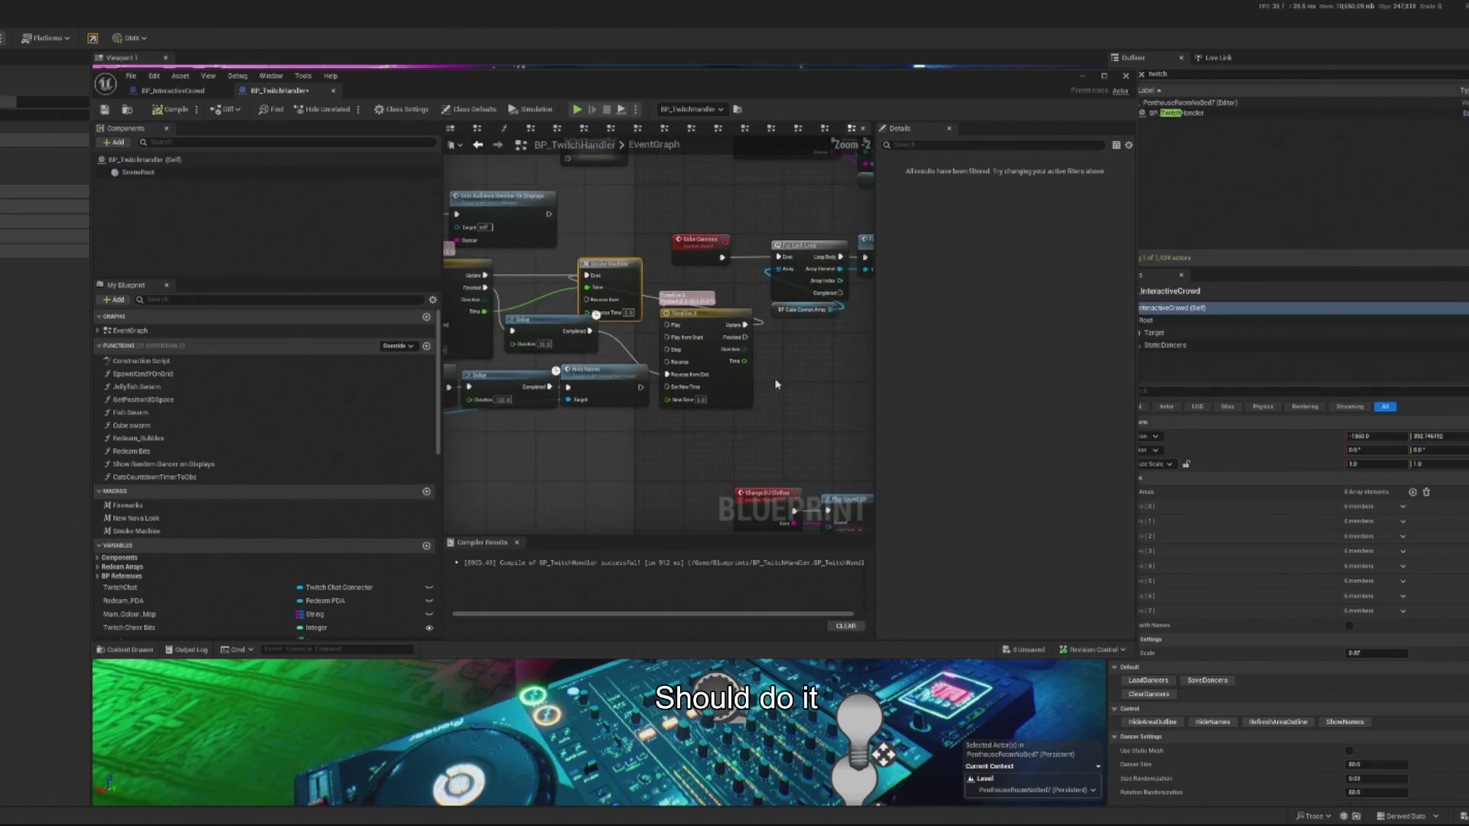
mouse_move(600, 250)
left_mouse_down()
mouse_move(815, 302)
mouse_move(801, 337)
left_mouse_up()
mouse_move(693, 306)
left_mouse_down()
mouse_move(687, 335)
mouse_move(717, 318)
mouse_move(710, 344)
mouse_move(766, 367)
left_mouse_up()
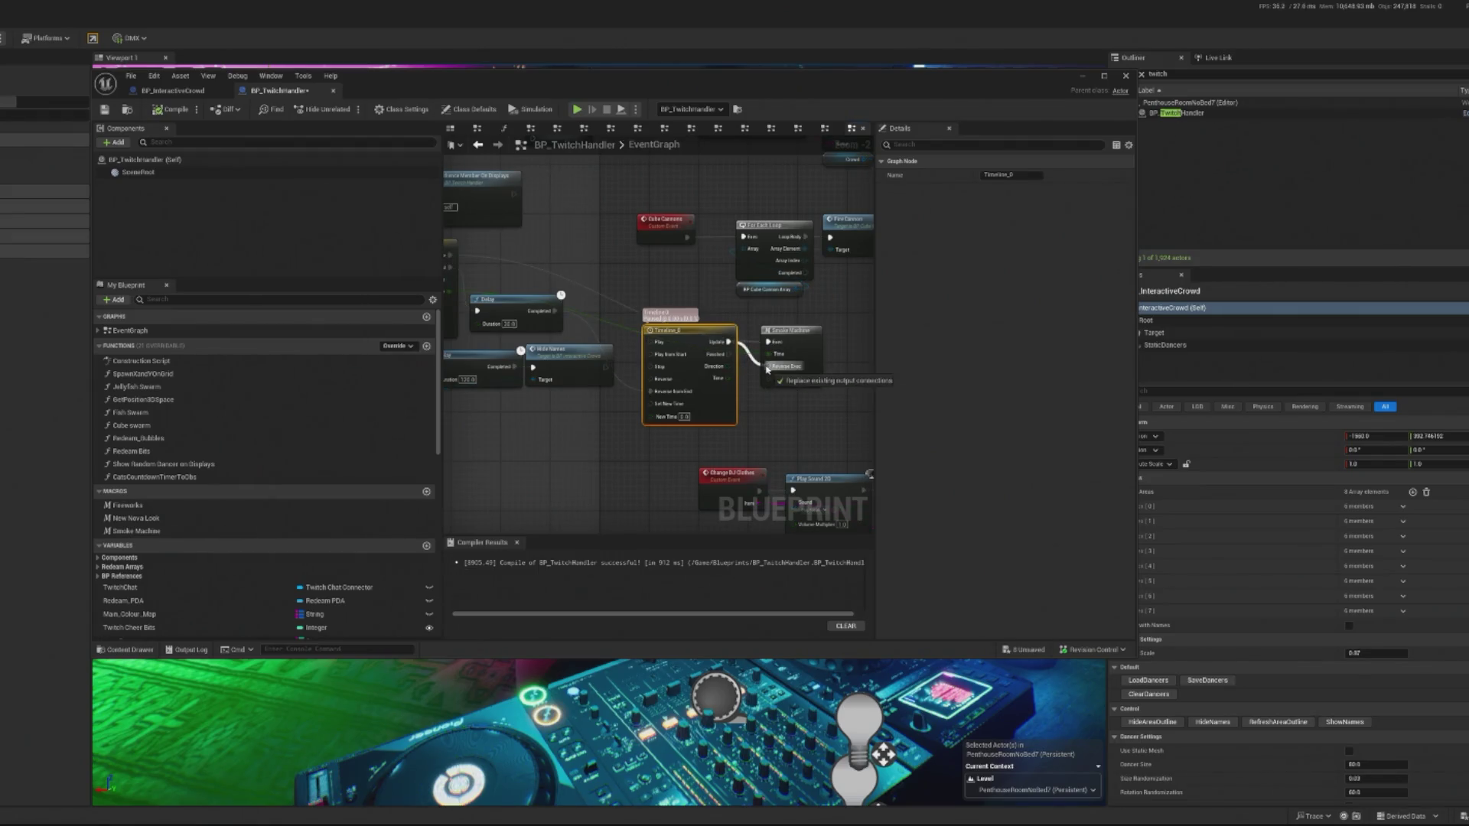
left_click_drag(701, 332, 712, 372)
left_click(792, 331)
scroll(792, 331, "down", 5)
mouse_move(622, 327)
left_mouse_down()
mouse_move(700, 328)
mouse_move(512, 324)
left_mouse_up()
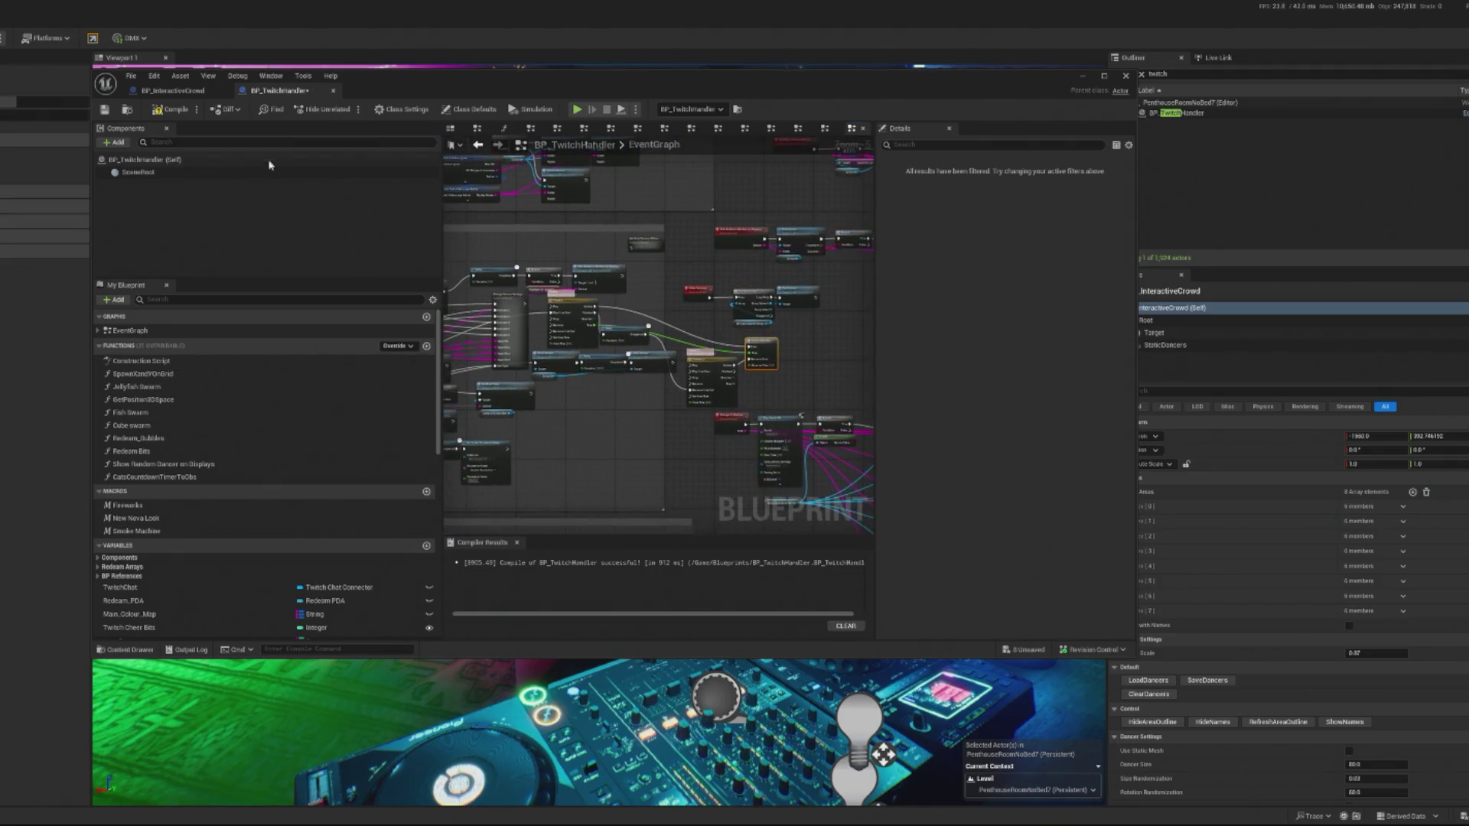
left_click(1084, 77)
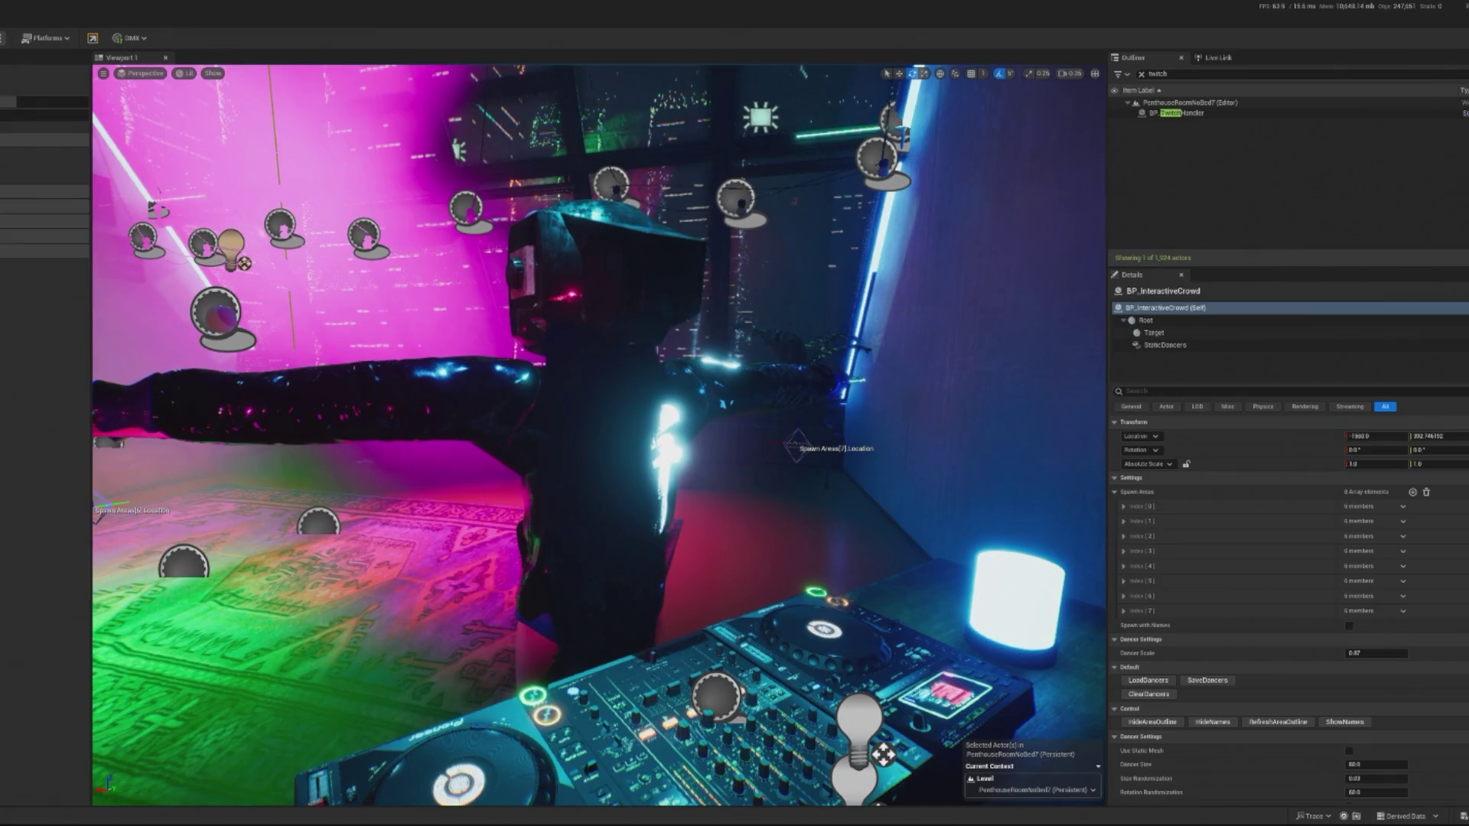
Start Play In Editor with Alt+P and take control of the running penthouse level.
key("alt+p")
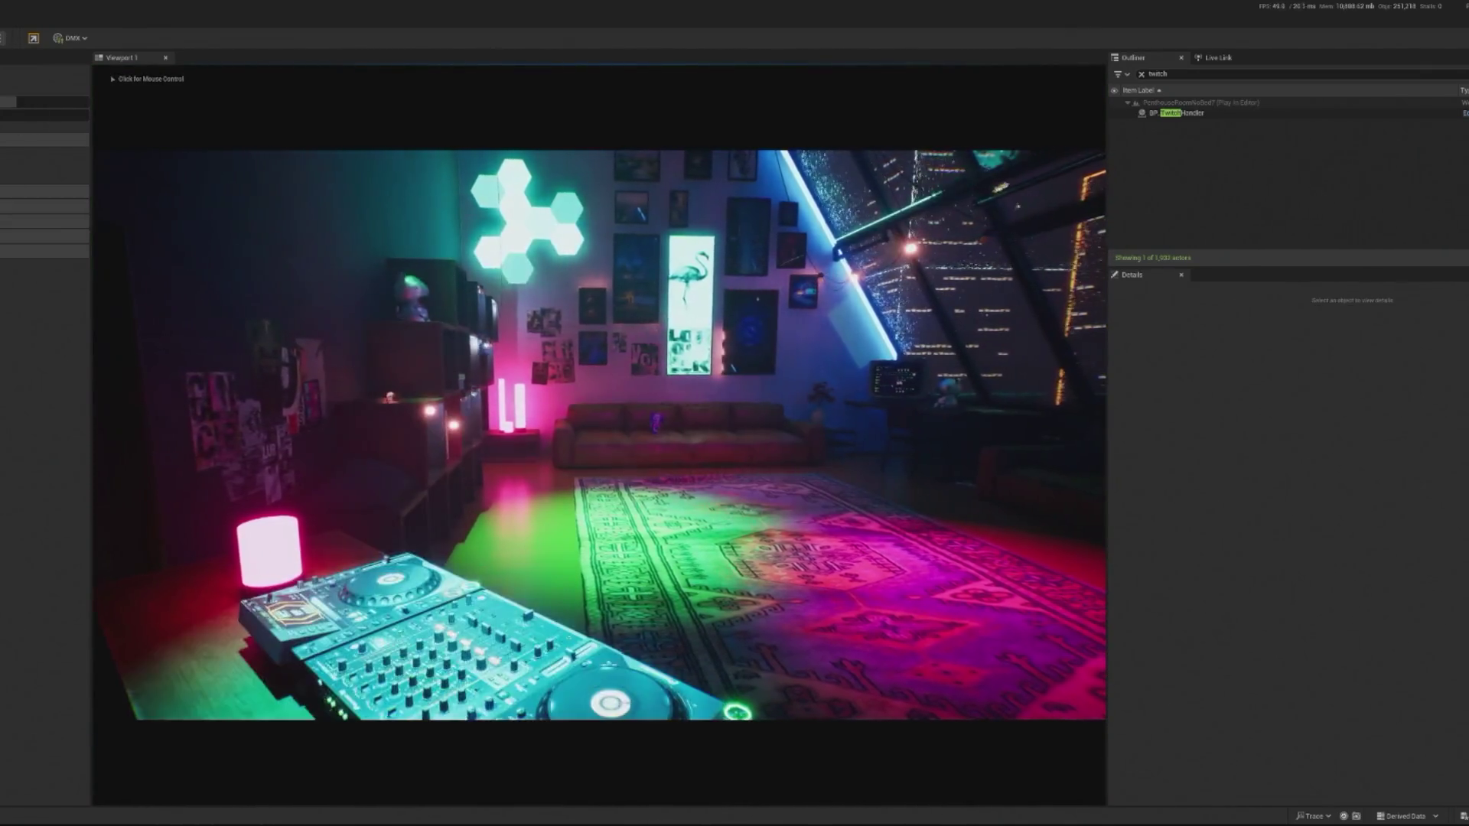
left_click(599, 434)
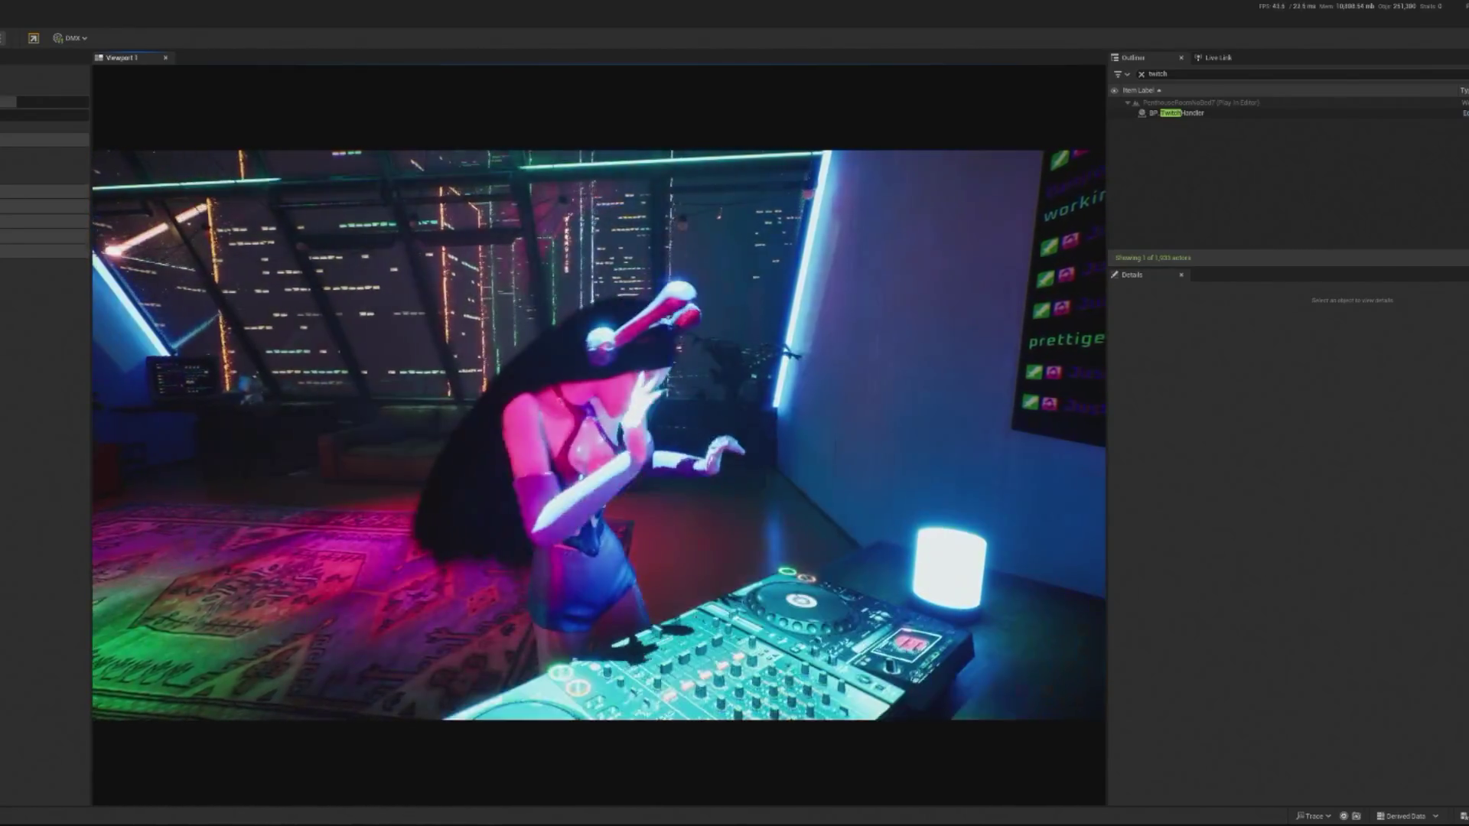
Select BP_InteractiveCrowd via an Outliner 'crowd' search, spawn debug dancers twice, then stop playing.
left_click(1182, 112)
scroll(1345, 660, "down", 5)
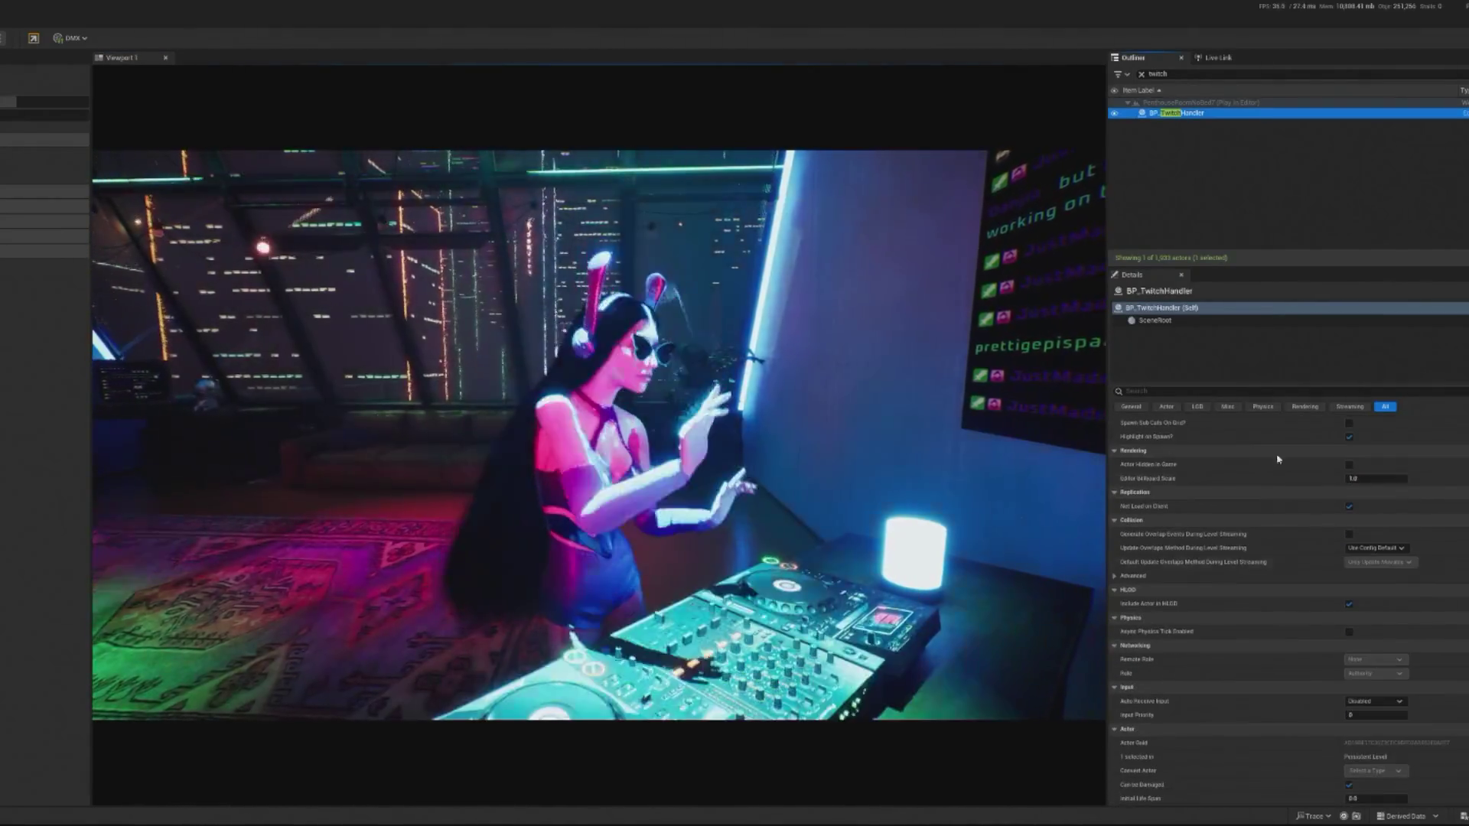
left_click(1157, 74)
type("crowd")
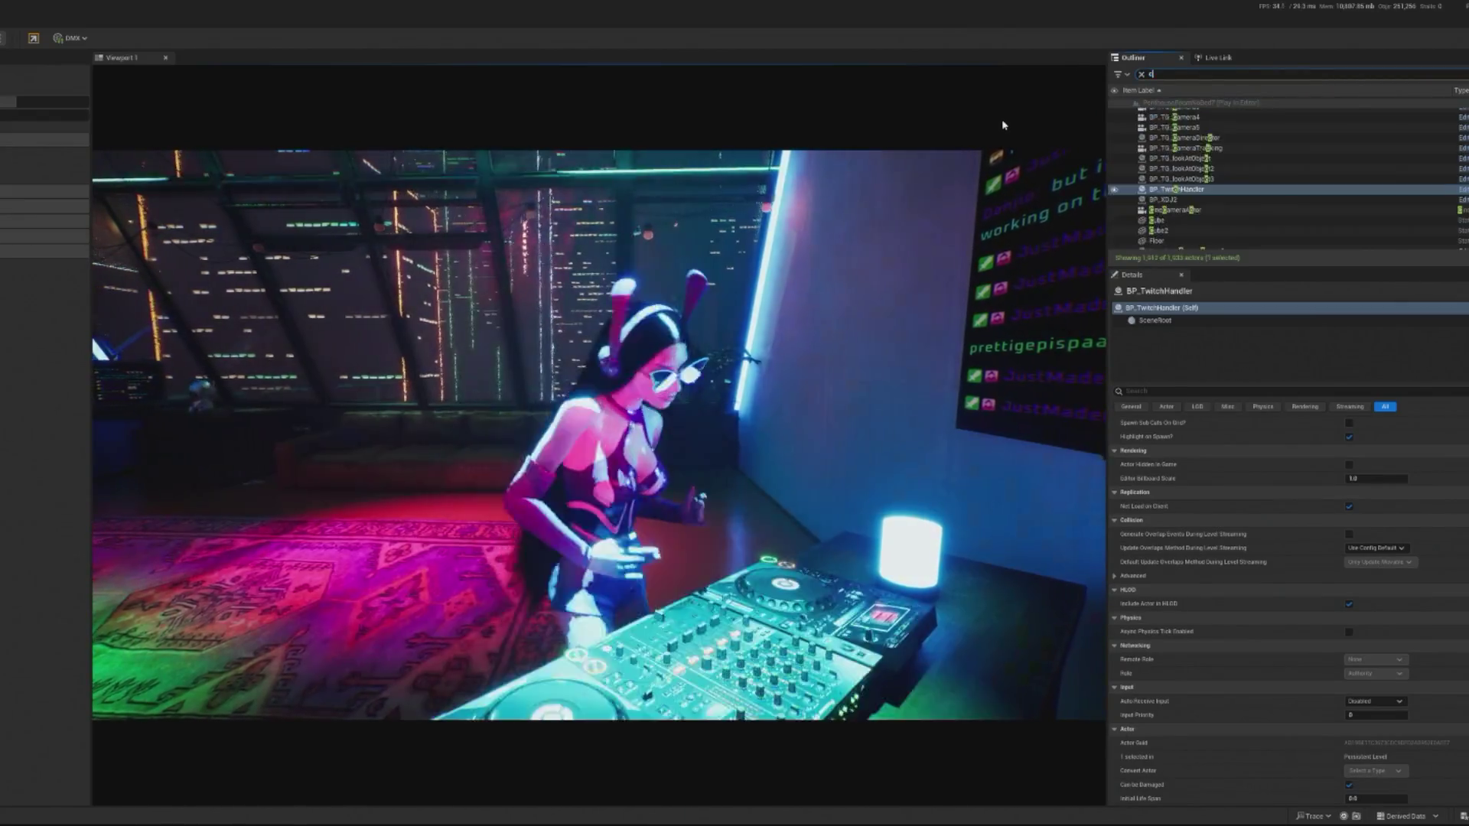
left_click(1217, 114)
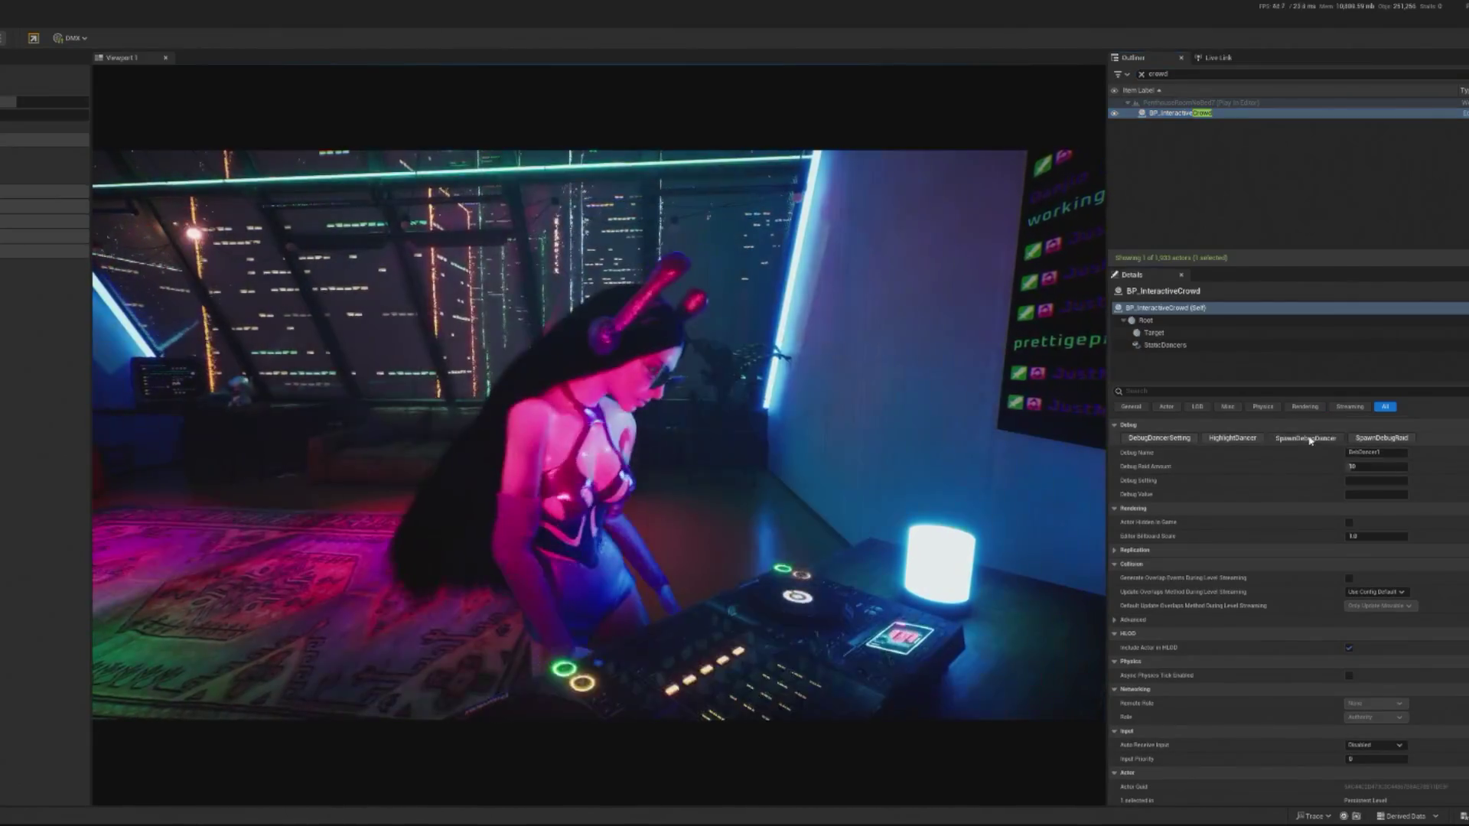
left_click(1310, 440)
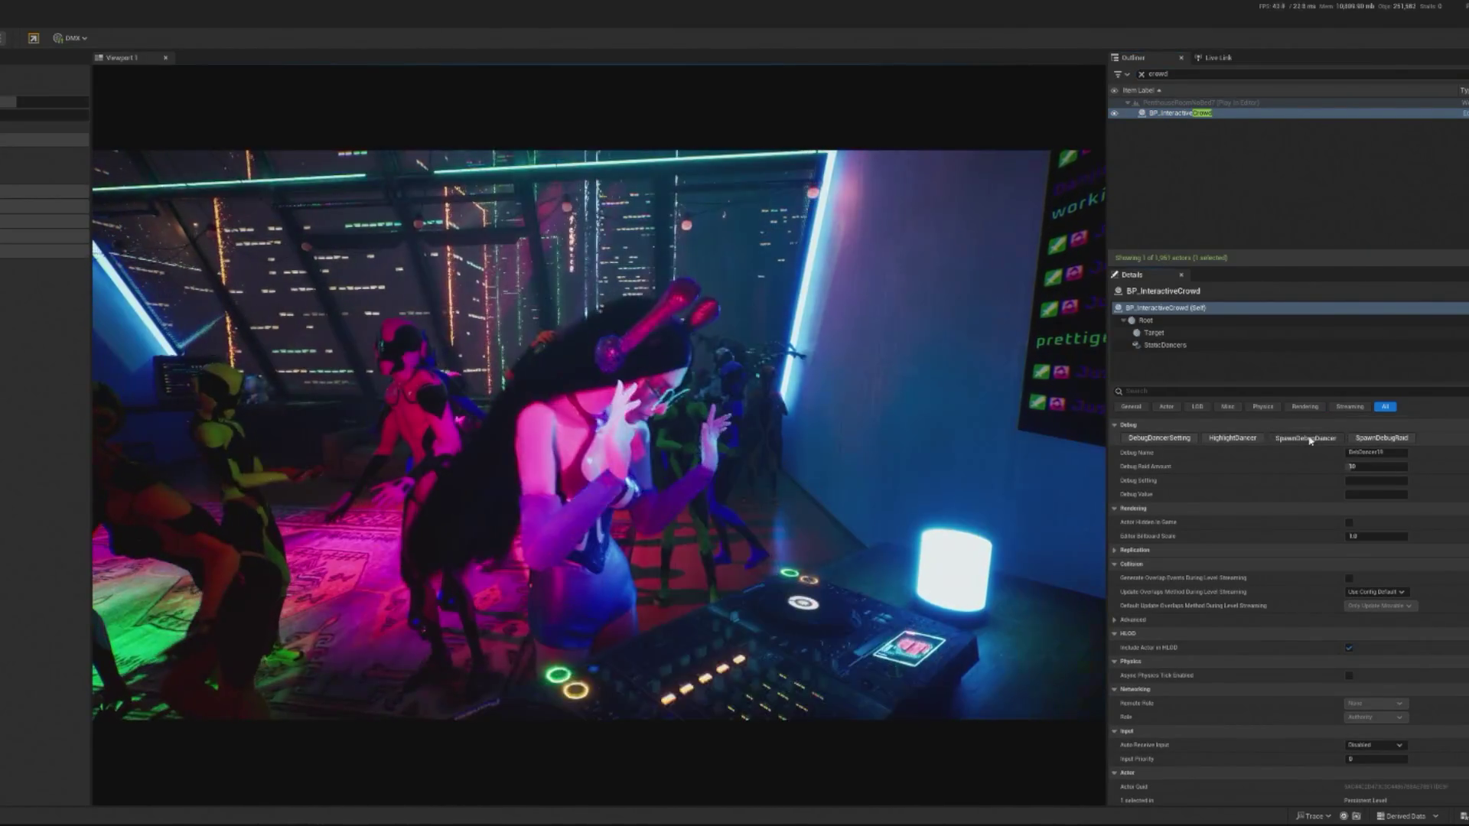
left_click(1309, 440)
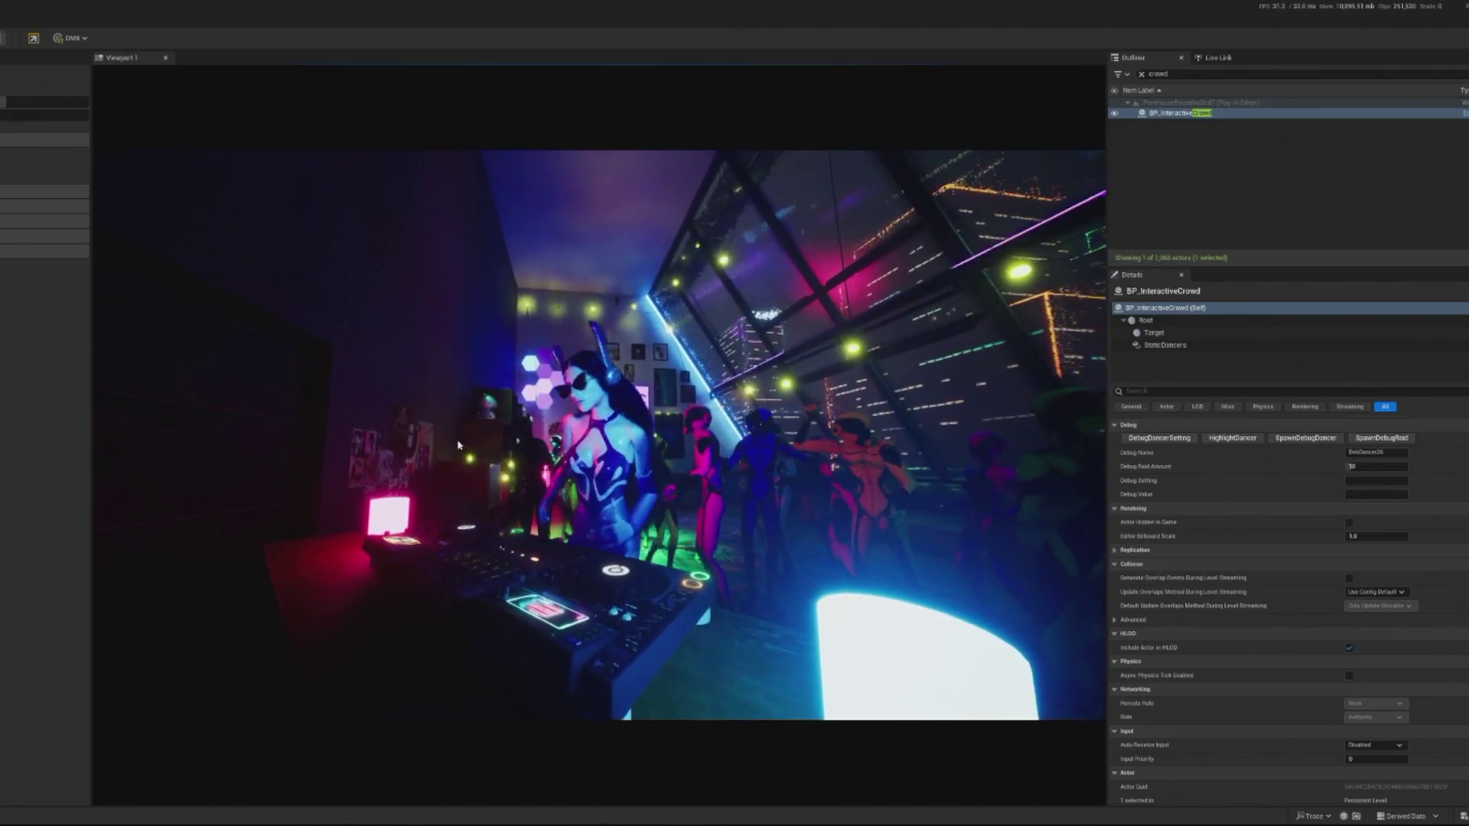
key("Escape")
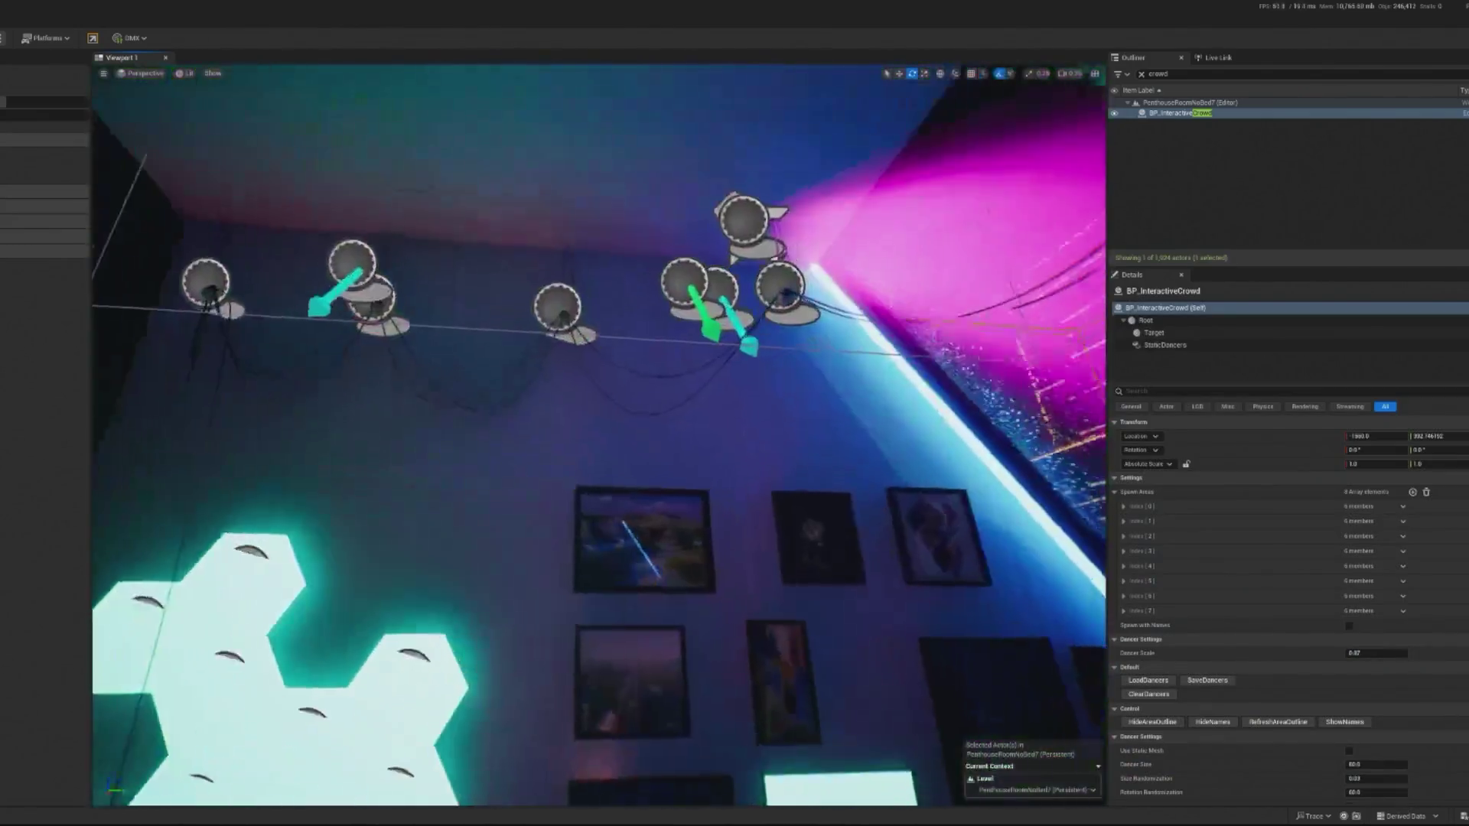
Select the BP_Spotlight_AR4 spotlight and review the BP_InteractiveCrowd and BP_TwitchHandler Blueprints.
key("f")
left_click(580, 249)
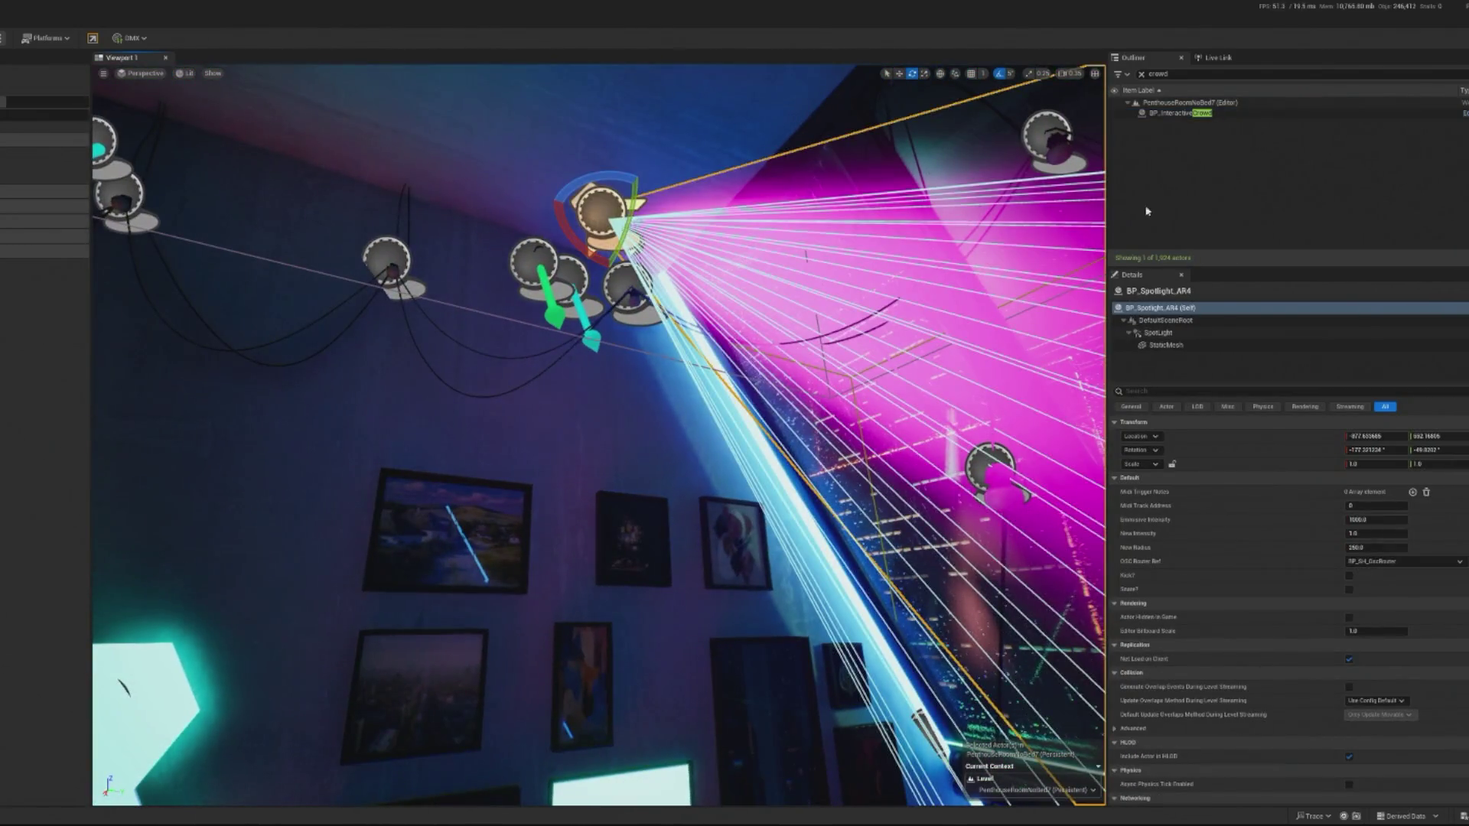
key("alt+Tab")
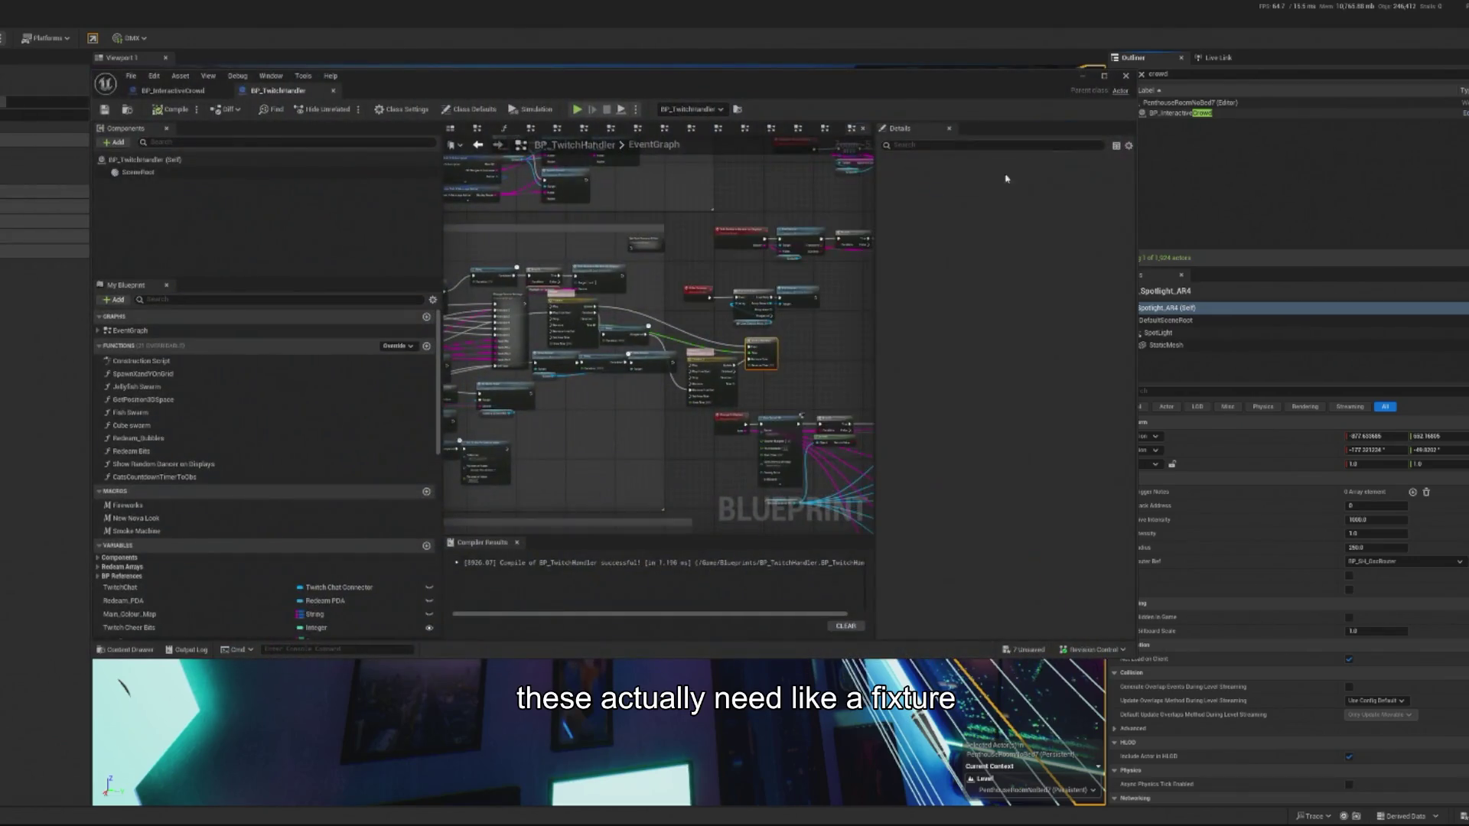
key("ctrl+Tab")
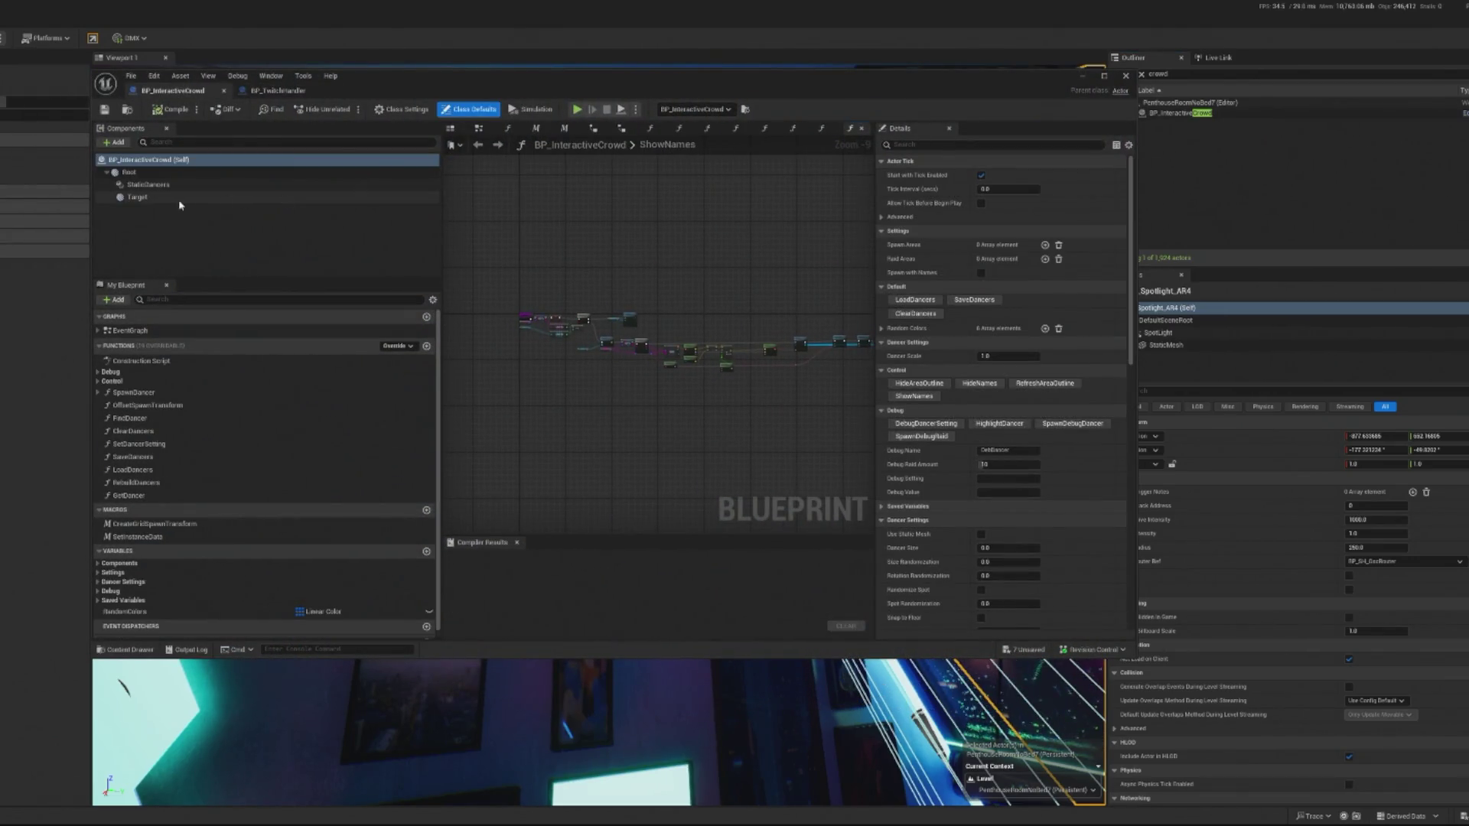
left_click(181, 198)
left_click(210, 185)
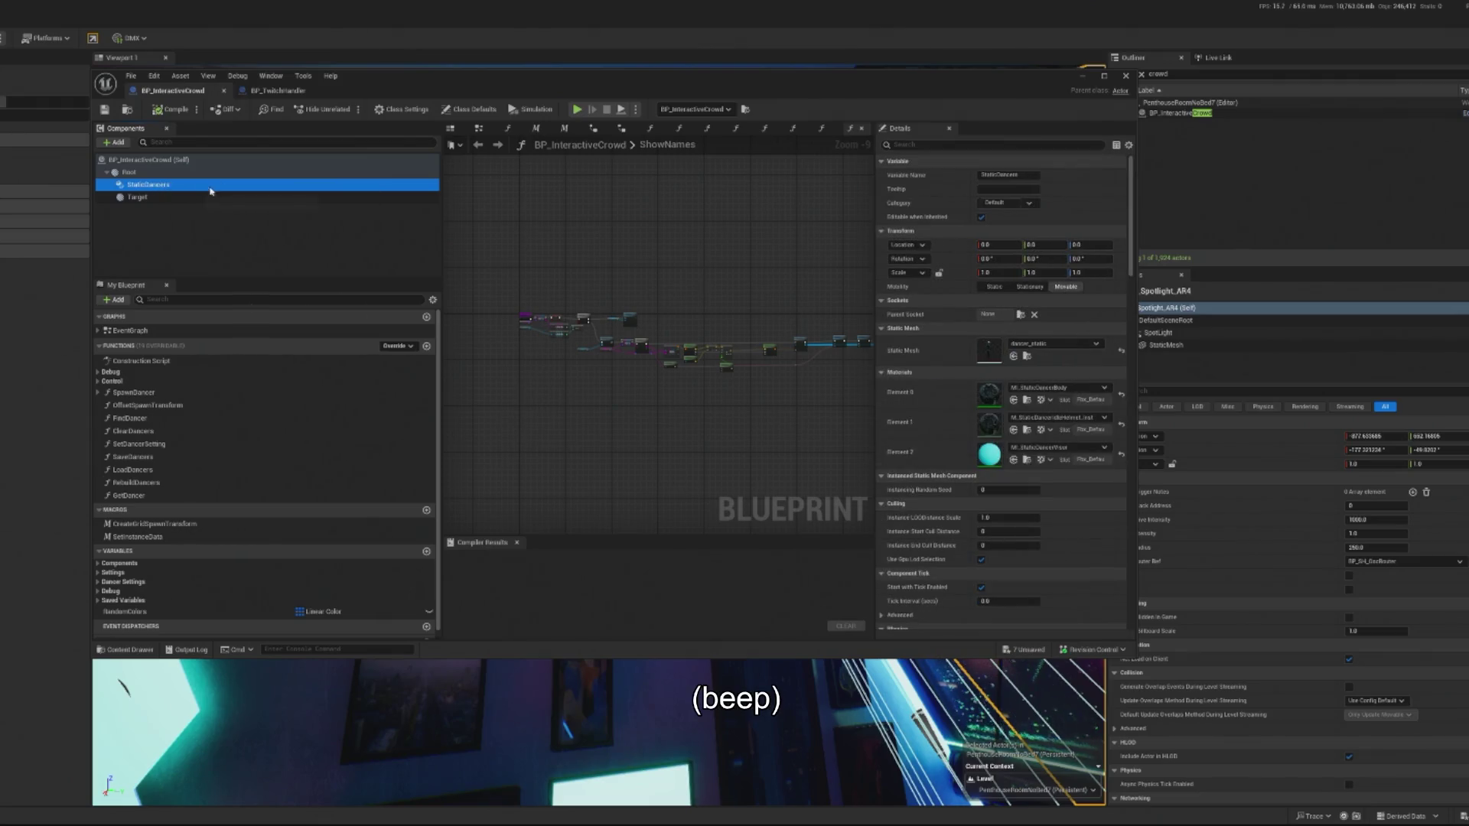
left_click(249, 92)
left_click(1084, 78)
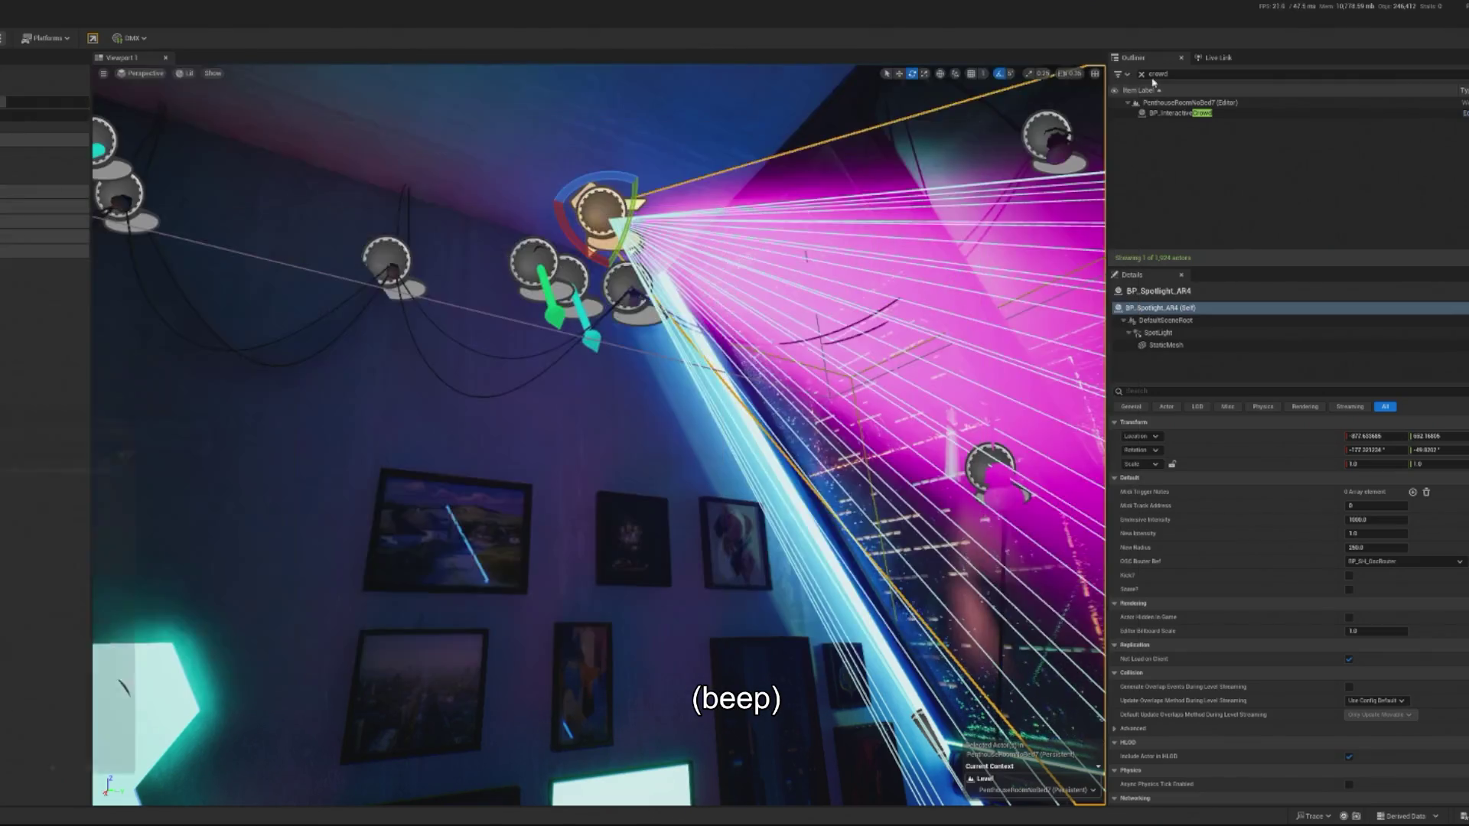
left_click(1143, 75)
Open BP_Spotlight_AR for editing, move its window aside, and open BP_Spotlight_OSC.
key("ctrl+e")
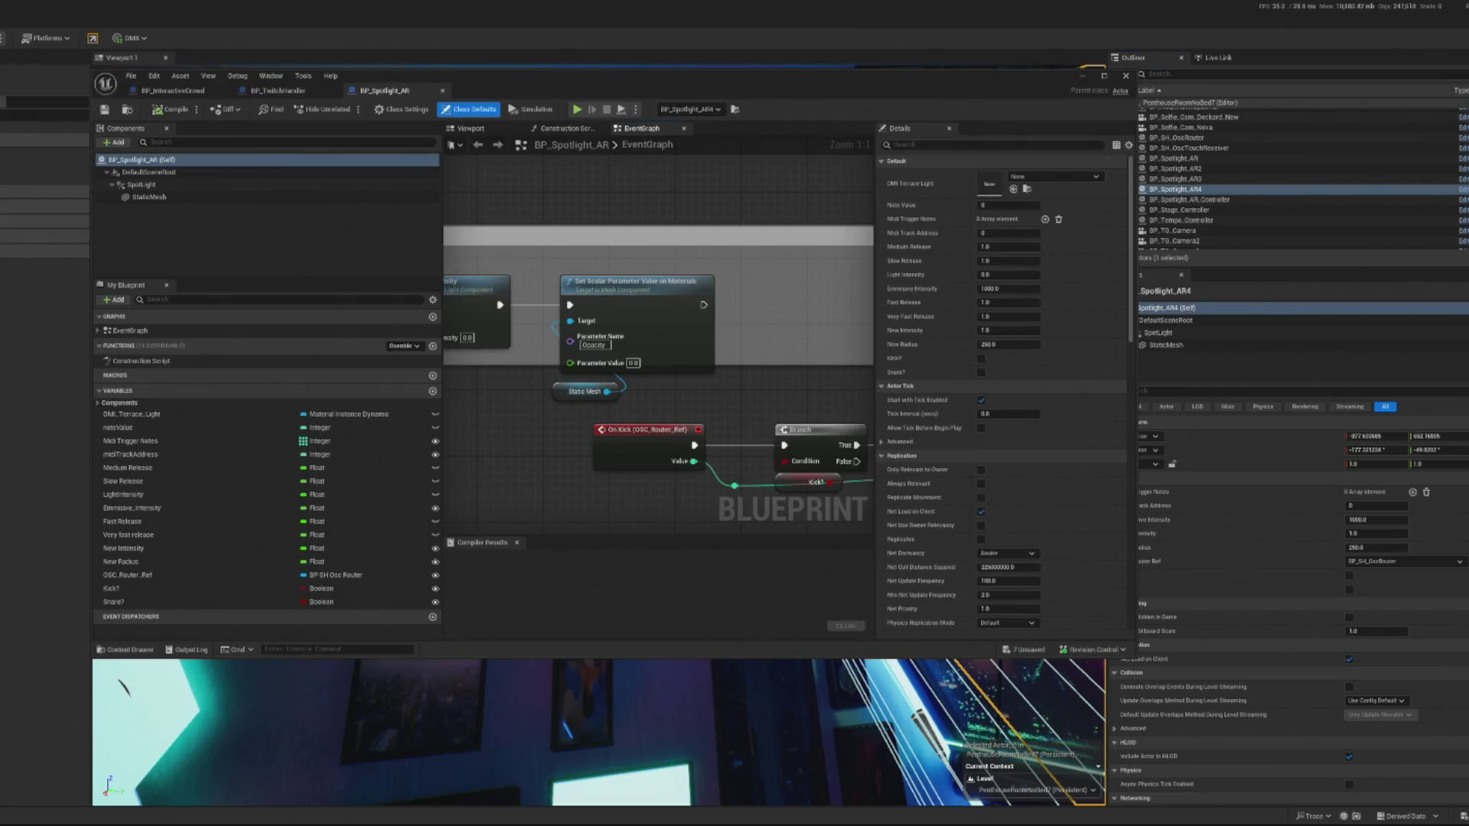
left_click_drag(688, 76, 854, 127)
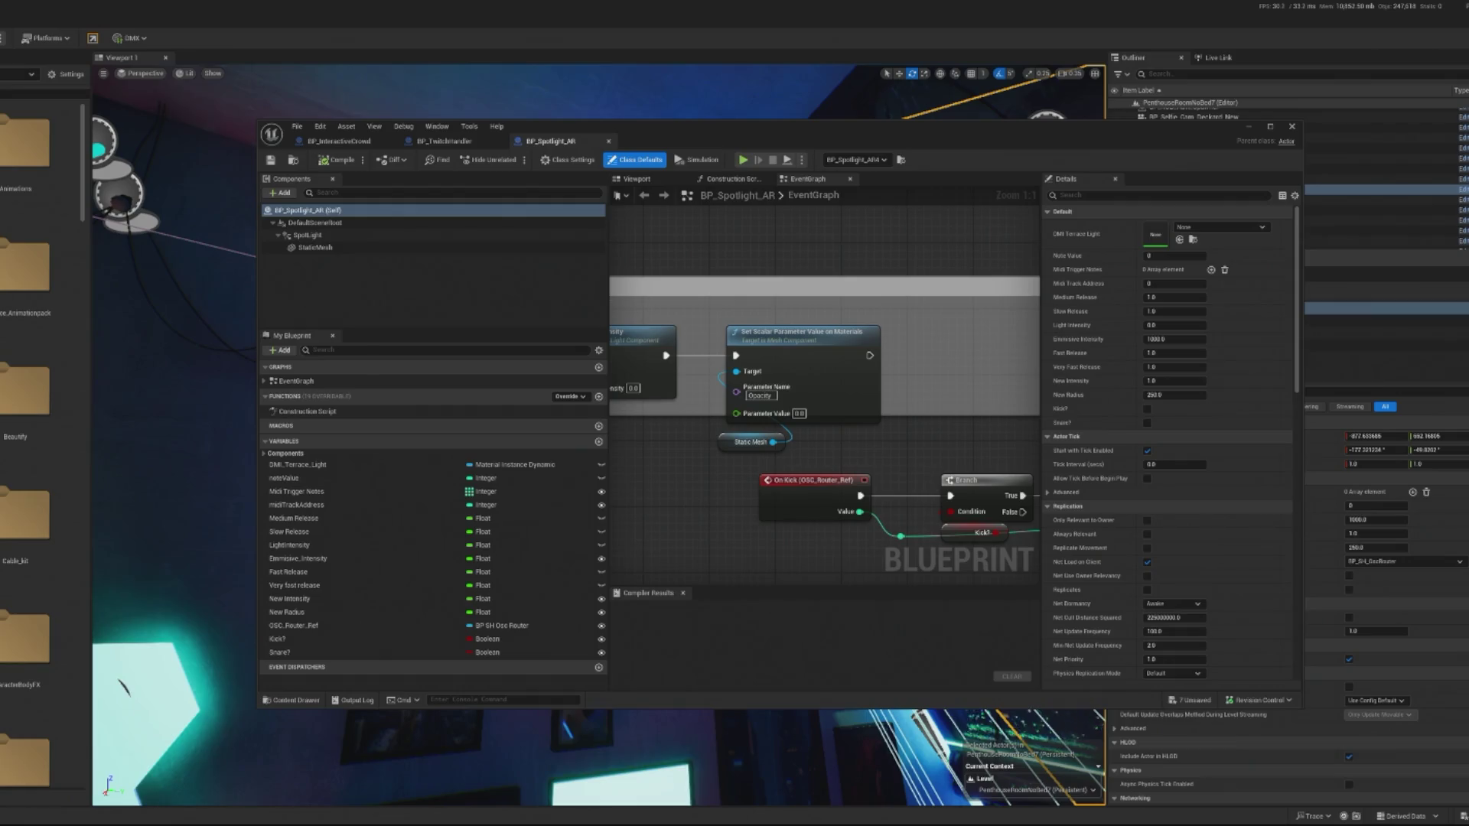
scroll(42, 451, "down", 5)
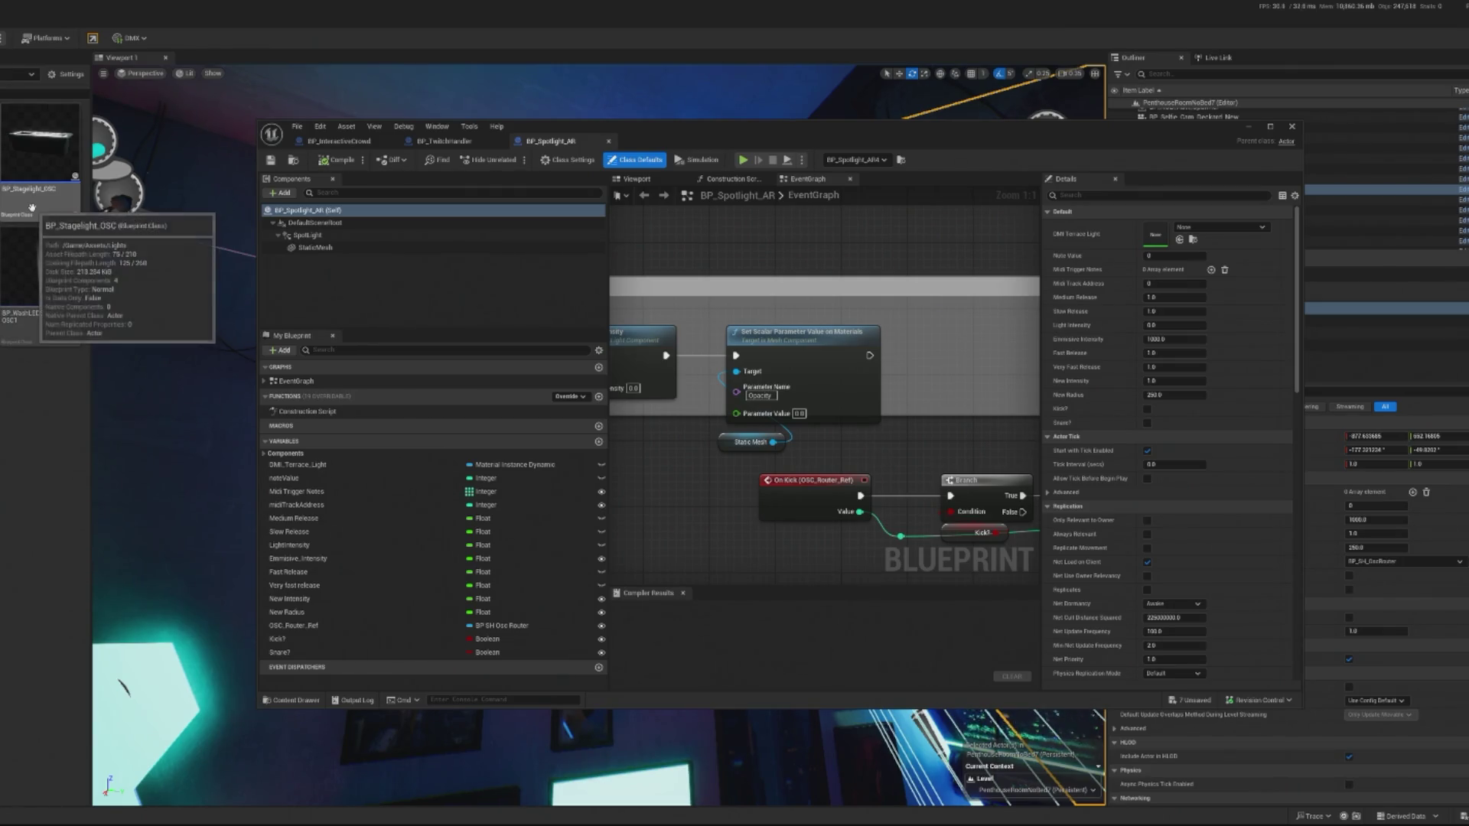
double_click(40, 141)
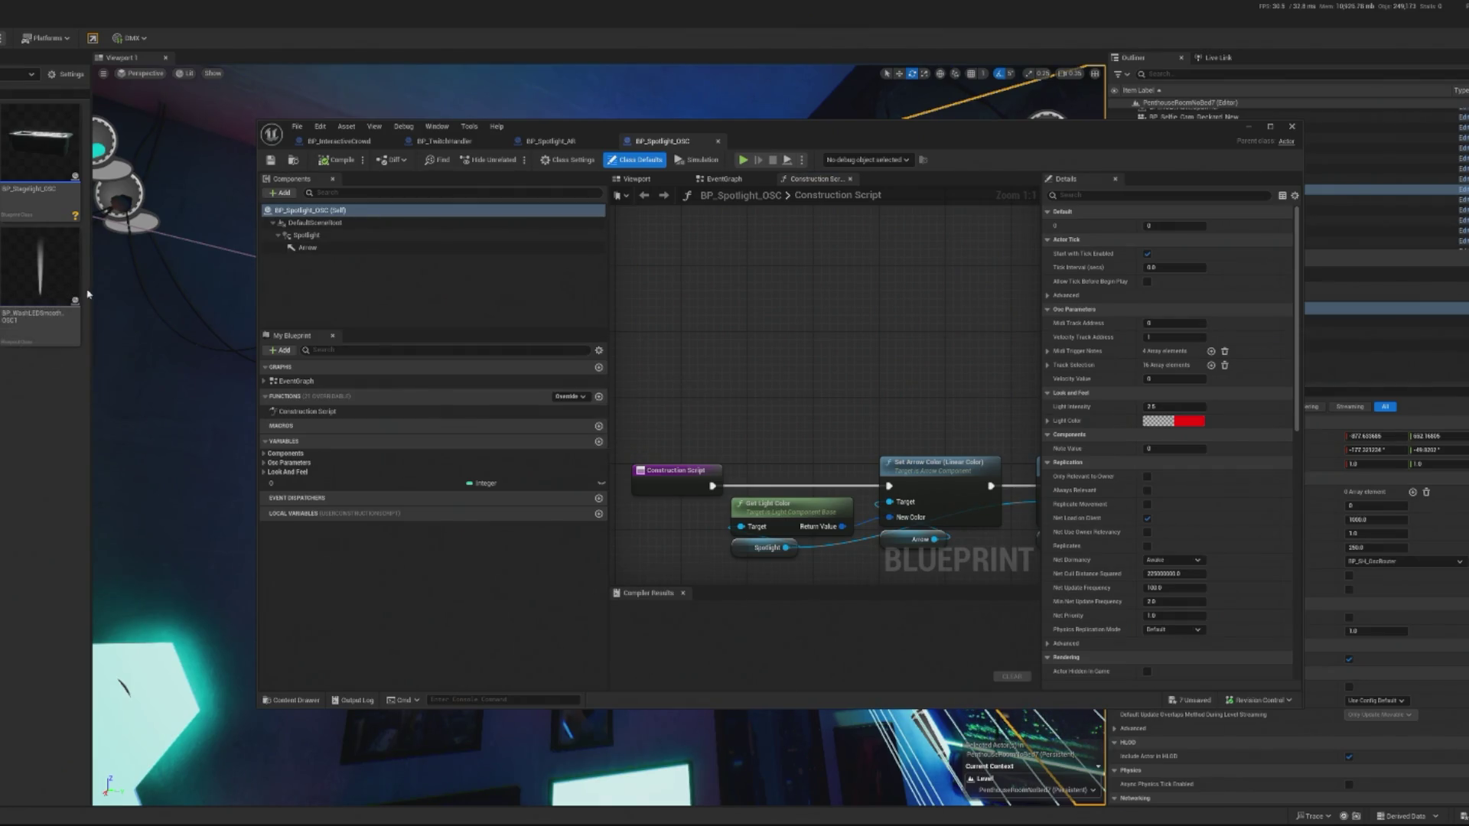
In BP_WashLED_OSC, select the base, yoke, head and lens meshes to copy, then go back to BP_Spotlight_AR.
left_click(647, 181)
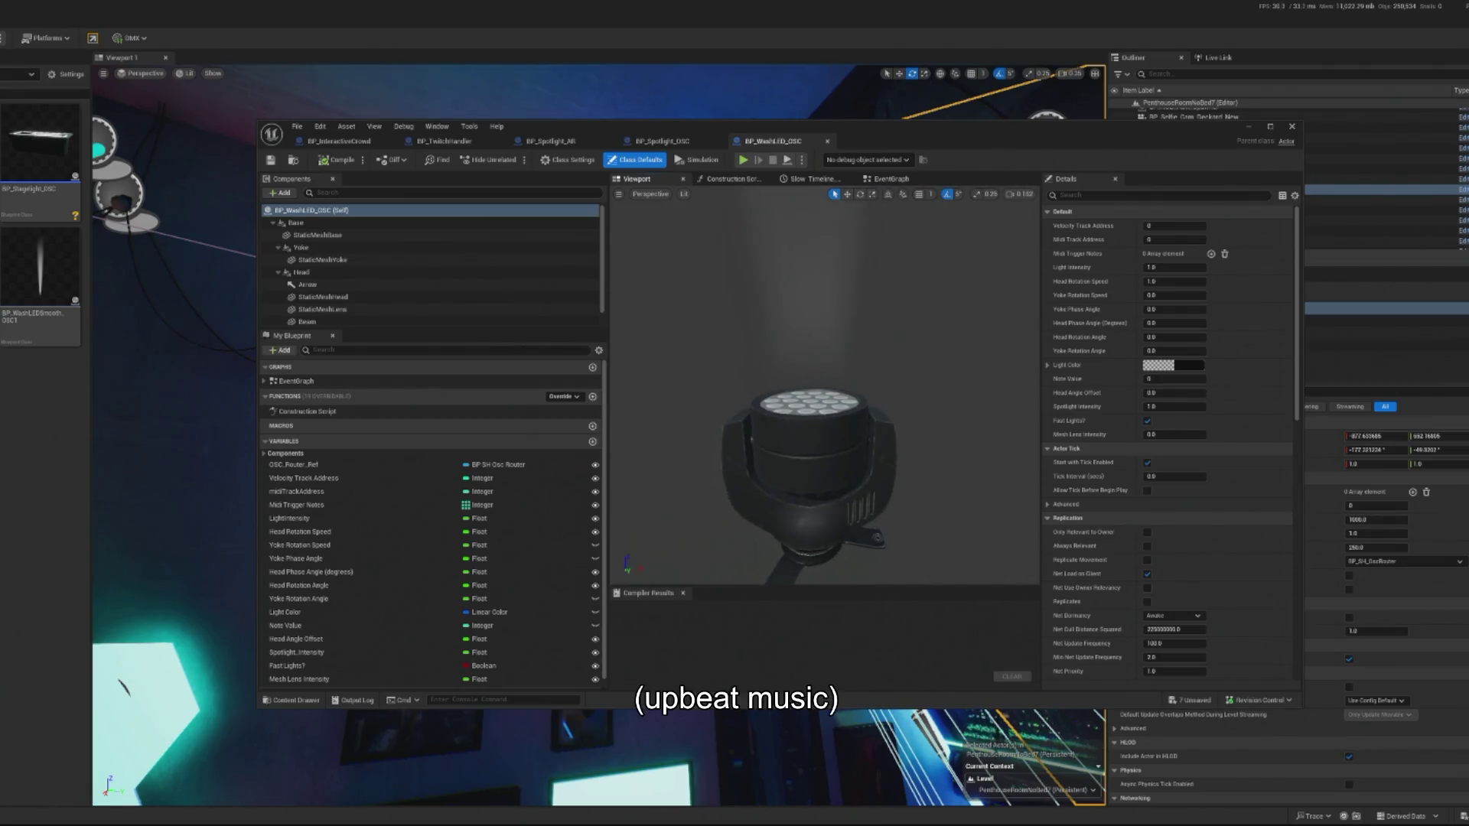
left_click(795, 479)
left_click(813, 474)
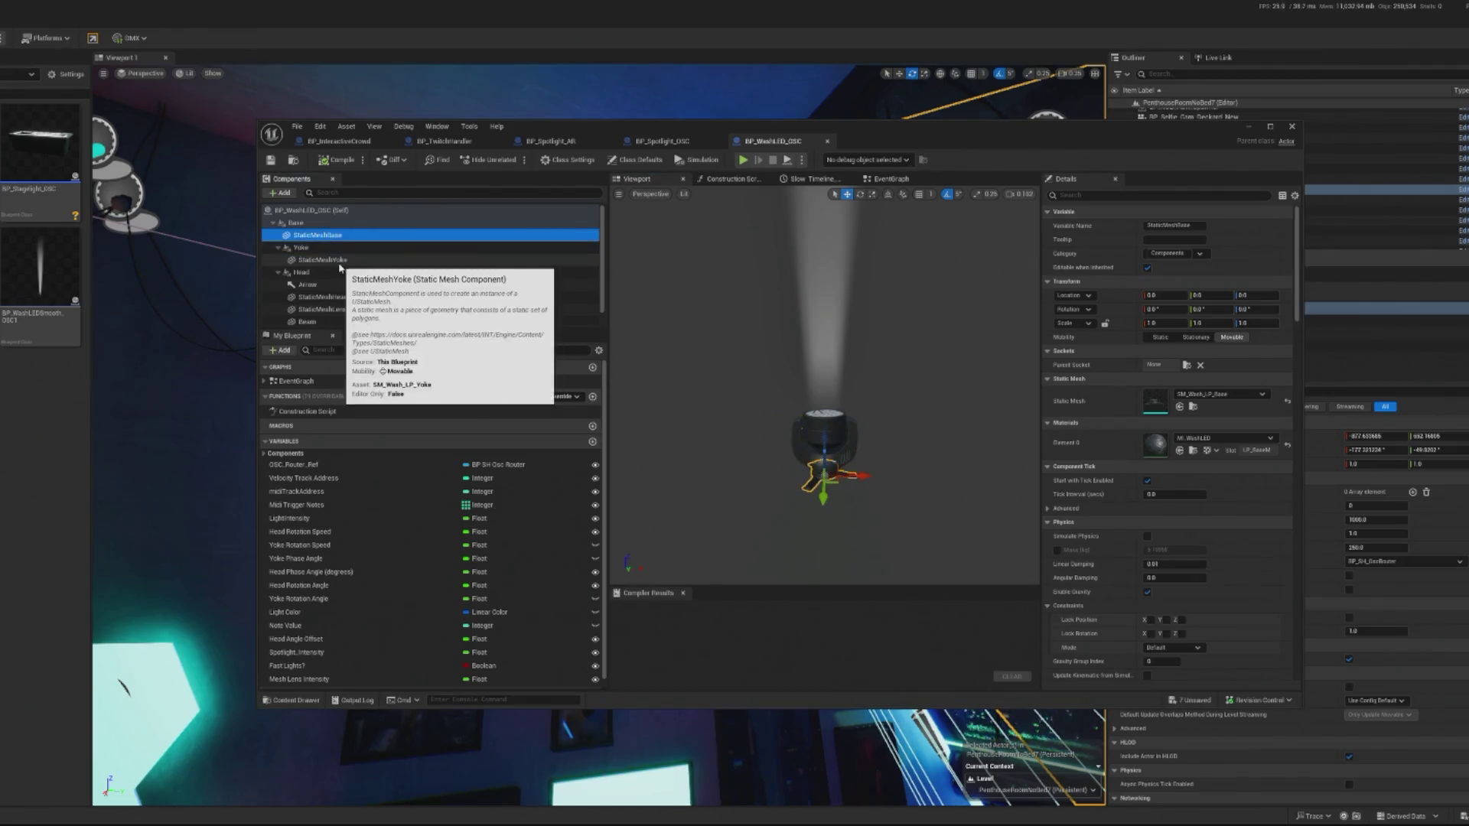
left_click(324, 235, "ctrl")
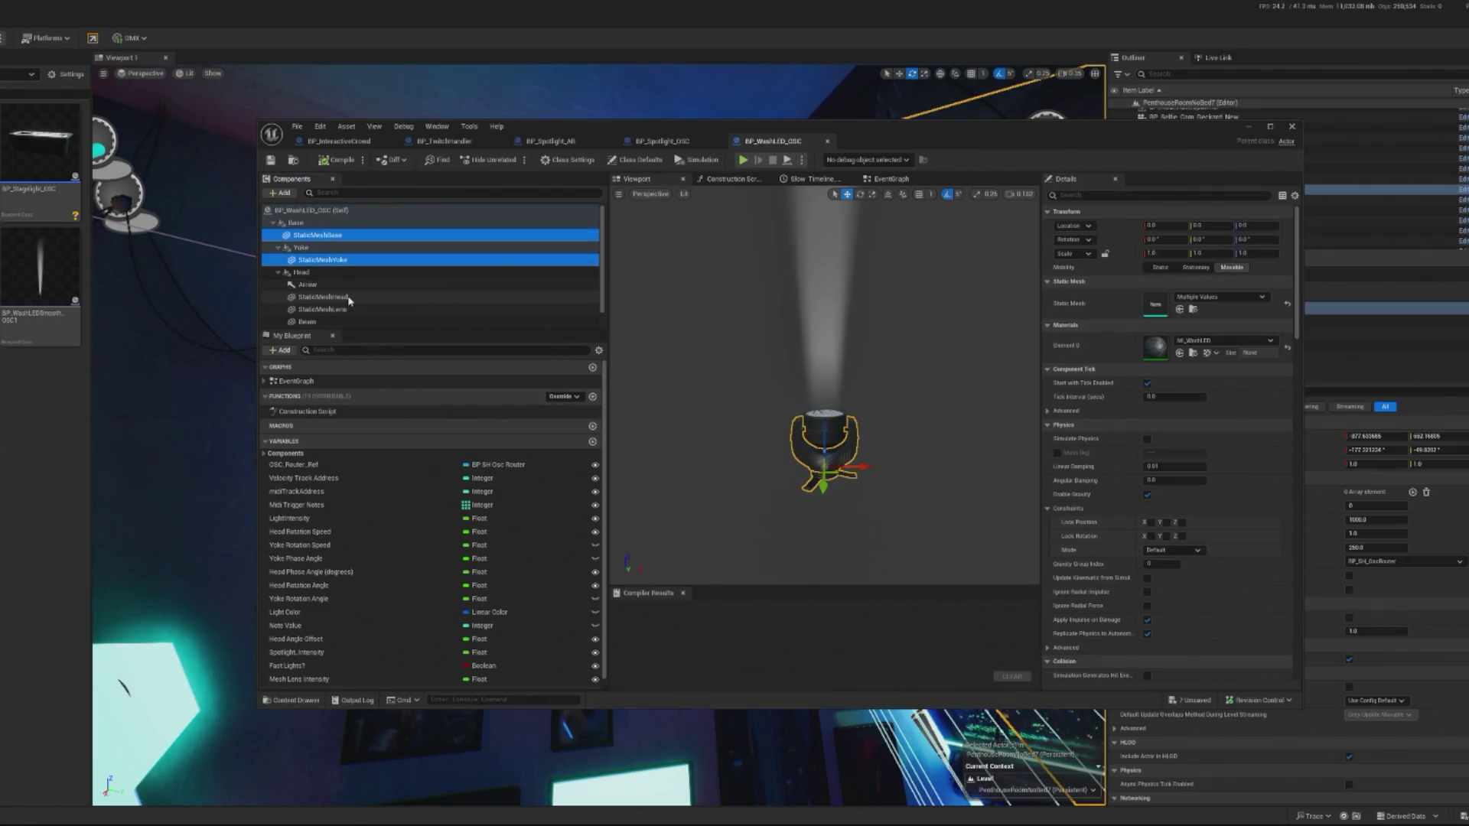
left_click(336, 297, "ctrl")
left_click(337, 309, "ctrl")
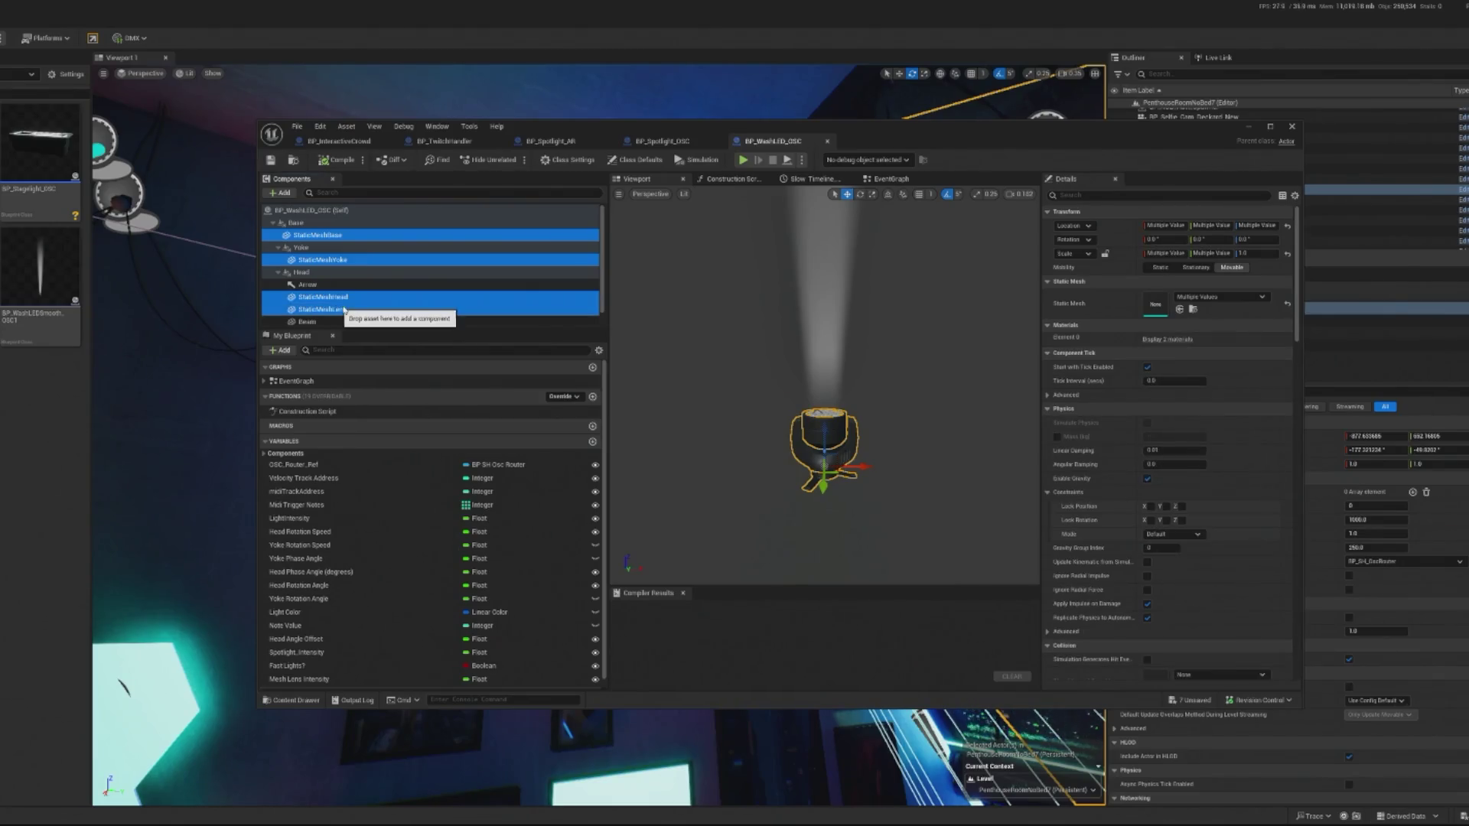
scroll(340, 310, "down", 1)
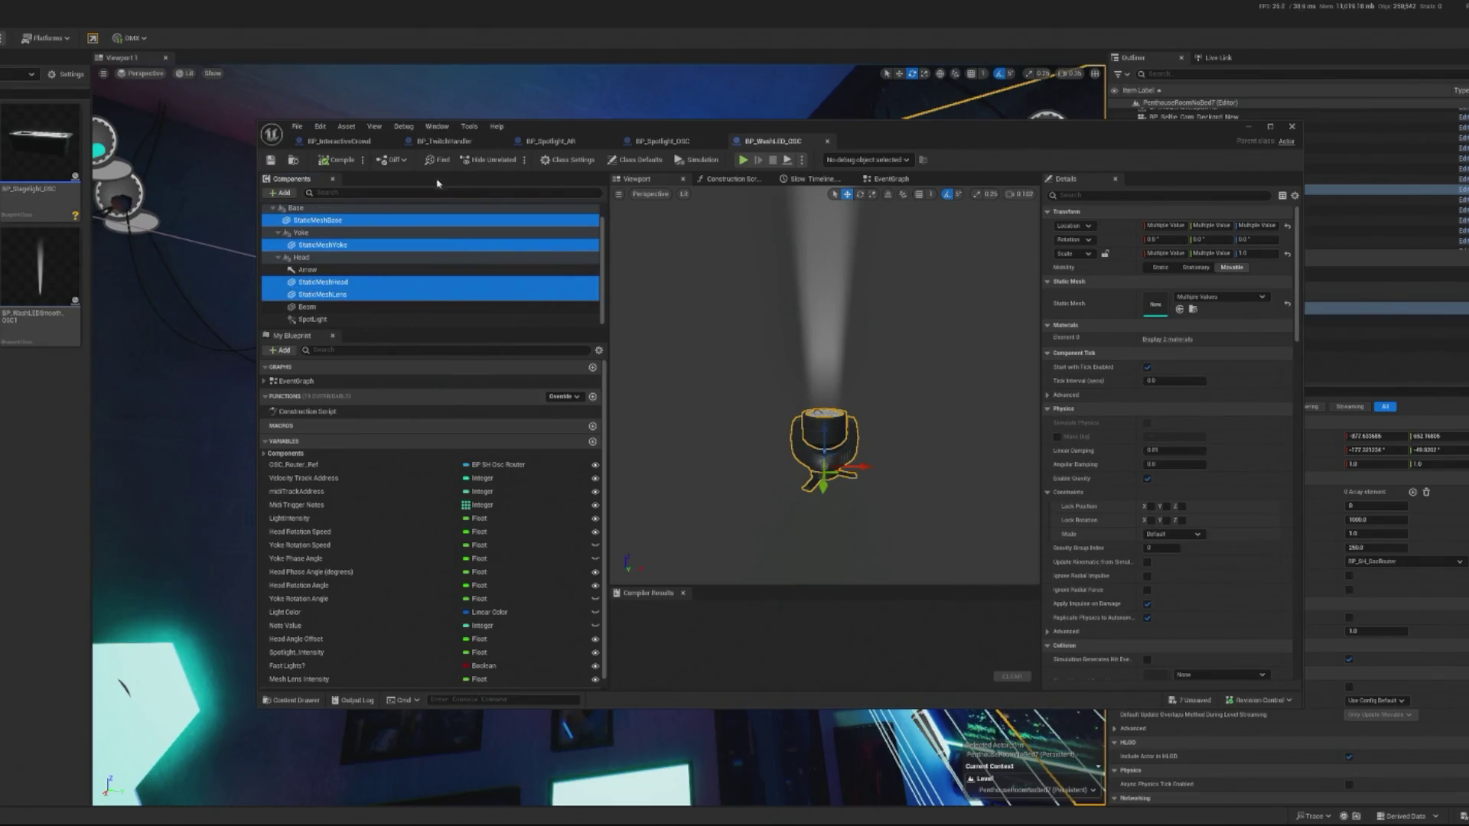
left_click(550, 141)
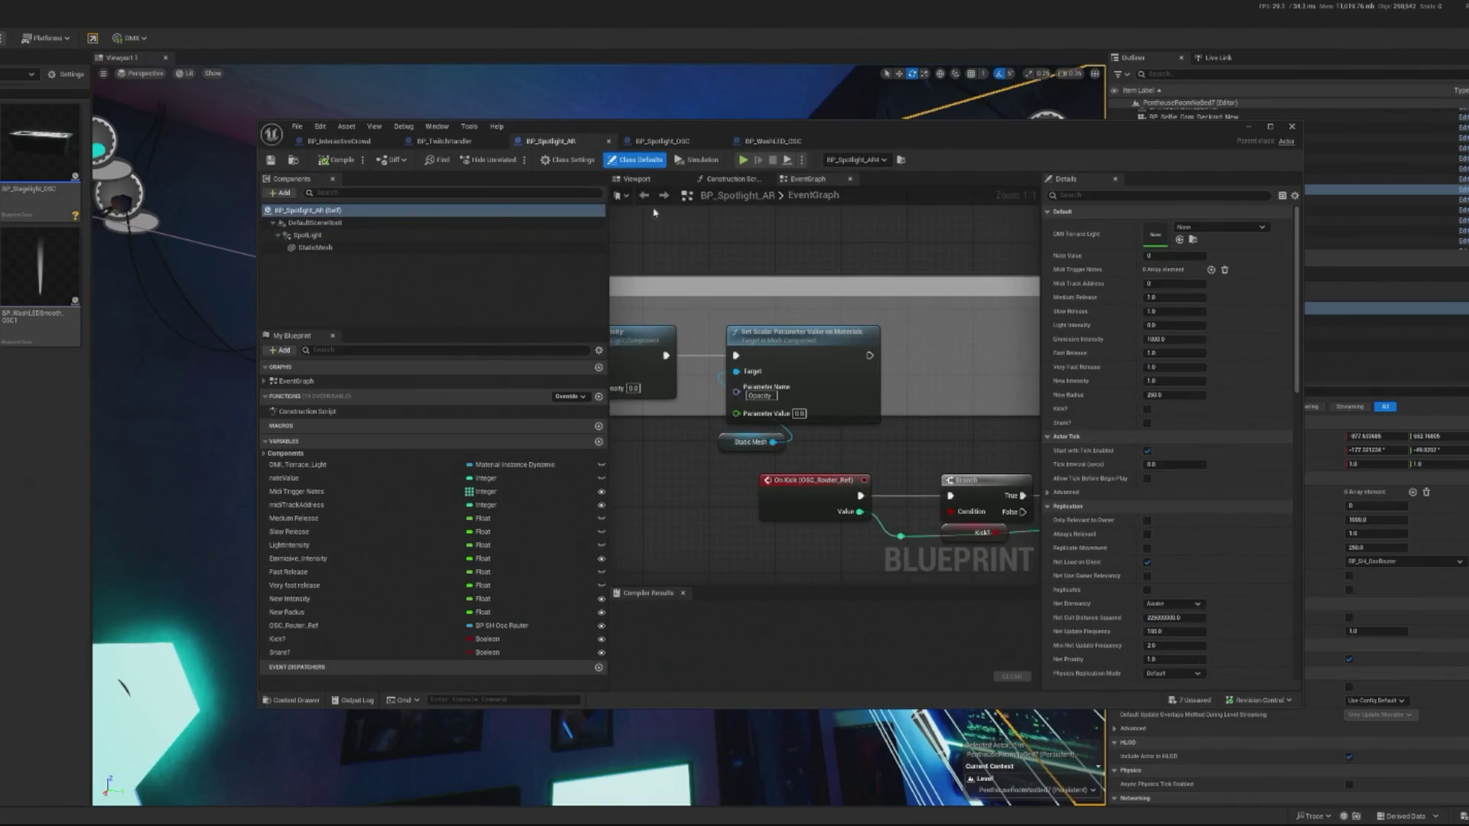
Paste the copied fixture meshes into BP_Spotlight_AR's viewport with Ctrl+V.
left_click(651, 183)
left_click(400, 312)
key("ctrl+v")
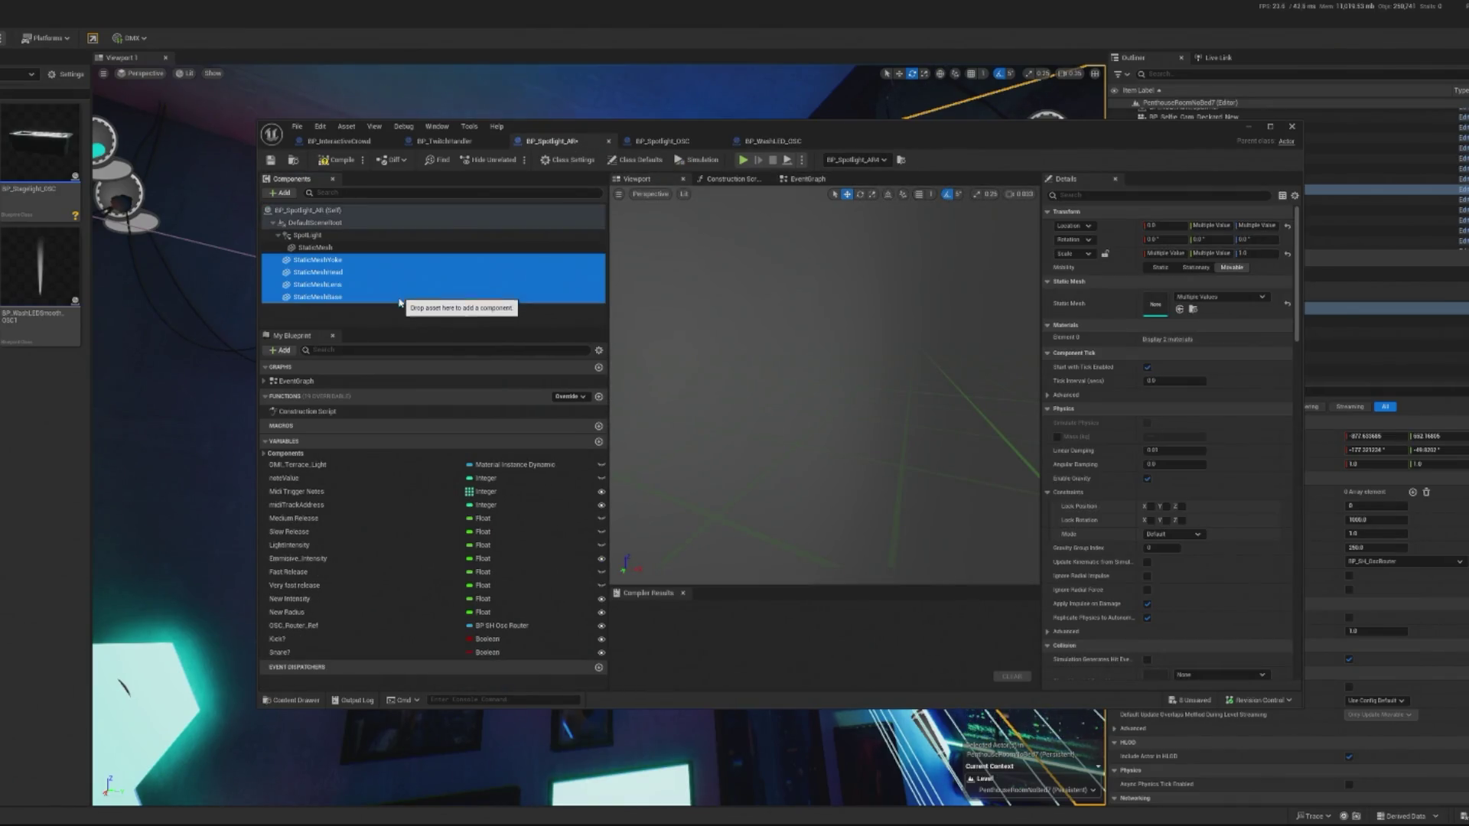
Raise the yoke mesh and settle it on top of the base.
left_click(328, 260)
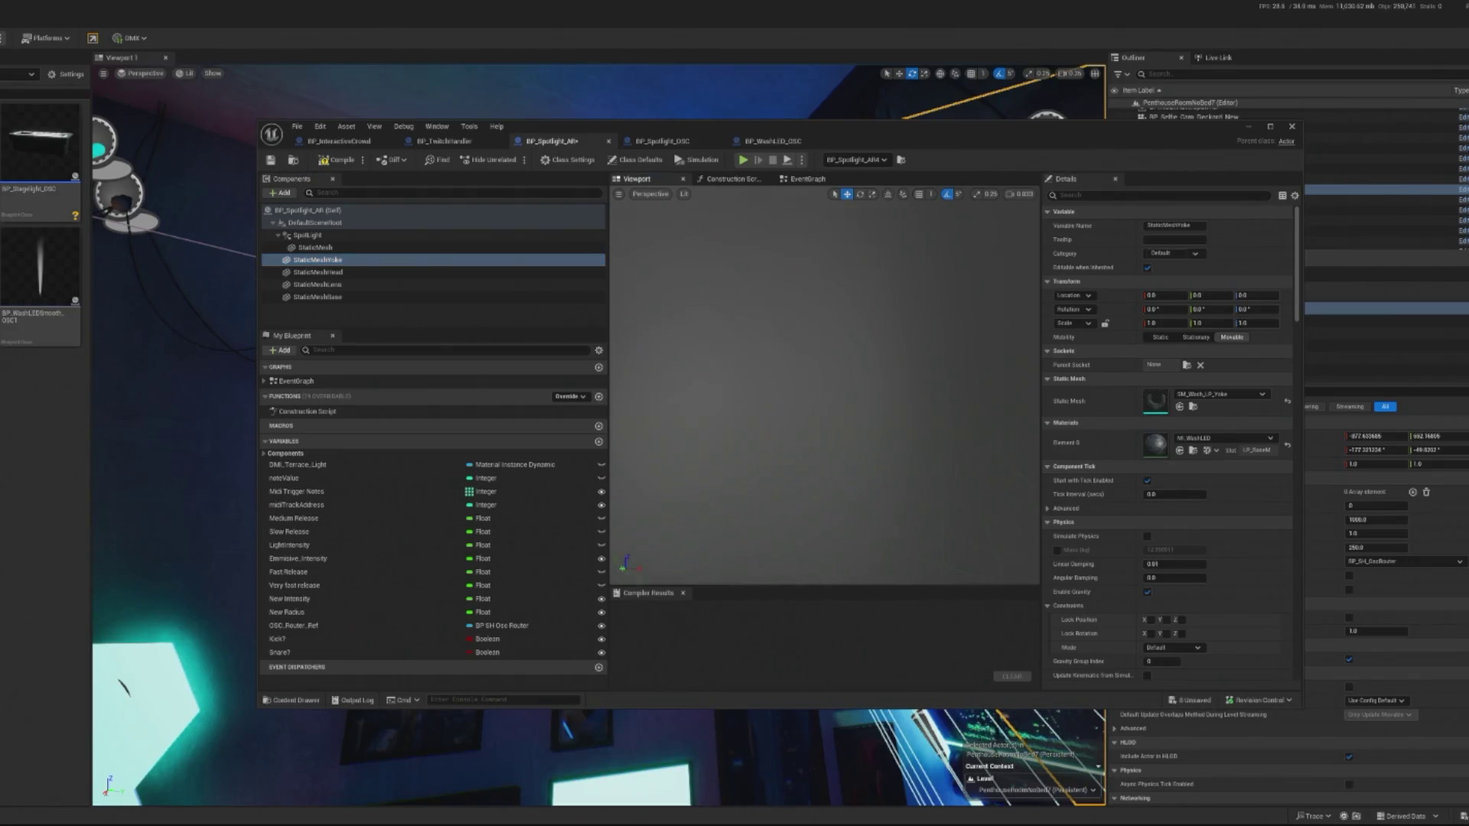
key("f")
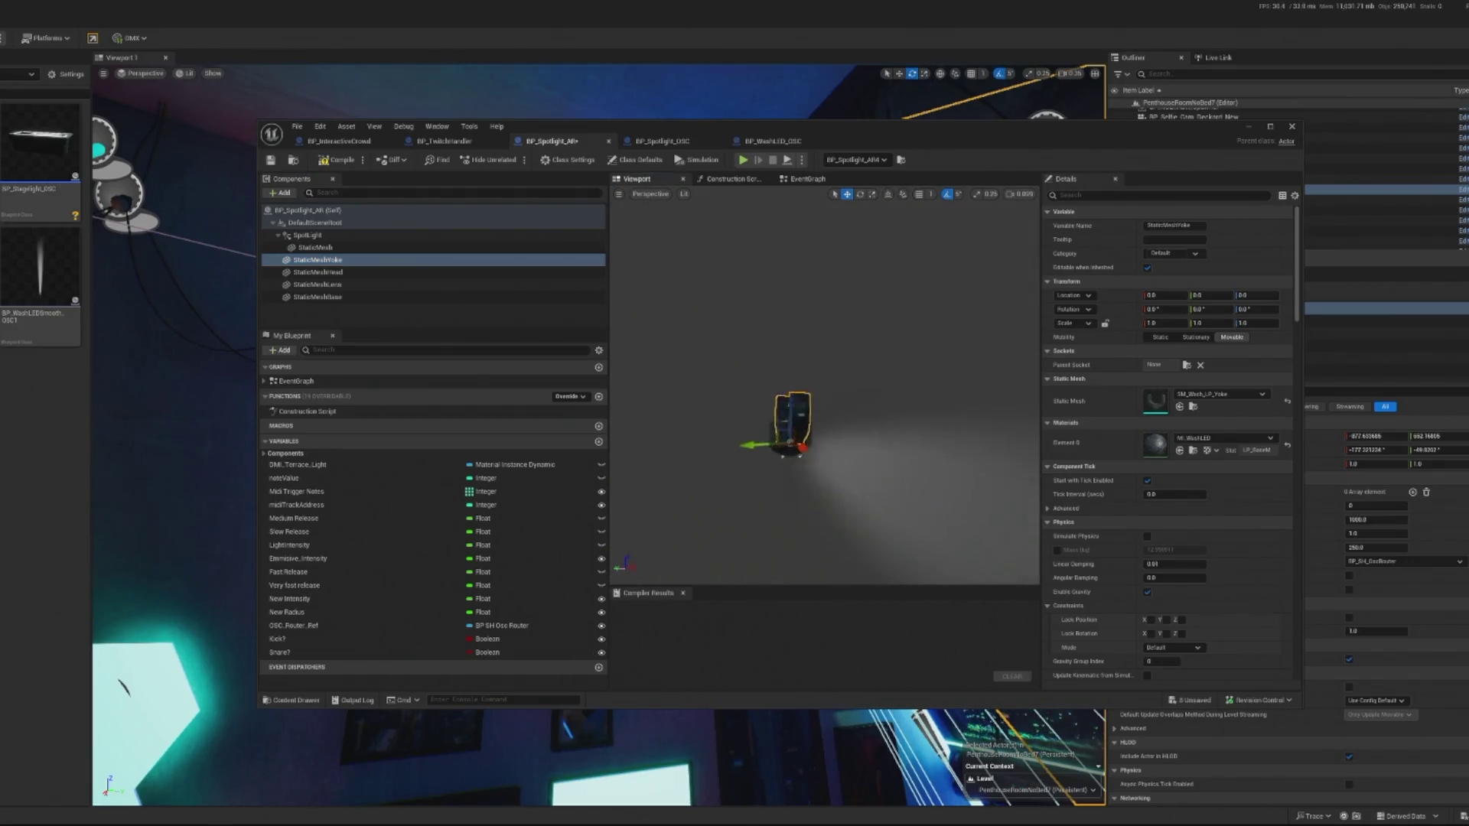
key("Down")
key("Down")
key("Down")
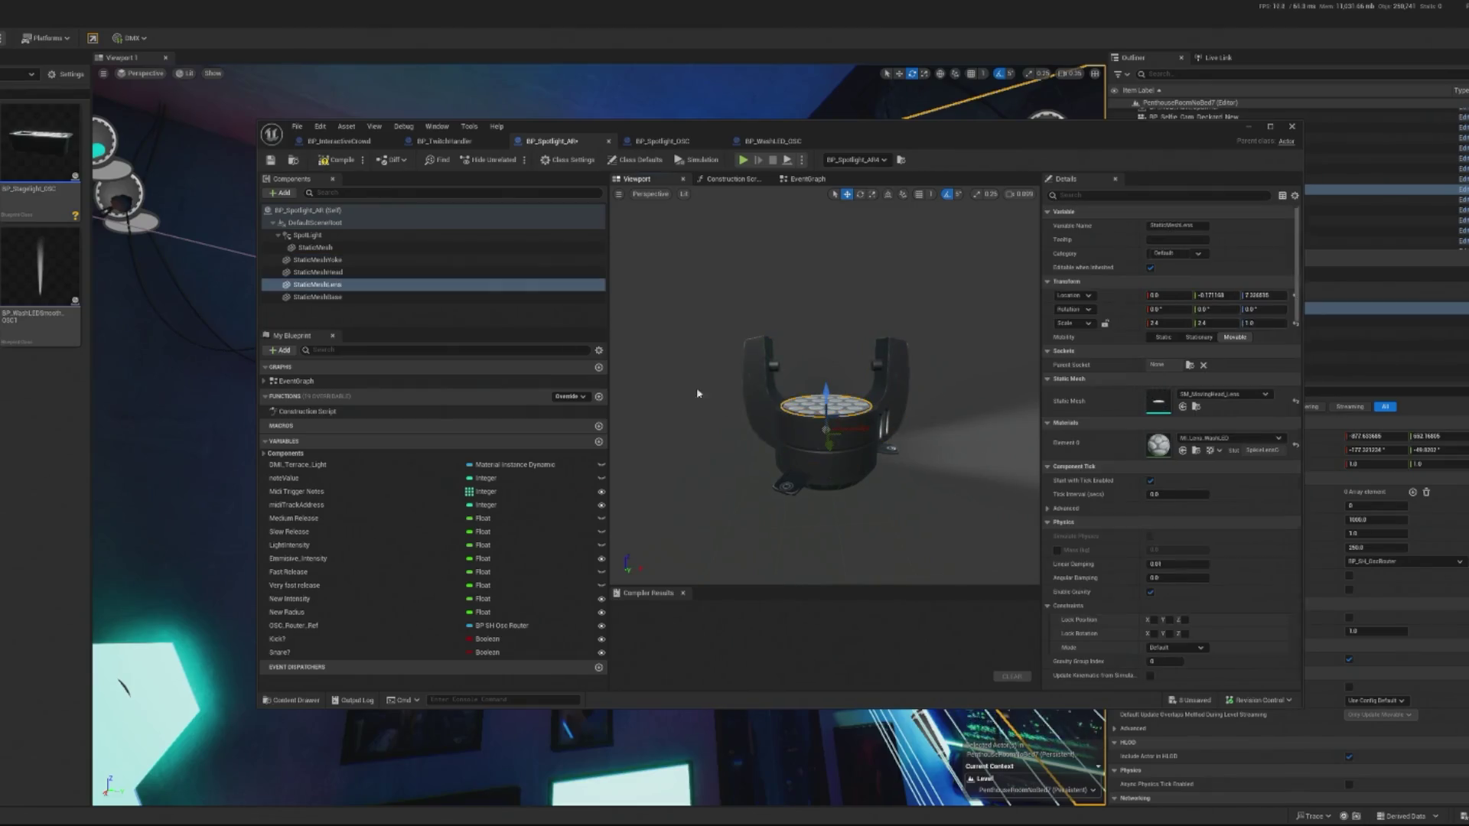
key("Up")
key("Up")
key("Up")
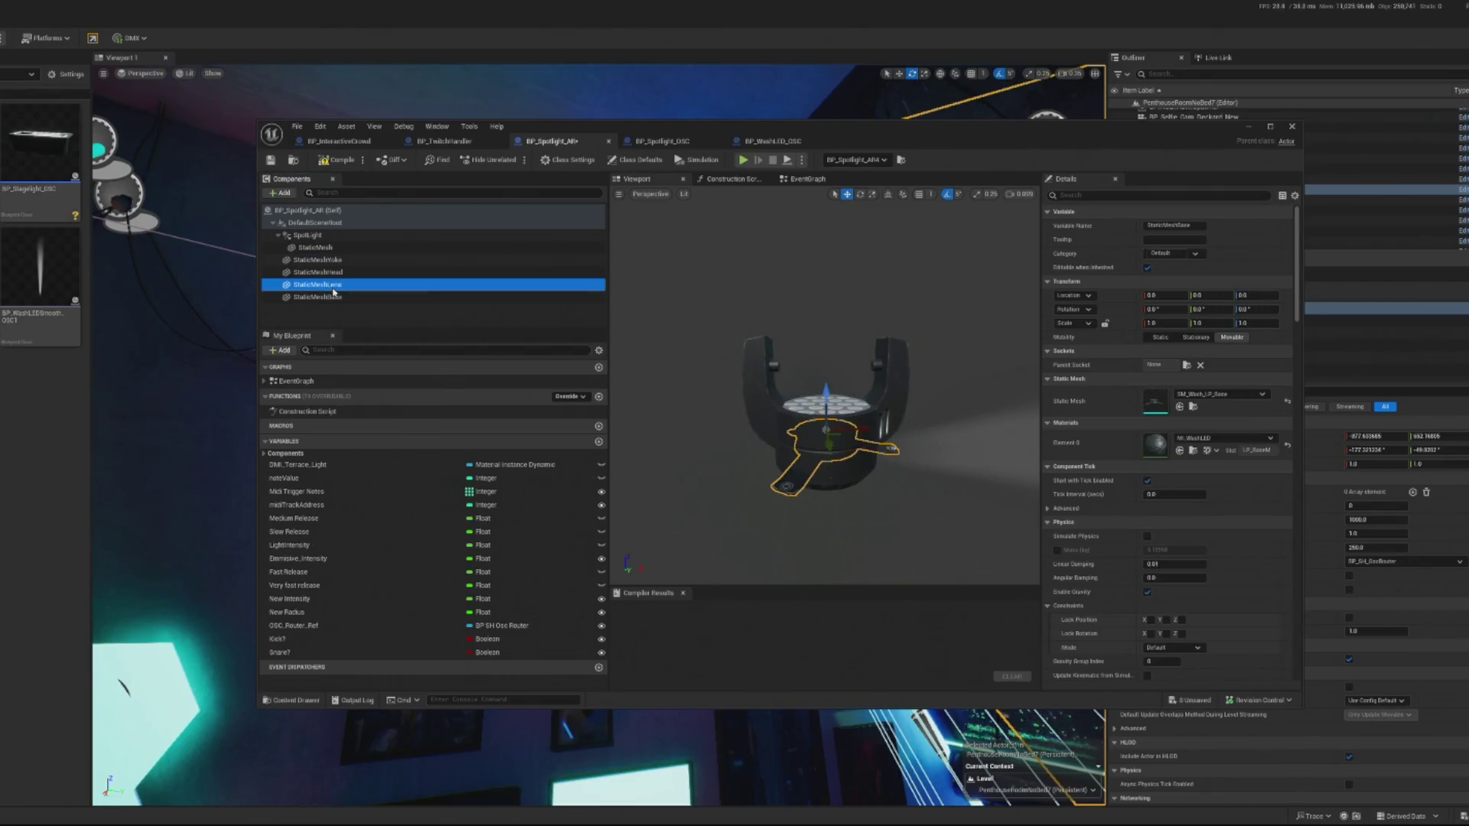
left_click_drag(827, 405, 840, 195)
key("Down")
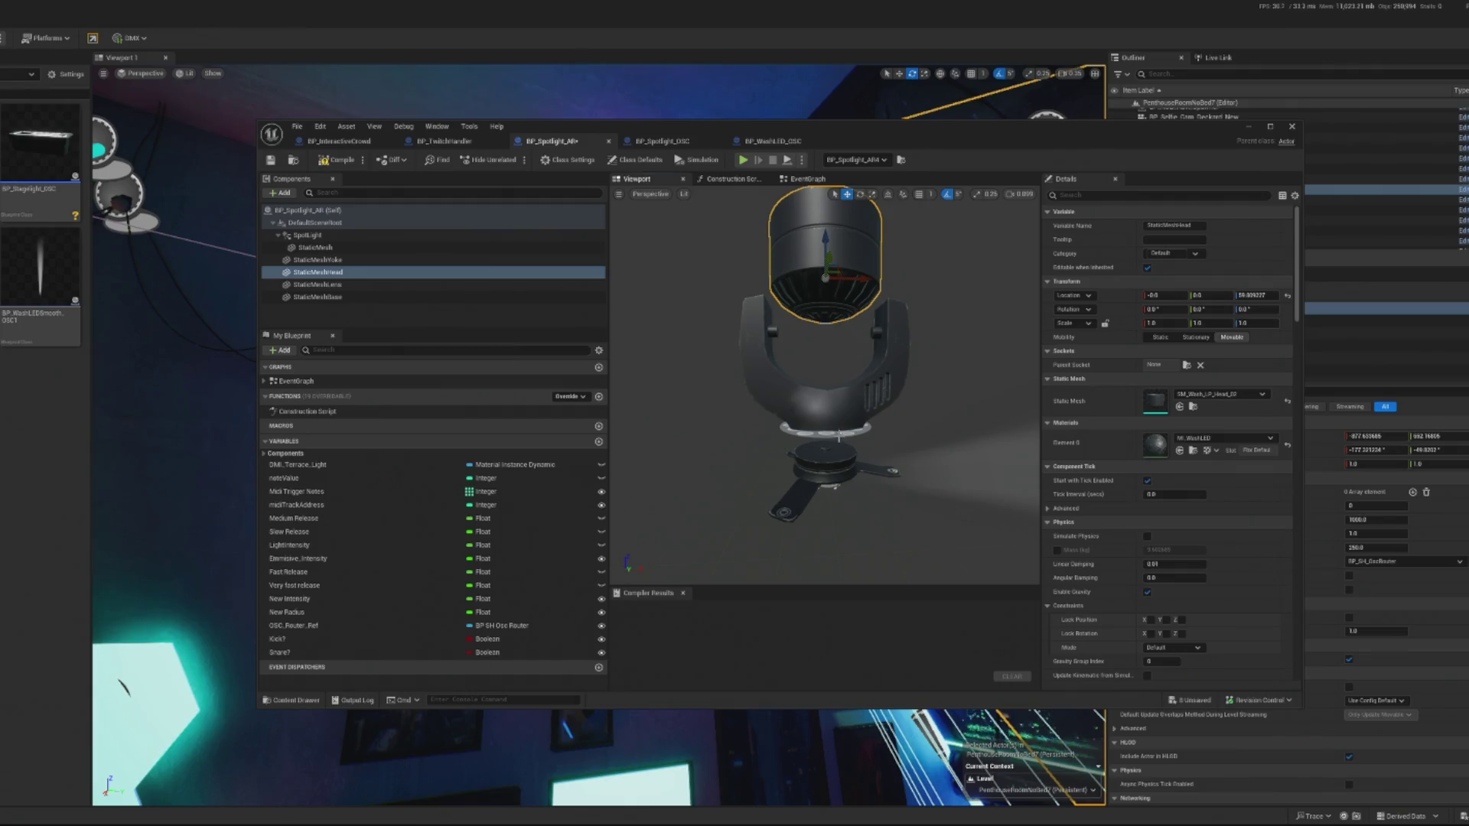
key("Down")
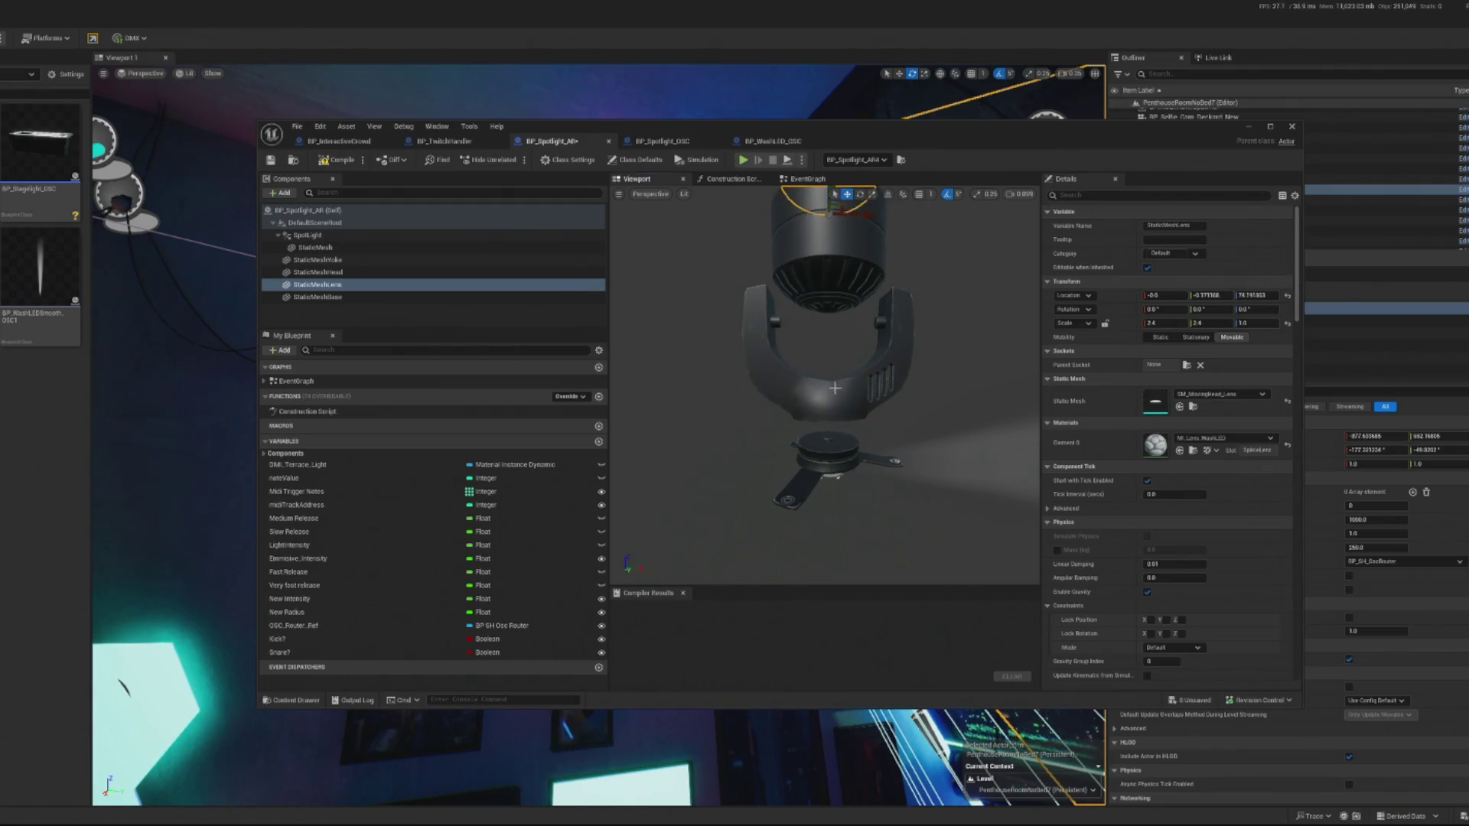
key("Up")
key("Up")
left_click_drag(828, 377, 827, 423)
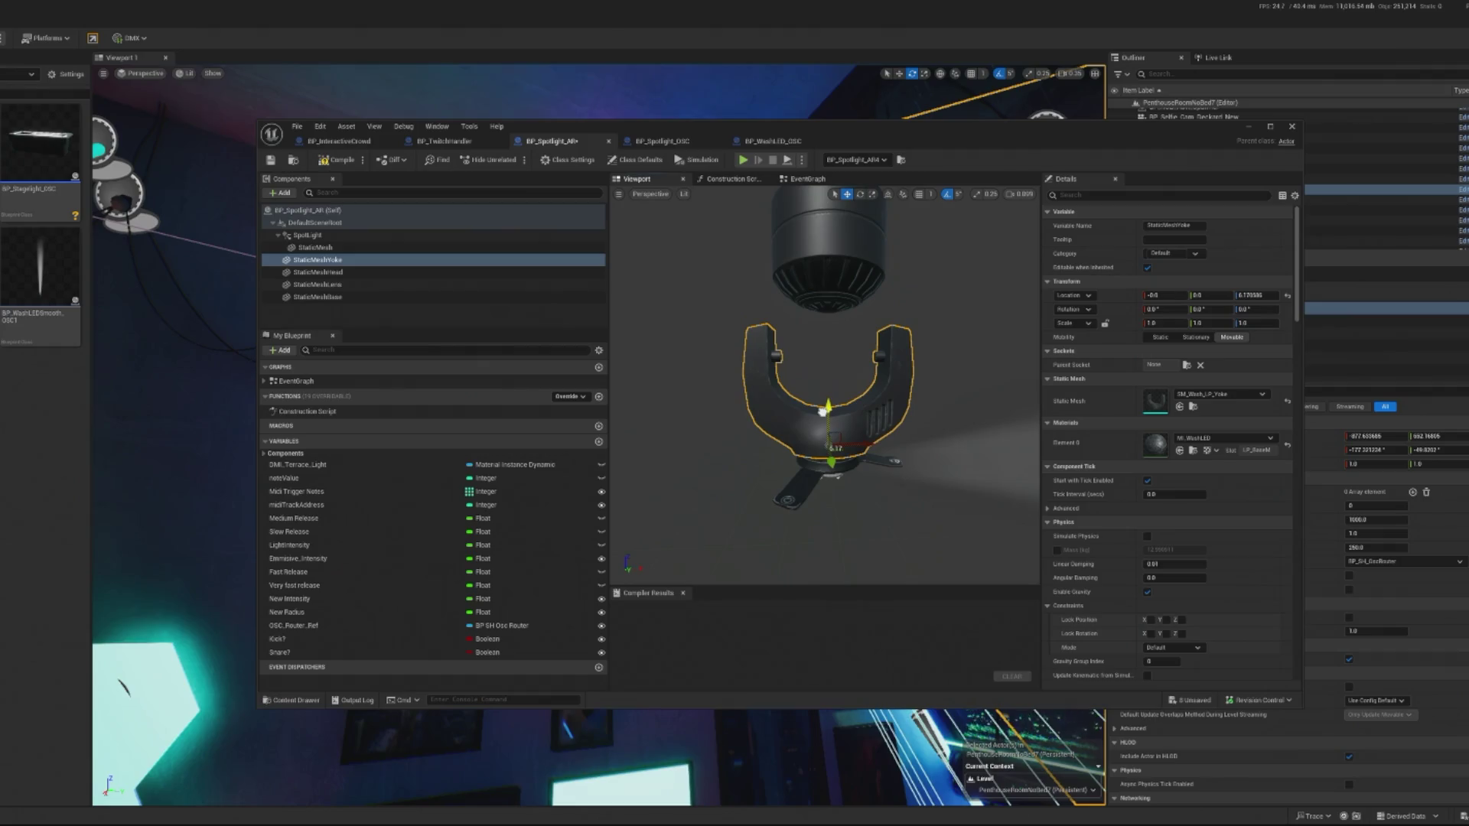
scroll(830, 383, "up", 3)
scroll(825, 383, "up", 5)
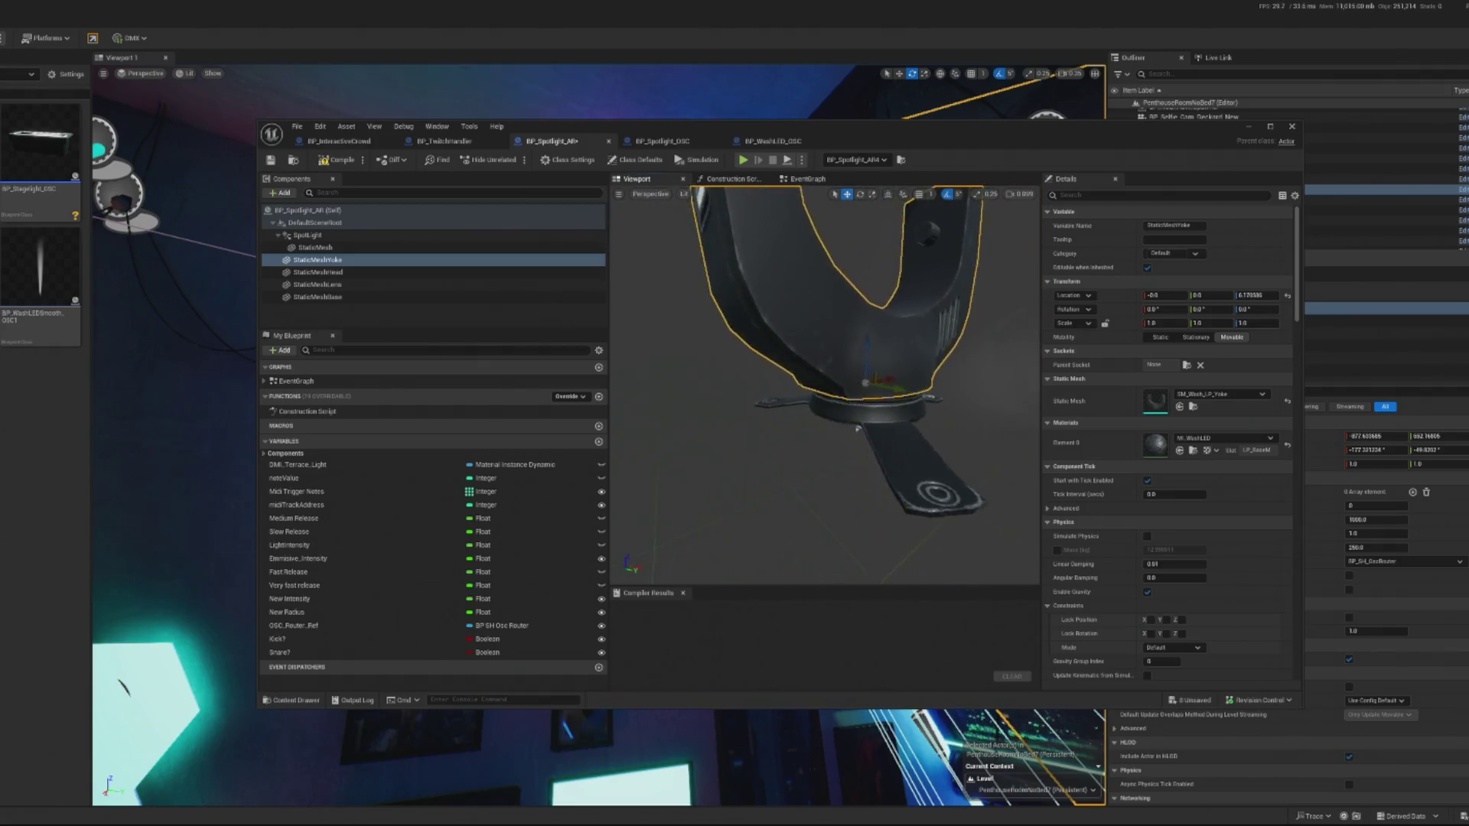
scroll(825, 382, "down", 5)
scroll(825, 383, "up", 4)
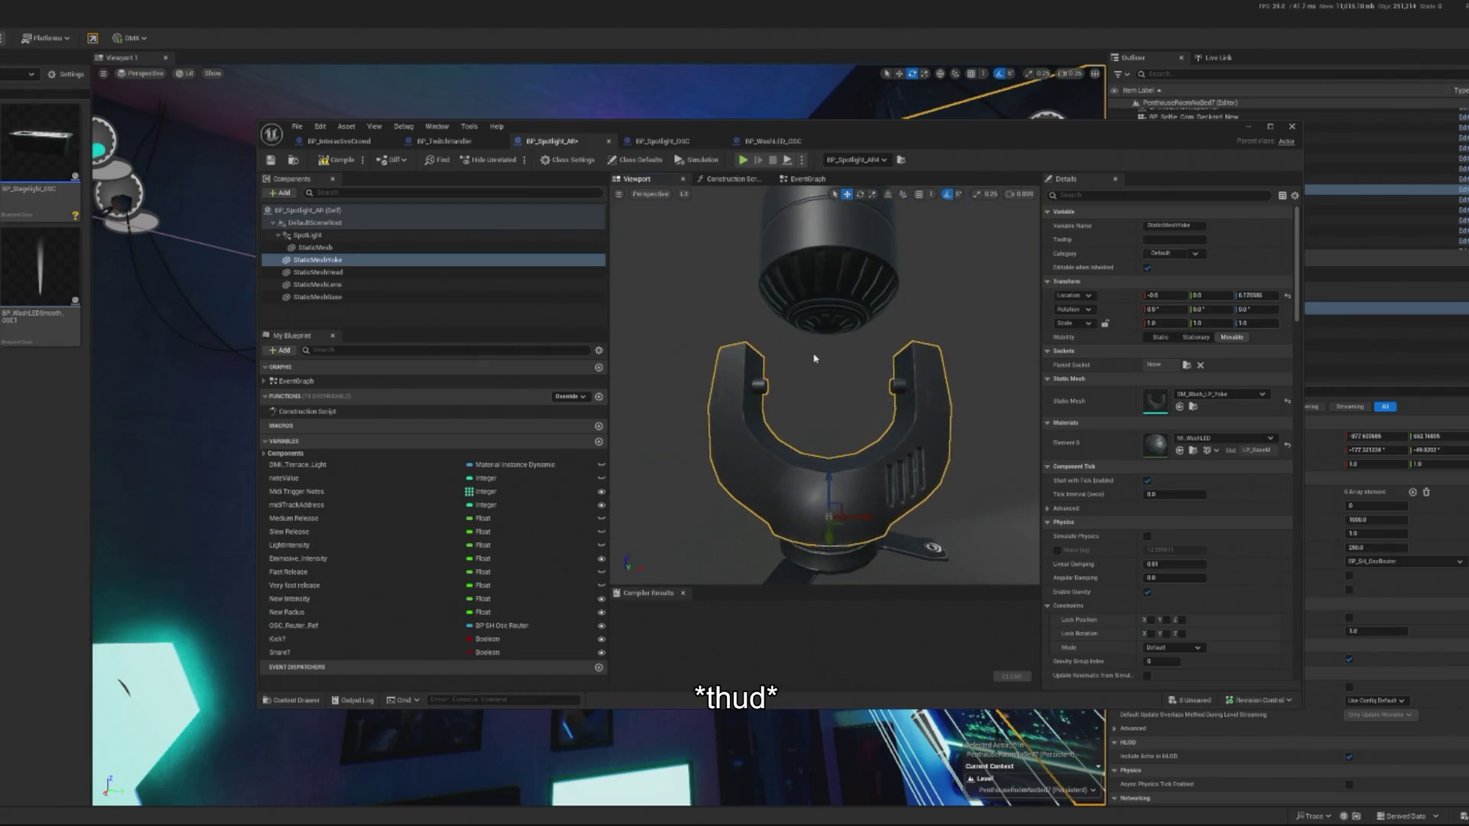
Lower the lens into the head, then nest Head under Yoke and Lens under Head.
left_click(823, 309)
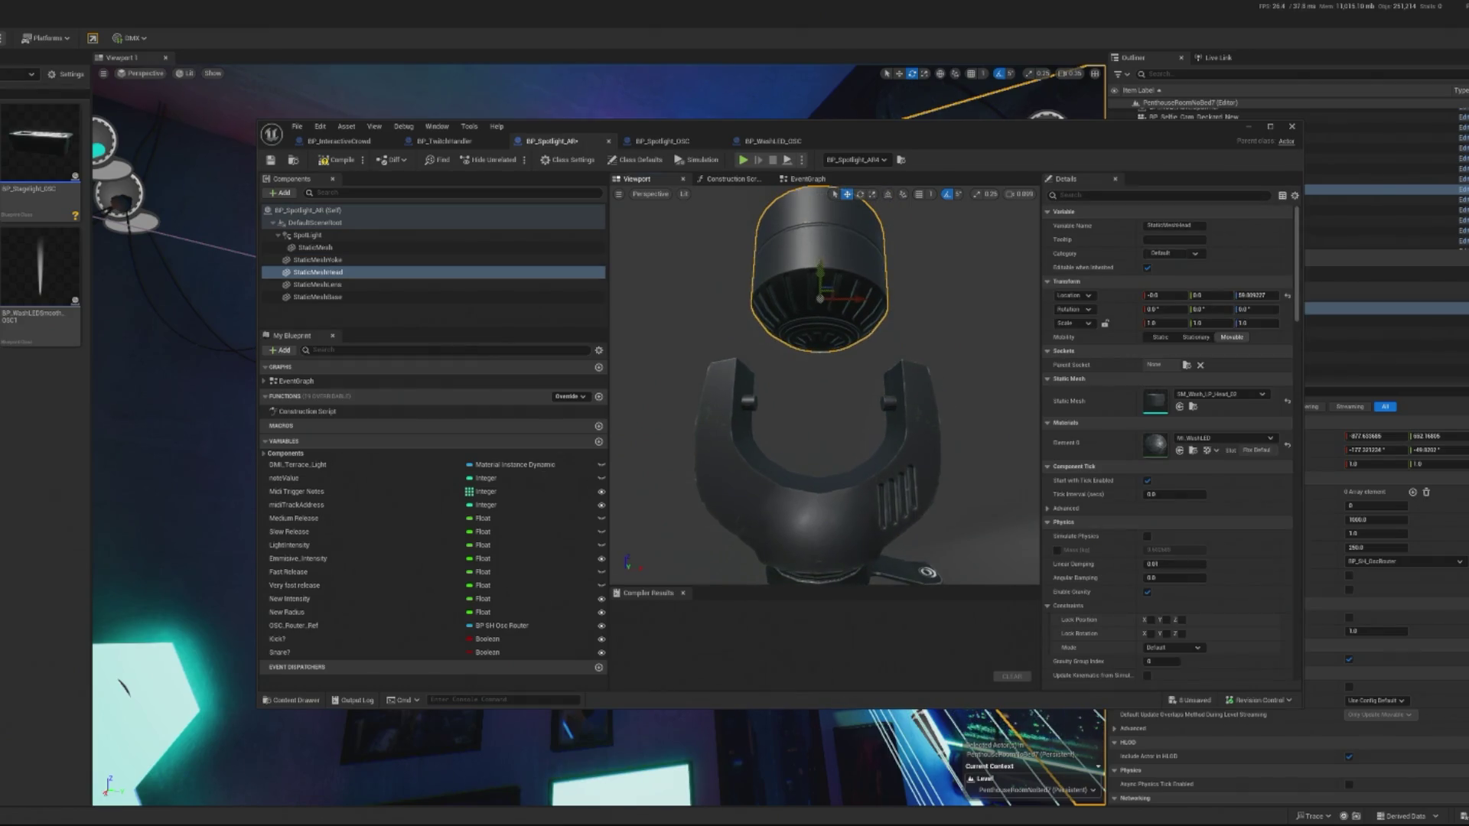
mouse_move(811, 285)
left_mouse_down()
mouse_move(833, 285)
mouse_move(772, 429)
mouse_move(780, 475)
mouse_move(784, 459)
left_mouse_up()
mouse_move(796, 398)
left_mouse_down()
mouse_move(803, 360)
mouse_move(811, 398)
mouse_move(811, 268)
mouse_move(809, 378)
left_mouse_up()
left_click(341, 284)
left_click(812, 291)
scroll(825, 393, "down", 6)
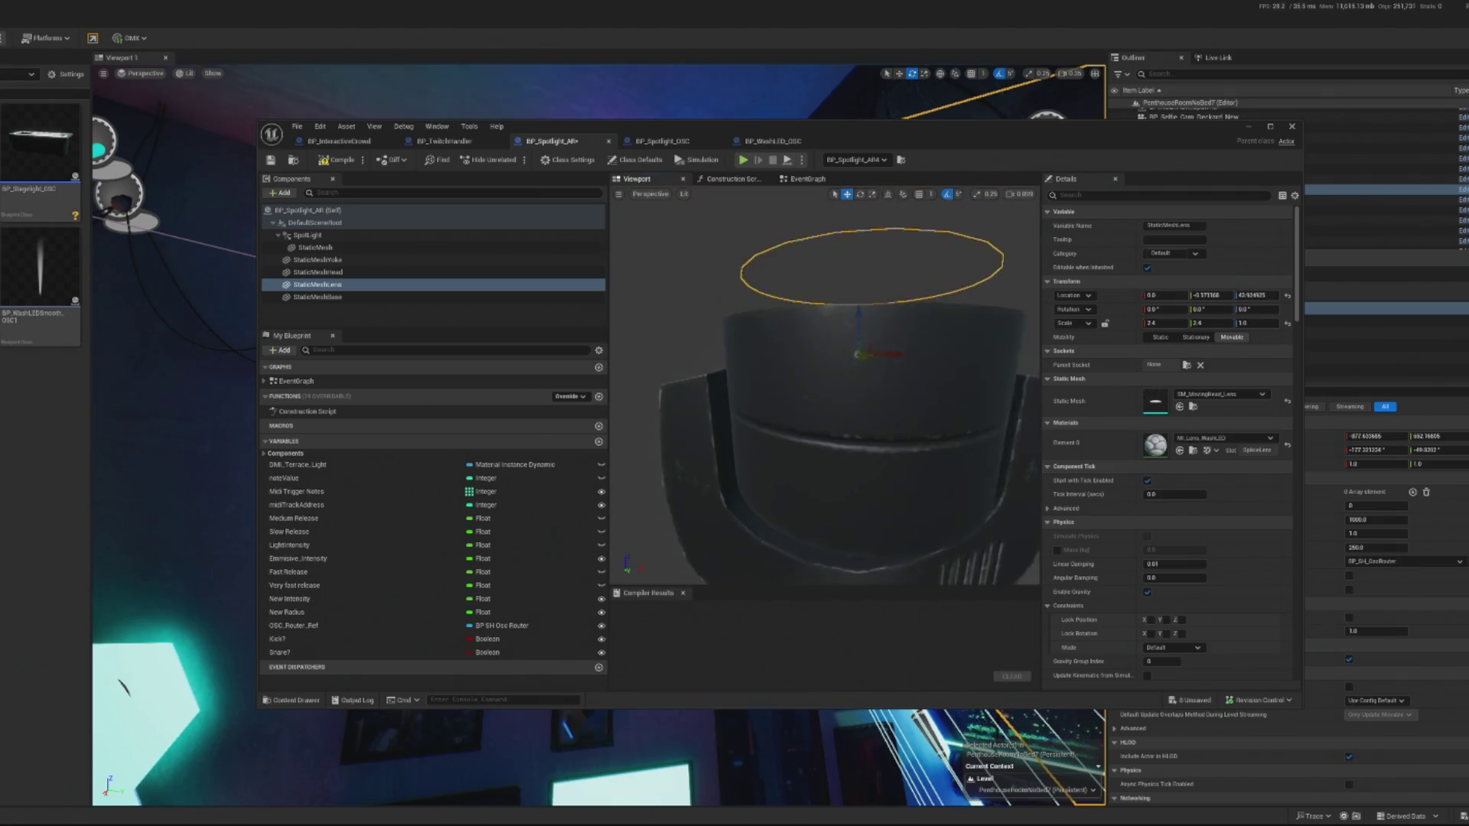
scroll(829, 342, "up", 5)
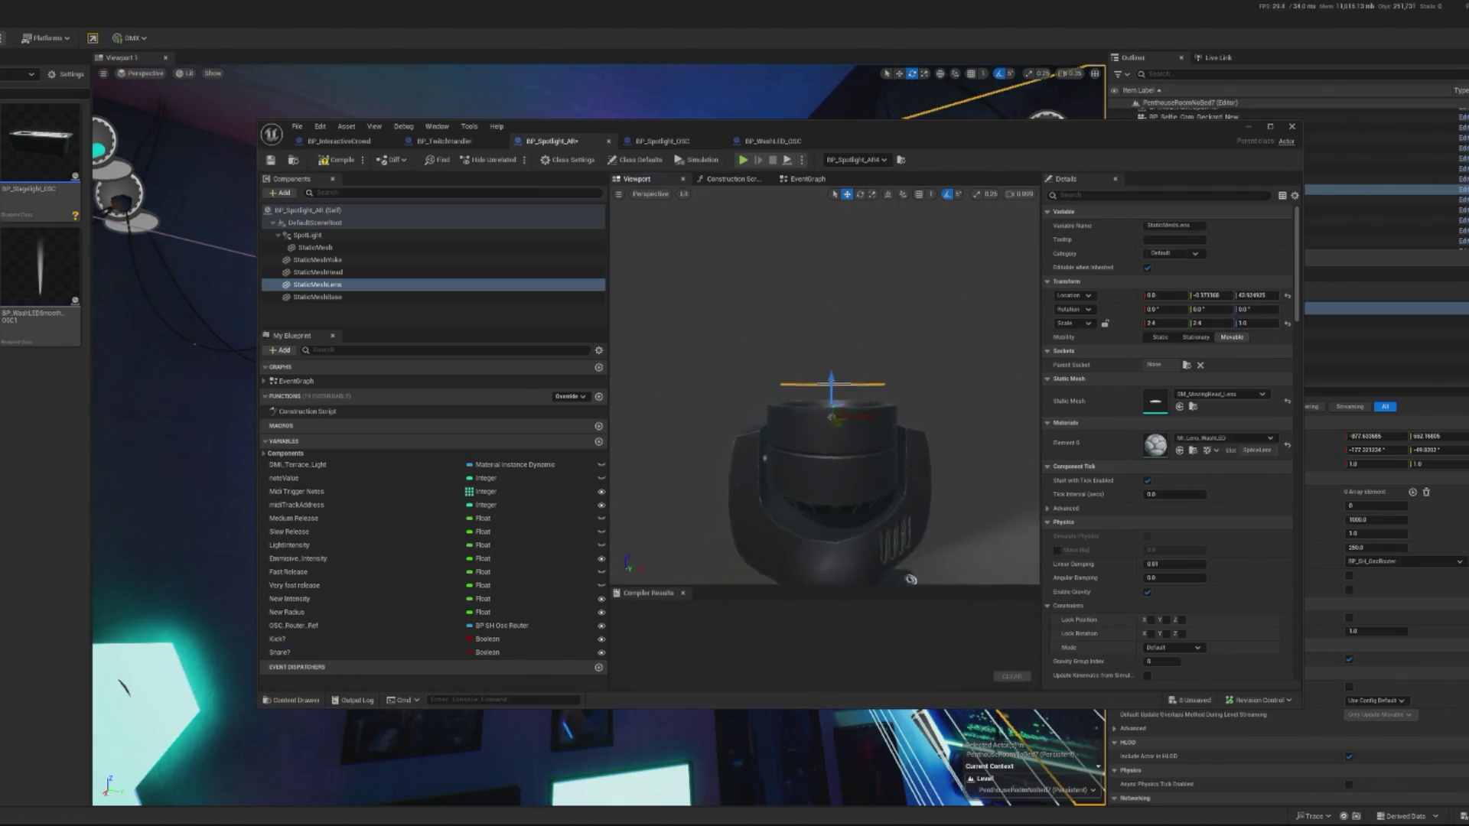
left_click_drag(838, 379, 838, 404)
scroll(811, 404, "down", 5)
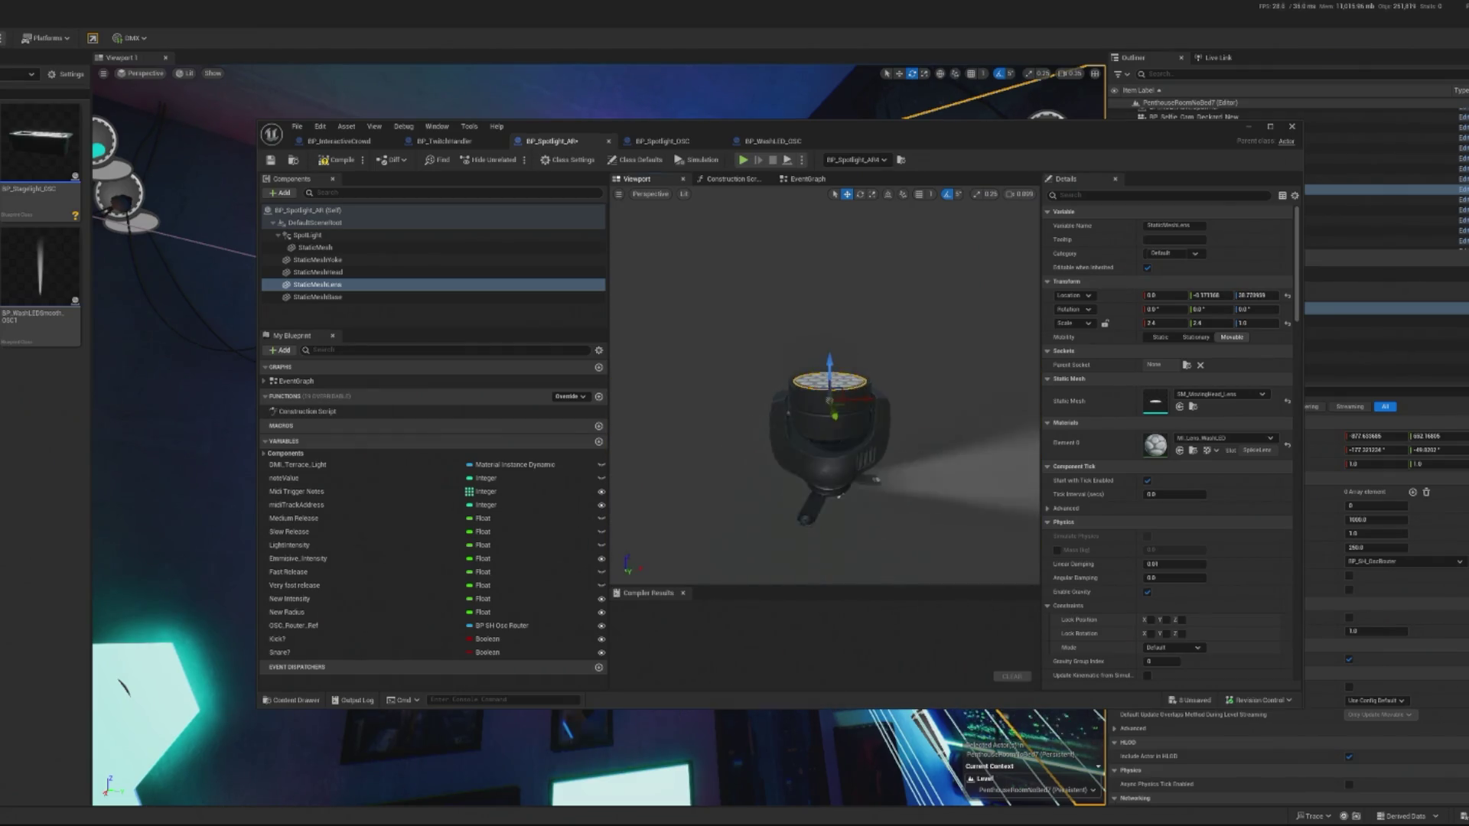
left_click(463, 260)
left_click_drag(341, 269, 329, 285)
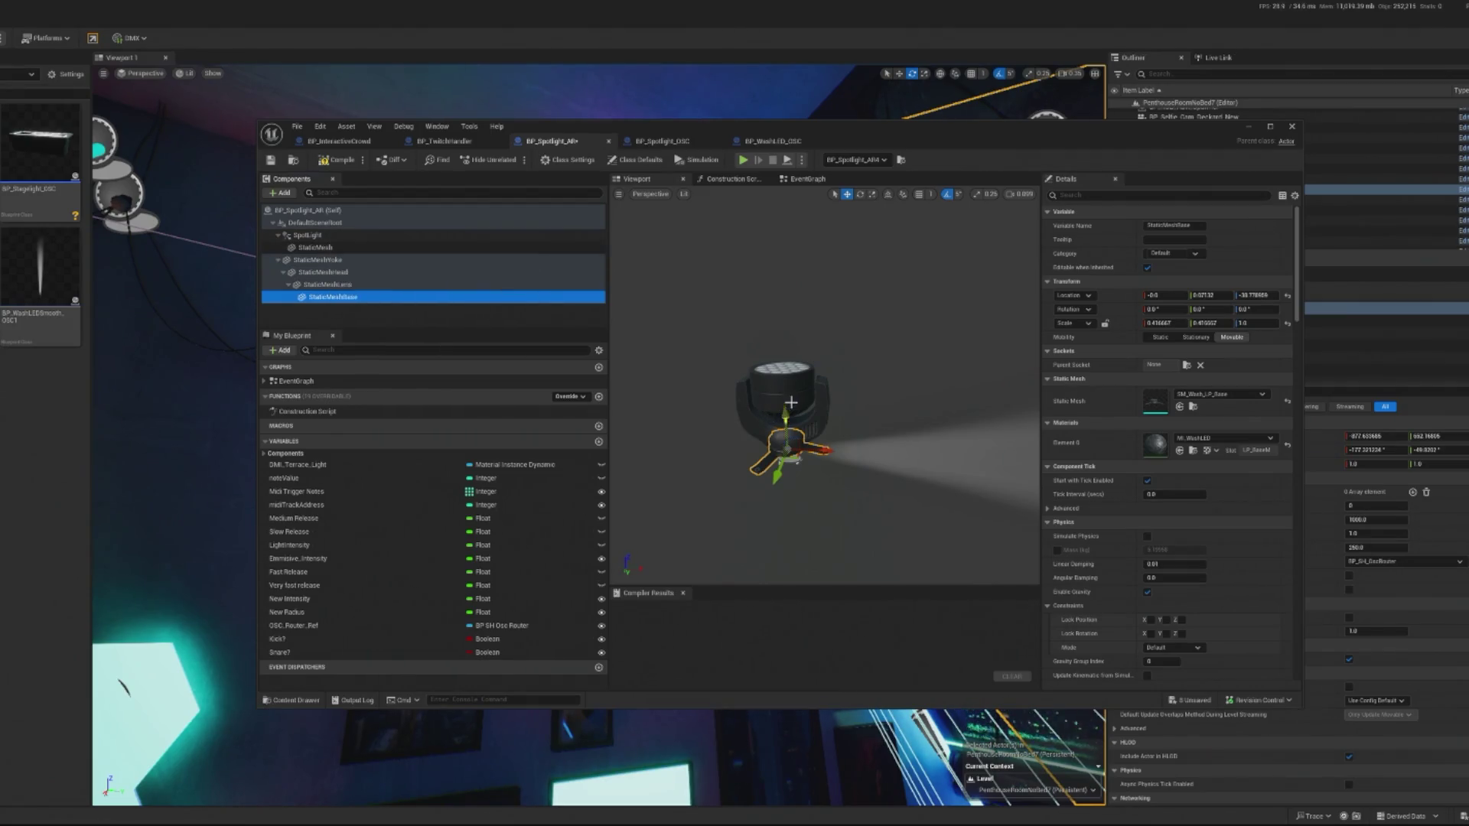
Move StaticMeshBase to the bottom of the BP_Spotlight_AR component tree.
left_click(803, 432)
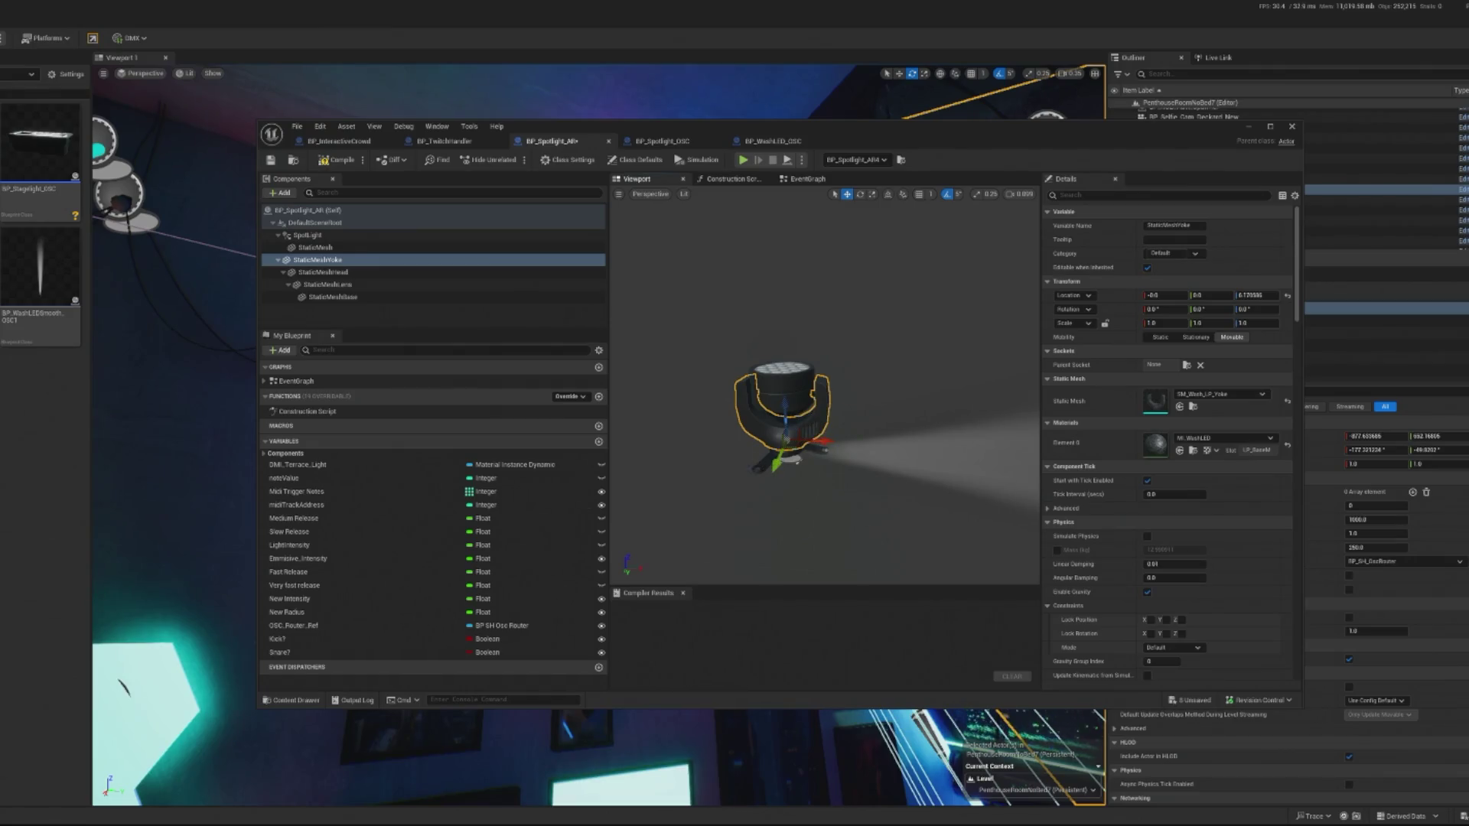
left_click(352, 262)
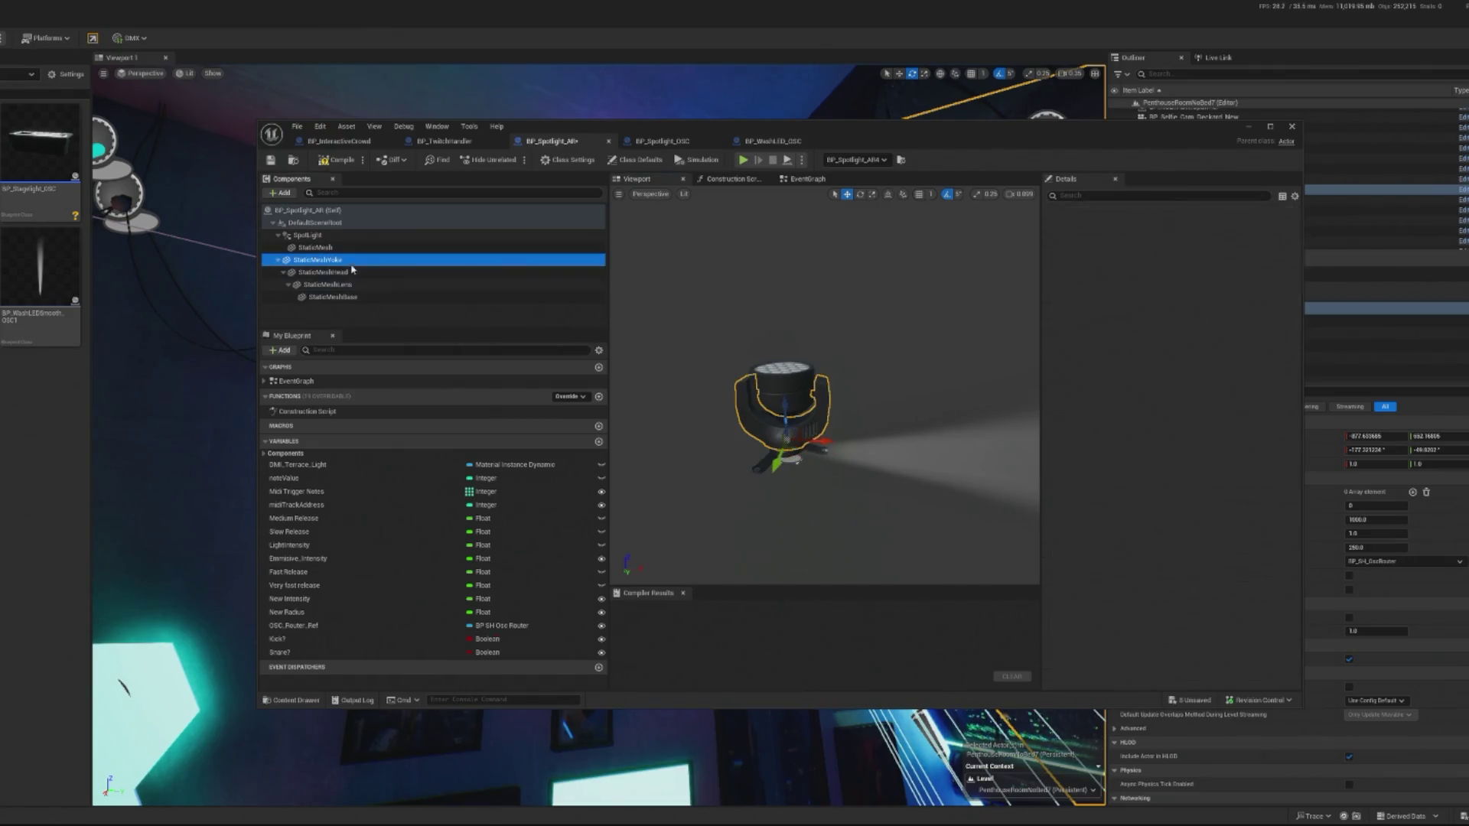
left_click(351, 296)
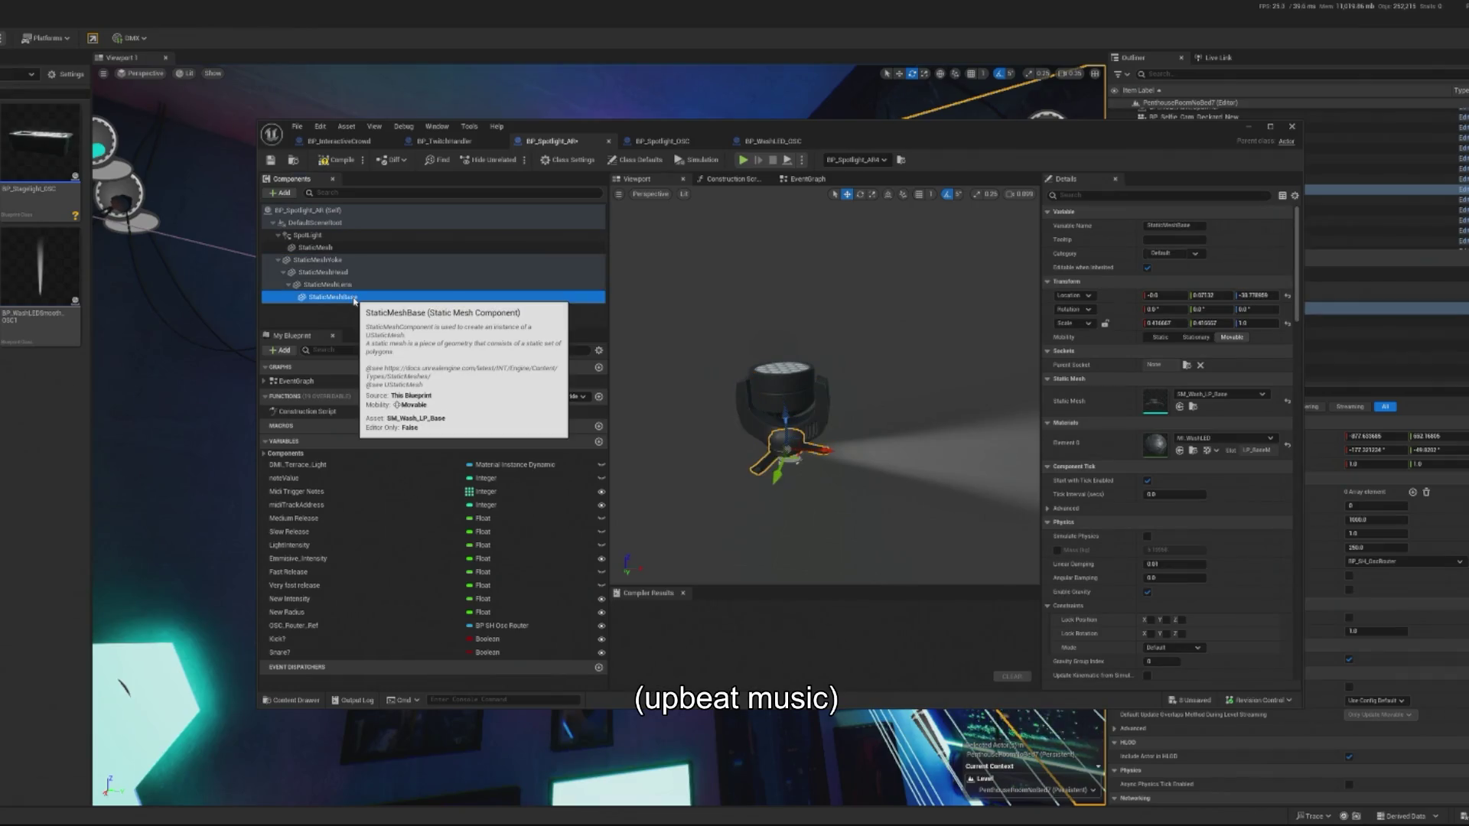
left_click(337, 285)
left_click(352, 295)
left_click(339, 285)
left_click(341, 272)
key("Up")
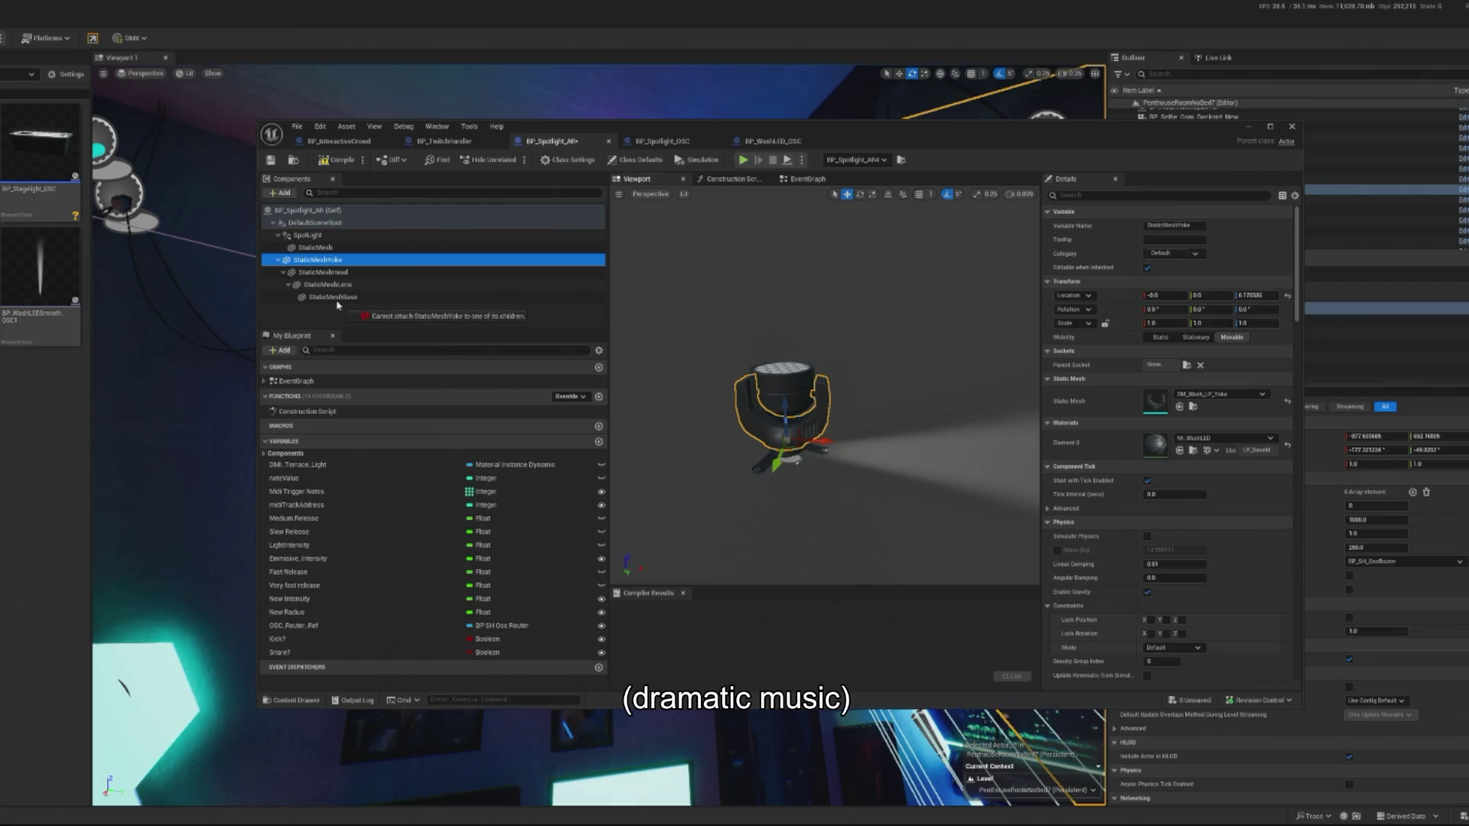
left_click_drag(332, 297, 316, 244)
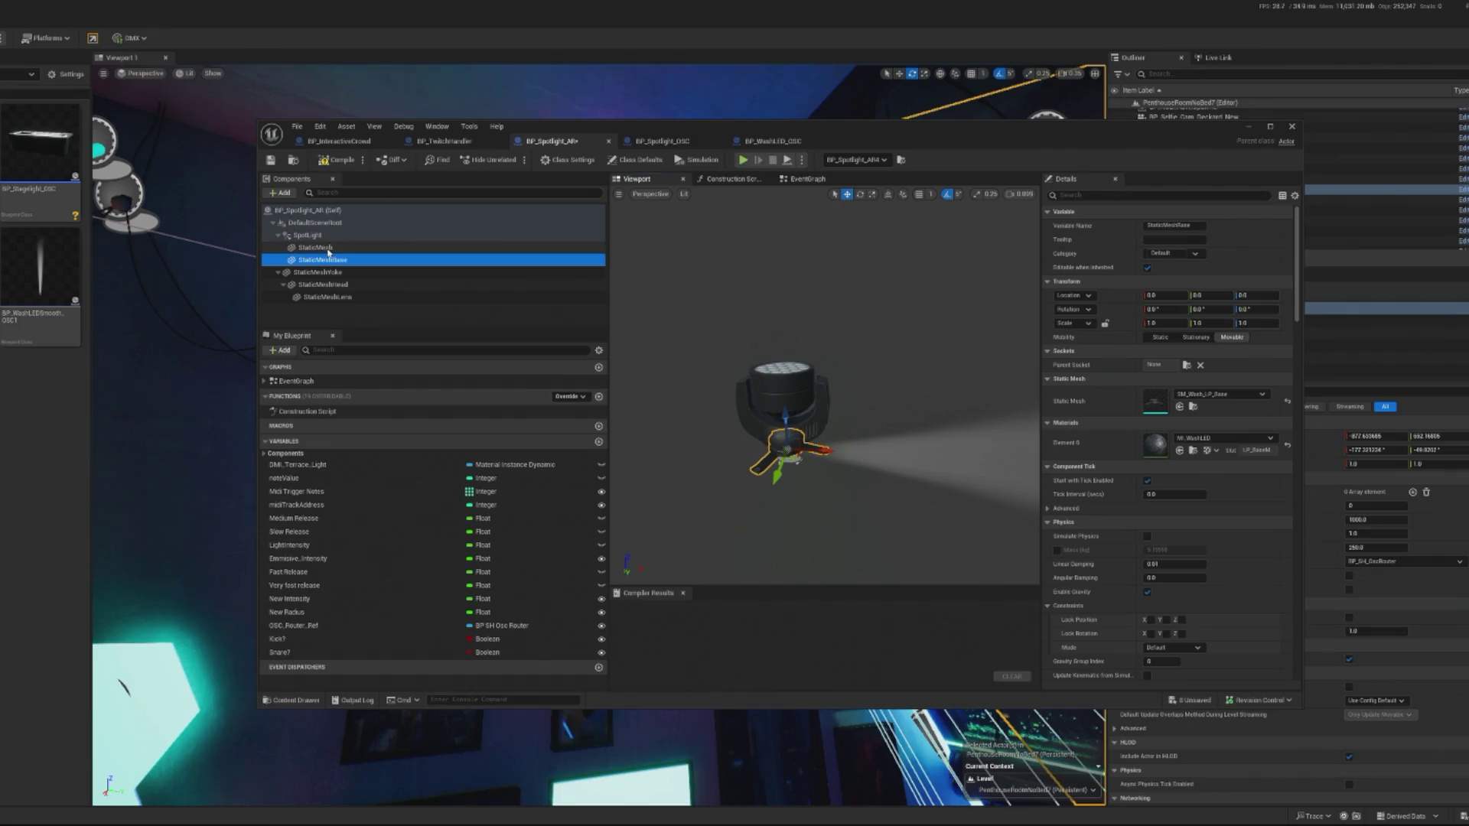
left_click_drag(321, 259, 327, 260)
Reparent StaticMeshBase onto the SpotLight and confirm its new parent.
left_click(308, 235)
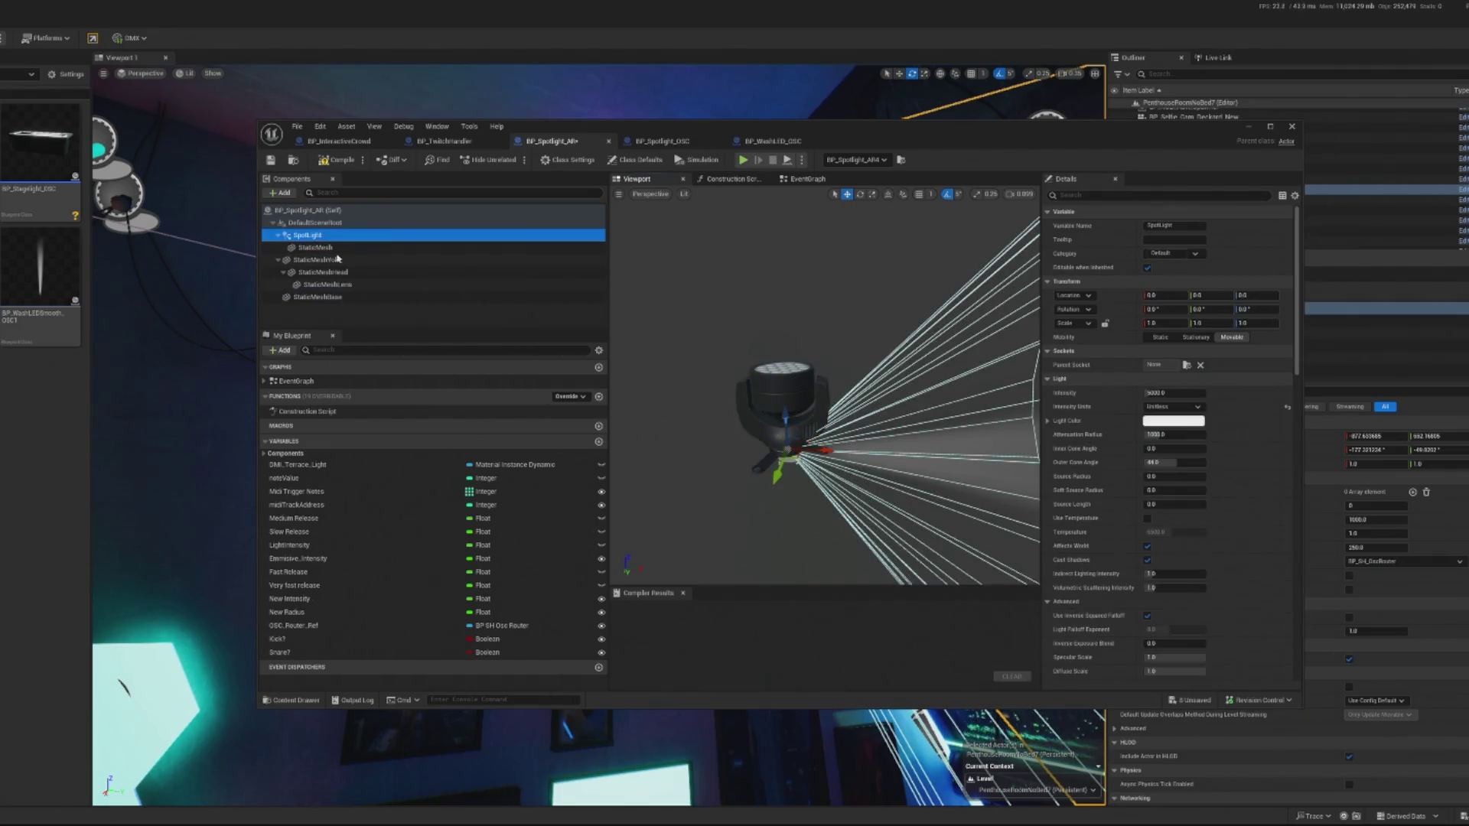
left_click(310, 296)
left_click_drag(308, 235, 328, 249)
left_click(335, 299)
left_click_drag(335, 299, 325, 238)
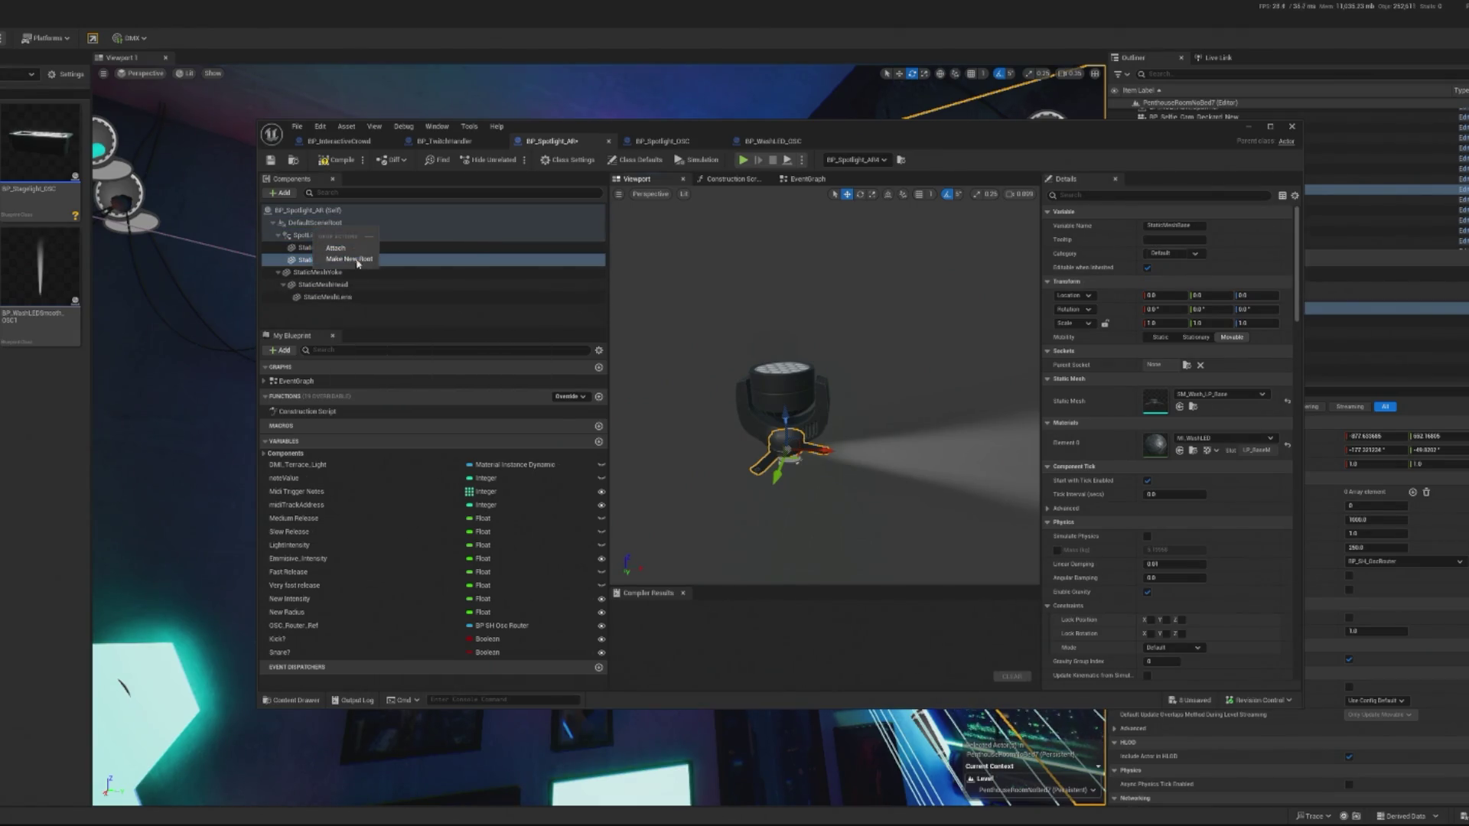
left_click(357, 252)
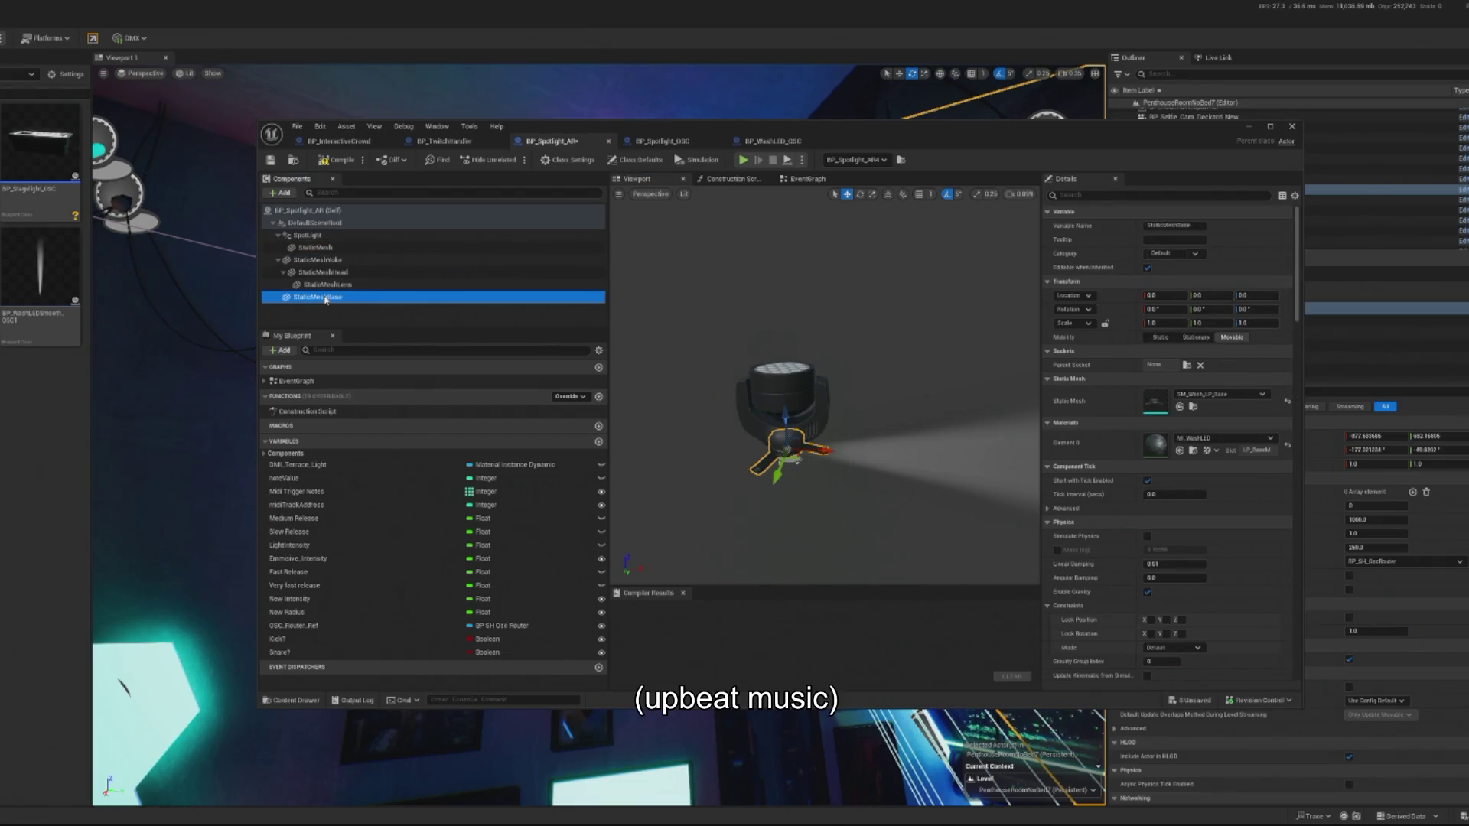
Chain the yoke under the base and parent the SpotLight with its beam mesh under StaticMeshLens.
left_click(314, 236)
mouse_move(314, 236)
left_mouse_down()
mouse_move(337, 299)
mouse_move(314, 249)
mouse_move(330, 272)
left_mouse_up()
left_click(363, 291)
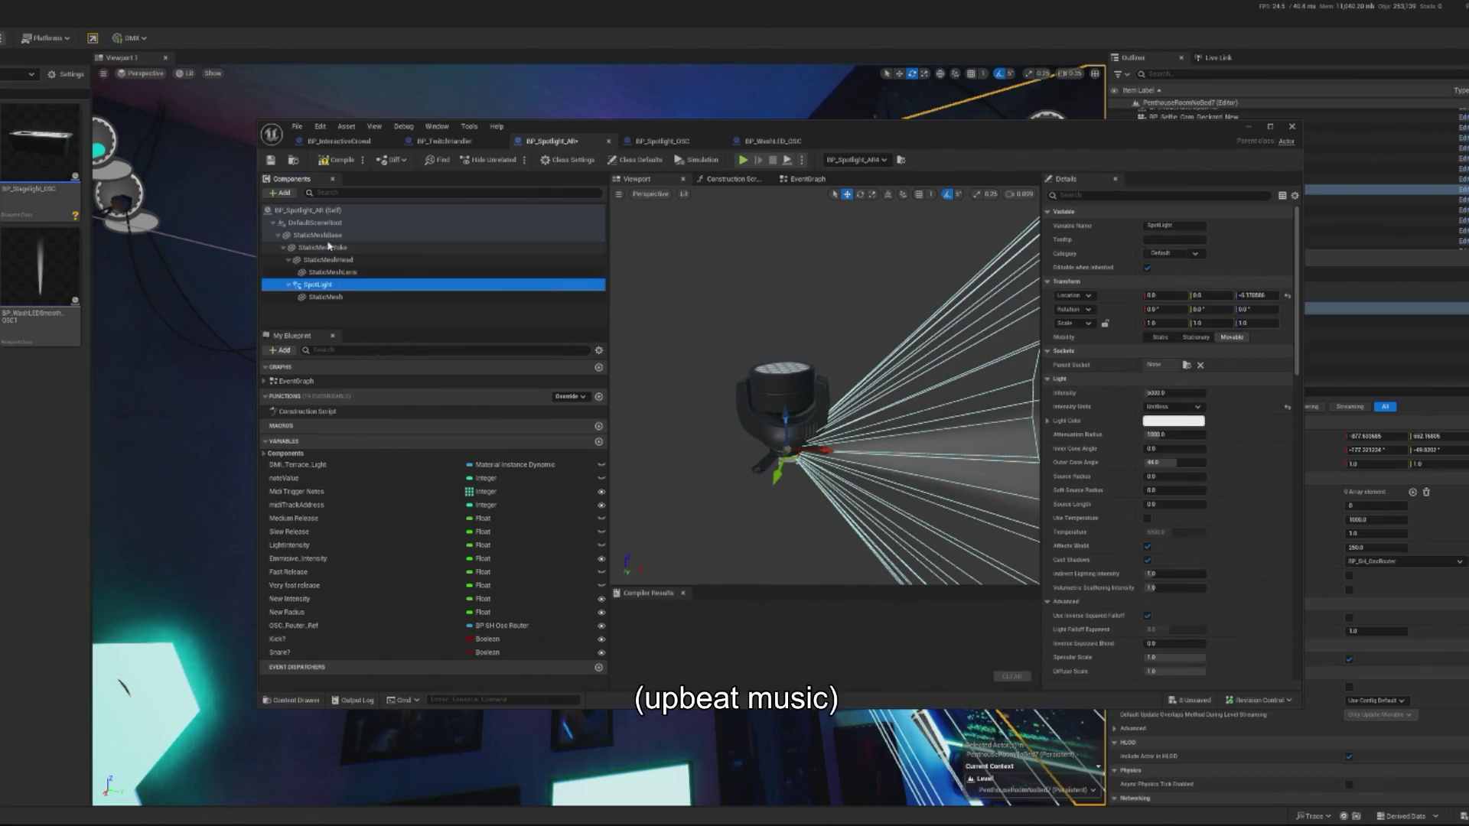
left_click(334, 237)
left_click(334, 247)
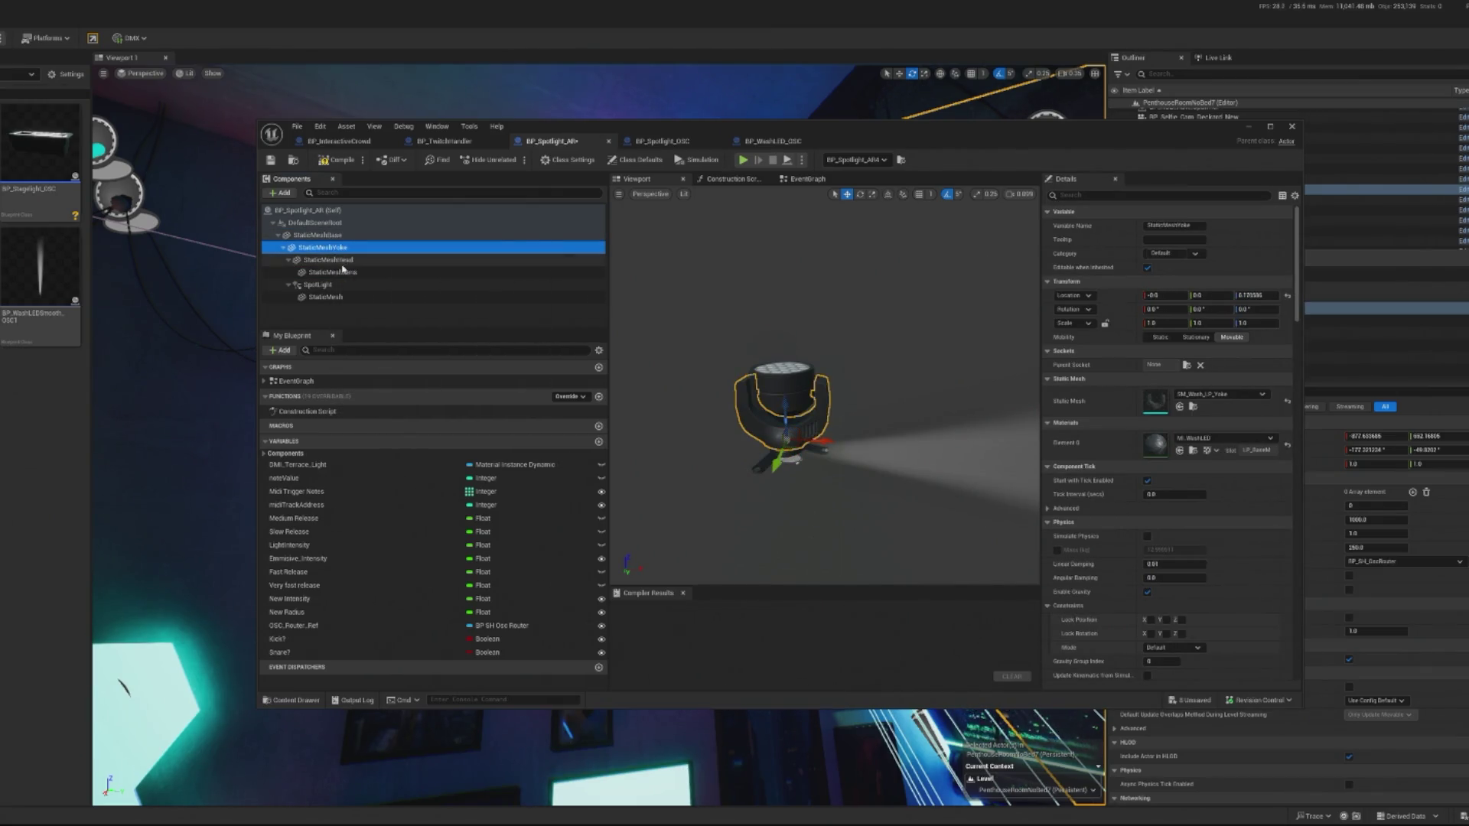
left_click(345, 260)
left_click(345, 272)
left_click_drag(329, 285, 334, 272)
left_click(335, 298)
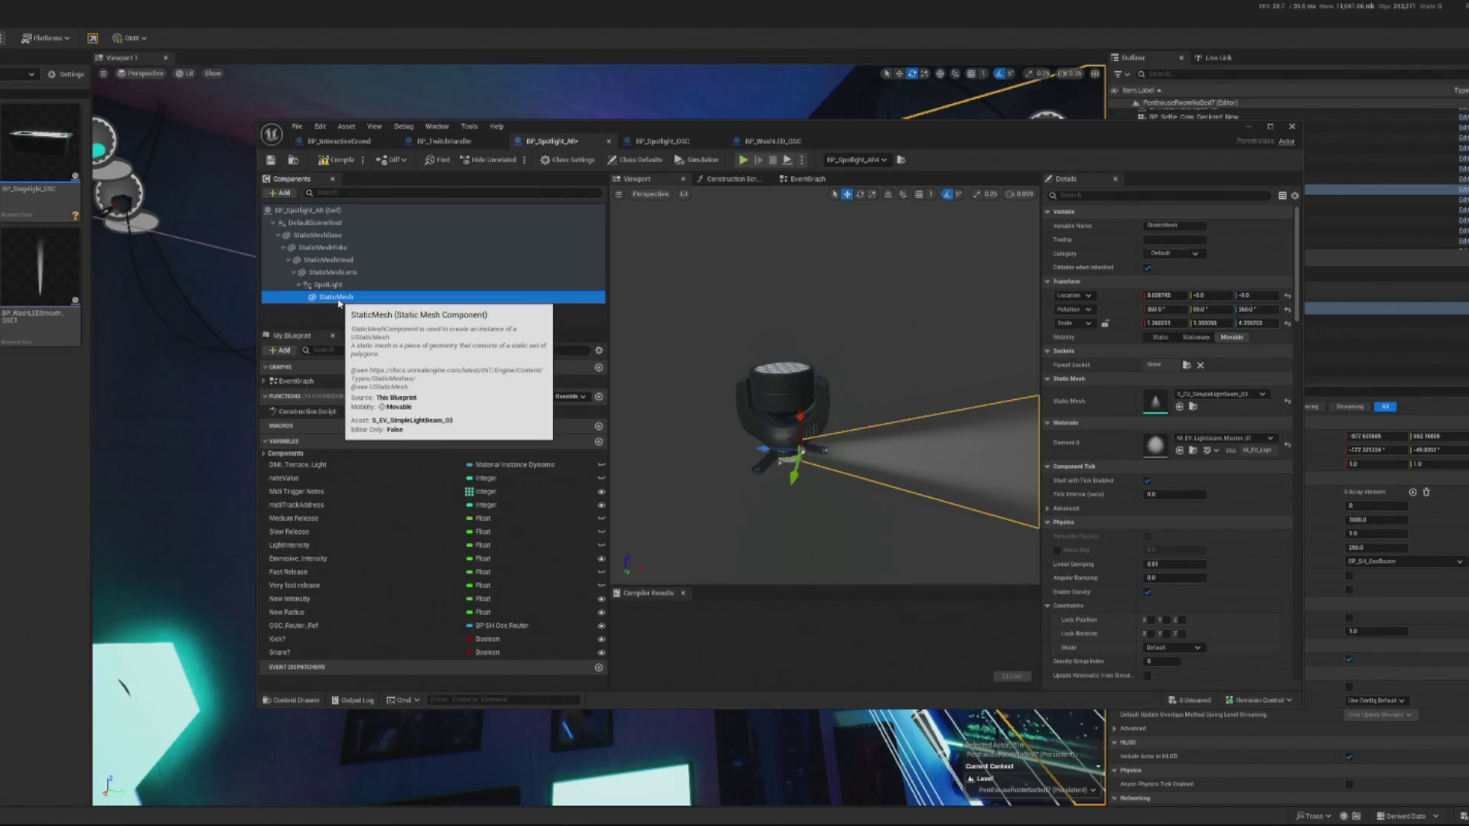
left_click(799, 434)
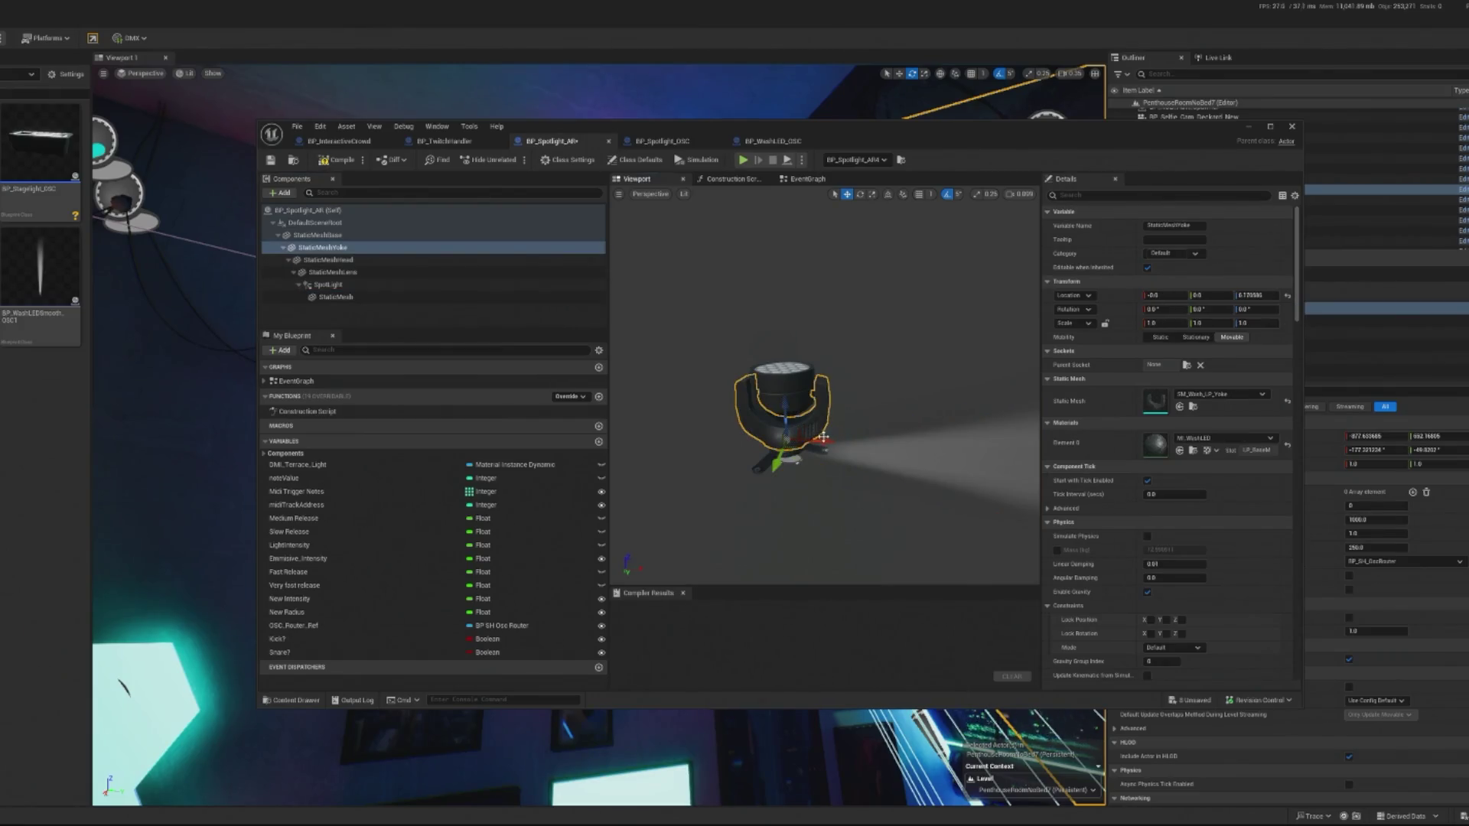
Pitch the SpotLight 90° outward with the rotate gizmo.
left_click(773, 459)
key("e")
mouse_move(842, 451)
left_mouse_down()
mouse_move(845, 482)
mouse_move(848, 462)
mouse_move(825, 502)
mouse_move(796, 498)
left_mouse_up()
left_click_drag(830, 427, 848, 512)
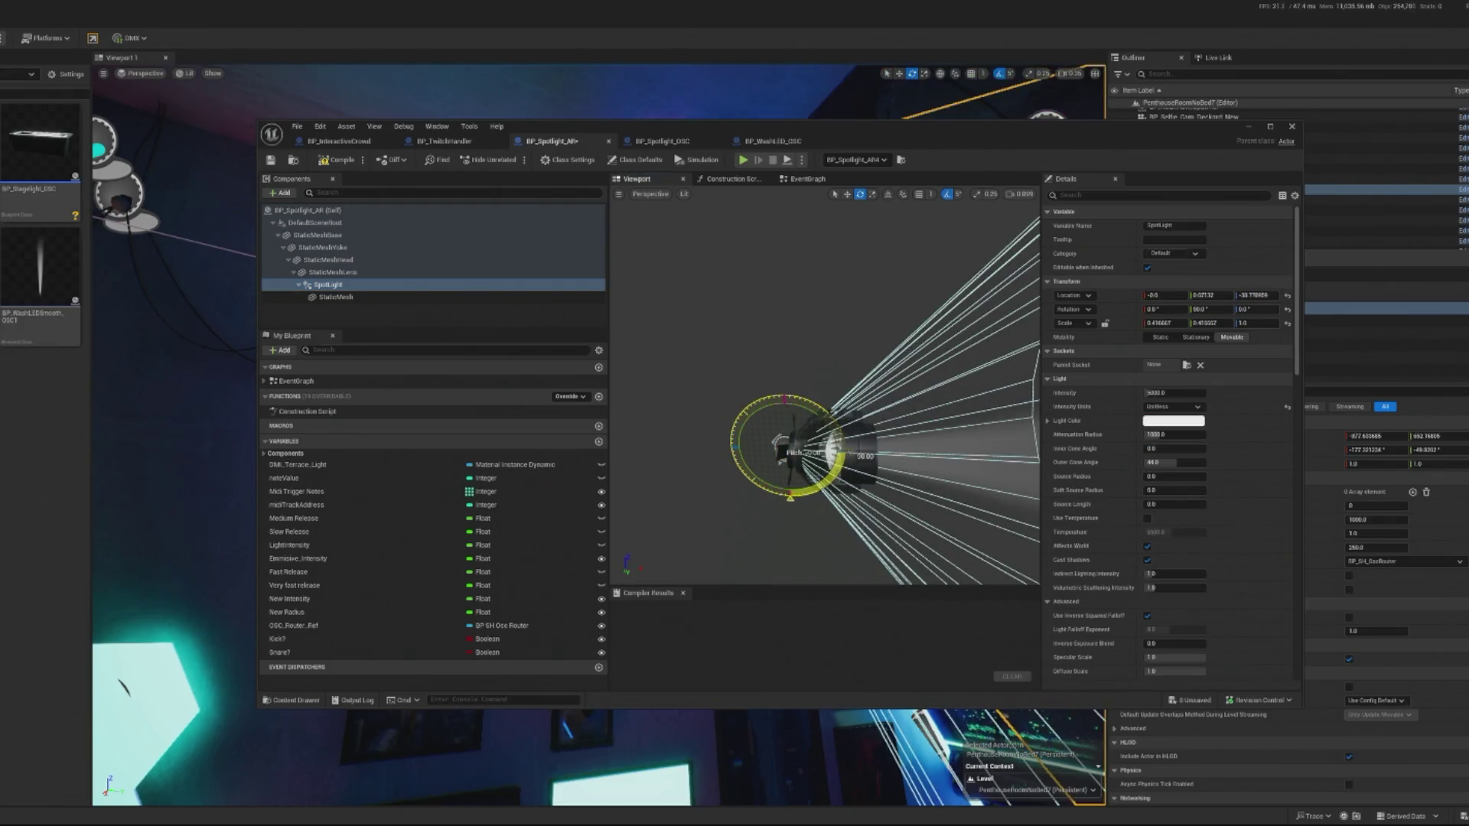
scroll(778, 442, "down", 3)
Move the SpotLight up along Z to the lens and compile BP_Spotlight_AR.
key("w")
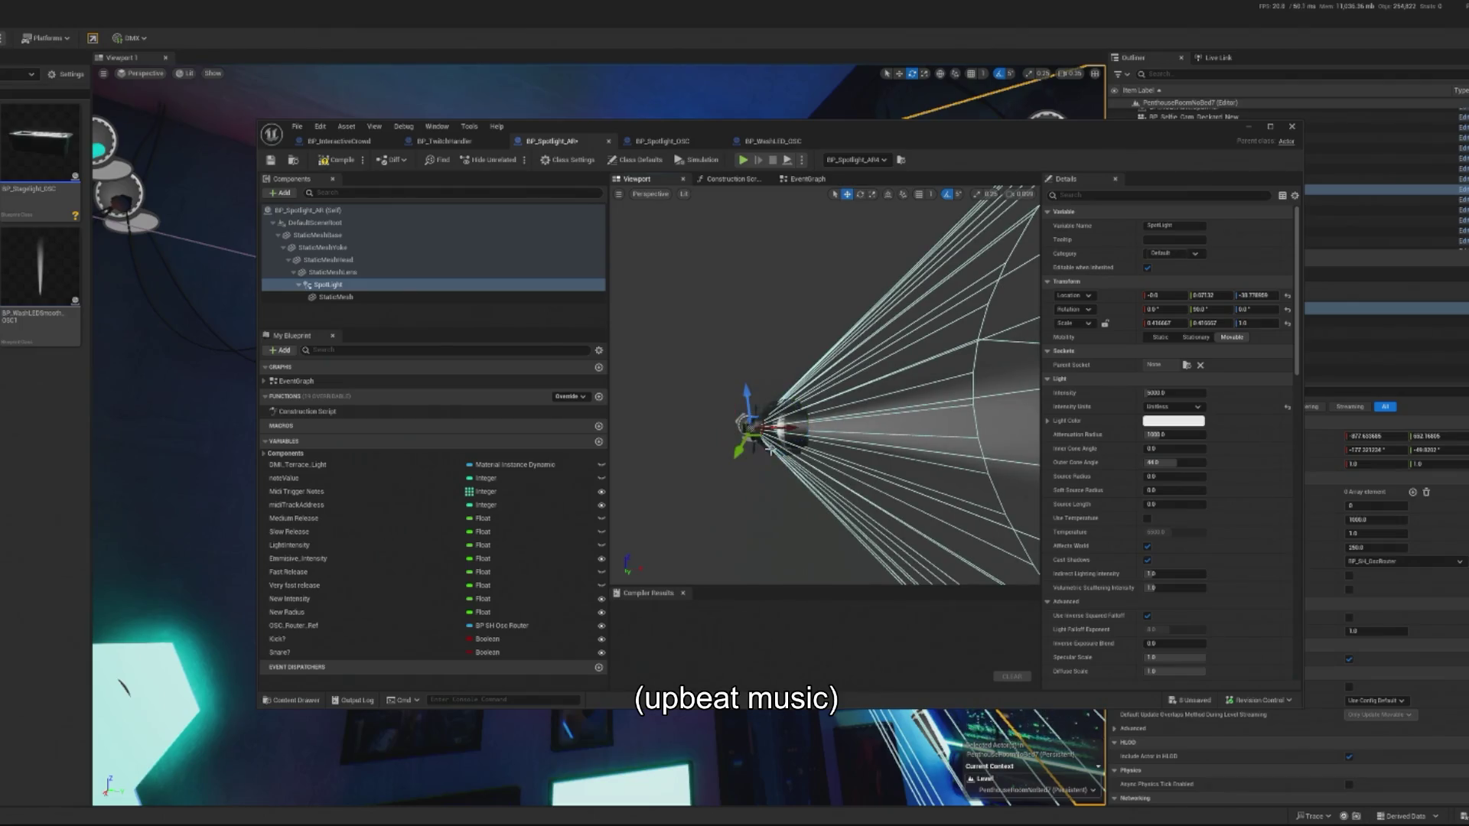
left_click(751, 425)
left_click(345, 284)
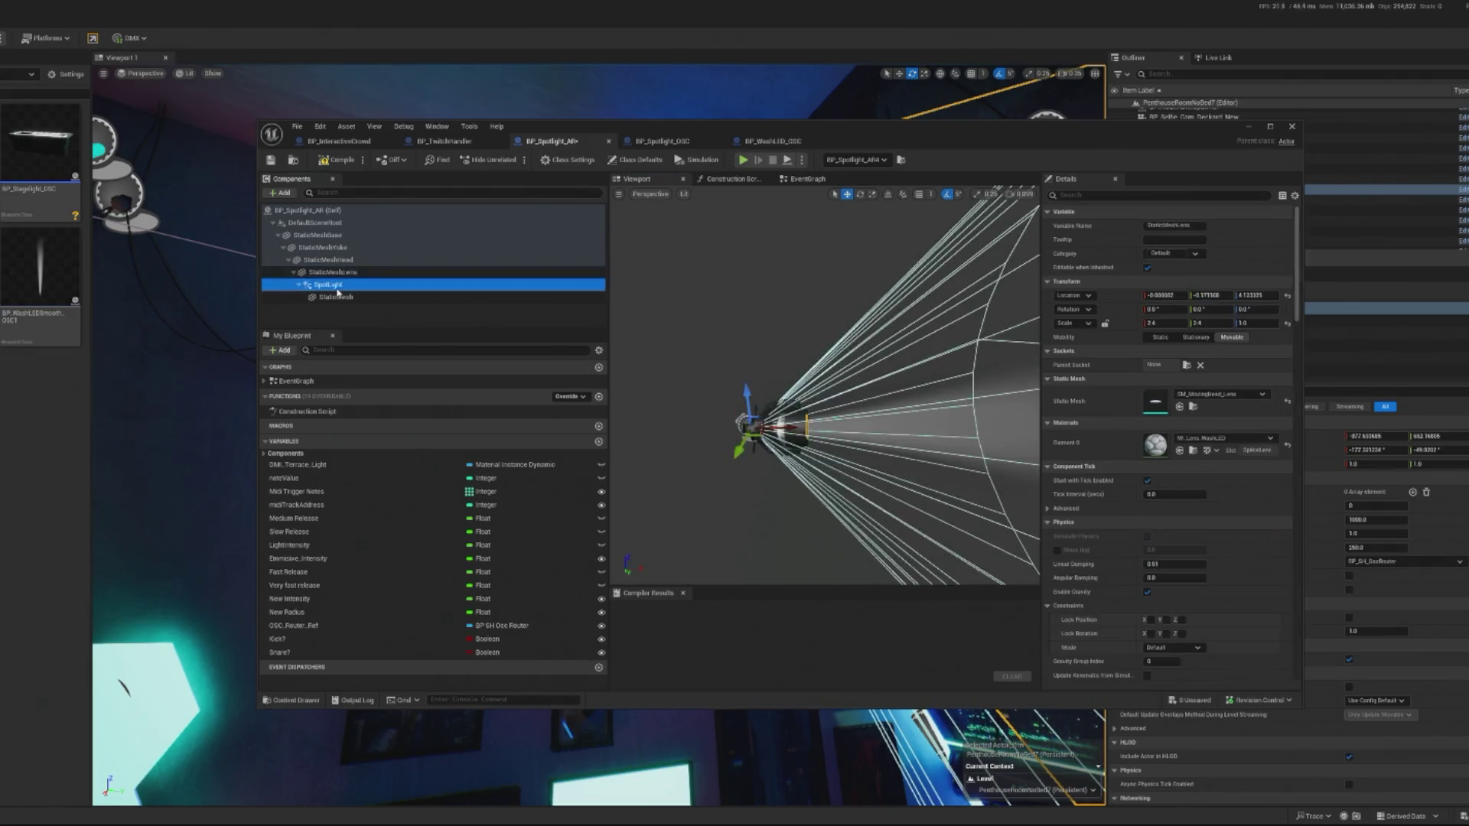
left_click_drag(772, 439, 832, 439)
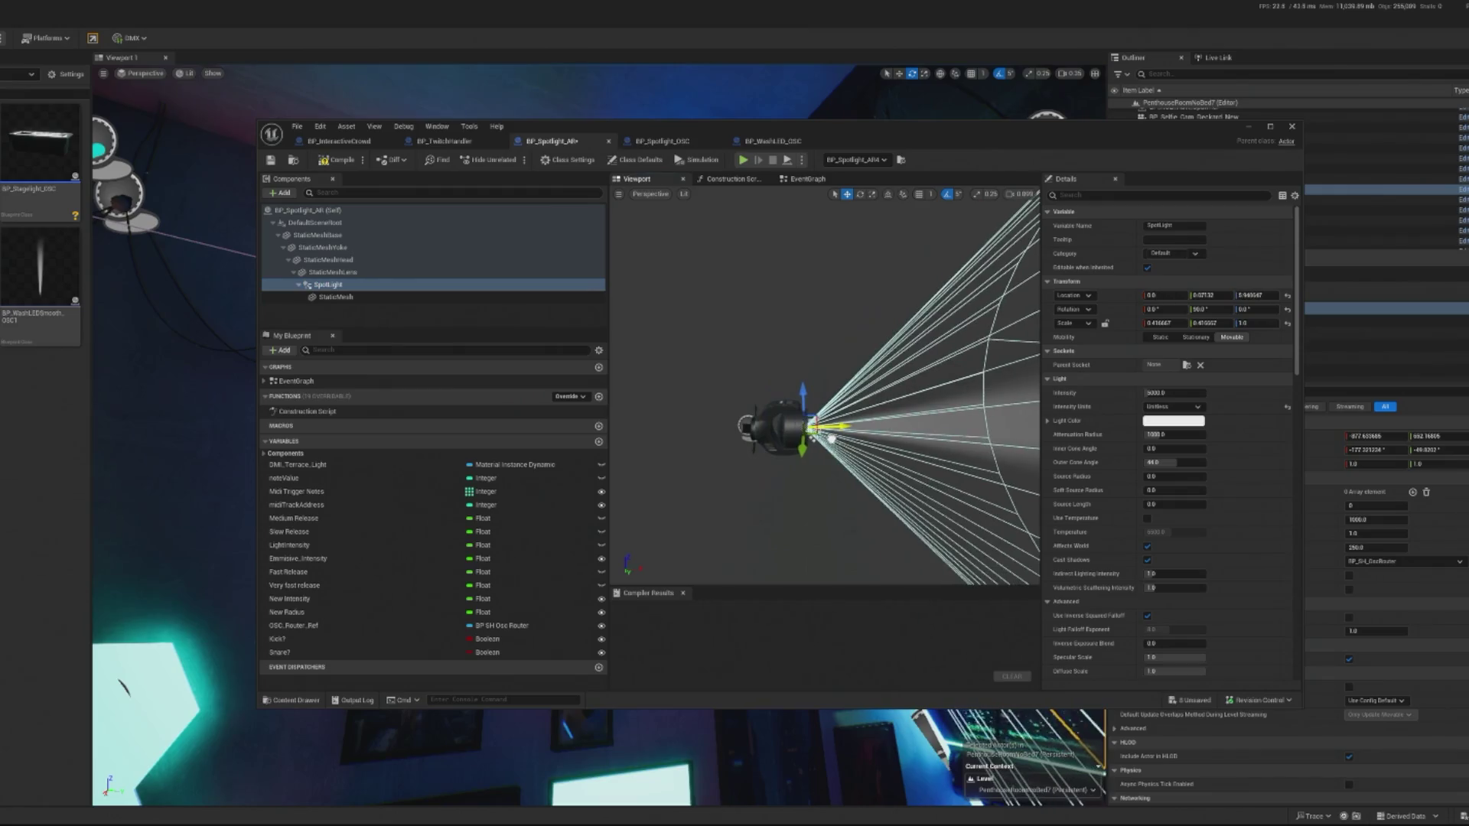
key("f")
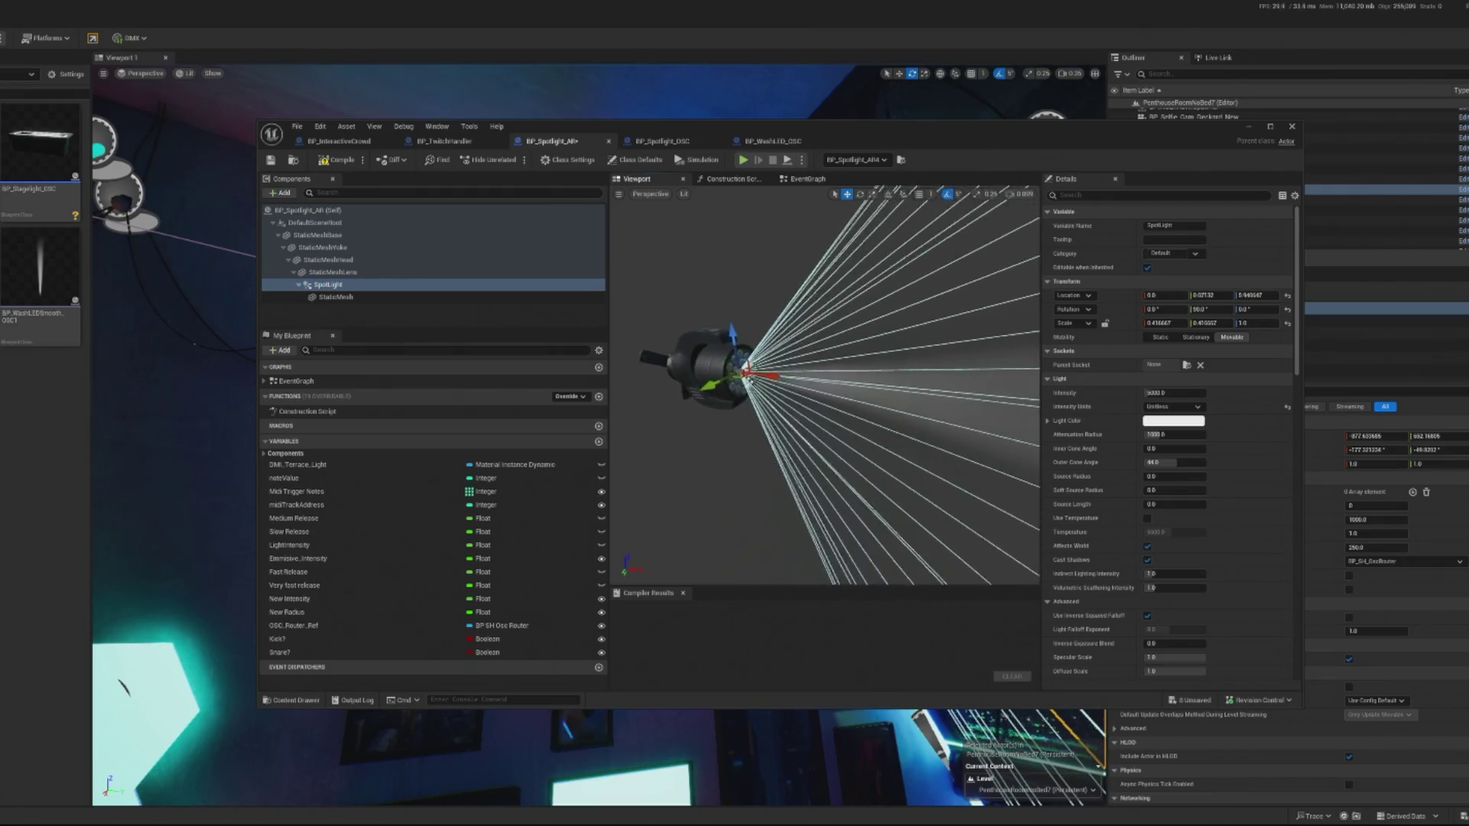
scroll(912, 431, "up", 3)
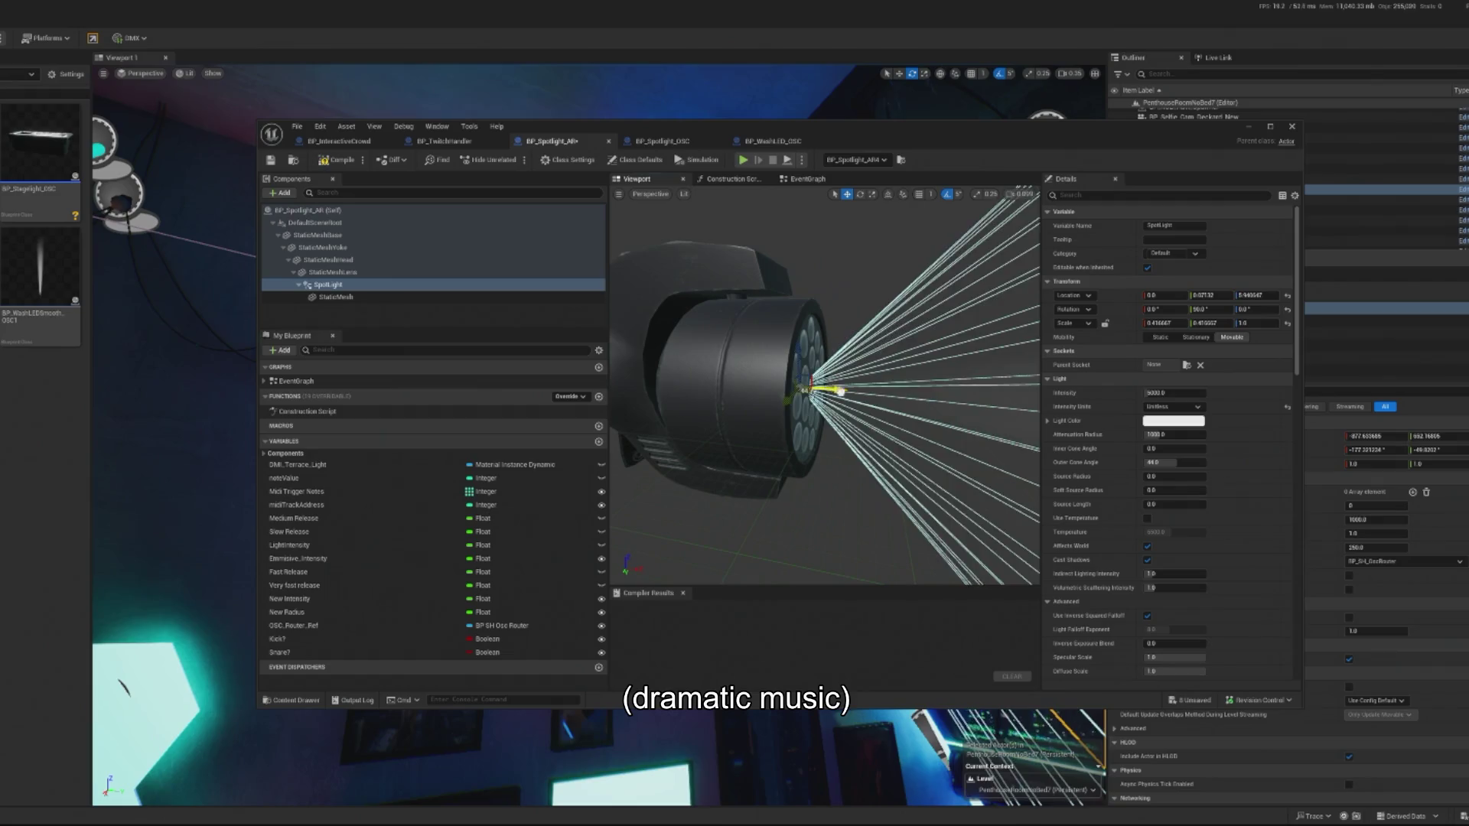
mouse_move(855, 393)
left_mouse_down()
mouse_move(738, 392)
mouse_move(765, 390)
left_mouse_up()
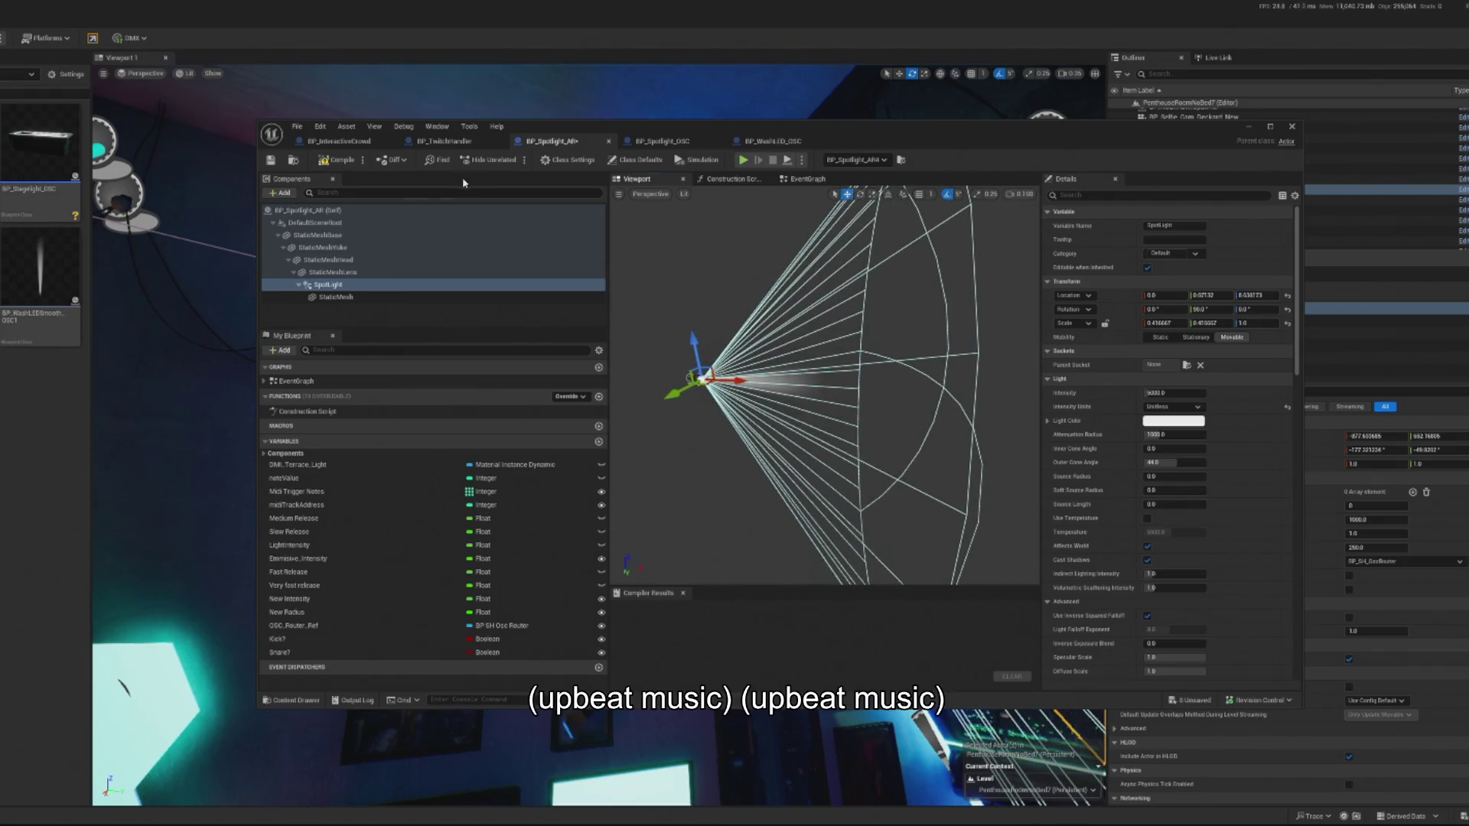
left_click(344, 161)
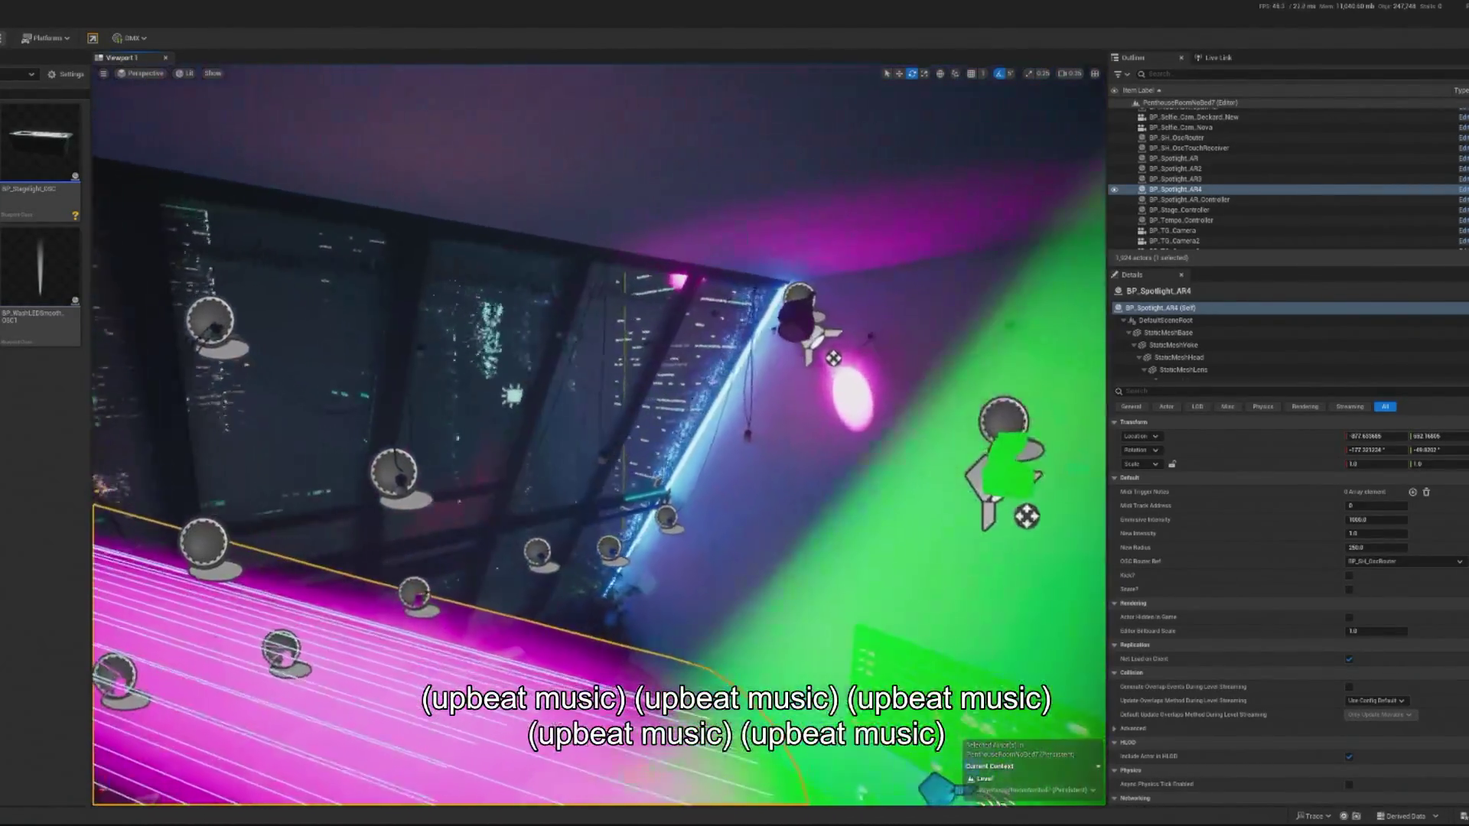
Move BP_Spotlight_AR2's SpotLight back to the lens origin and enter 0 for its value.
double_click(1175, 168)
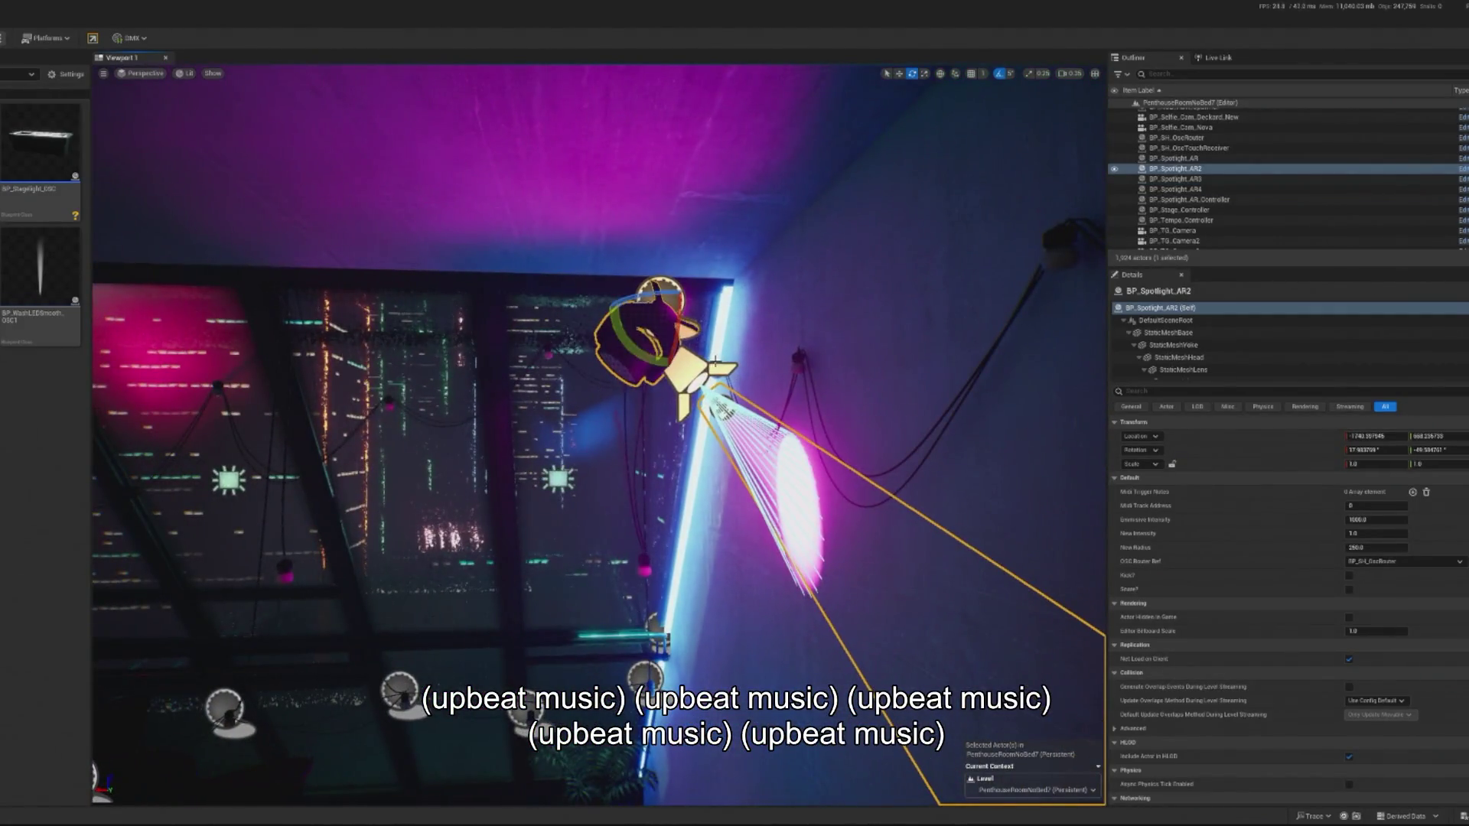
scroll(1200, 337, "down", 1)
left_click(1206, 349)
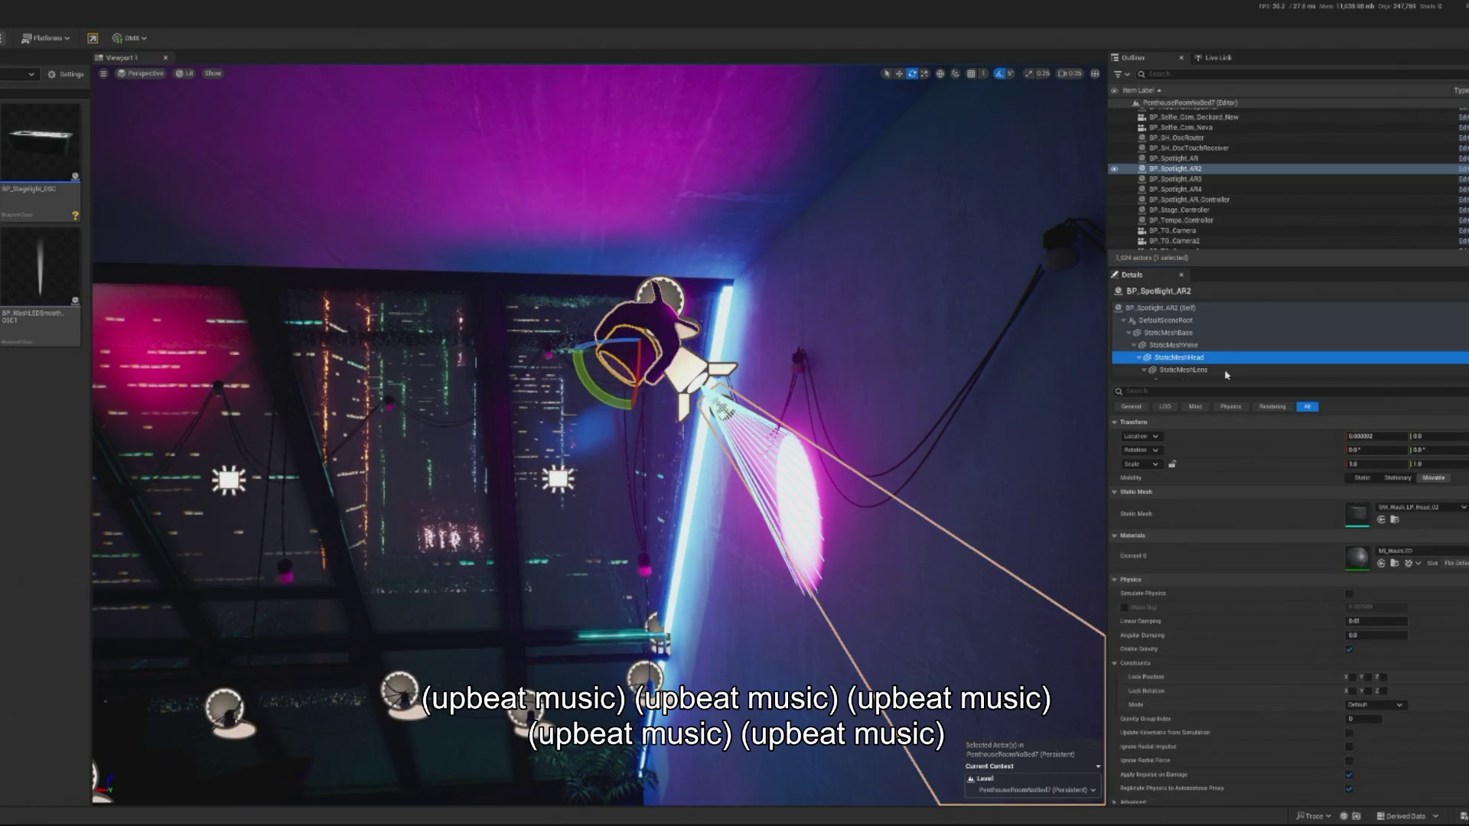
left_click(1204, 361)
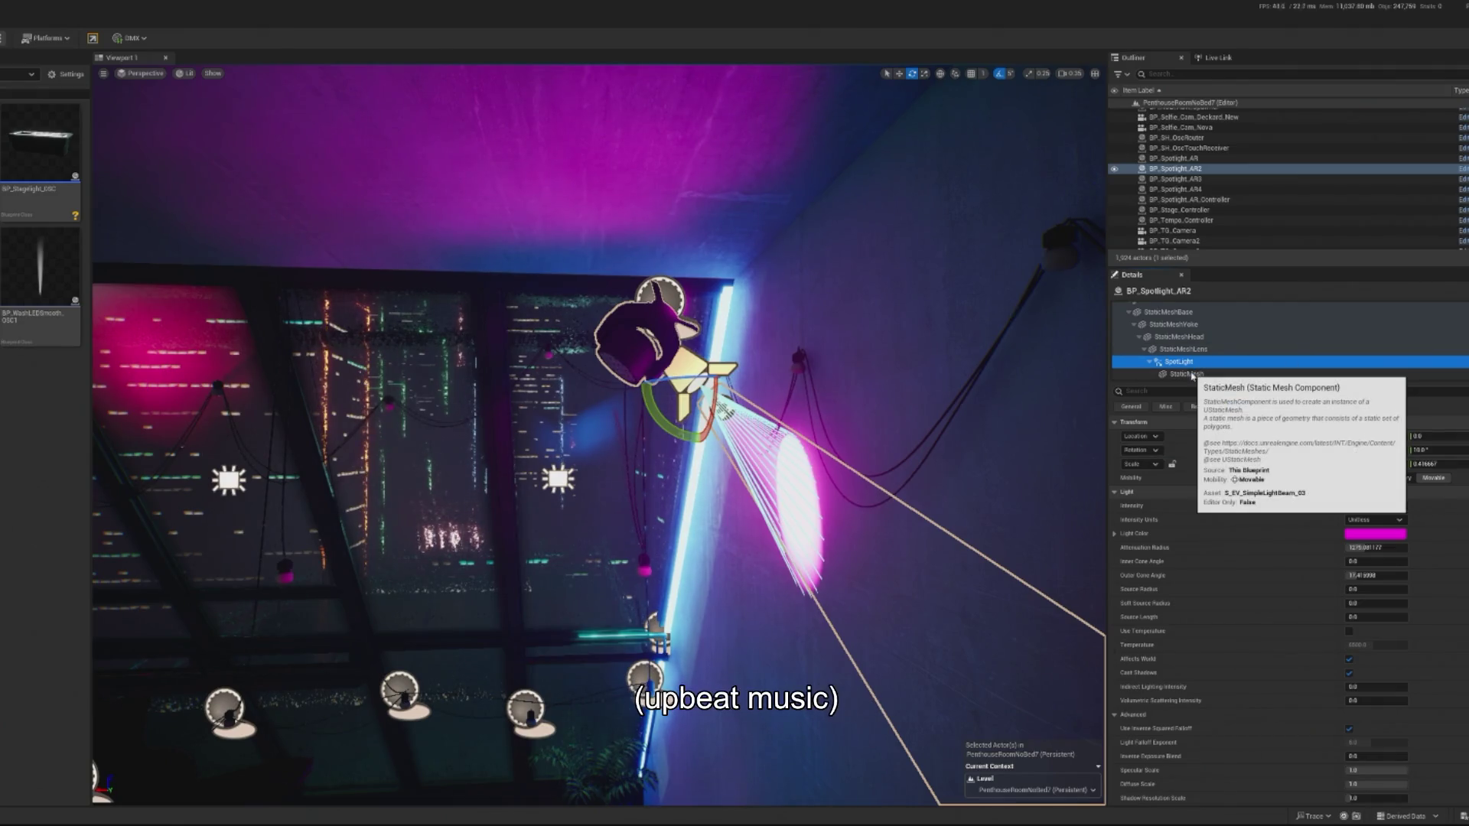
left_click(1183, 349)
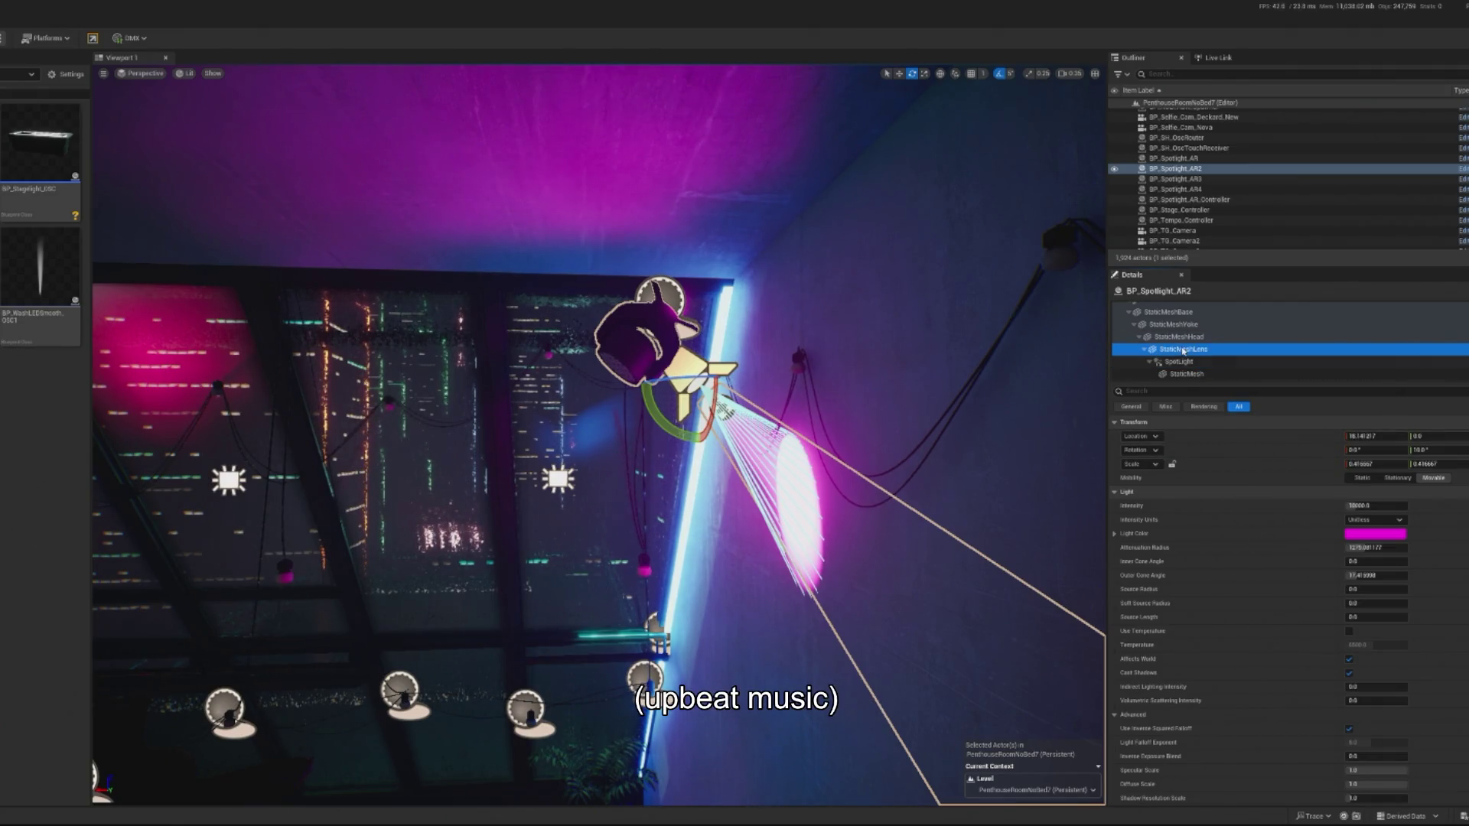
mouse_move(596, 428)
left_mouse_down()
mouse_move(535, 459)
mouse_move(628, 398)
left_mouse_up()
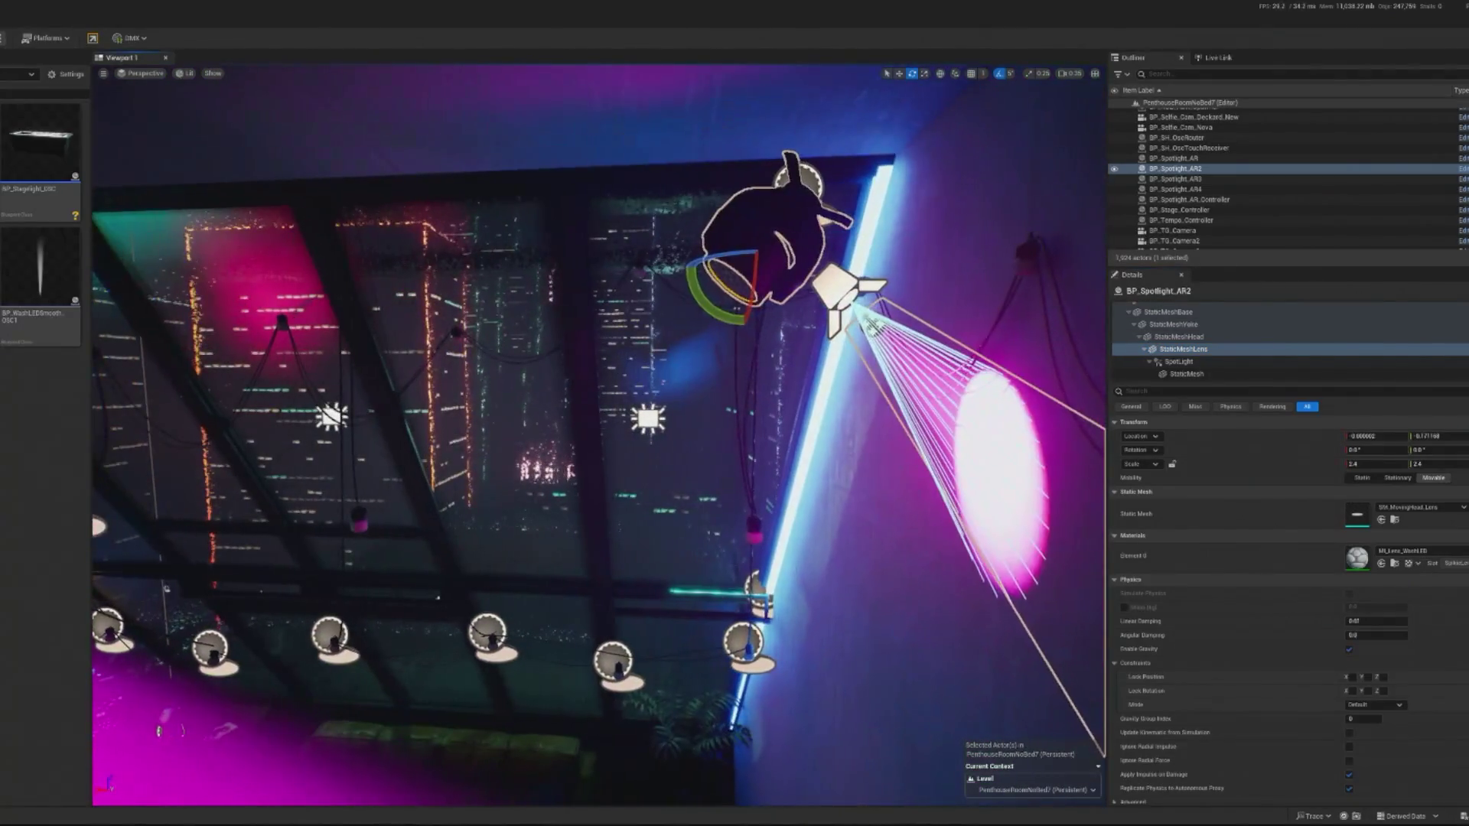
left_click(849, 306)
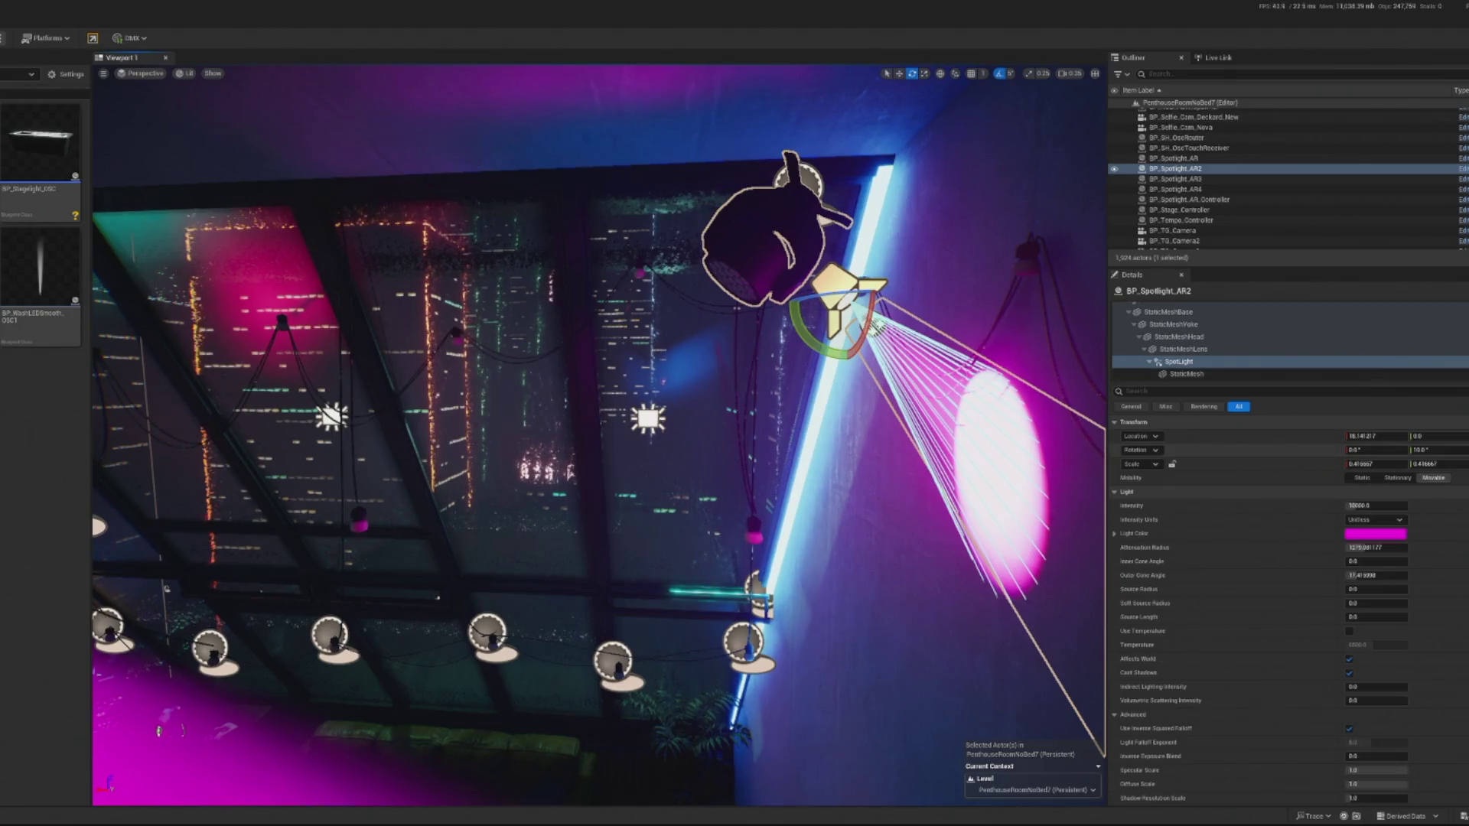
left_click_drag(1439, 436, 1454, 451)
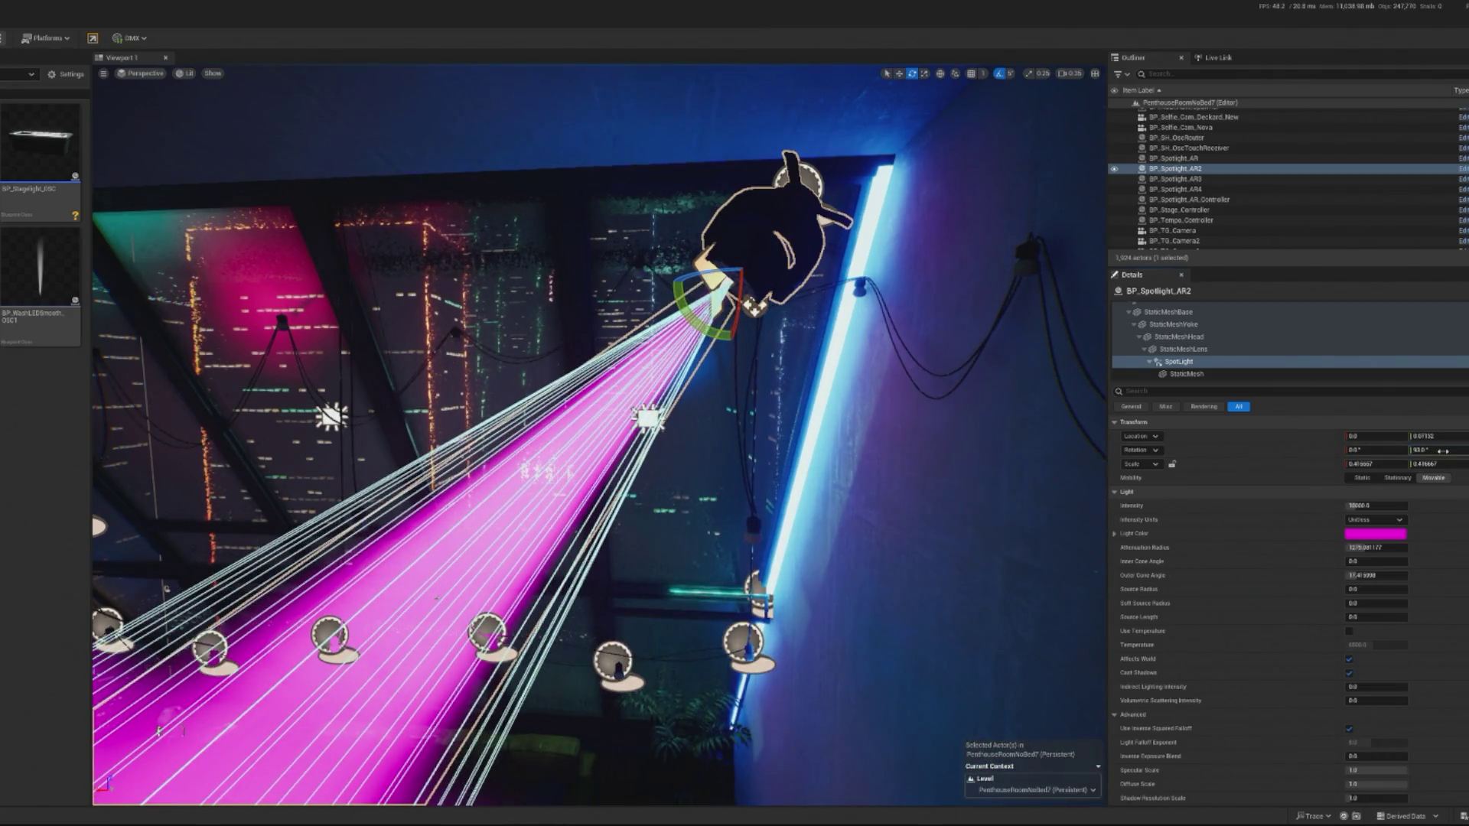
type("0")
key("Return")
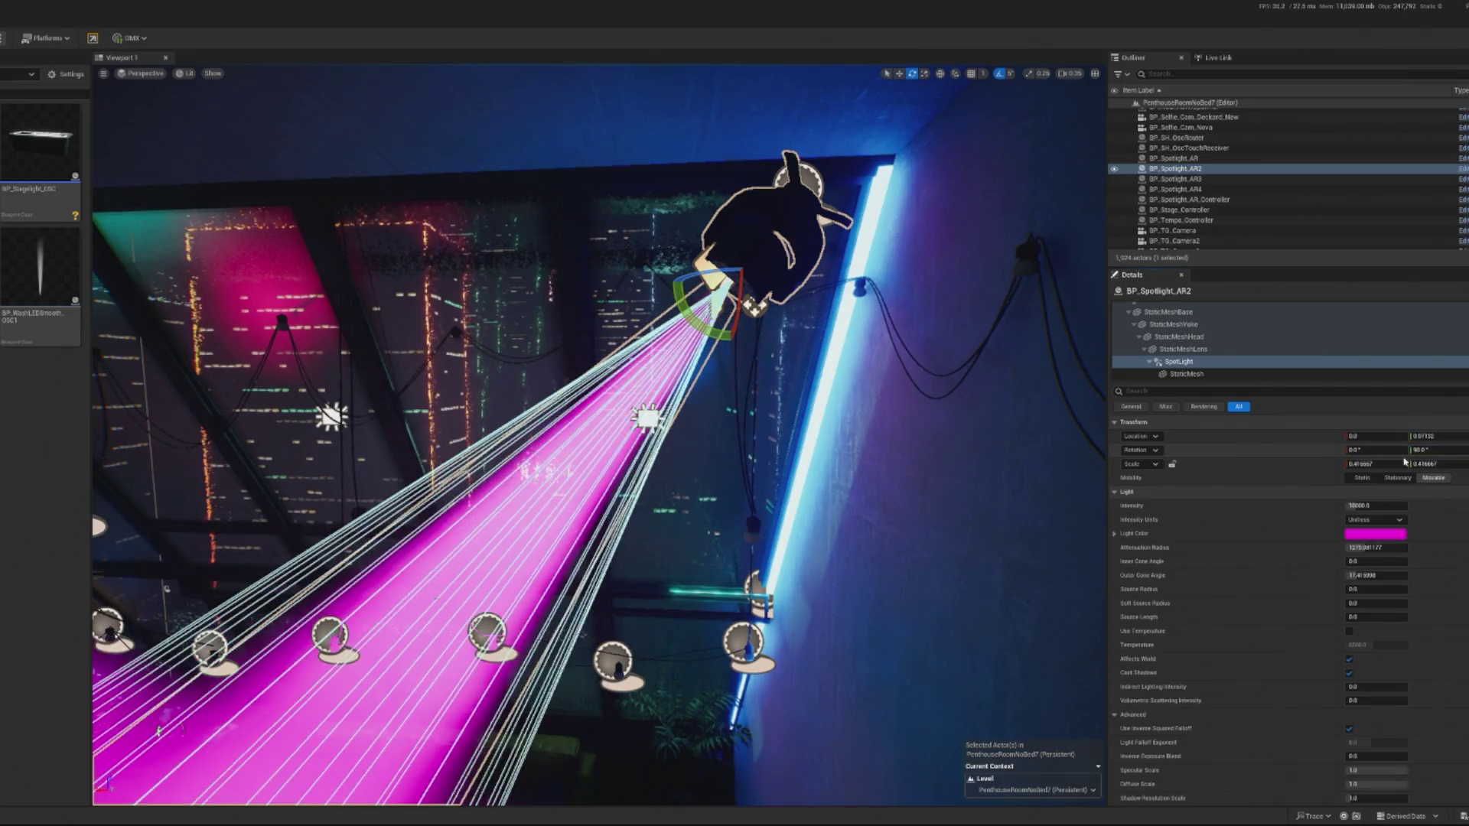
Slide the second spotlight, BP_Spotlight_AR2, along the wall.
left_click_drag(809, 502, 484, 368)
left_click(484, 368)
key("w")
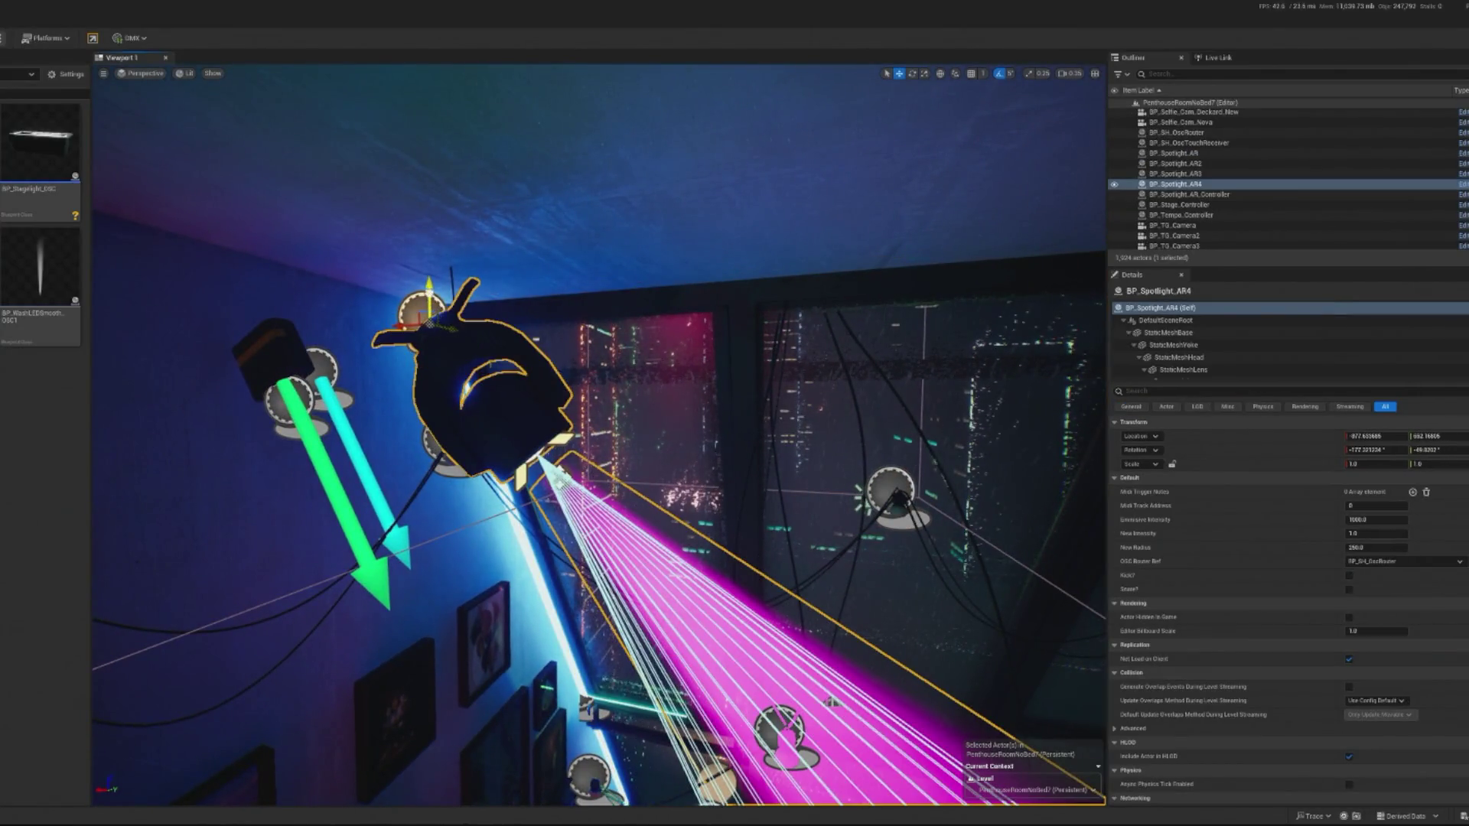
mouse_move(586, 328)
left_mouse_down()
mouse_move(551, 314)
mouse_move(587, 328)
left_mouse_up()
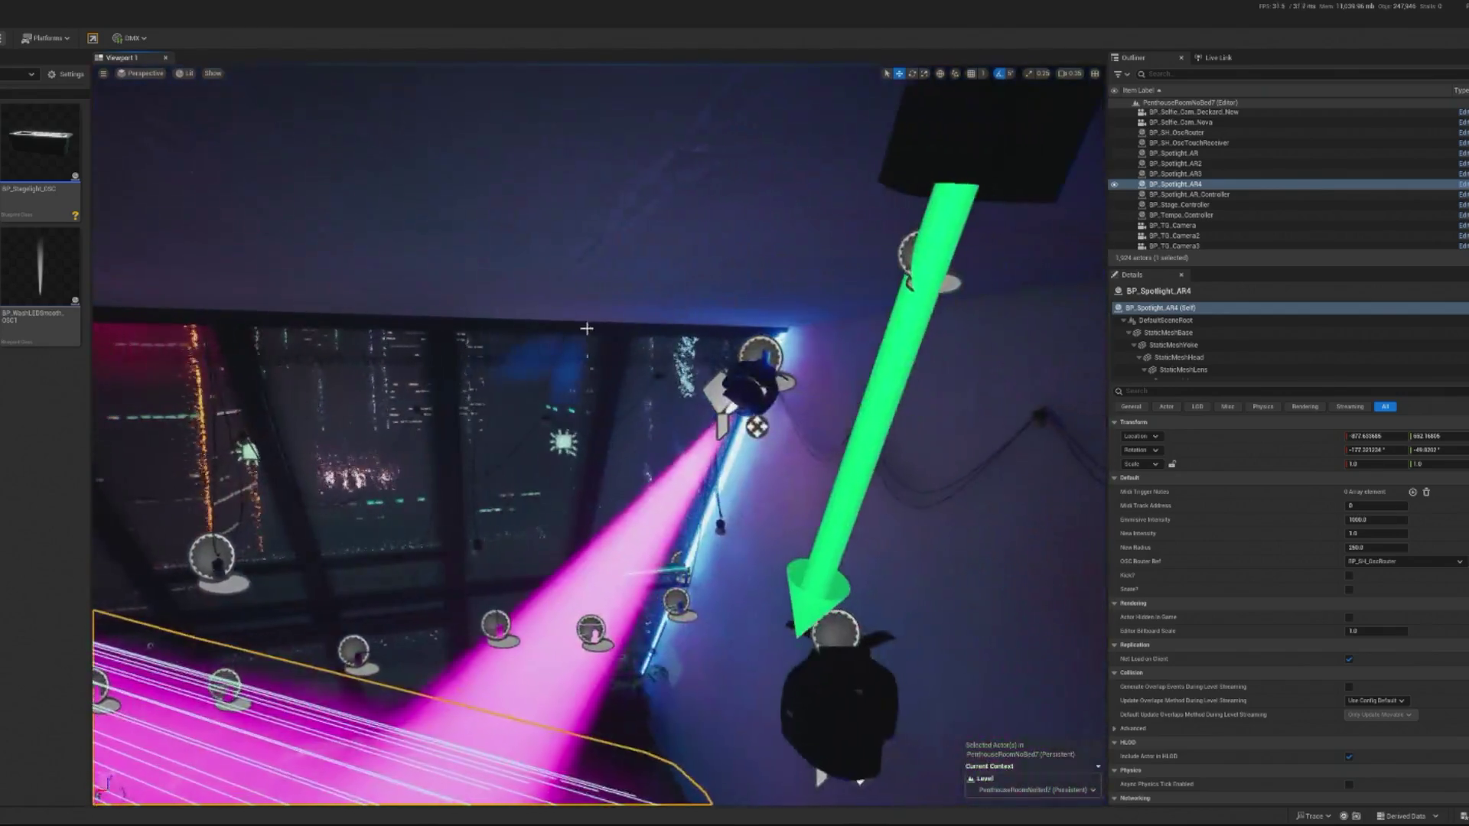
left_click(754, 379)
key("f")
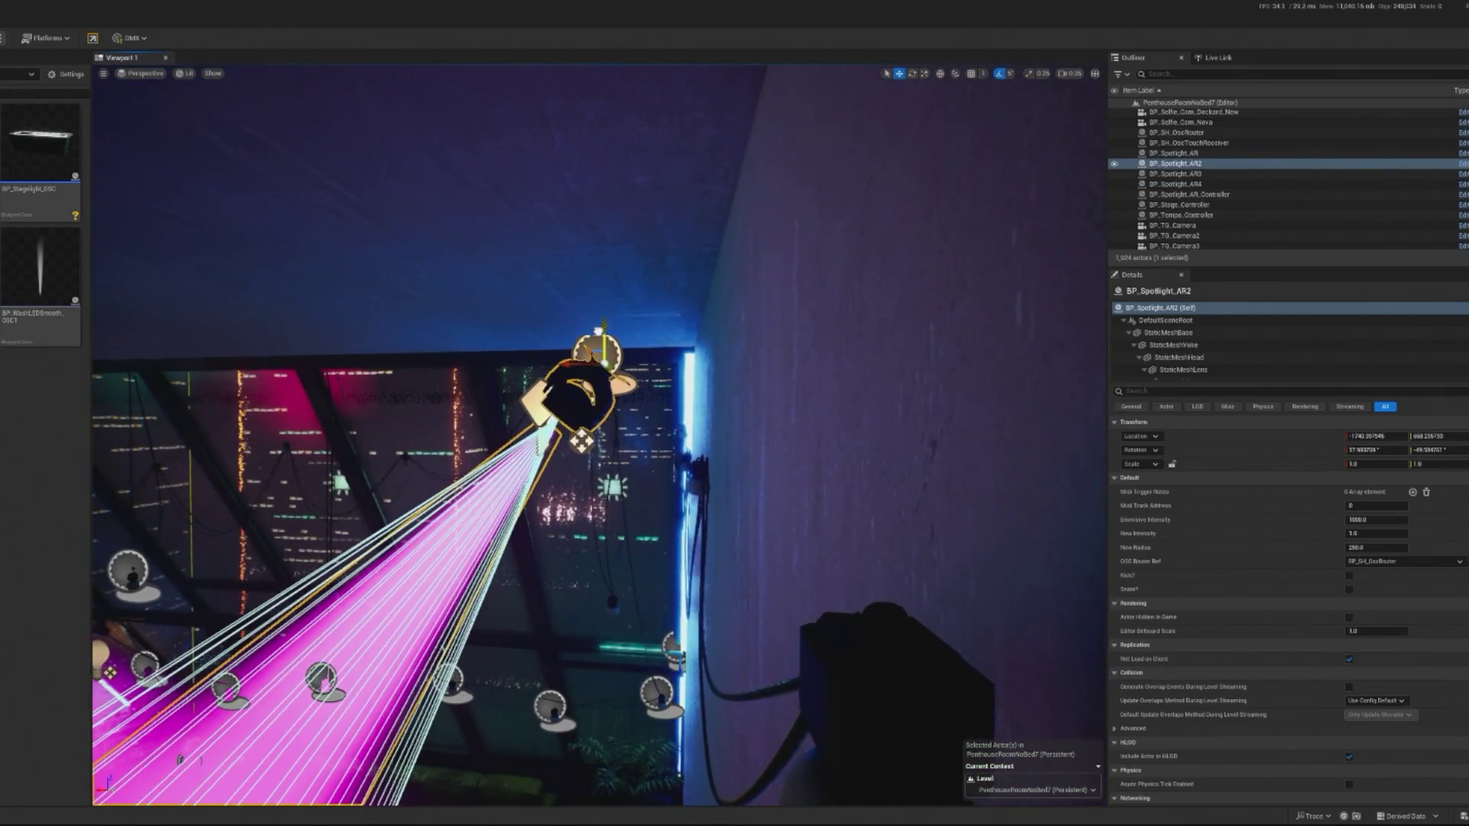
mouse_move(582, 442)
left_mouse_down()
mouse_move(666, 441)
mouse_move(498, 368)
left_mouse_up()
Raise the third spotlight higher on the wall and start Play with Alt+P.
left_click(563, 359)
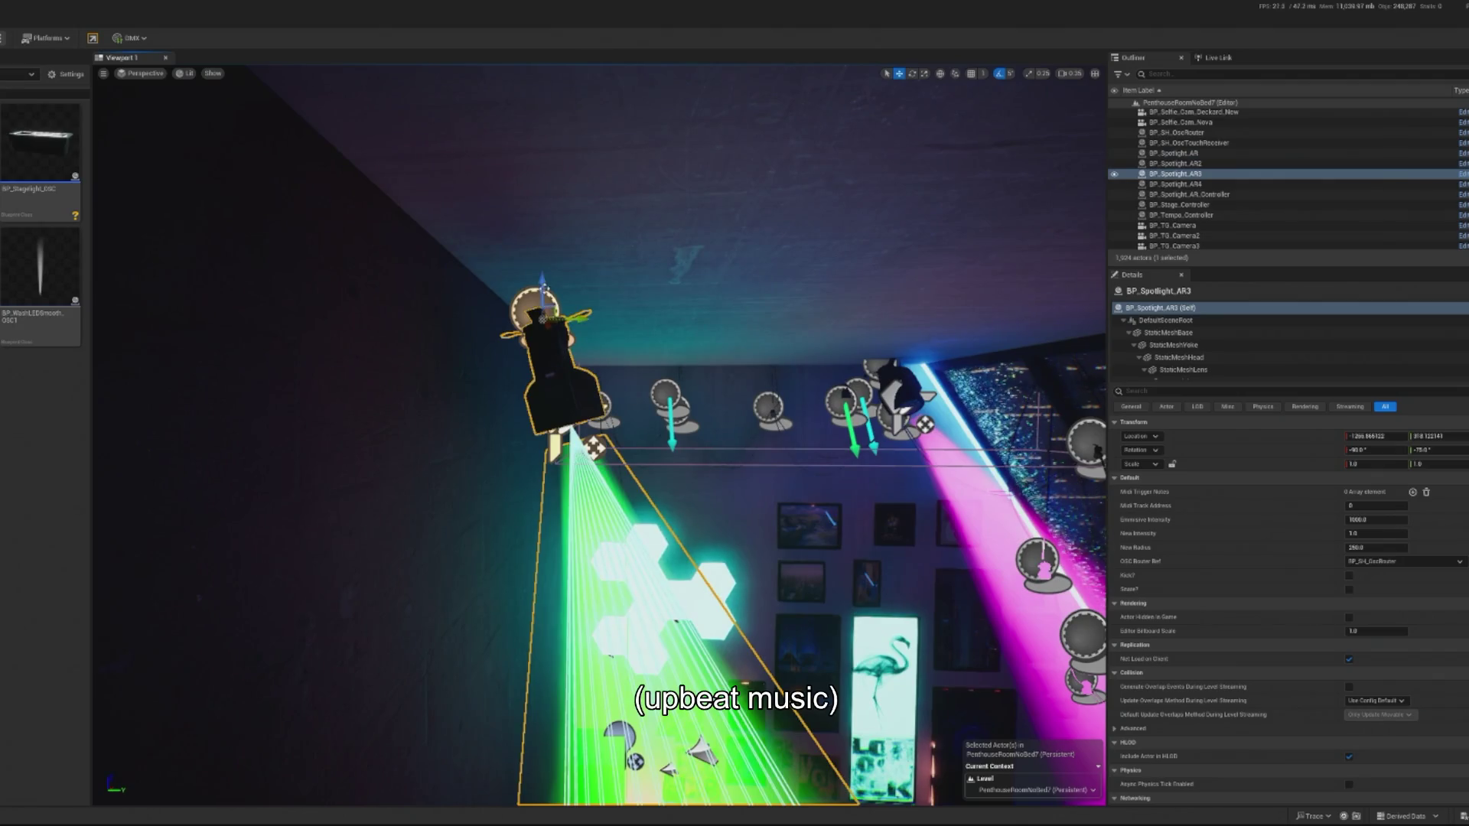
left_click_drag(544, 288, 543, 241)
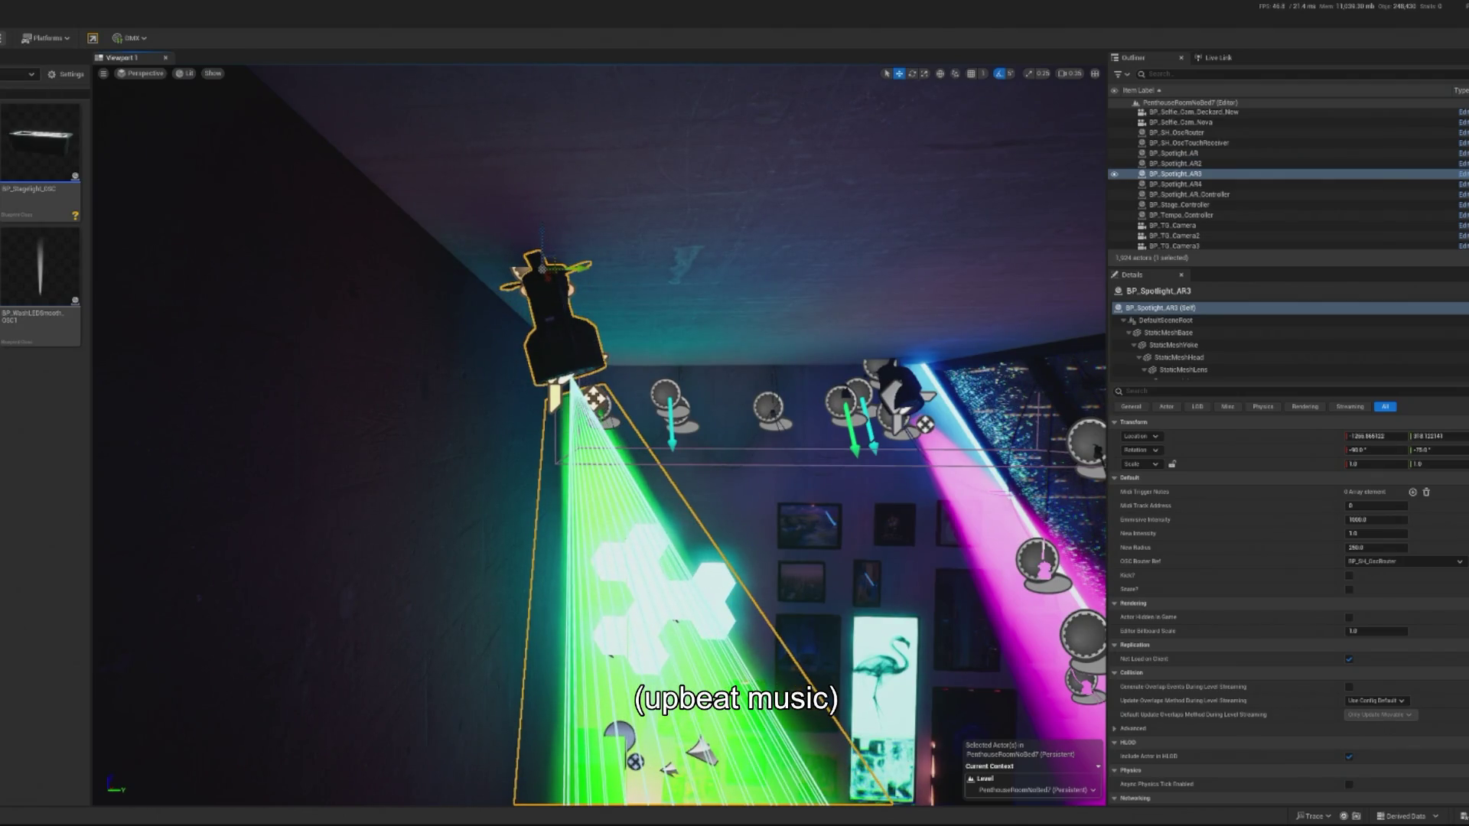
key("alt+p")
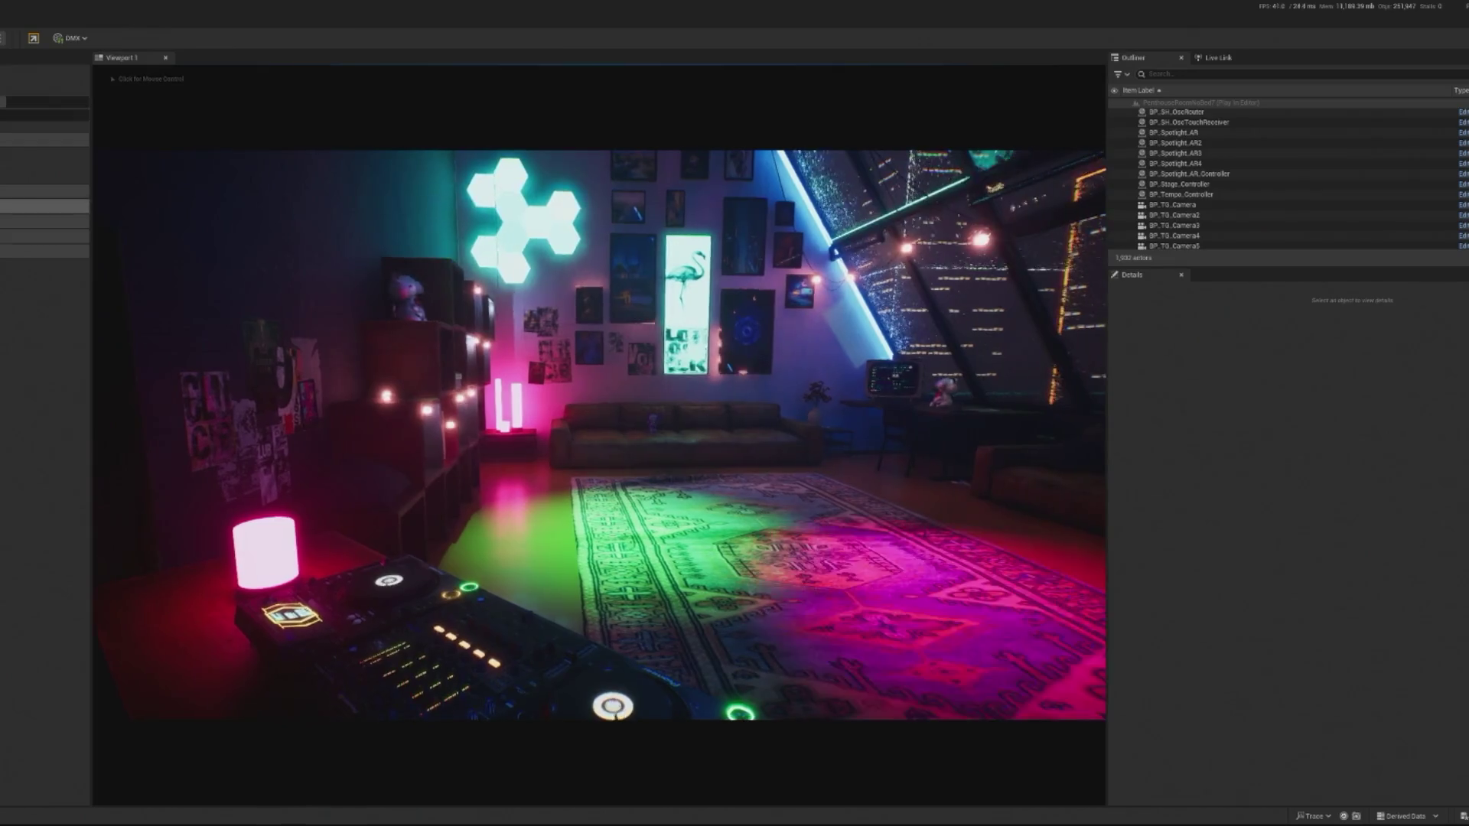
Stop the play session with Esc, select BP_Spotlight_AR4 and open its blueprint.
left_click(516, 390)
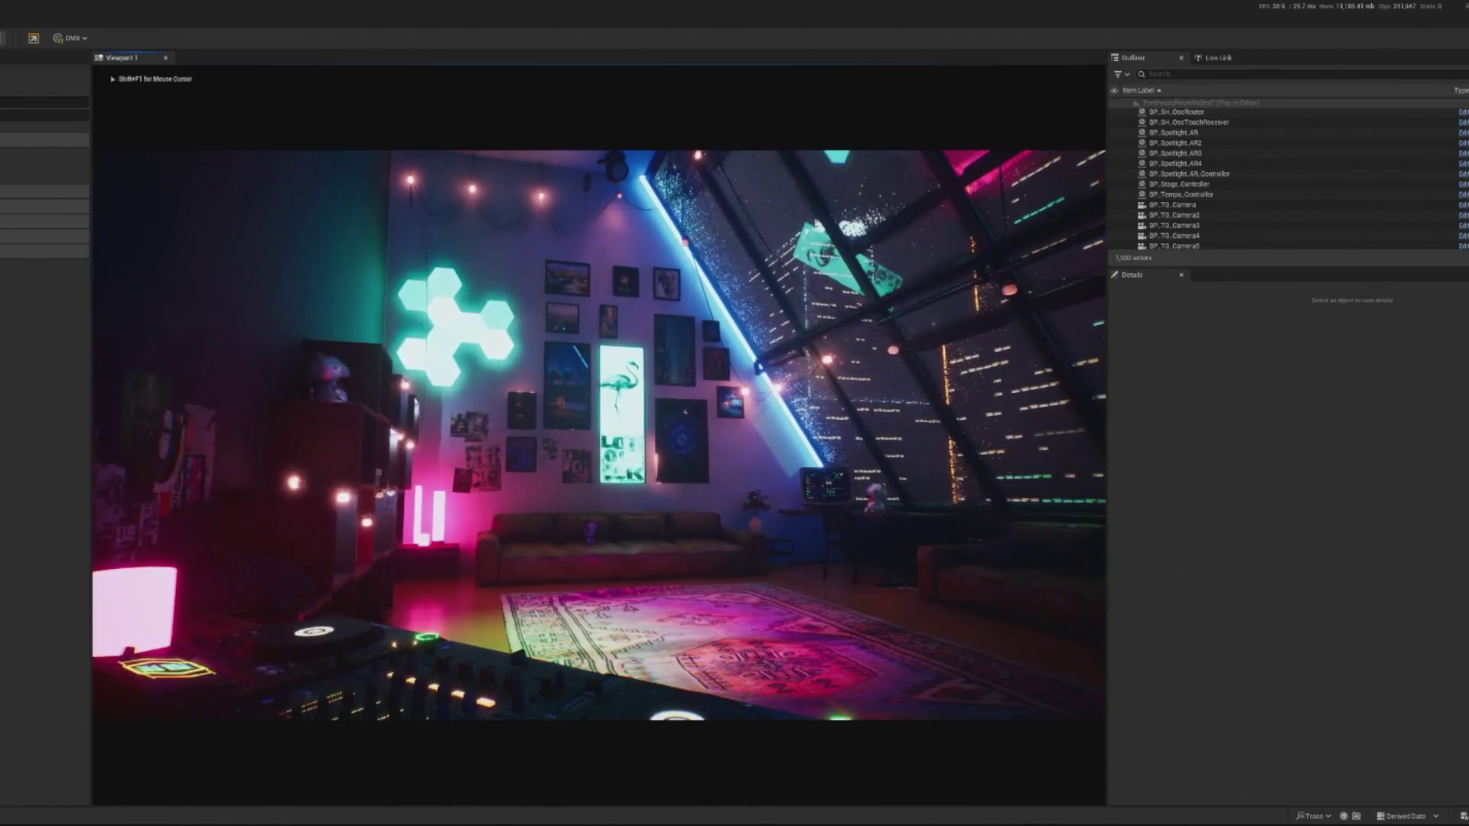
key("Escape")
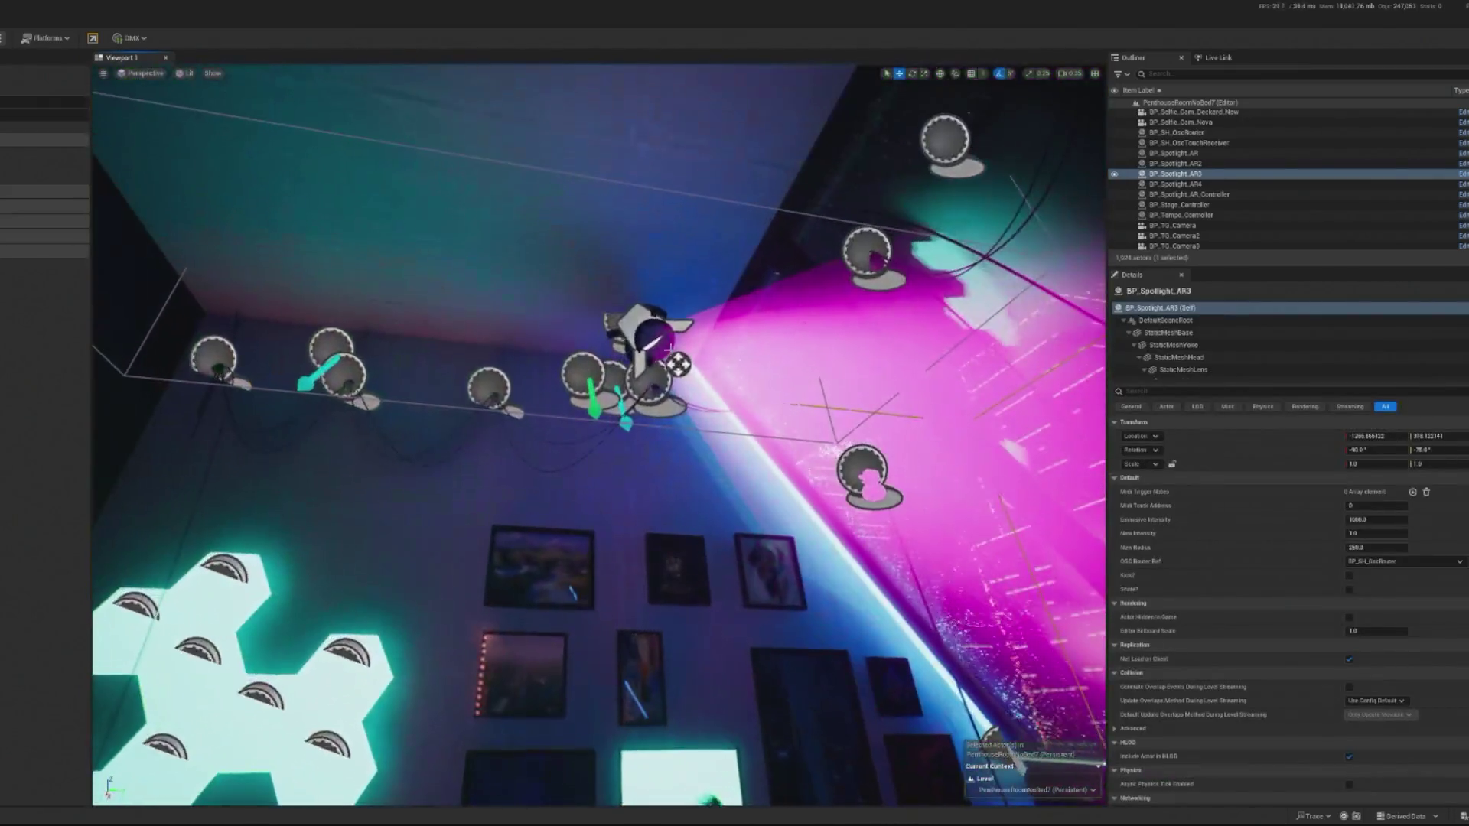
left_click(1364, 185)
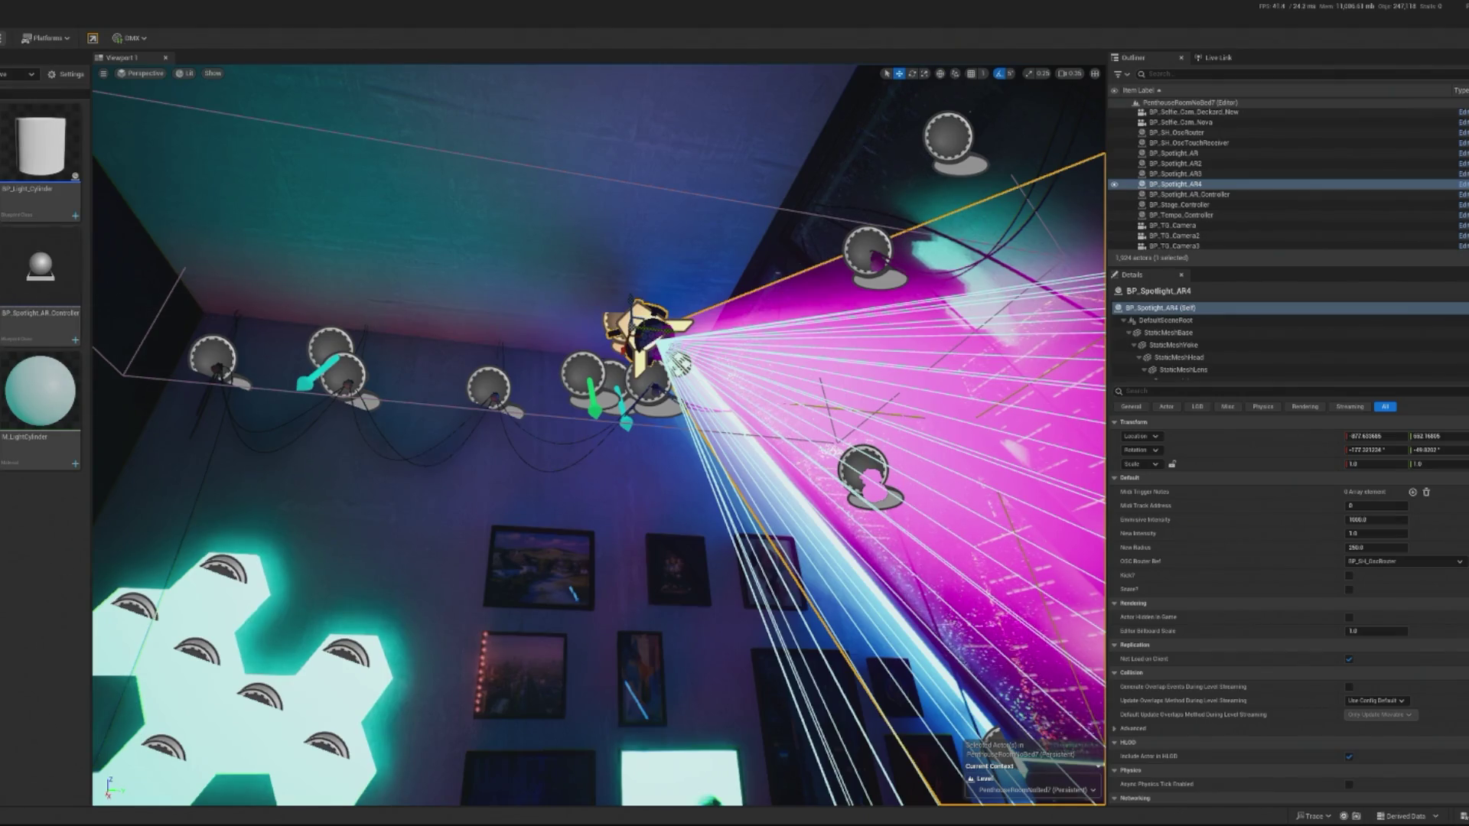
double_click(12, 296)
Select StaticMeshLens in BP_Spotlight_AR and open its MI_Lens_WashLED material instance.
scroll(814, 351, "up", 8)
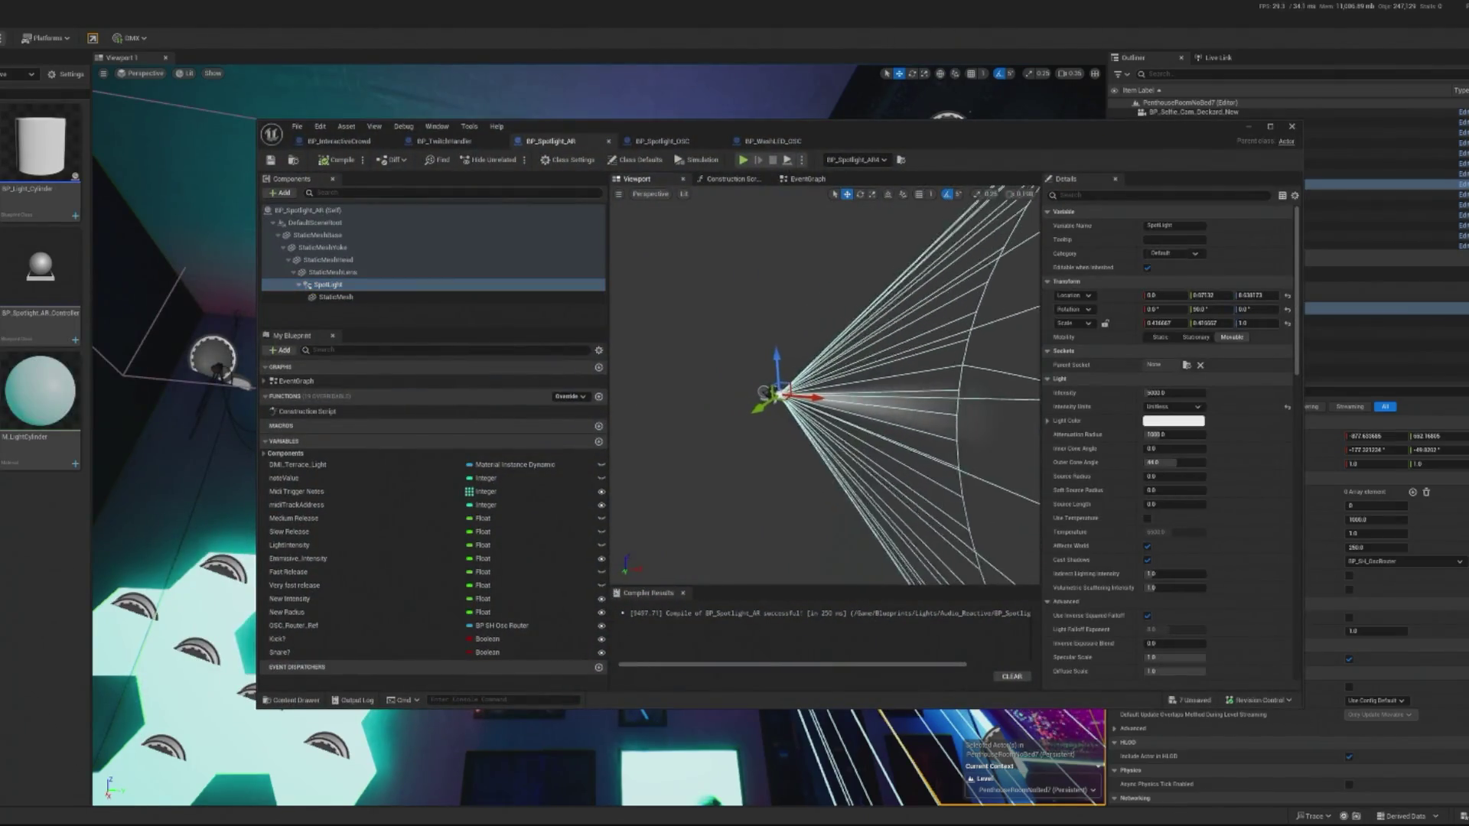
left_click_drag(814, 350, 826, 348)
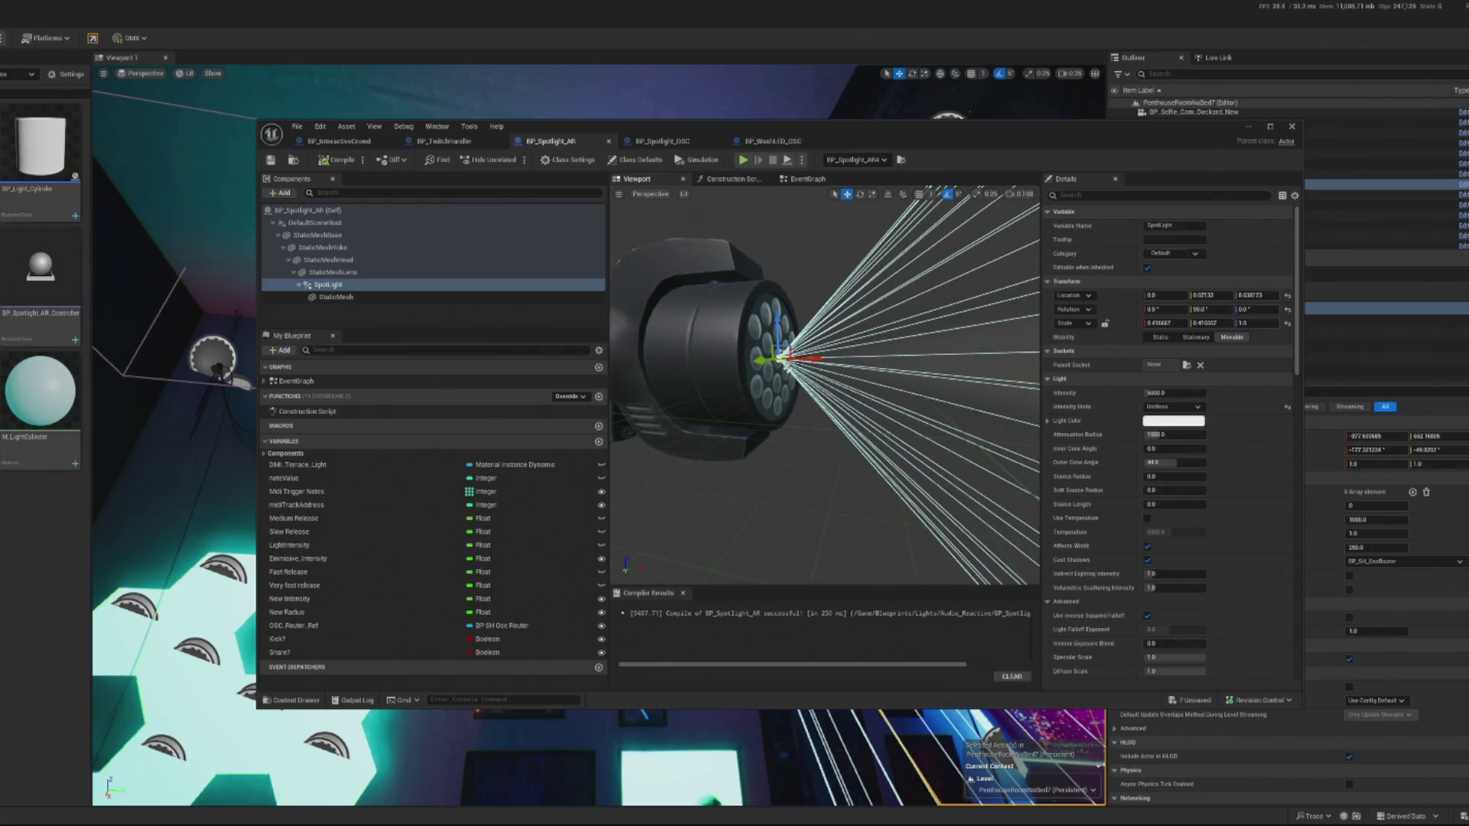
left_click(336, 272)
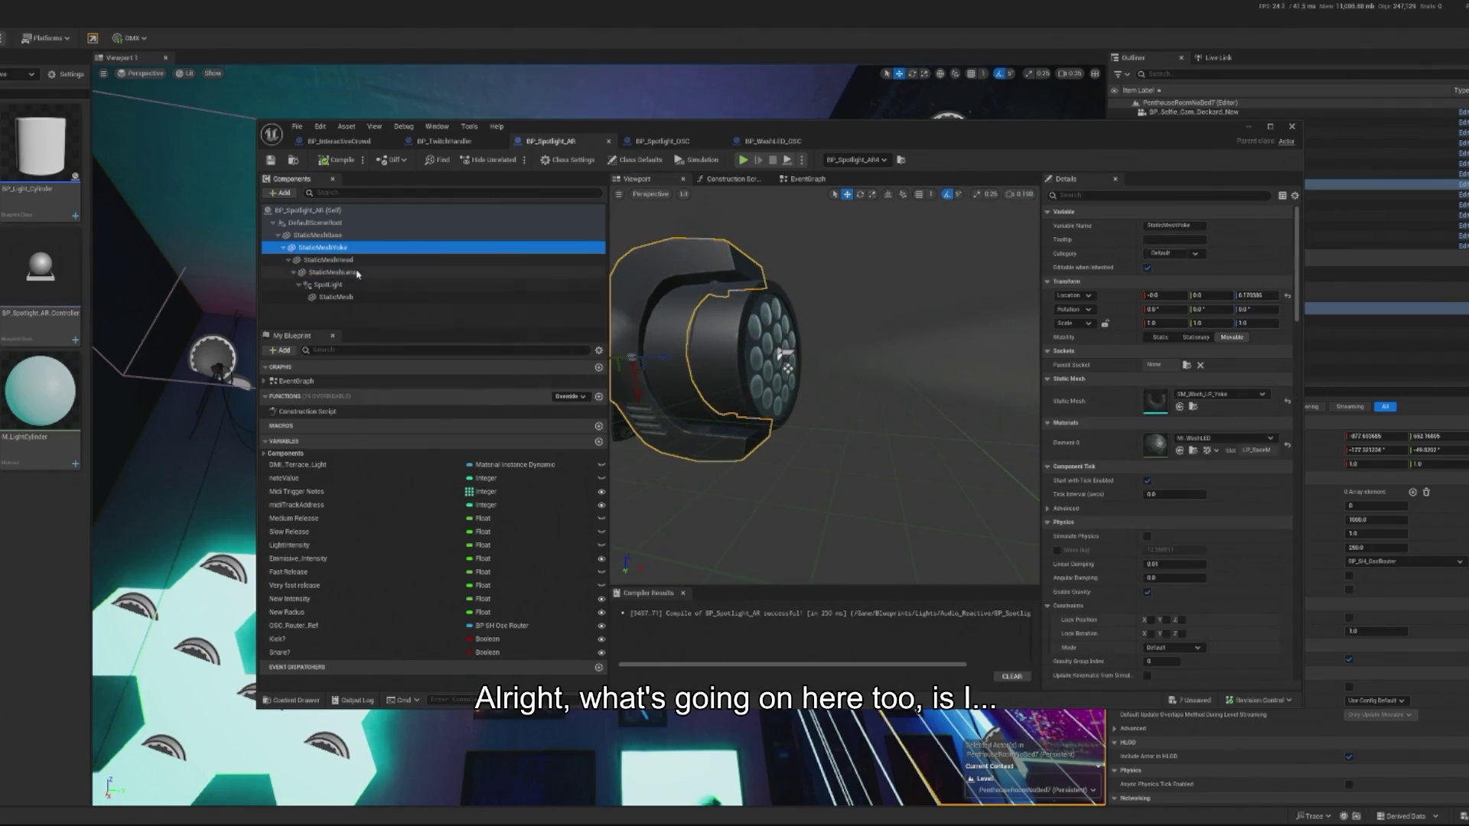
left_click(1193, 451)
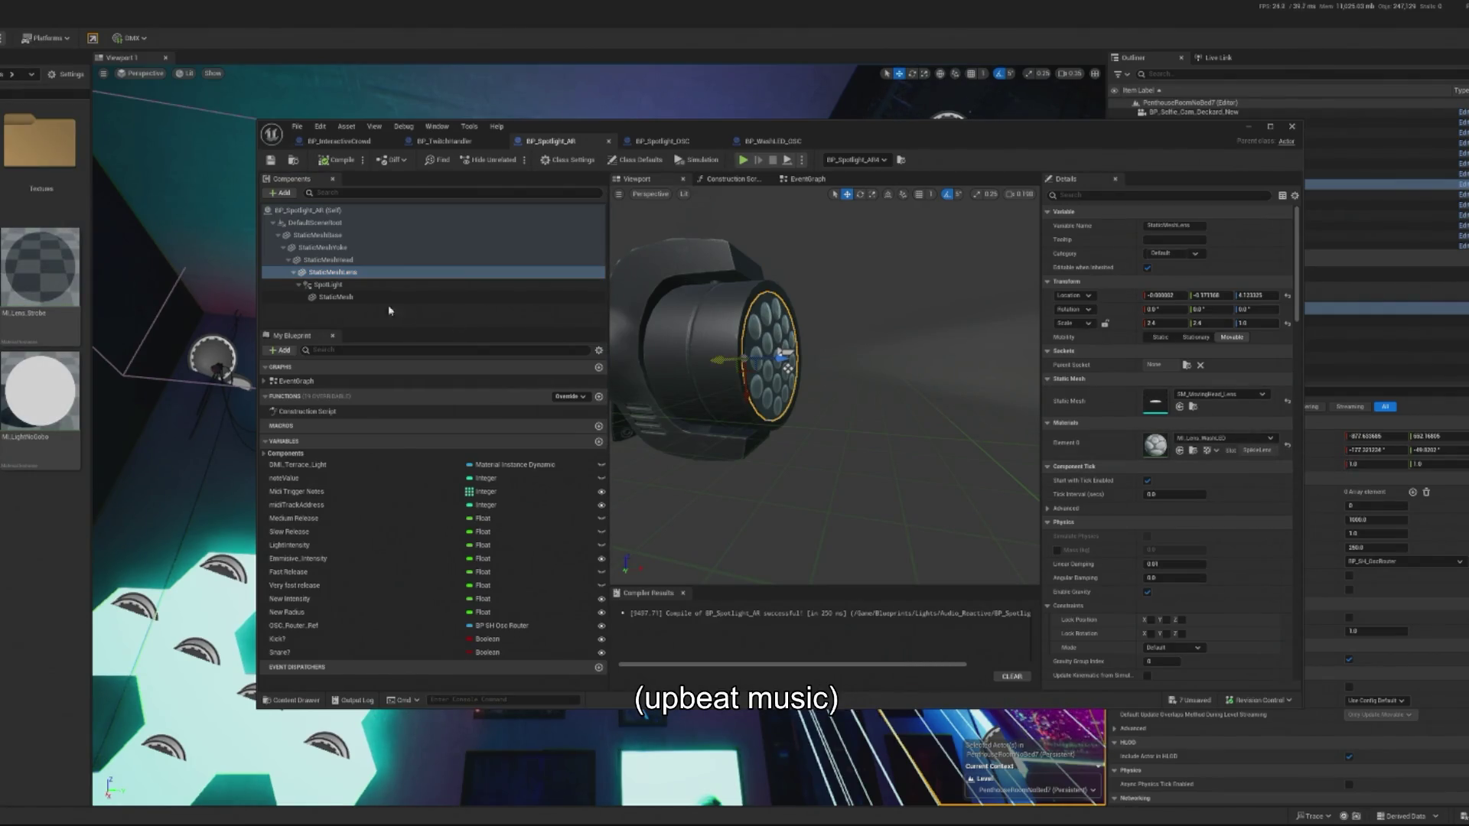
double_click(1161, 457)
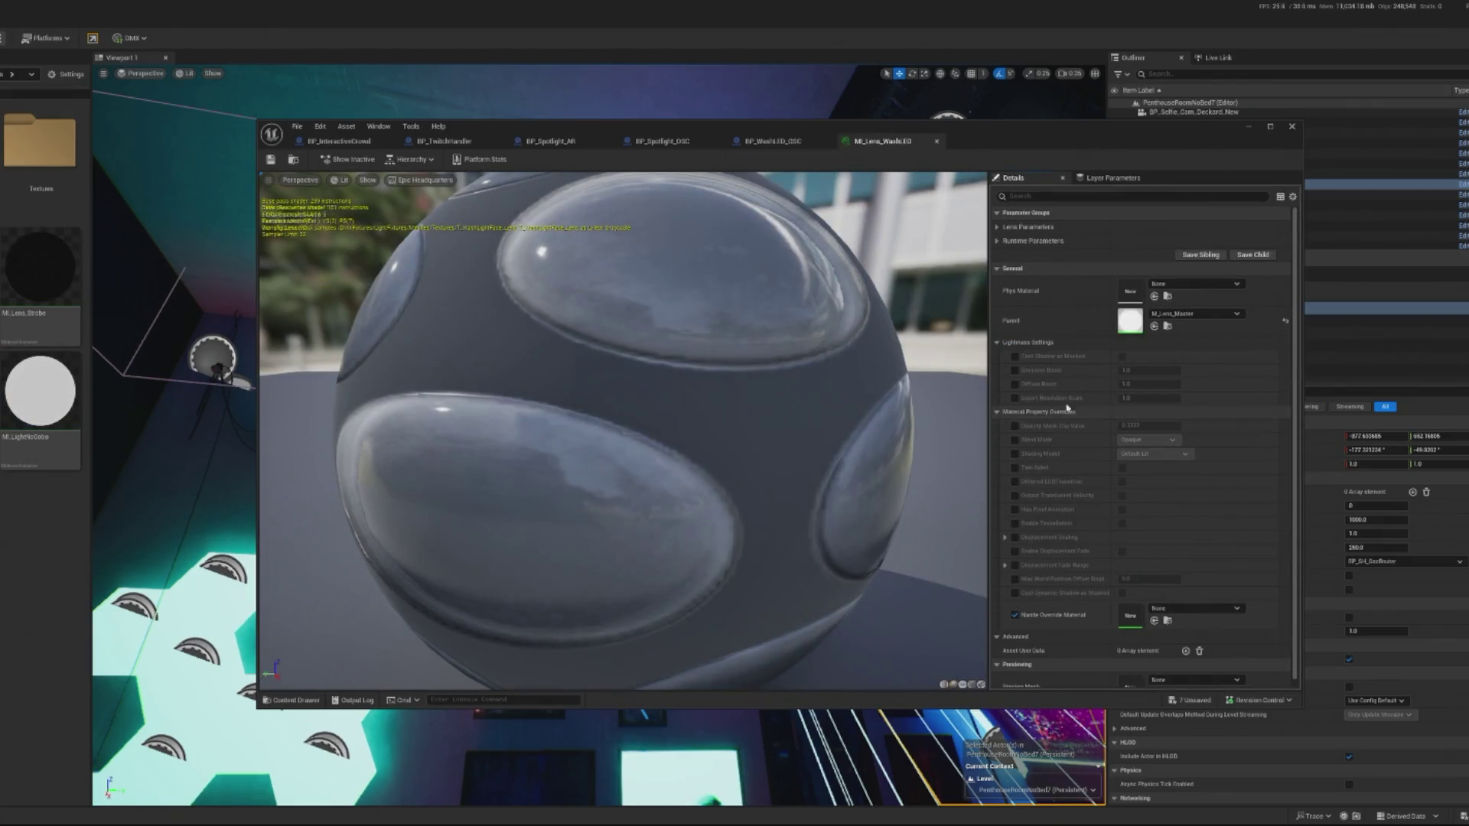
Expand Lens and Runtime Parameters and set MI_Lens_WashLED's DMX Color to magenta.
left_click(998, 227)
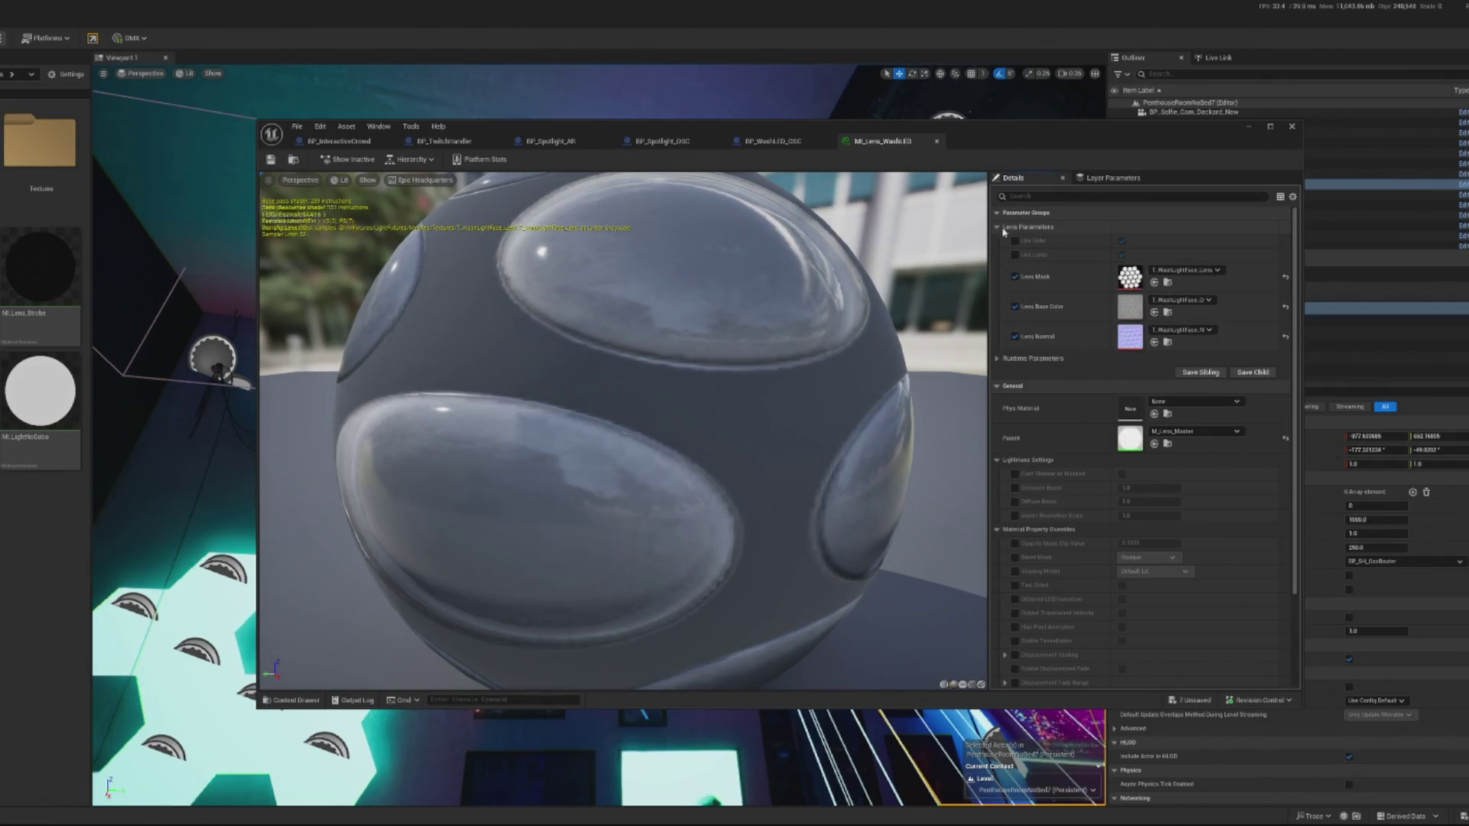
left_click(998, 359)
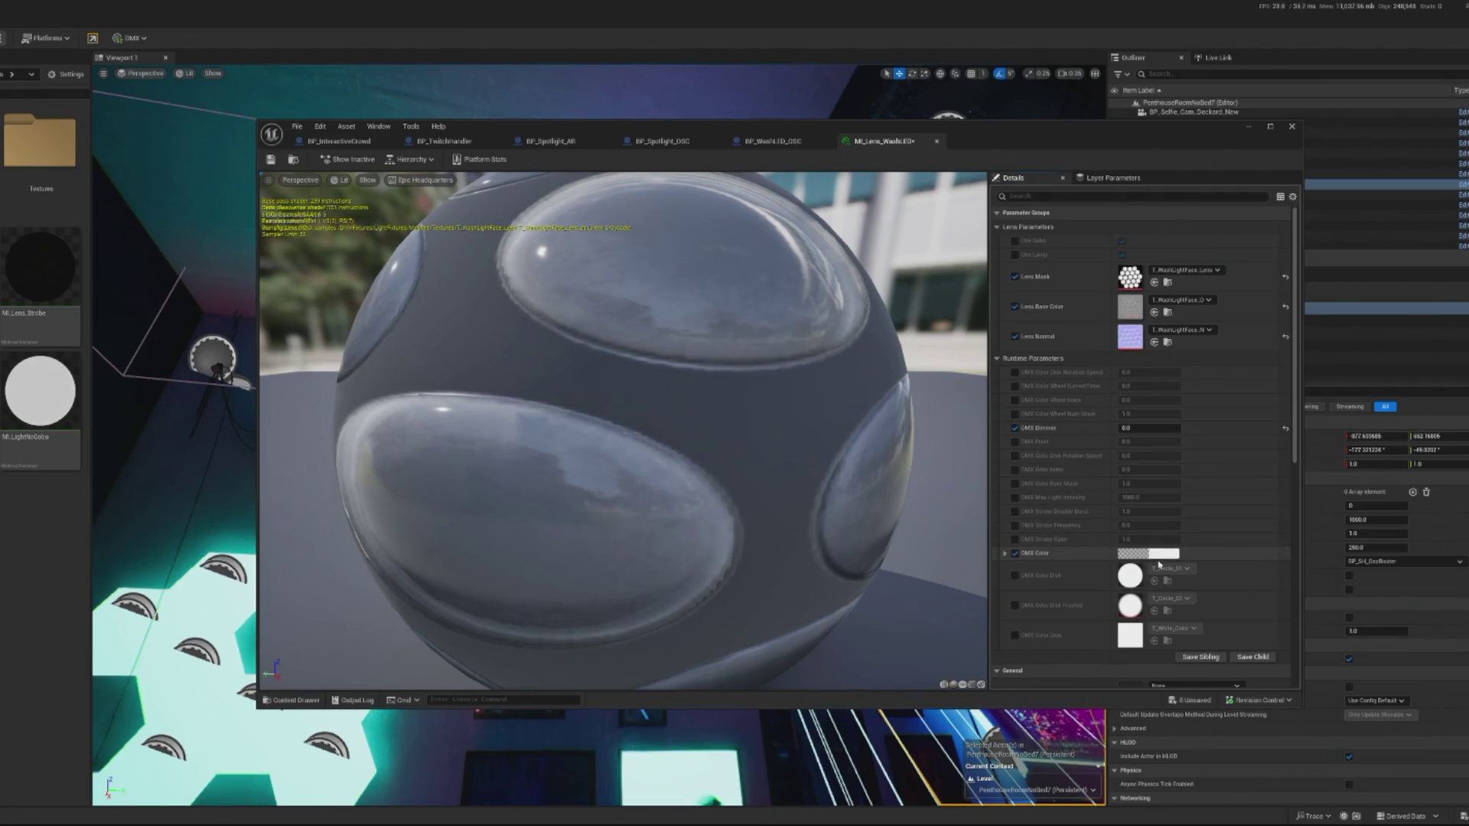
left_click(1164, 558)
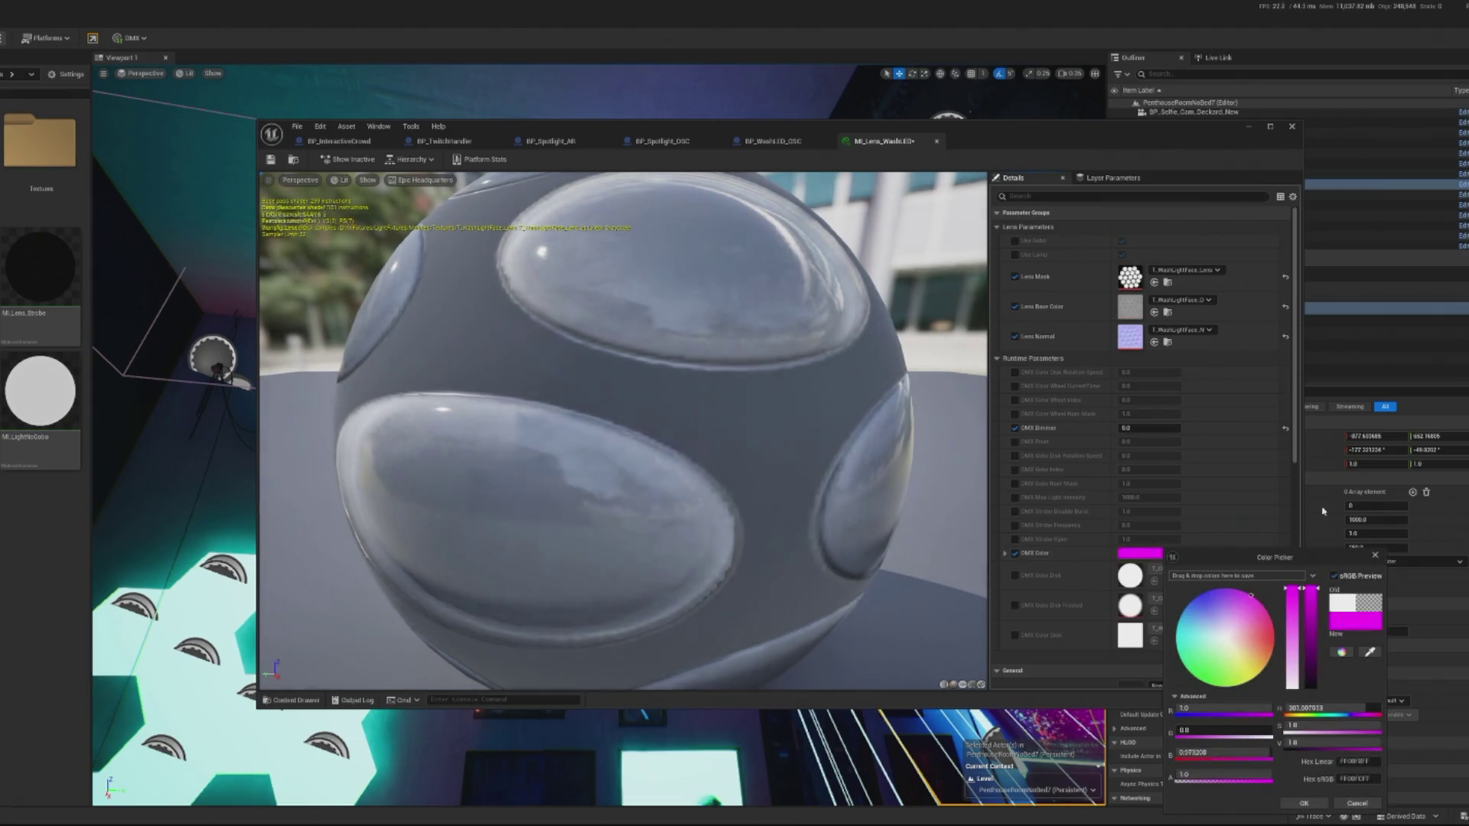
left_click(1310, 804)
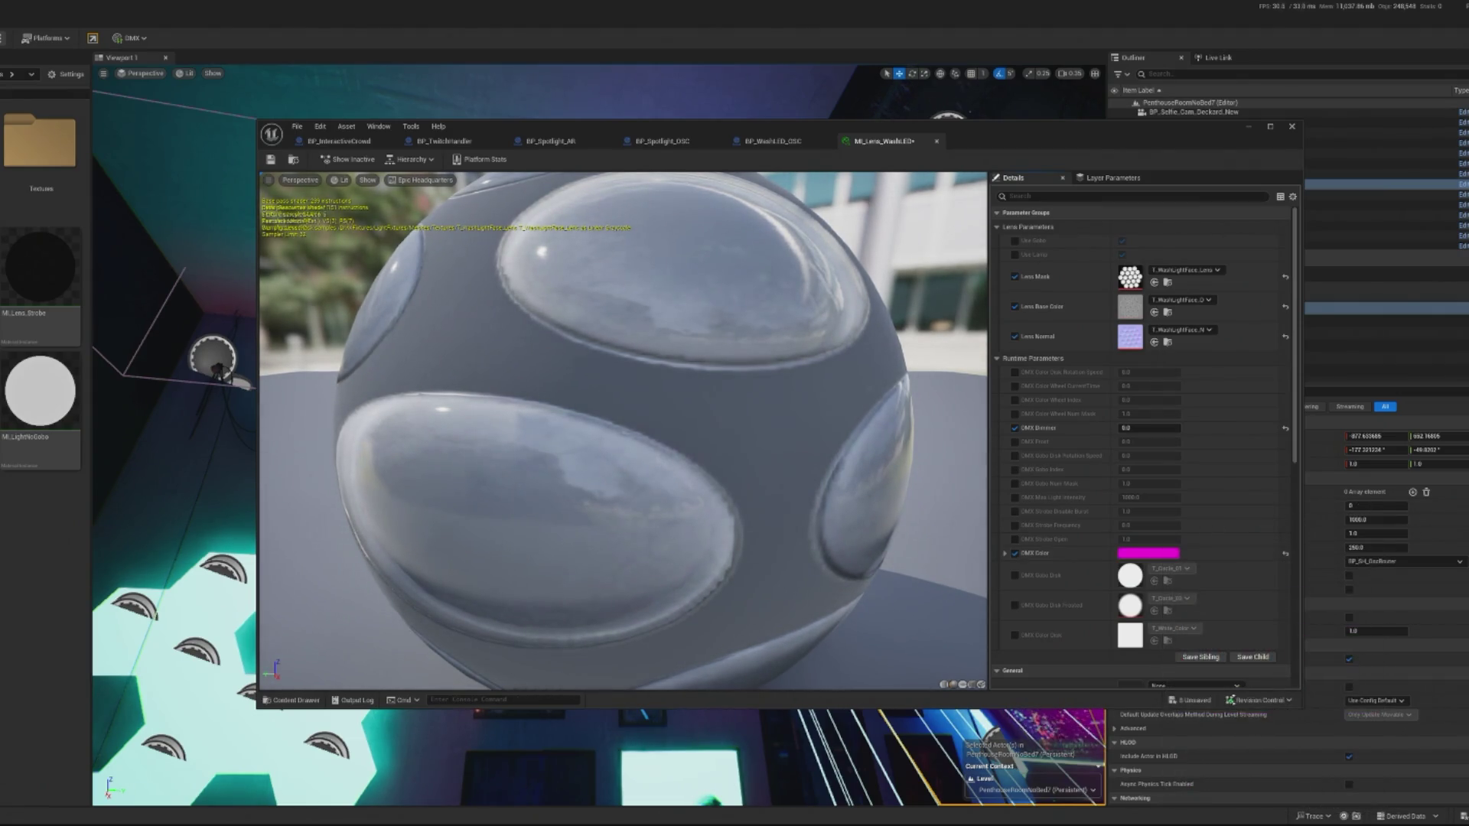
Re-adjust the DMX Color saturation back to full magenta and return to BP_Spotlight_AR.
mouse_move(1035, 139)
left_mouse_down()
mouse_move(110, 125)
mouse_move(330, 132)
mouse_move(715, 189)
left_mouse_up()
left_click(821, 604)
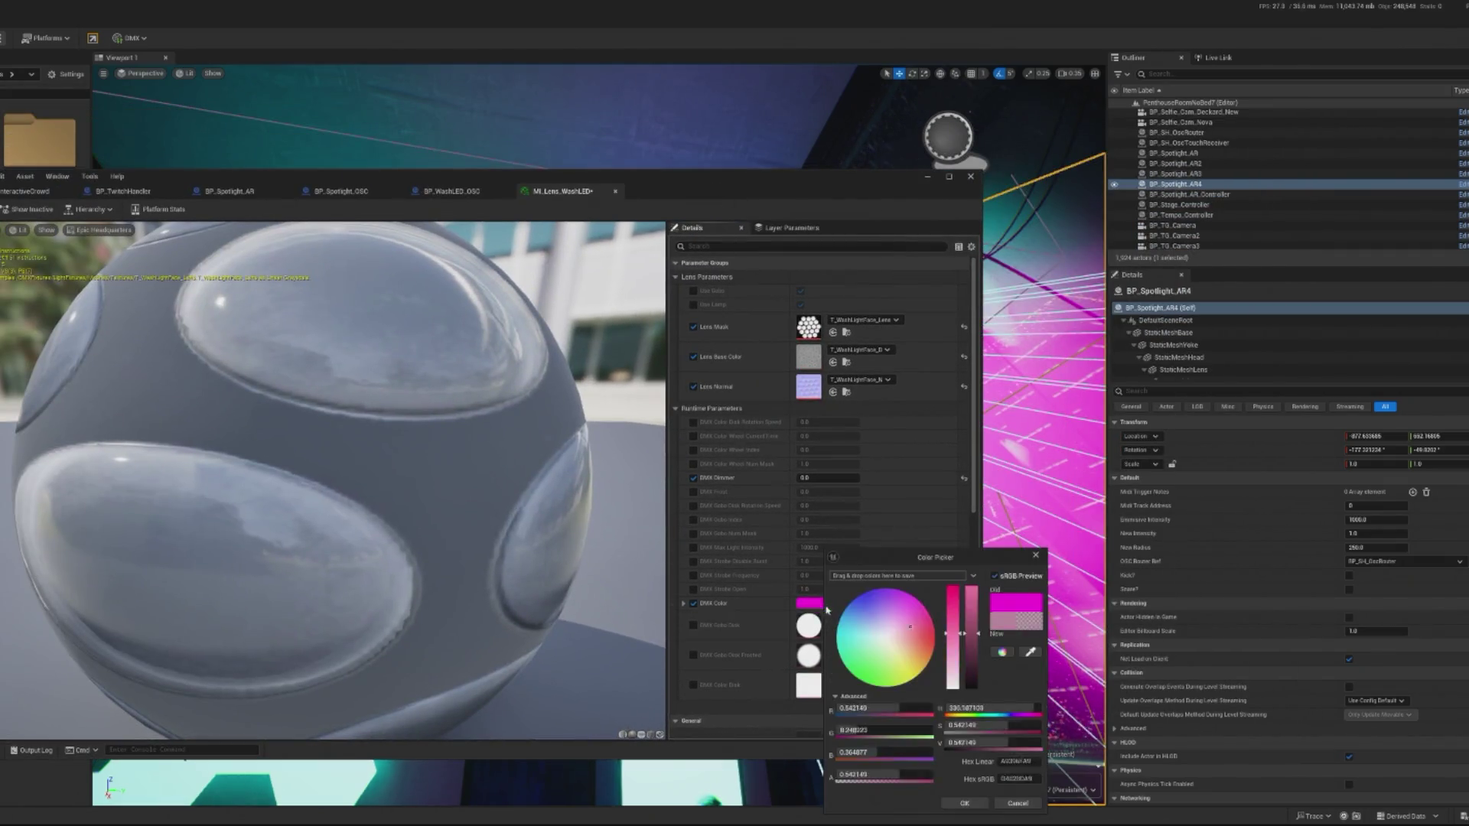
left_click_drag(955, 610, 947, 781)
mouse_move(912, 565)
left_mouse_down()
mouse_move(952, 588)
mouse_move(970, 651)
left_mouse_up()
left_click(966, 807)
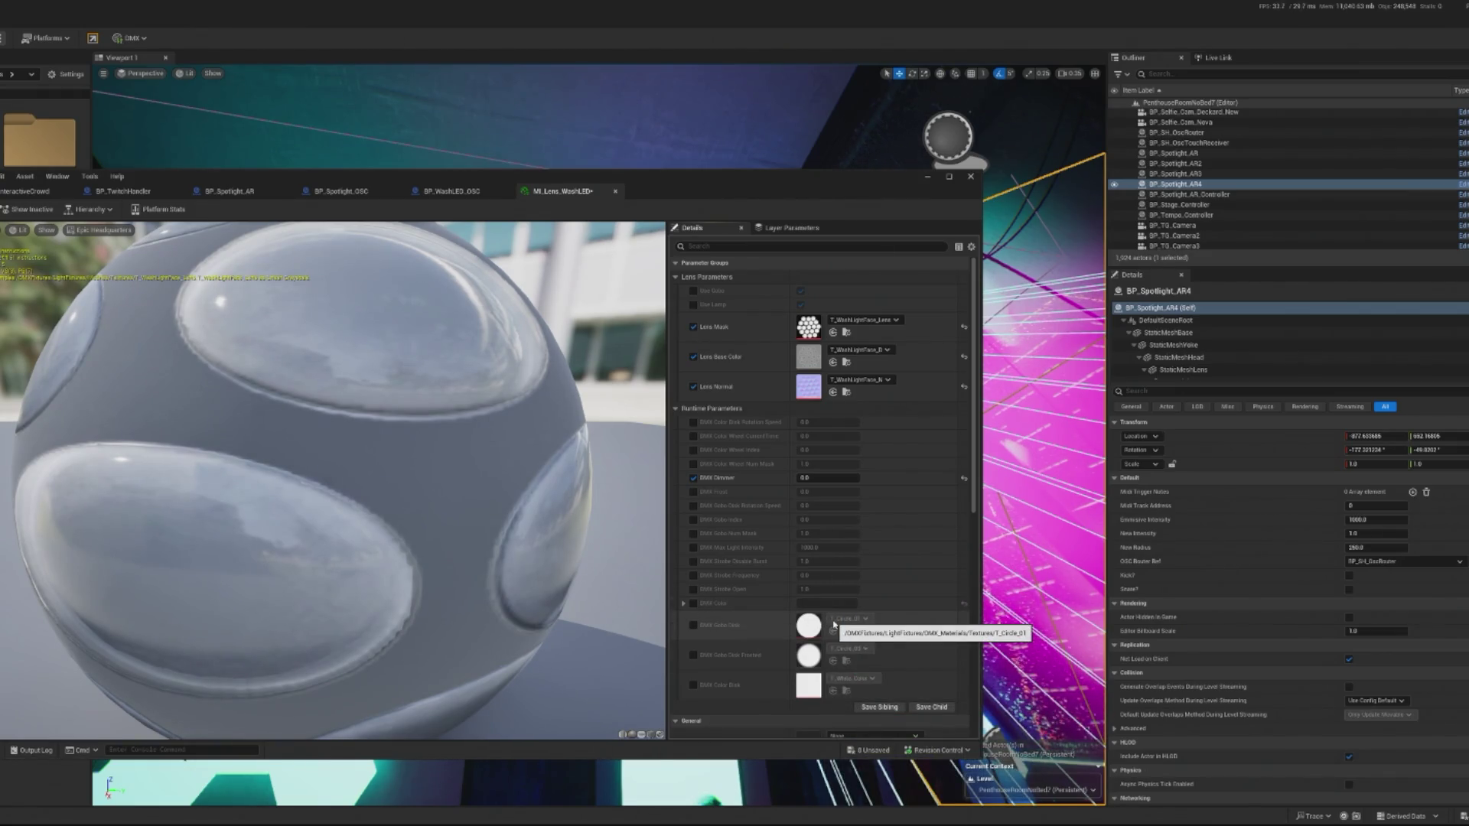
left_click_drag(344, 474, 300, 477)
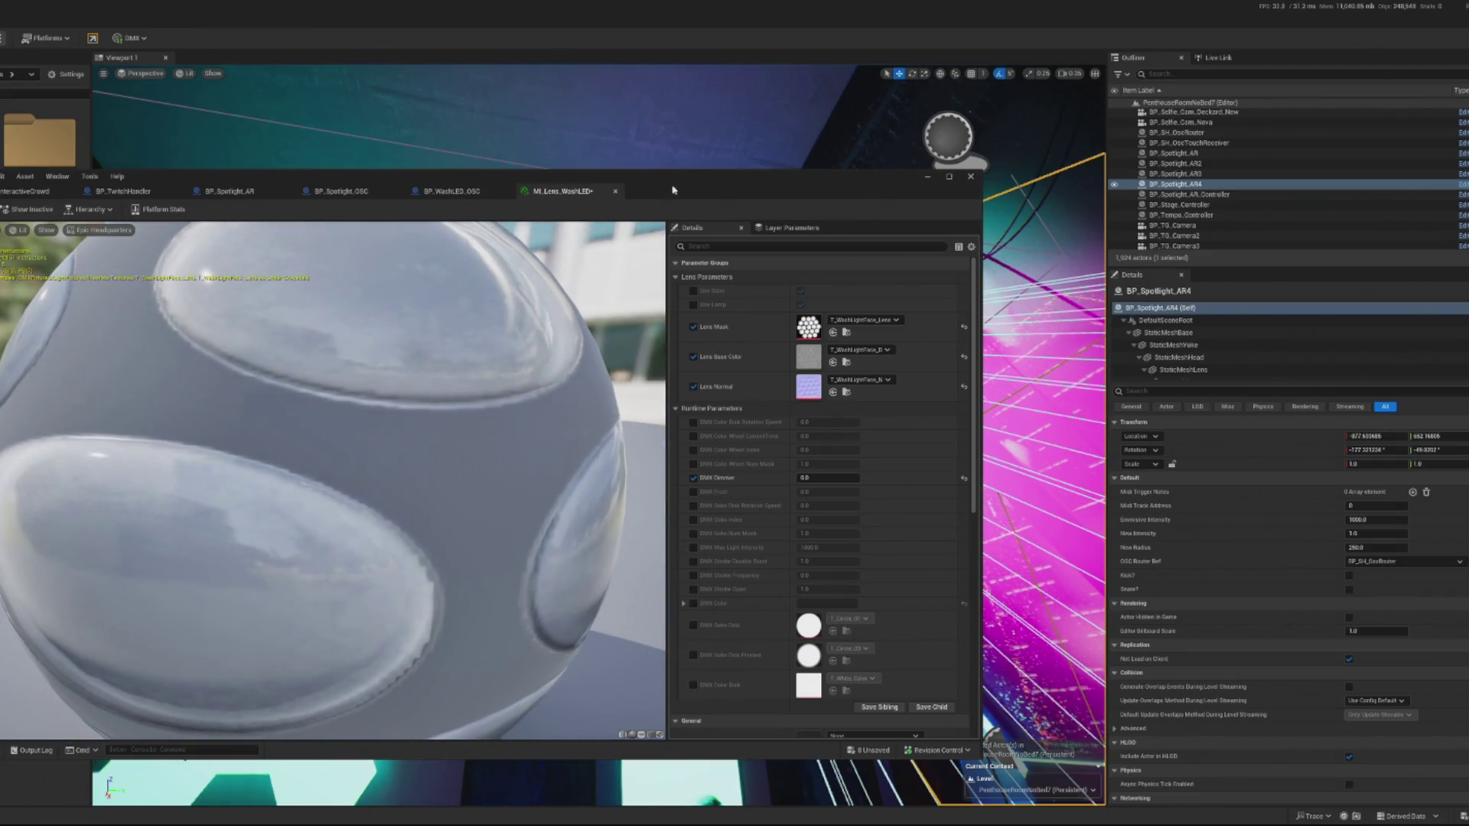
left_click_drag(673, 190, 872, 195)
left_click(428, 197)
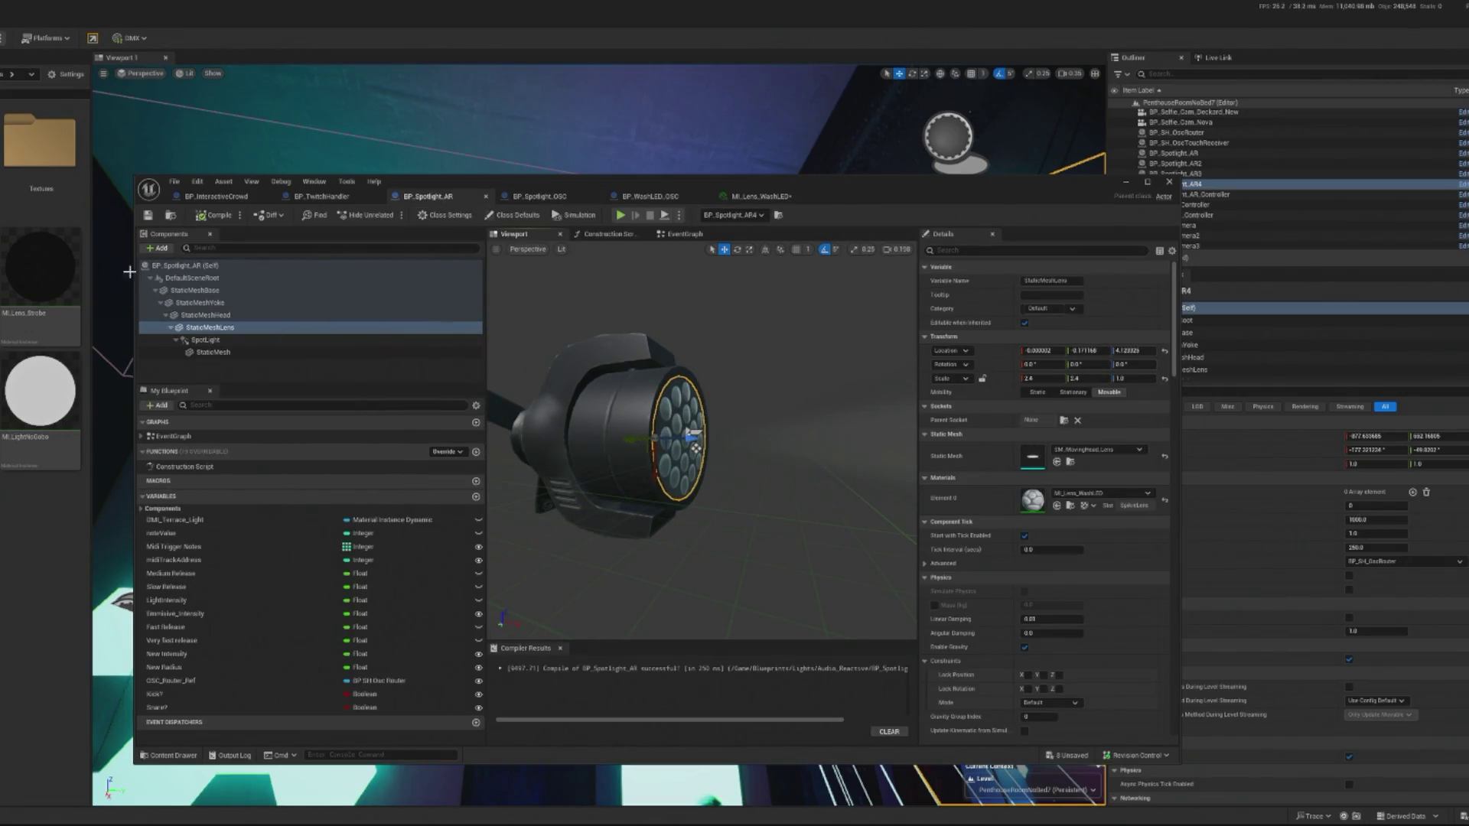
Add a Create Dynamic Material Instance node for StaticMeshLens via the 'create material inst' search.
left_click(184, 267)
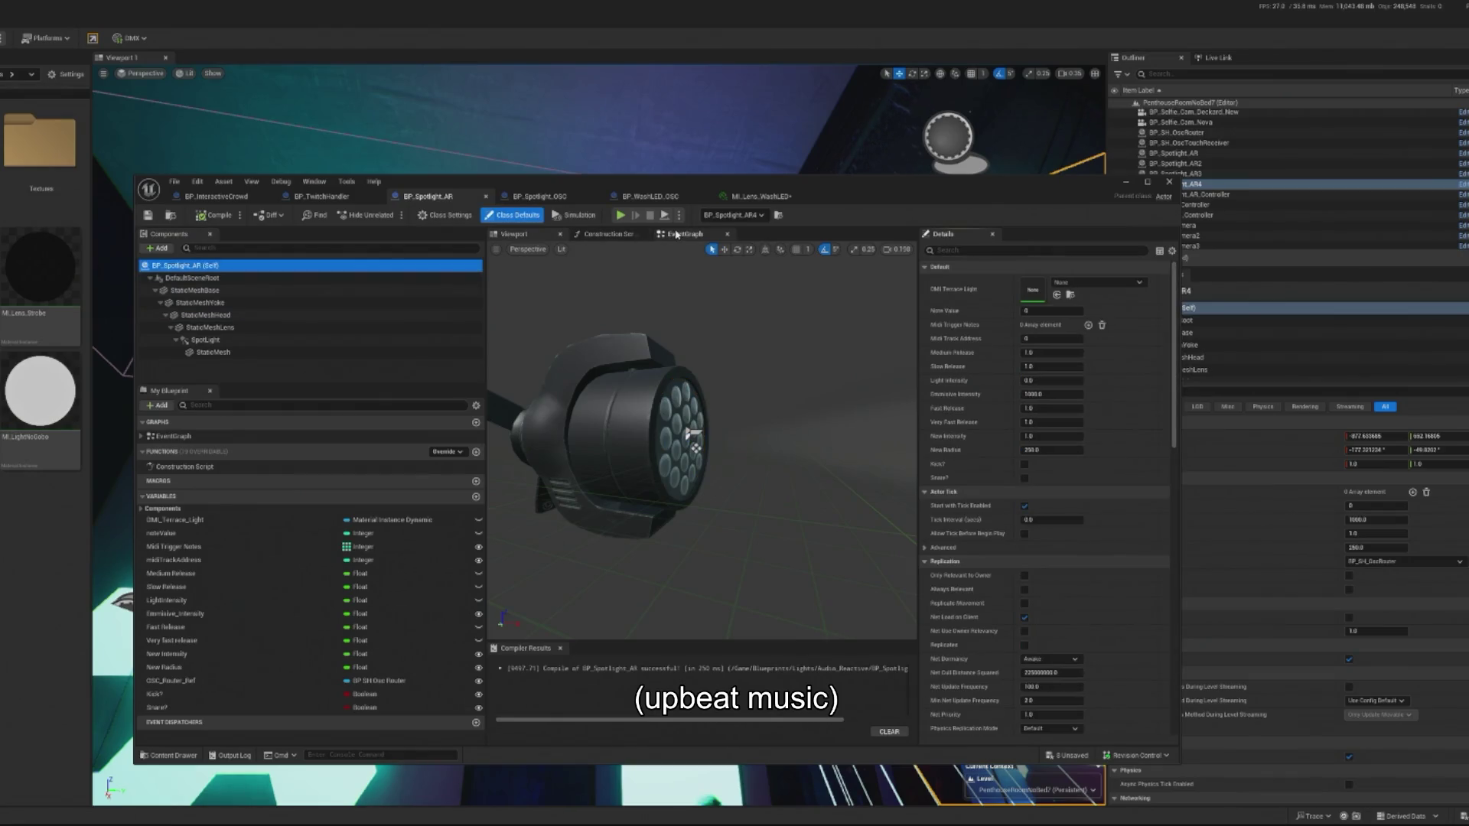
left_click(678, 234)
scroll(731, 394, "down", 3)
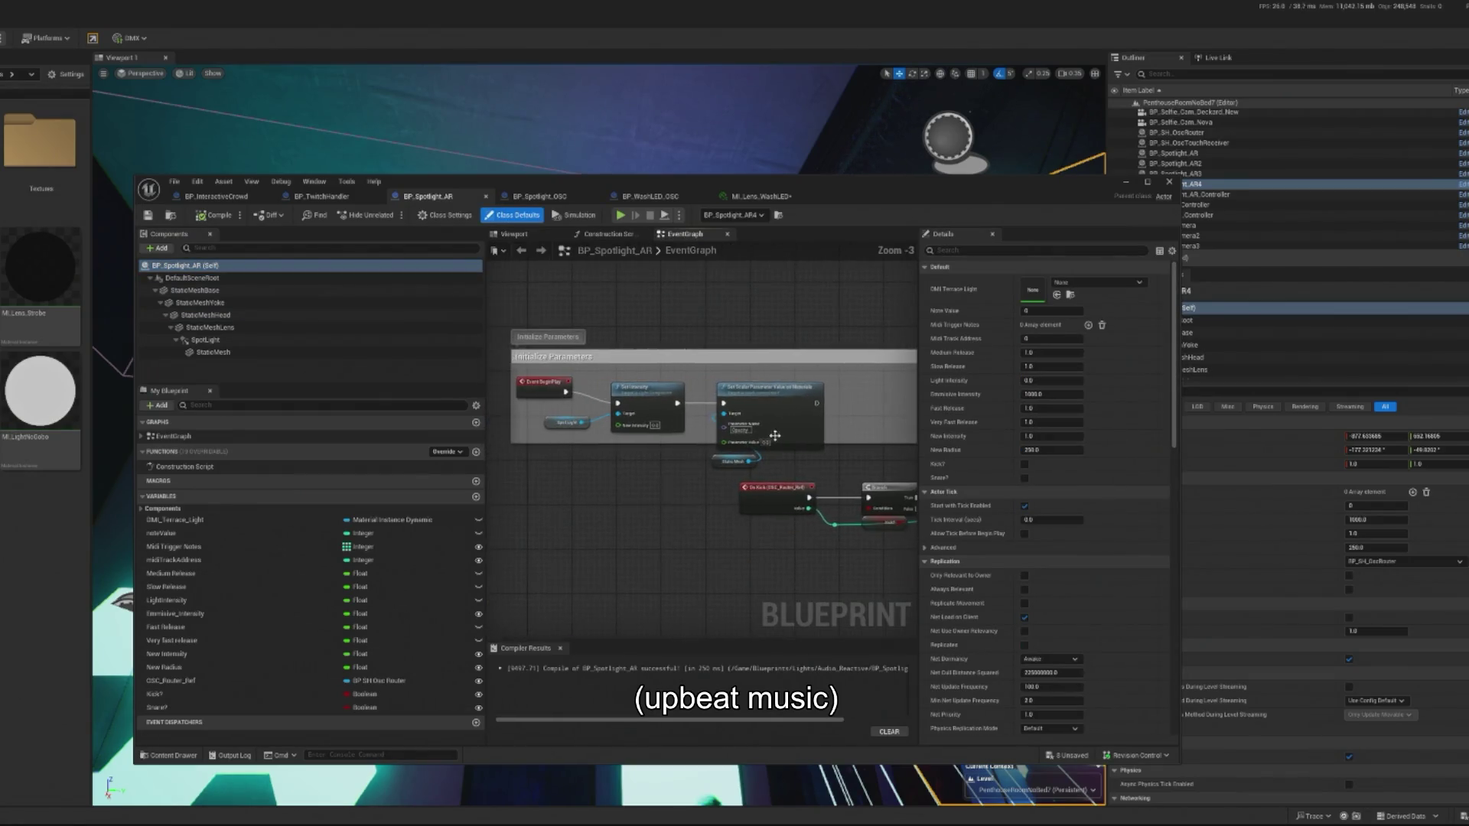
right_click(782, 428)
type("create")
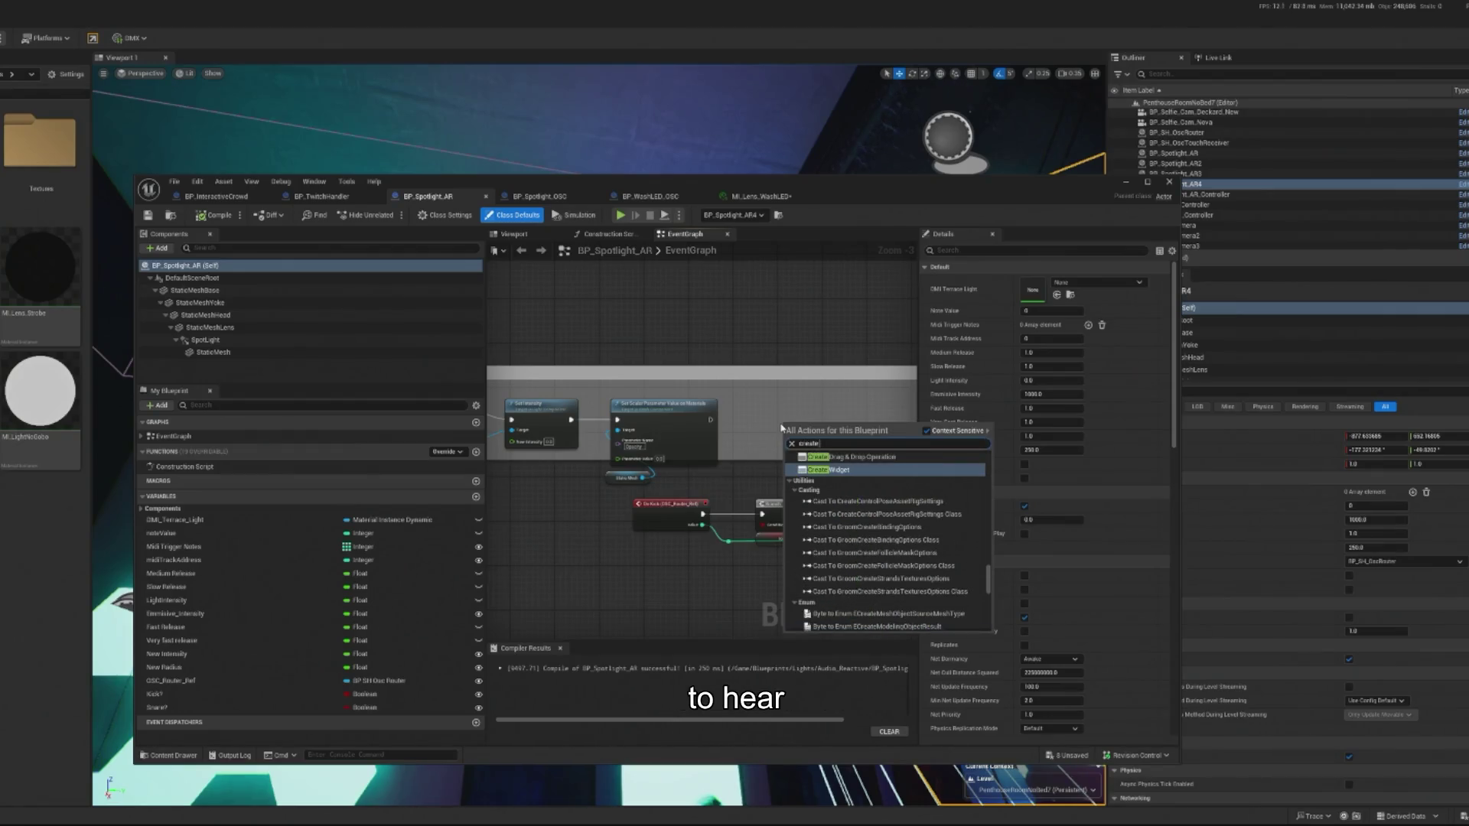
type(" material inst")
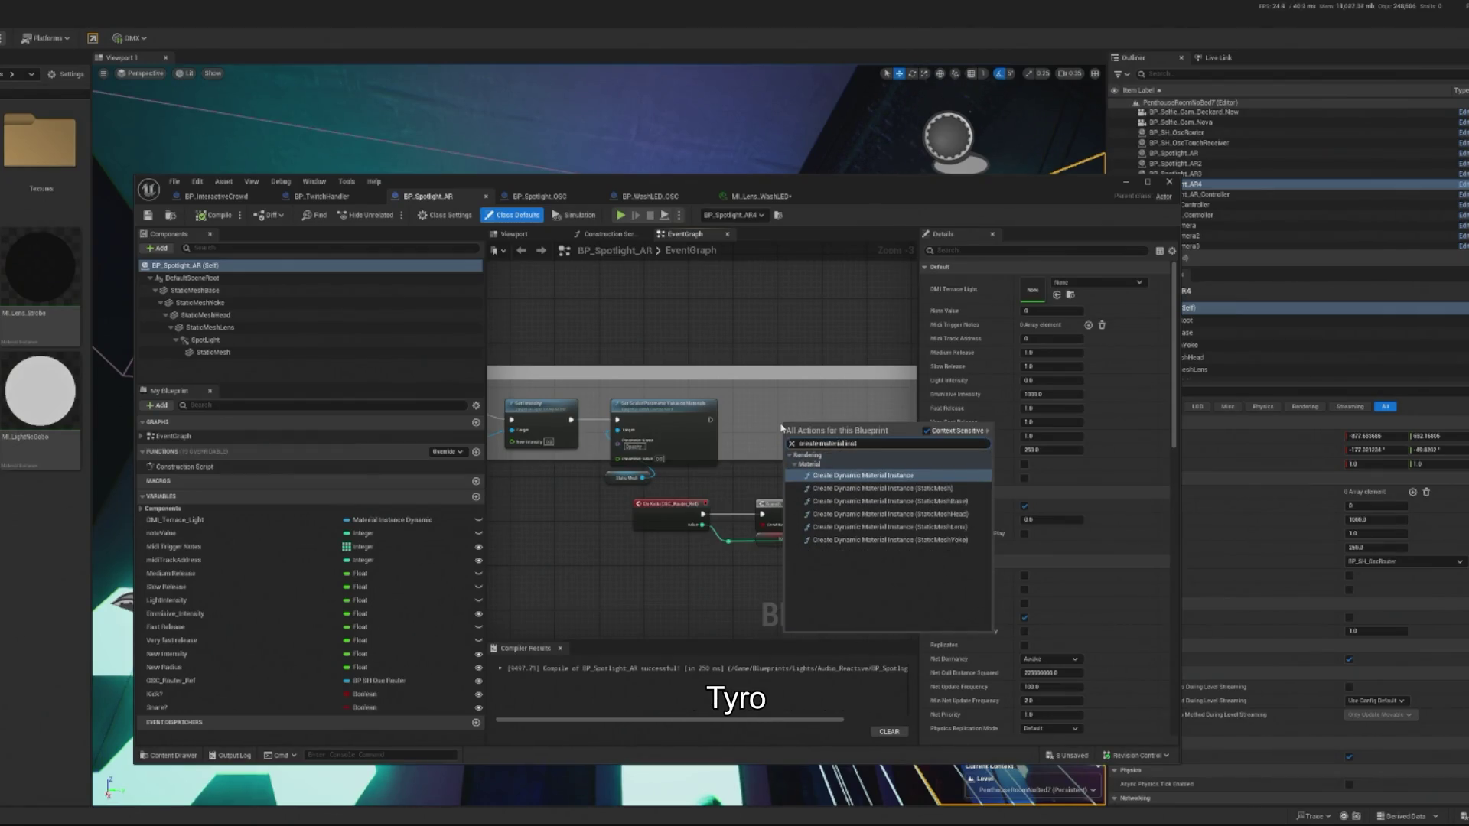
left_click(918, 527)
Arrange the Static Mesh Lens reference and material instance nodes together in the Event Graph.
left_click(731, 418)
scroll(723, 442, "up", 3)
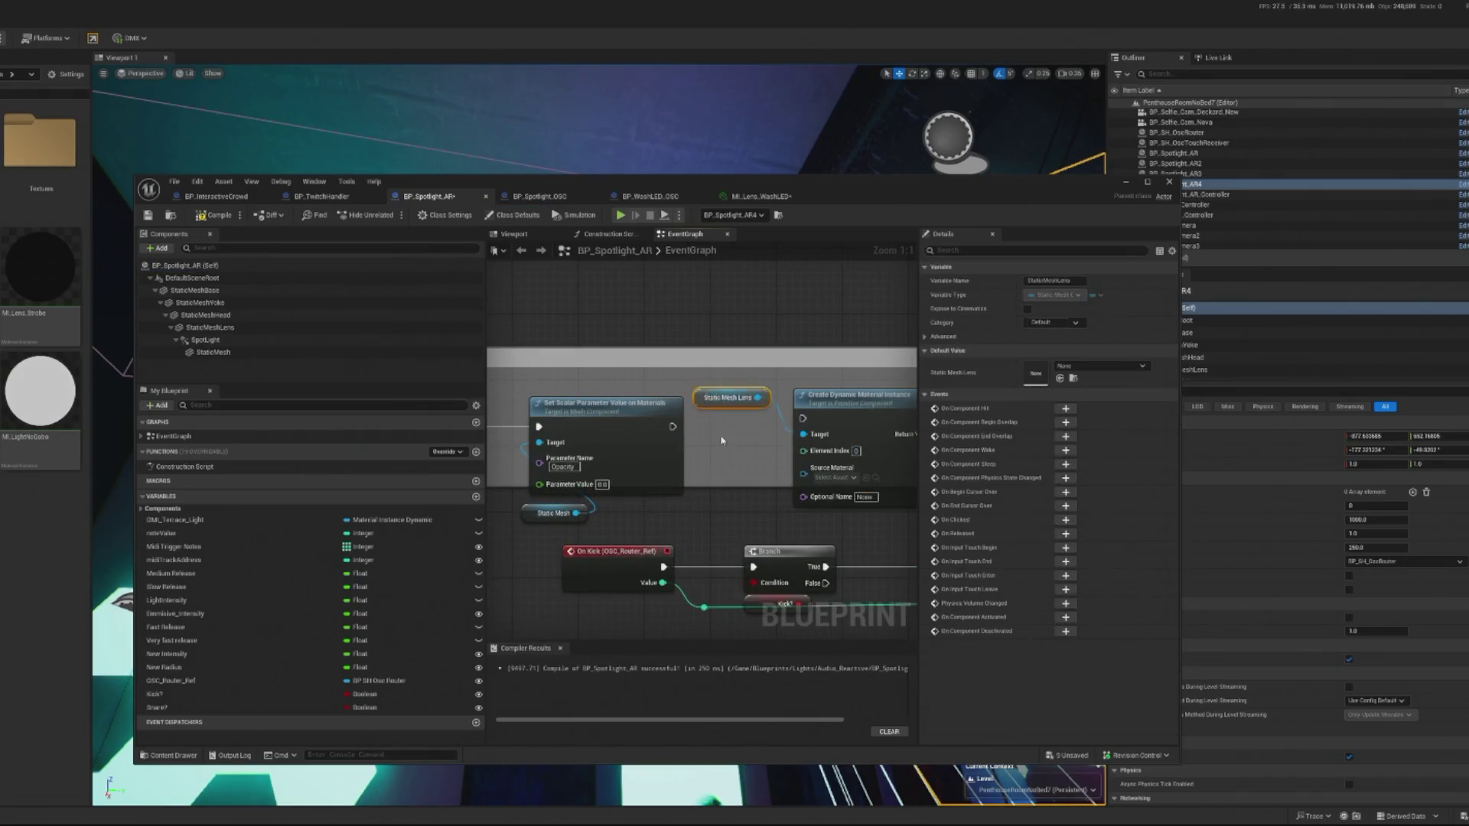
left_click(838, 434, "ctrl")
left_click_drag(838, 435, 788, 435)
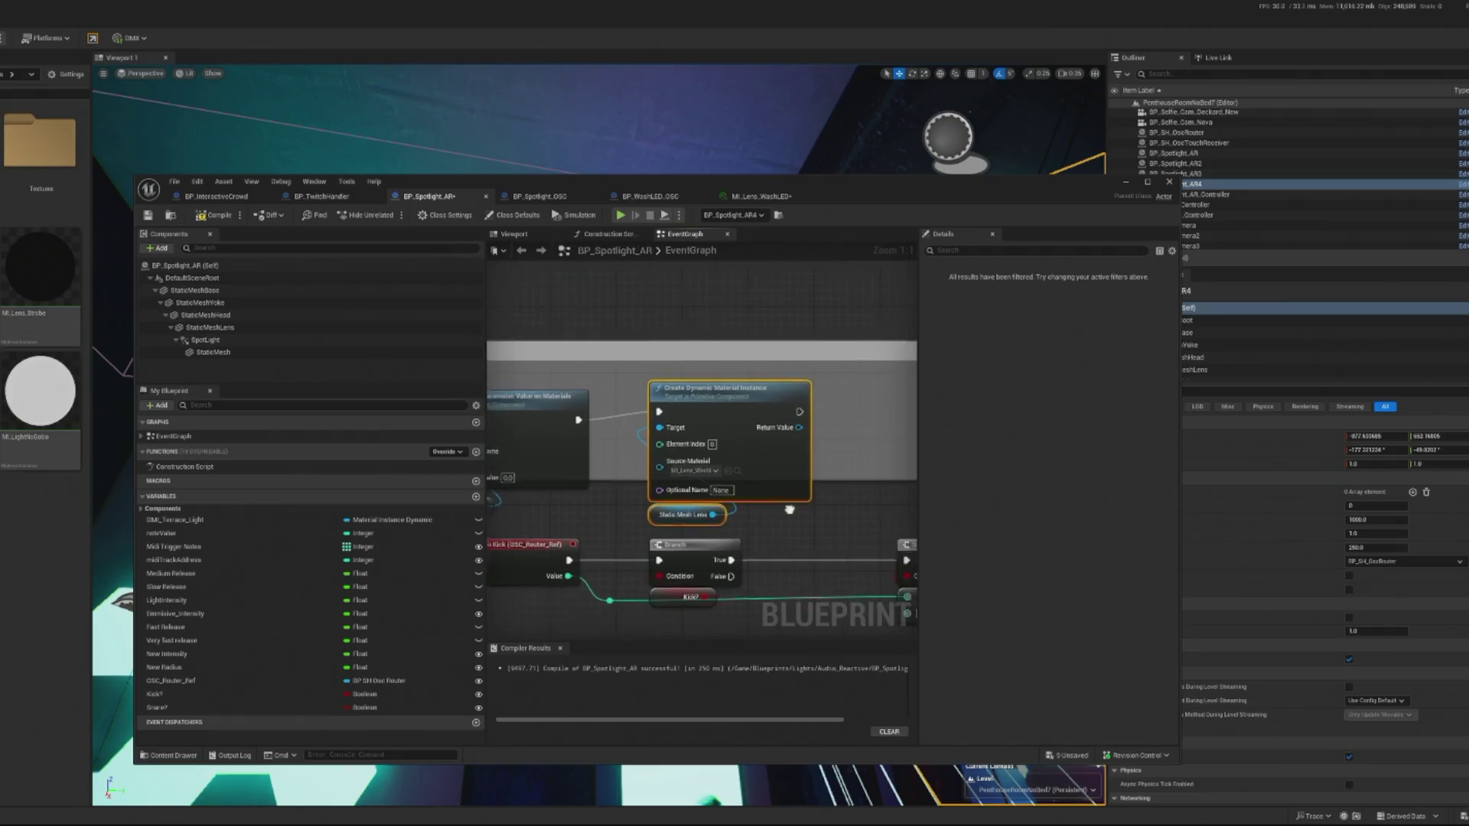
scroll(661, 394, "down", 2)
scroll(661, 394, "down", 4)
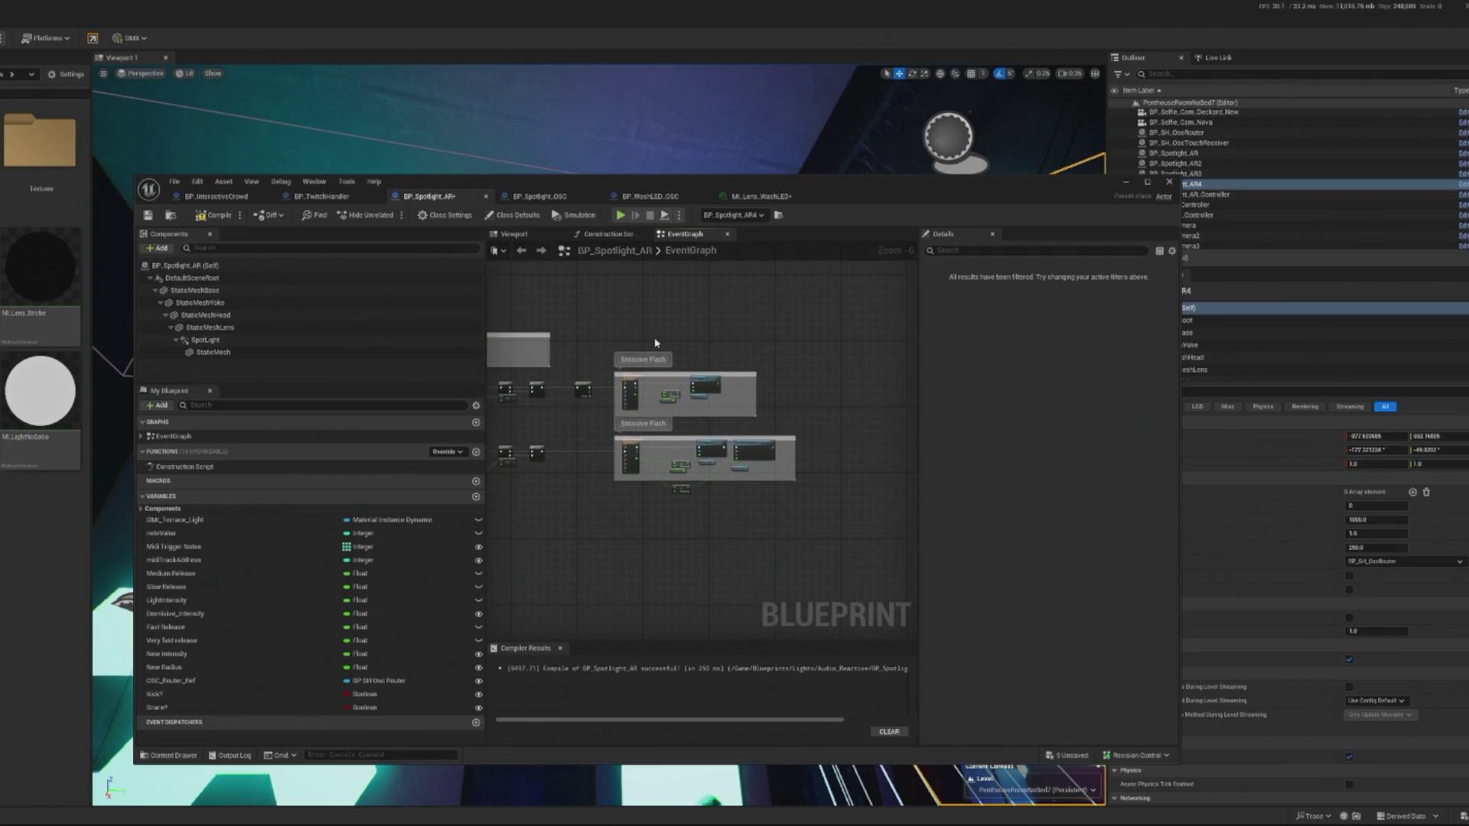
scroll(656, 343, "up", 2)
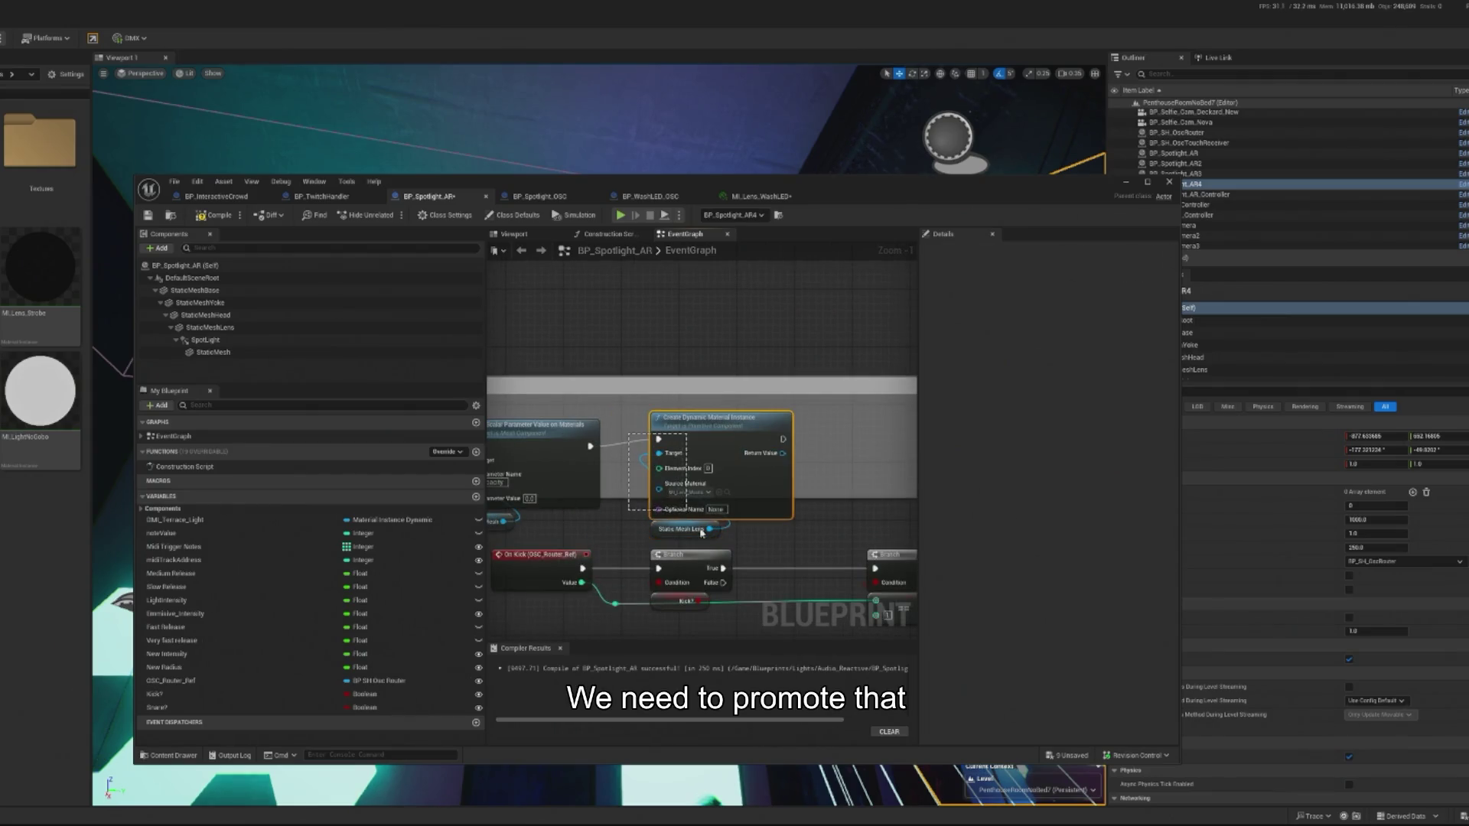
left_click_drag(702, 534, 703, 534)
left_click_drag(732, 447, 798, 448)
Promote the new dynamic material instance to a variable named Lens_DMI and compile.
type("promot")
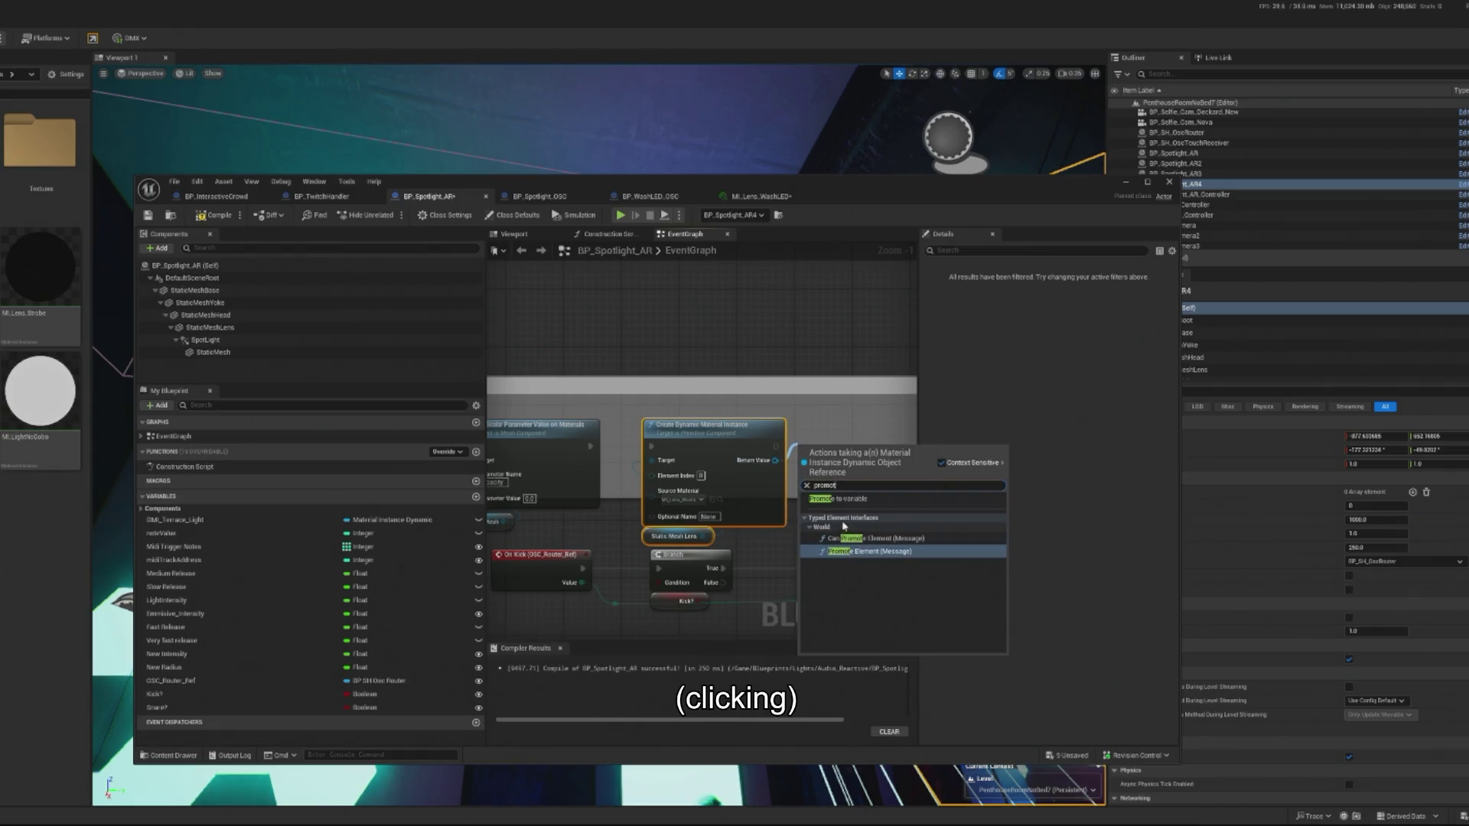
left_click(850, 499)
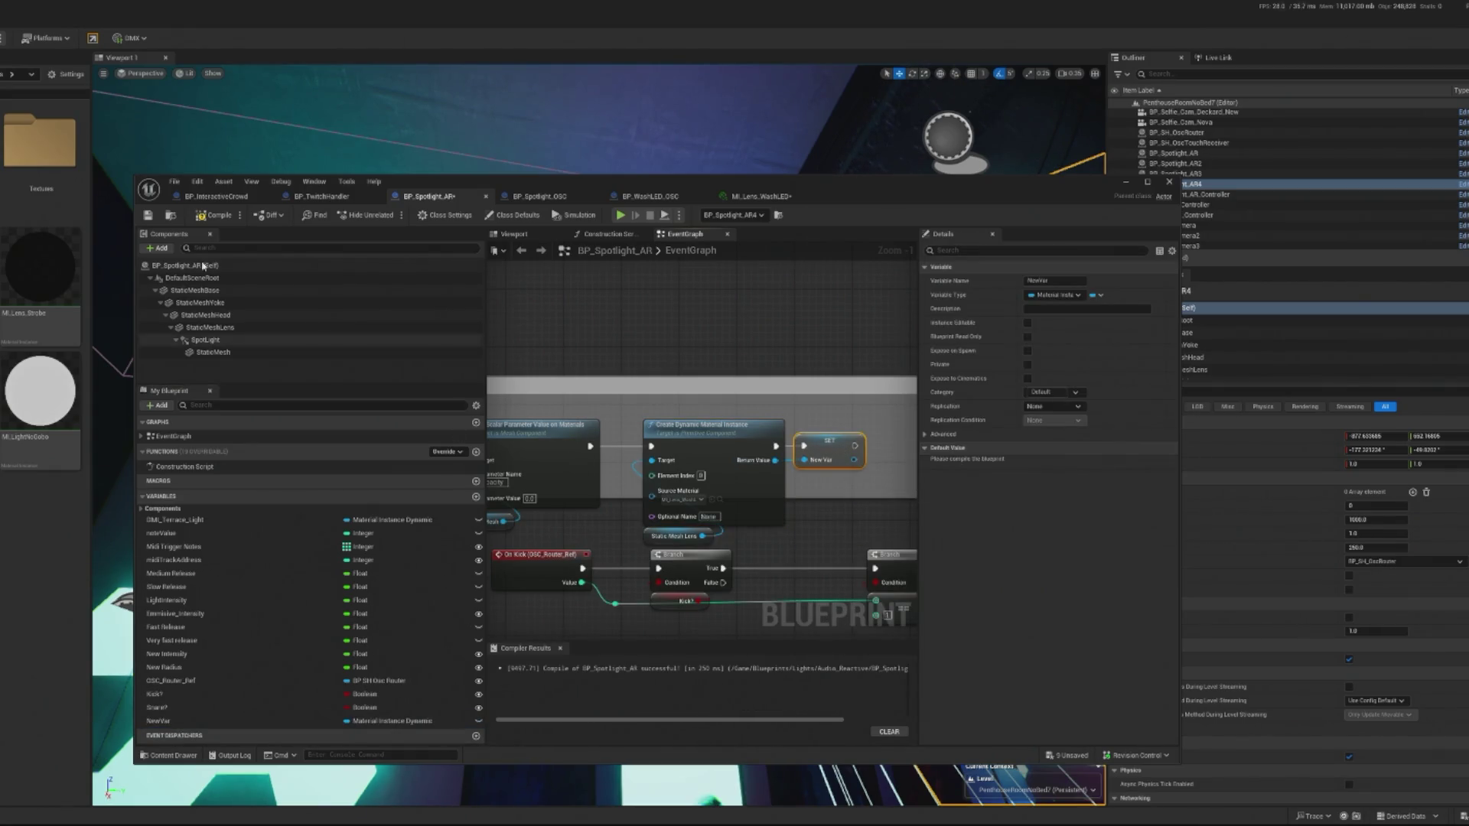
left_click(229, 215)
left_click_drag(734, 326, 623, 337)
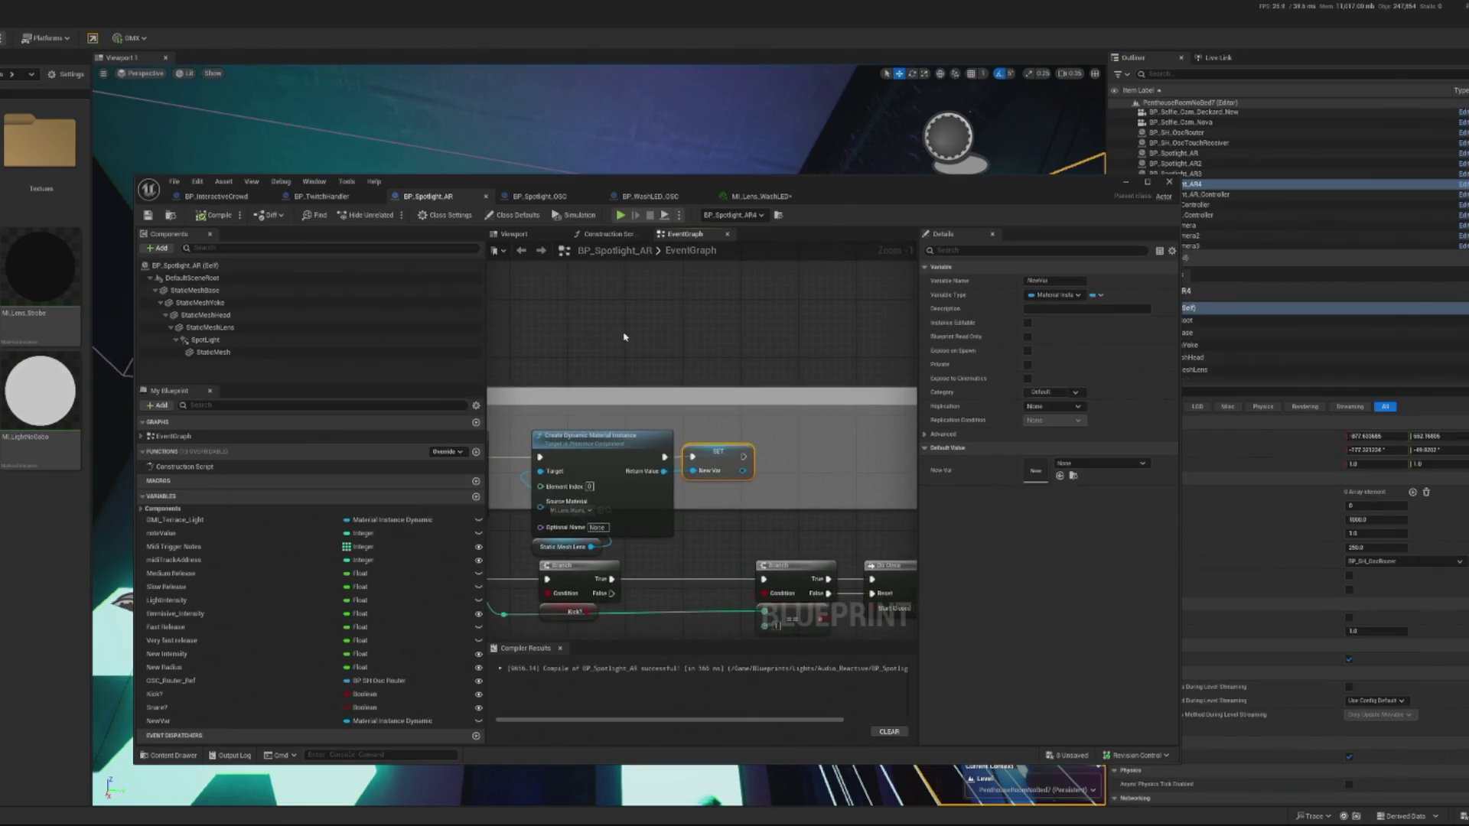
left_click(225, 722)
type("Lens_DMI")
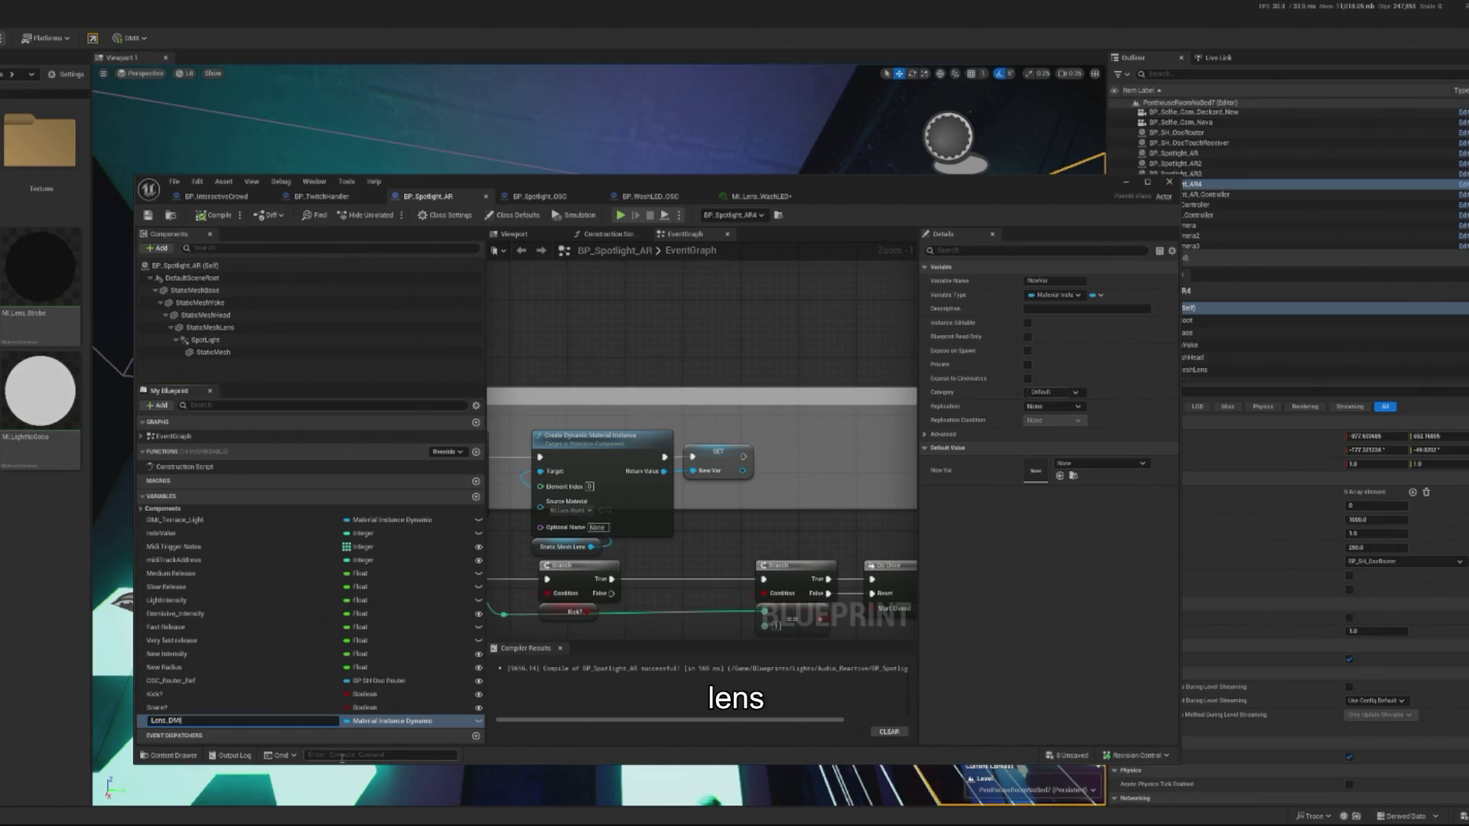
key("Return")
left_click(215, 216)
Chain a Set Vector Parameter Value node after the SET Lens DMI node.
scroll(637, 442, "down", 3)
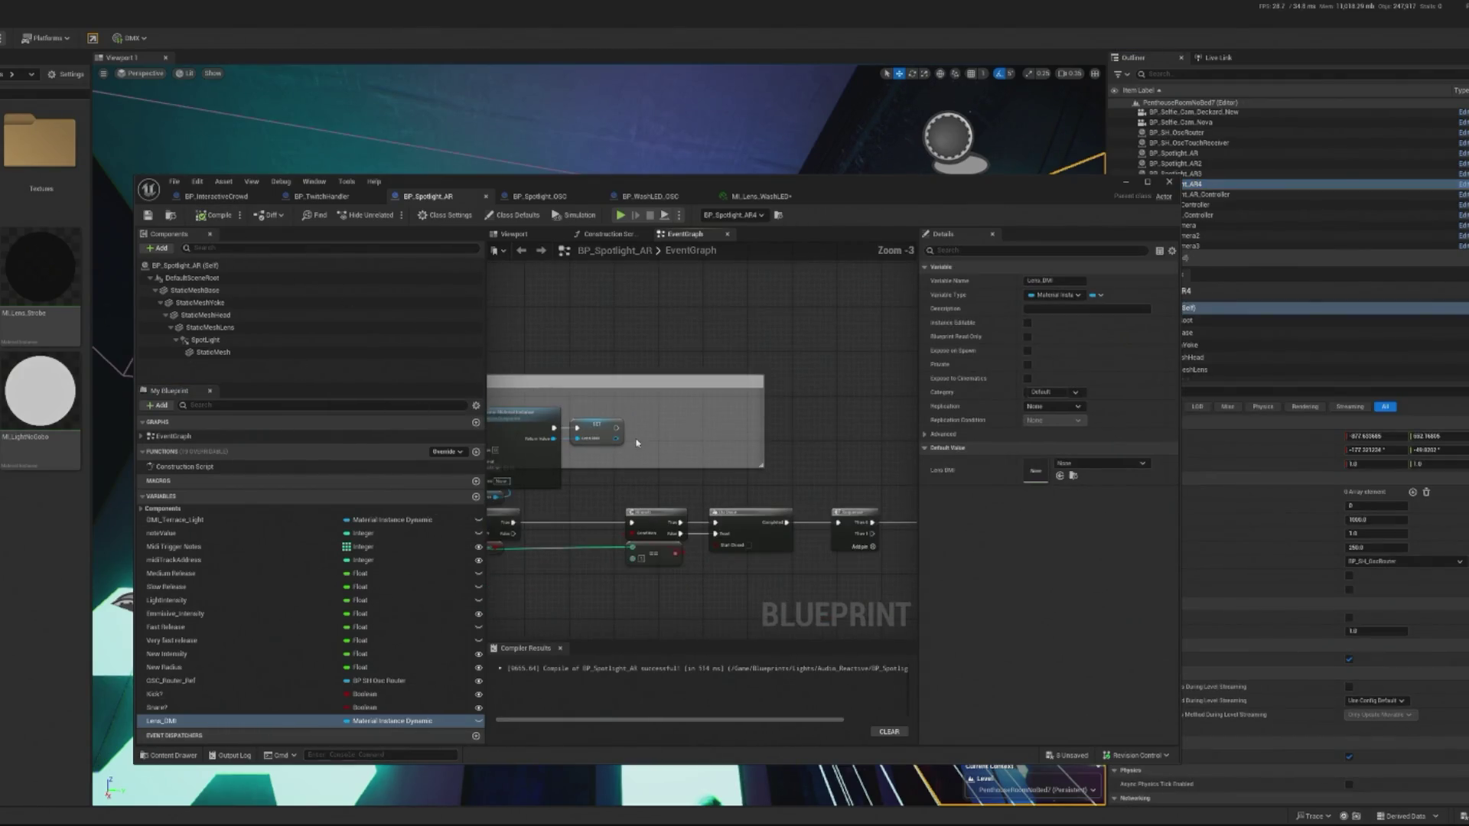
scroll(637, 442, "up", 3)
mouse_move(727, 428)
left_mouse_down()
mouse_move(626, 475)
mouse_move(811, 476)
left_mouse_up()
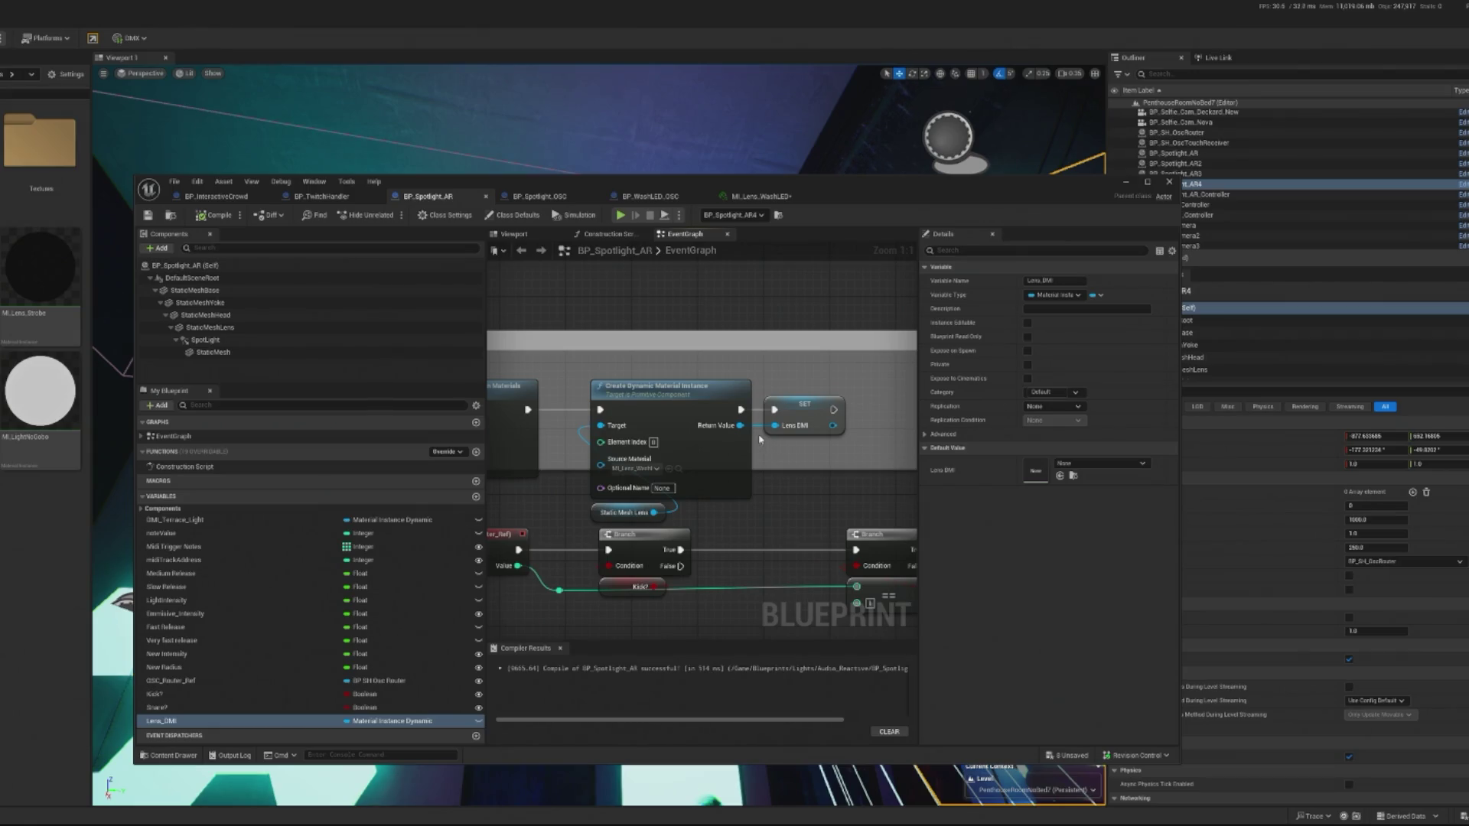
mouse_move(756, 433)
left_mouse_down()
mouse_move(782, 446)
mouse_move(577, 476)
left_mouse_up()
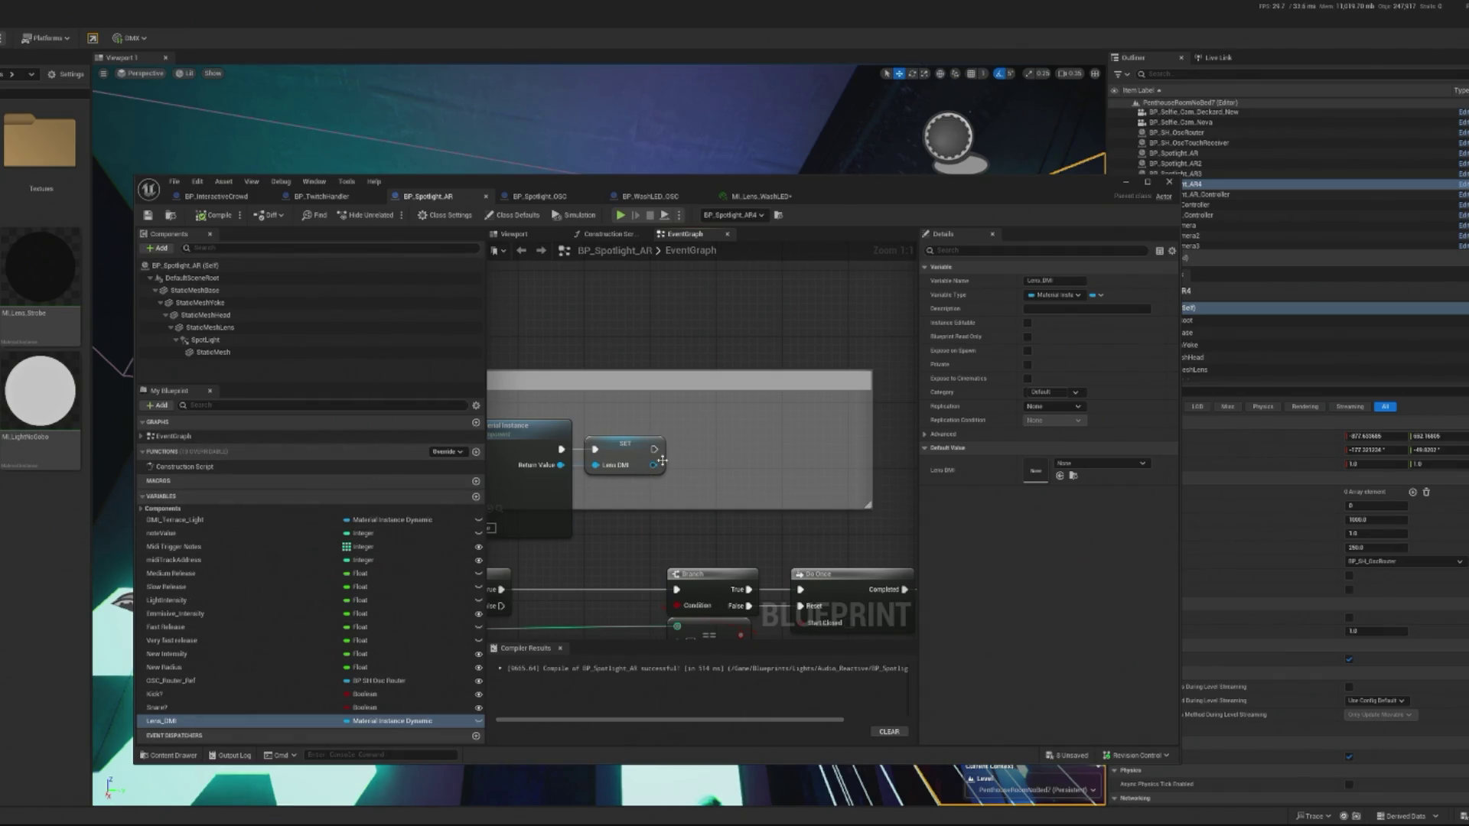
mouse_move(205, 723)
left_mouse_down()
mouse_move(700, 489)
mouse_move(694, 501)
mouse_move(707, 456)
left_mouse_up()
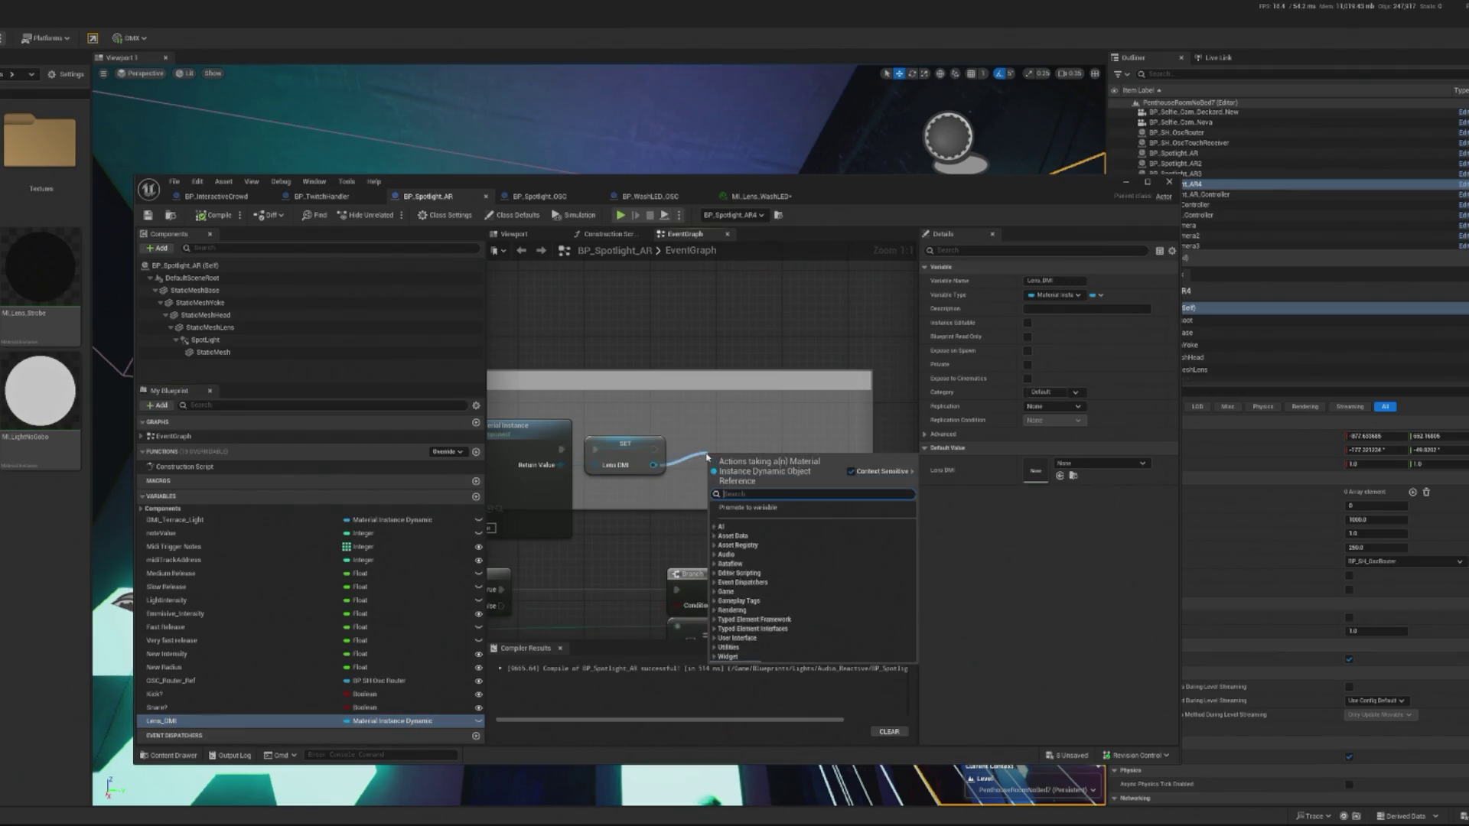
type("set")
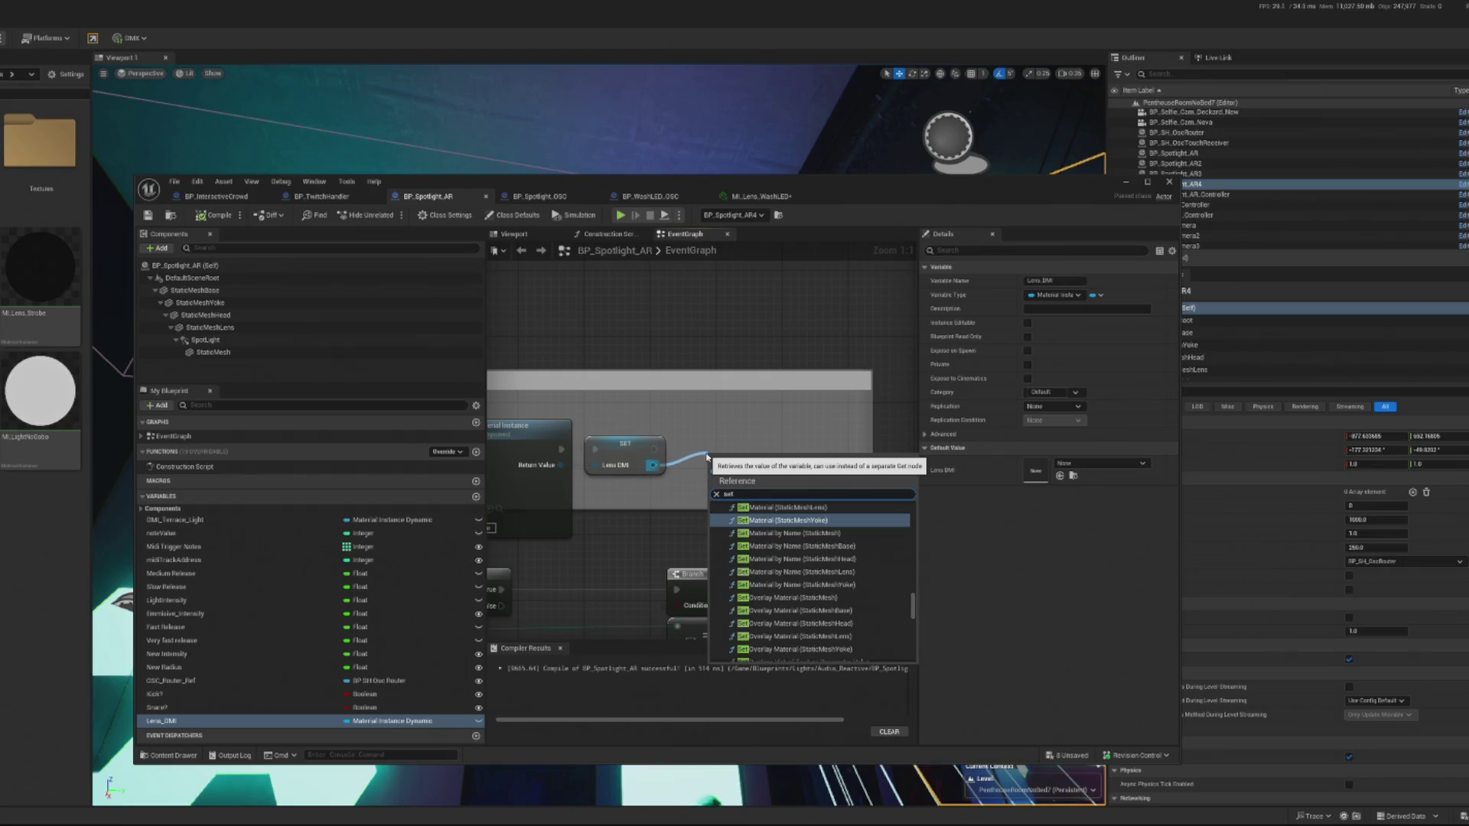
type(" vector")
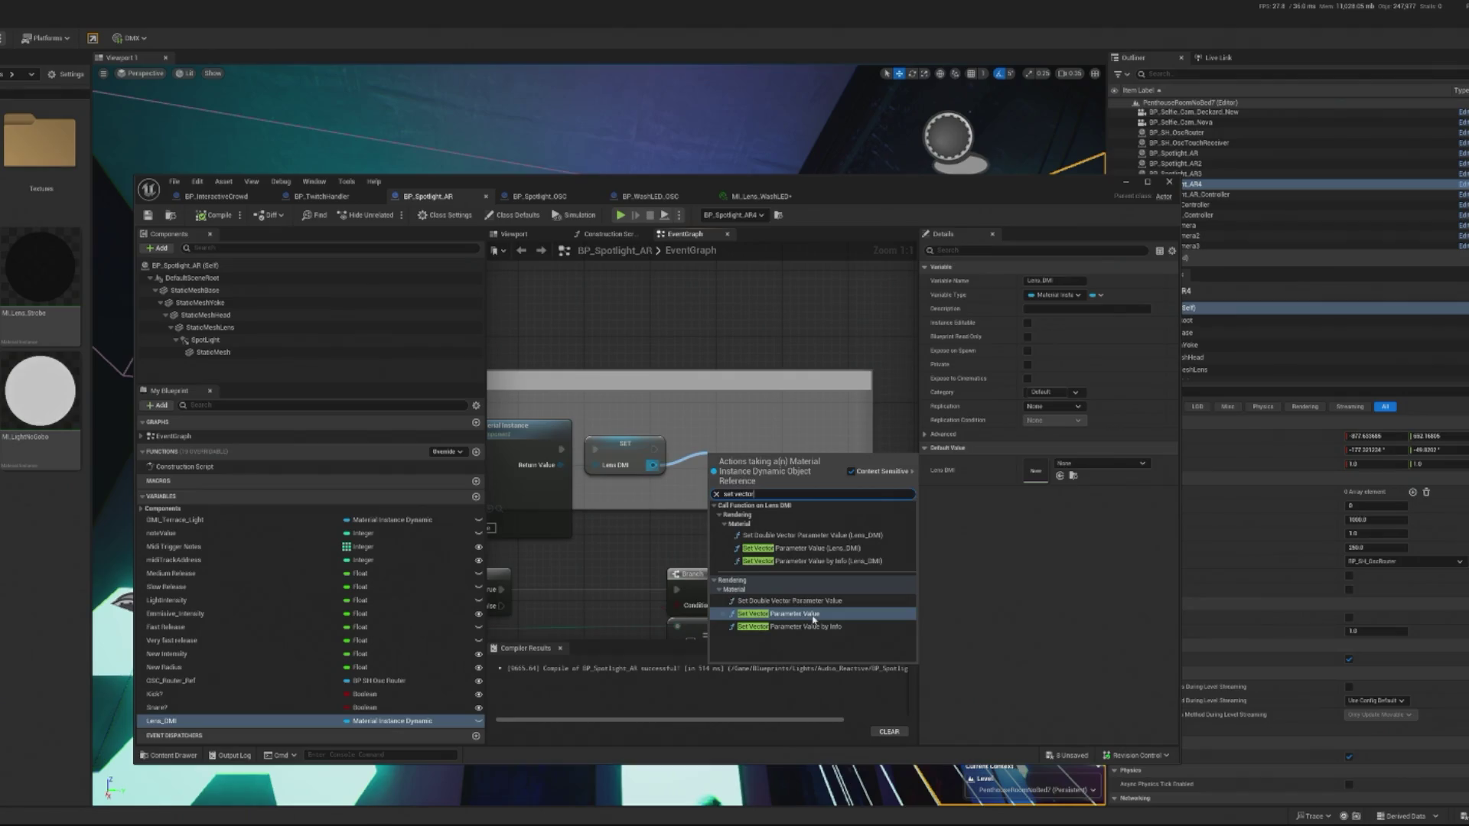
left_click(813, 619)
left_click_drag(780, 486, 773, 453)
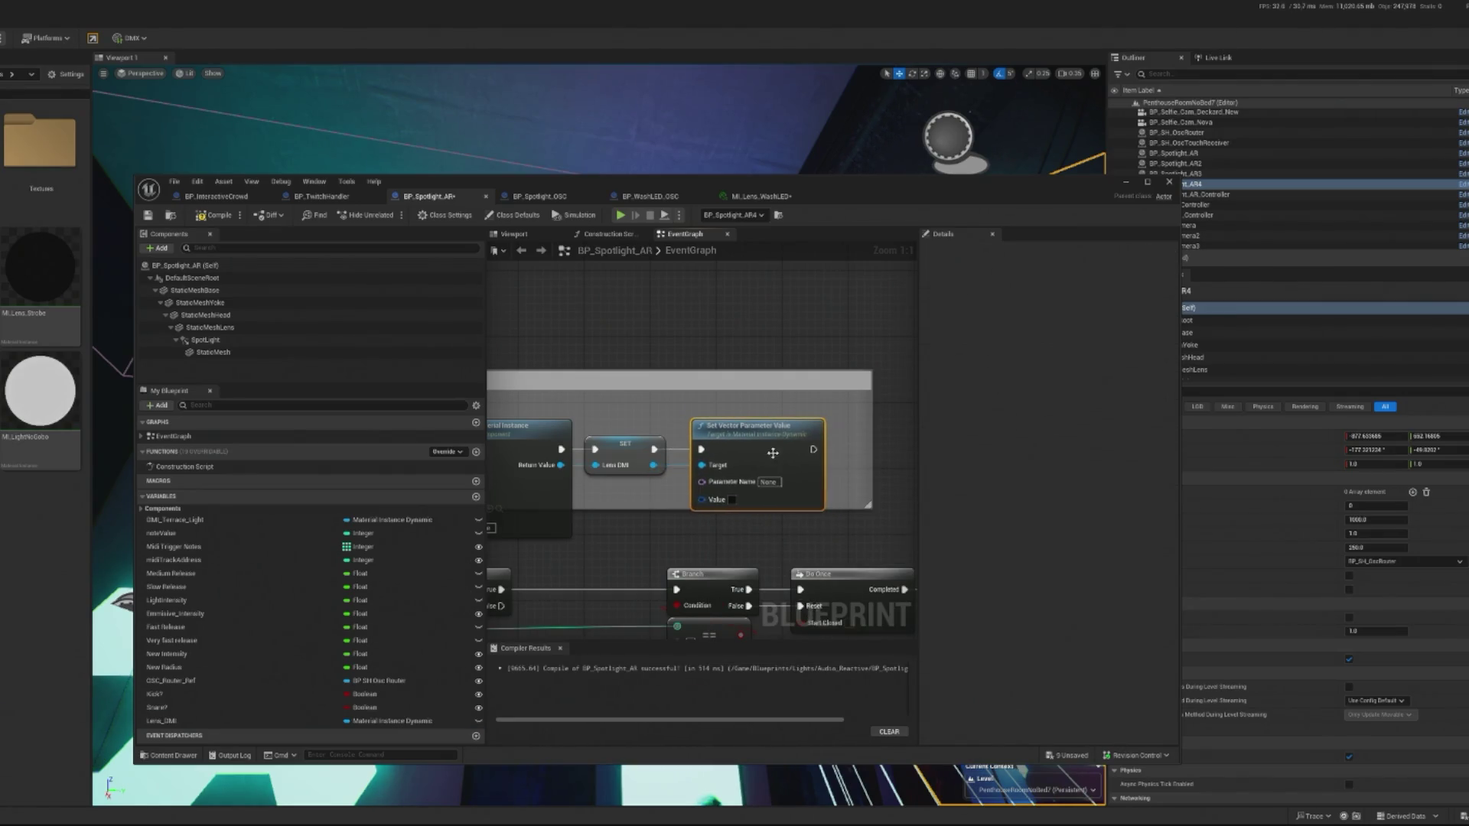
Set the node's Value colour to magenta, compile, and go to MI_Lens_WashLED.
left_click(732, 500)
left_click_drag(802, 577, 877, 499)
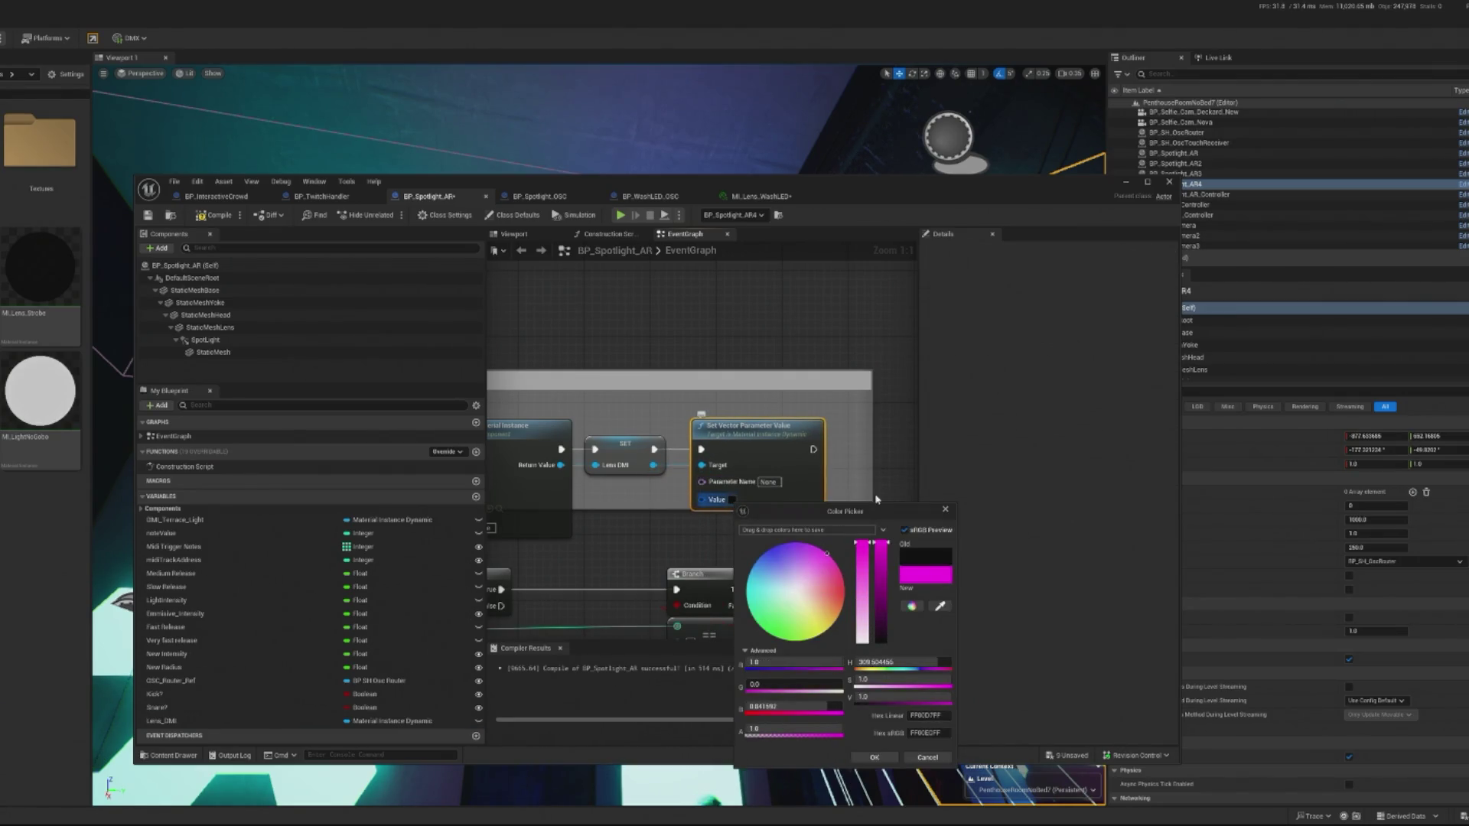
left_click(873, 757)
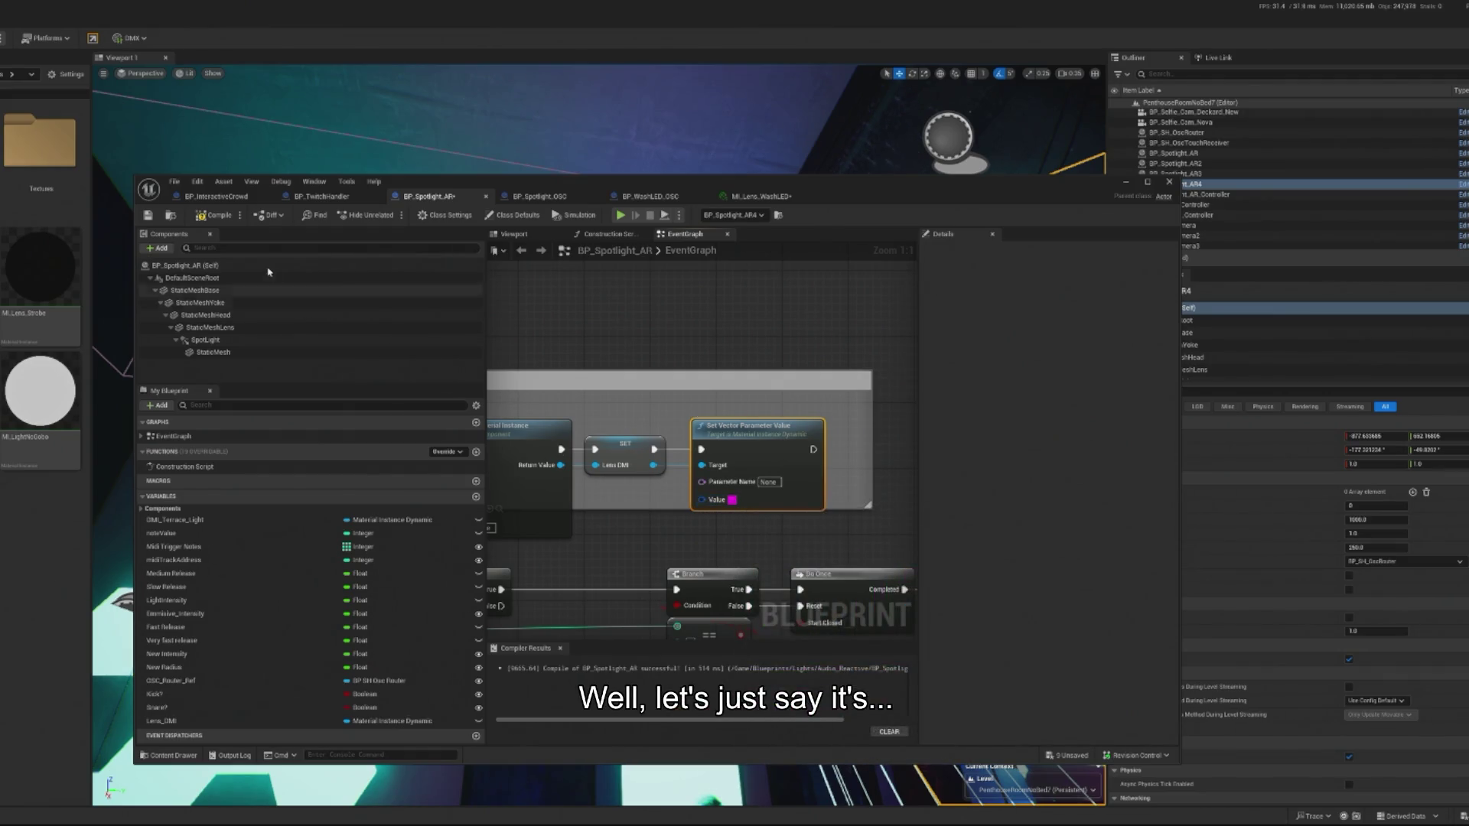
left_click(230, 221)
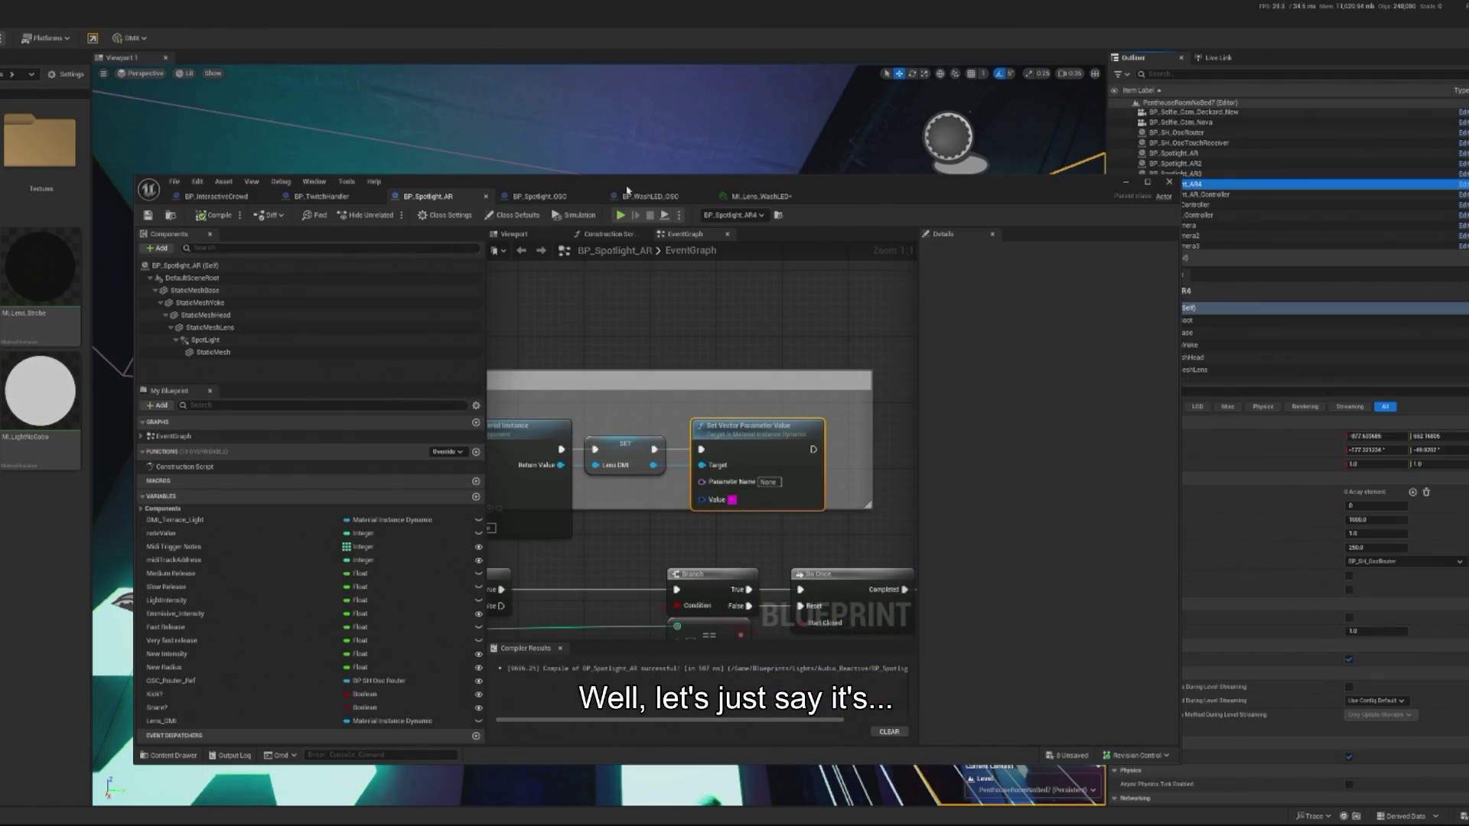
left_click(758, 196)
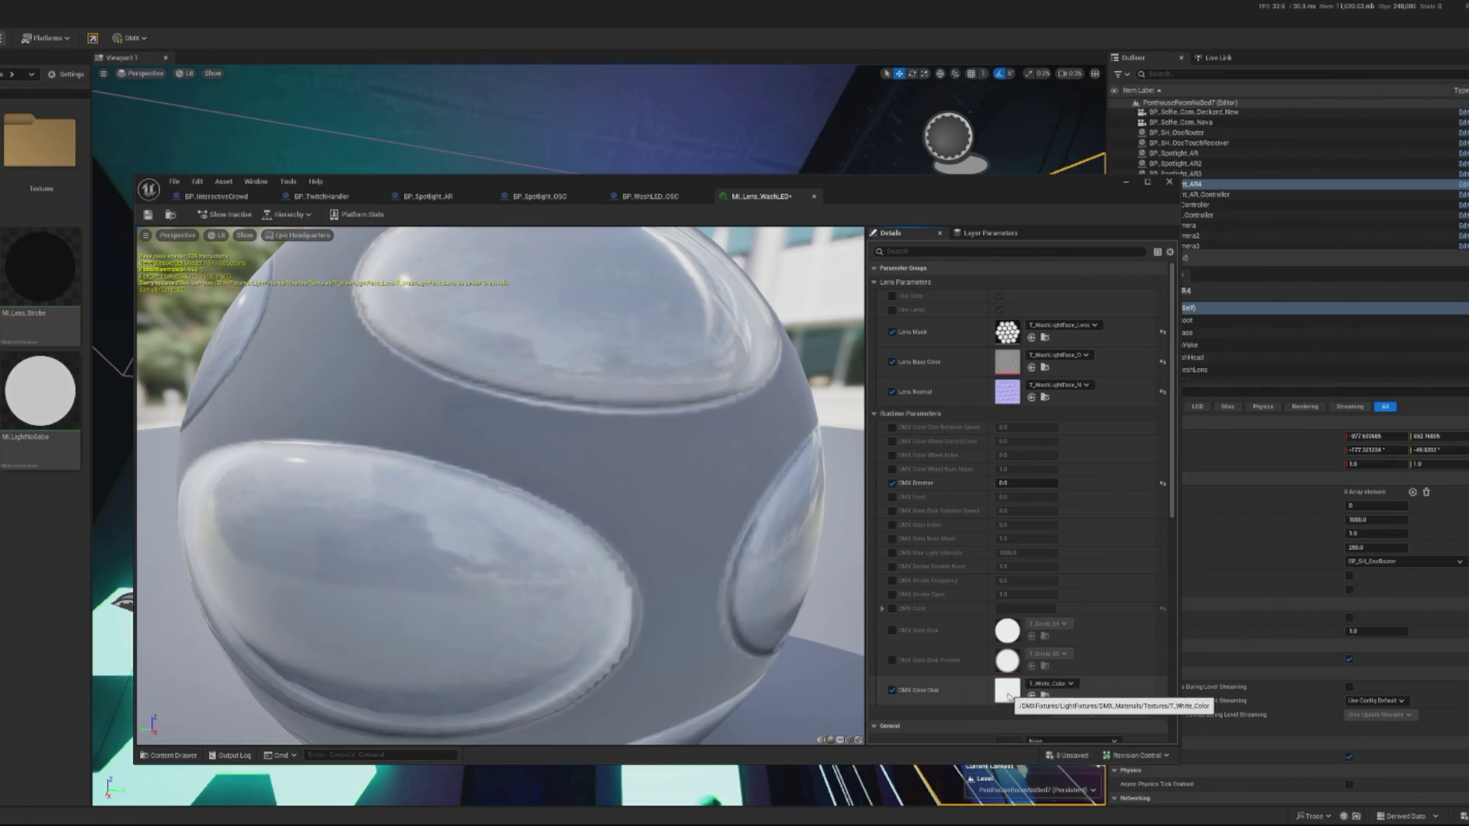
Toggle the DMX Color and DMX Dimmer overrides and raise the DMX Dimmer value.
left_click(891, 690)
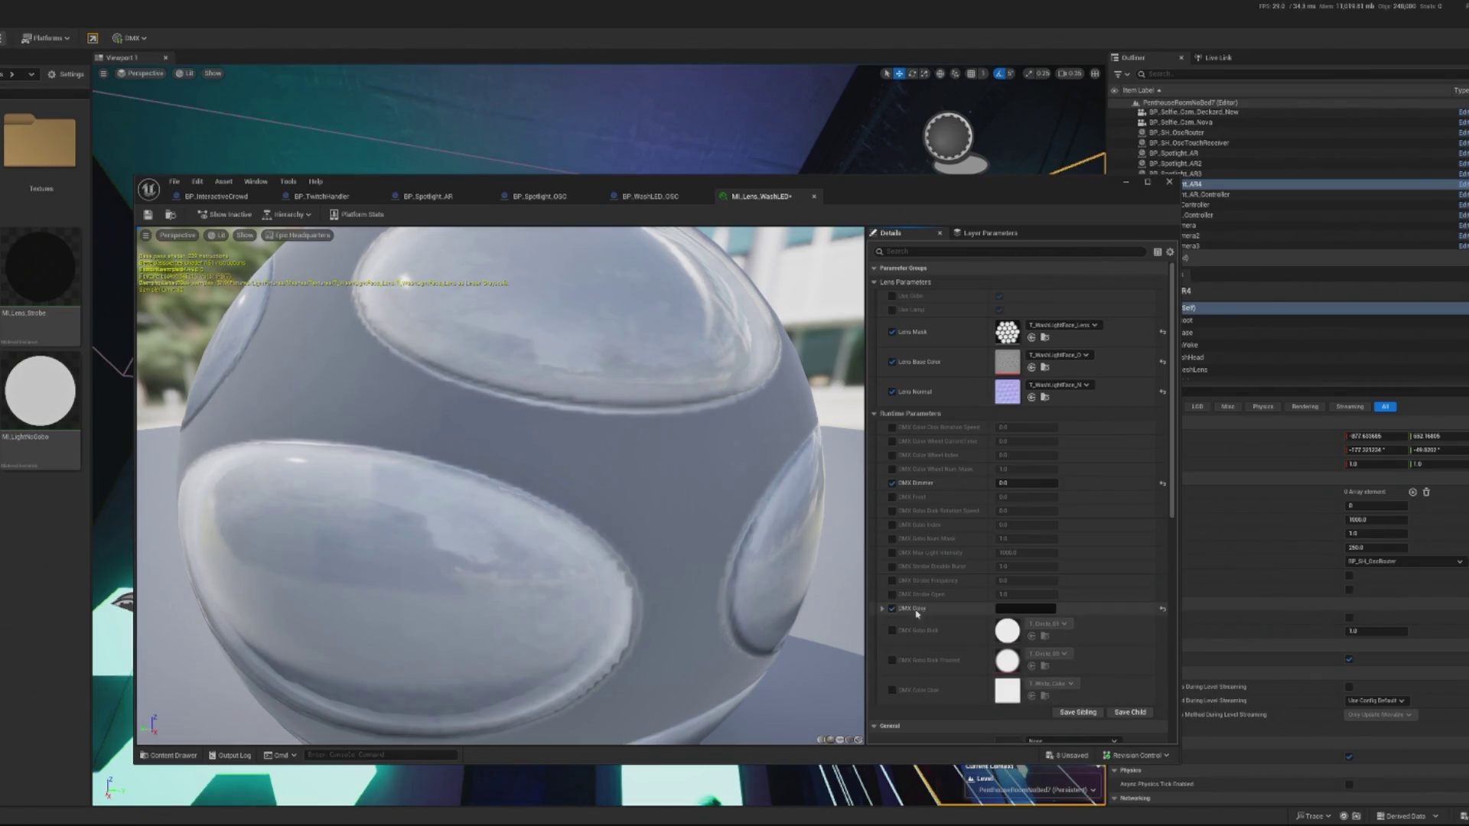
left_click(1025, 609)
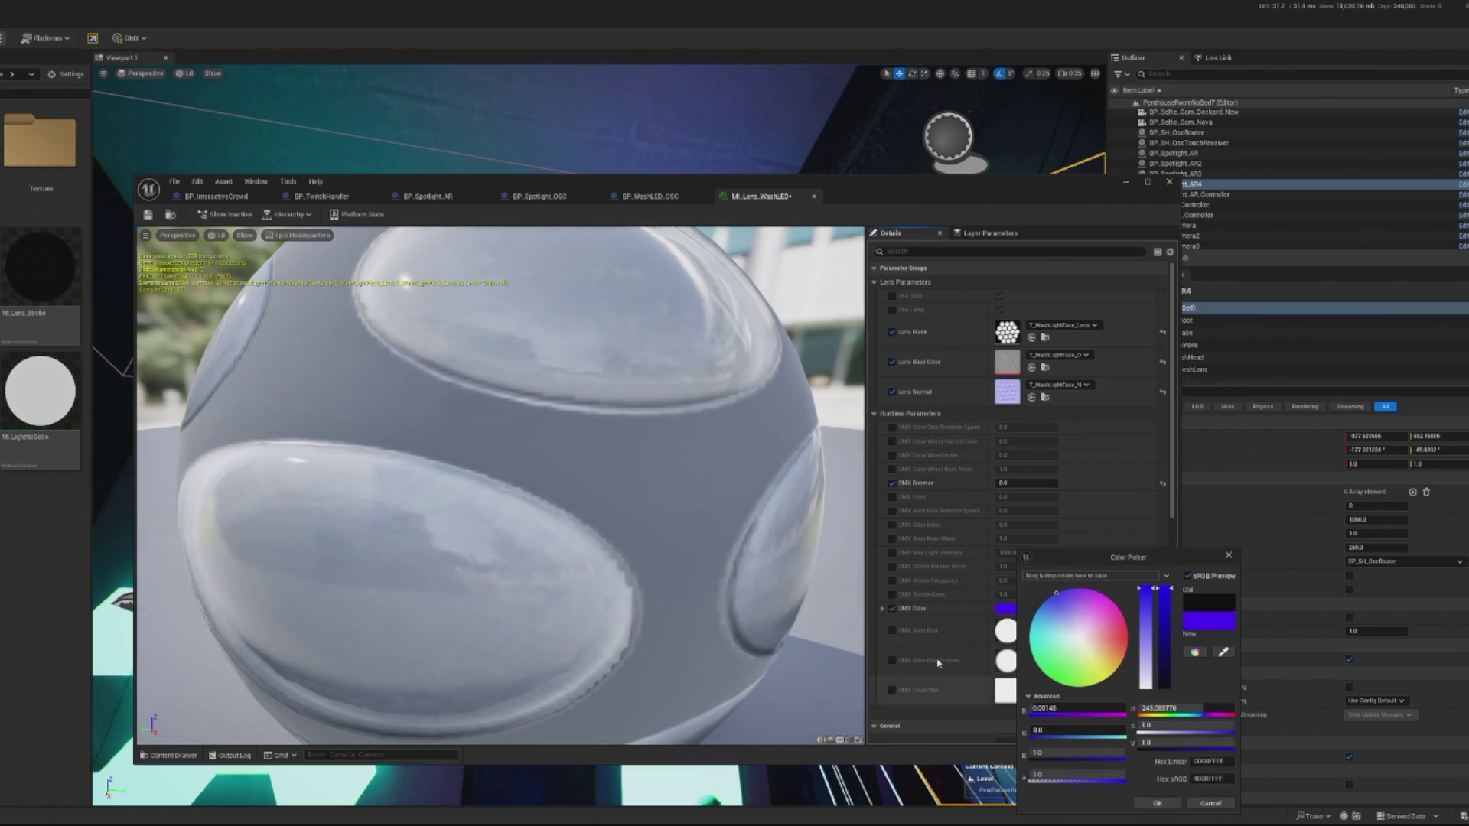
left_click(1209, 803)
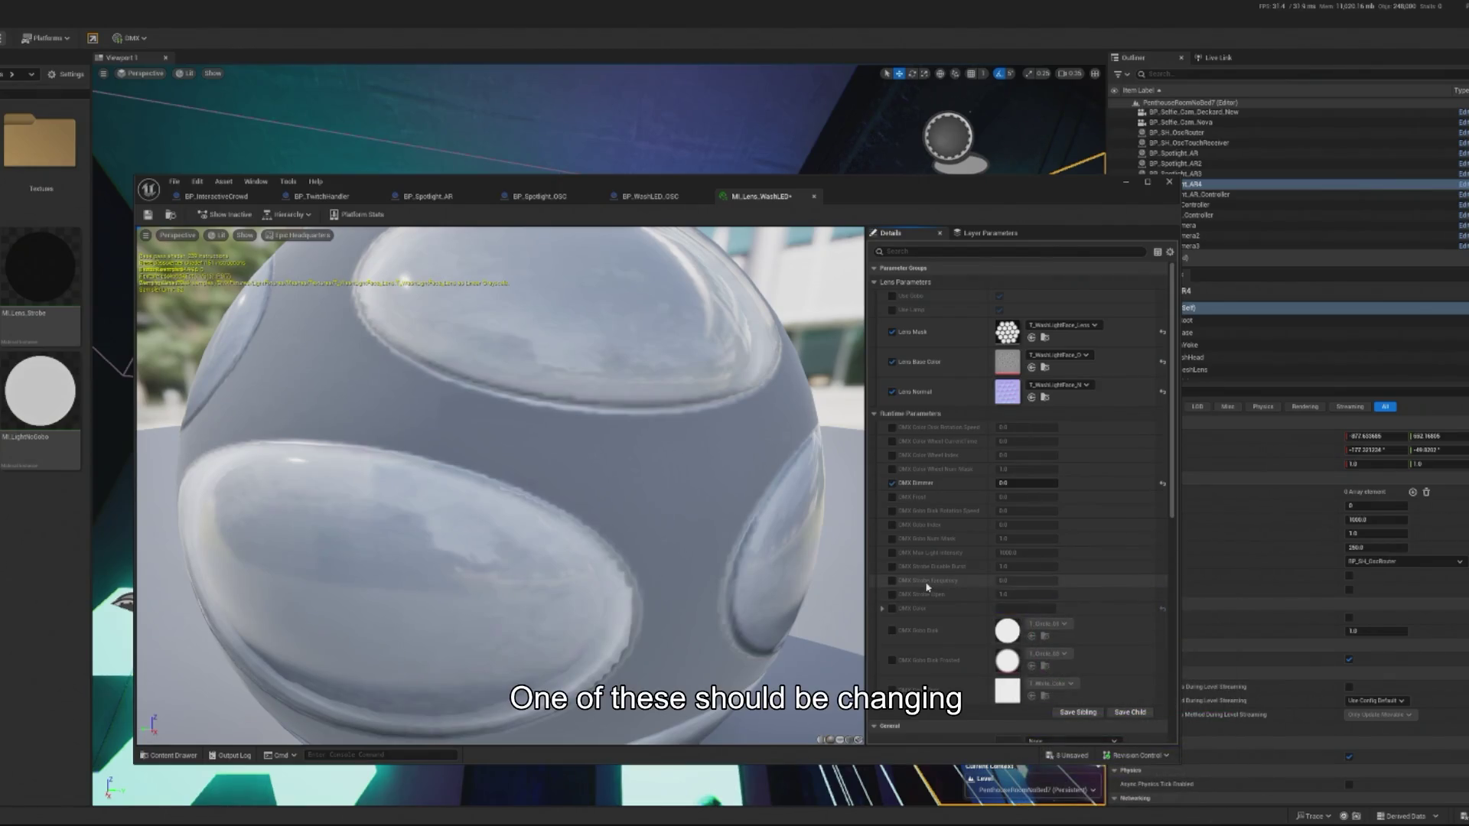
left_click(892, 483)
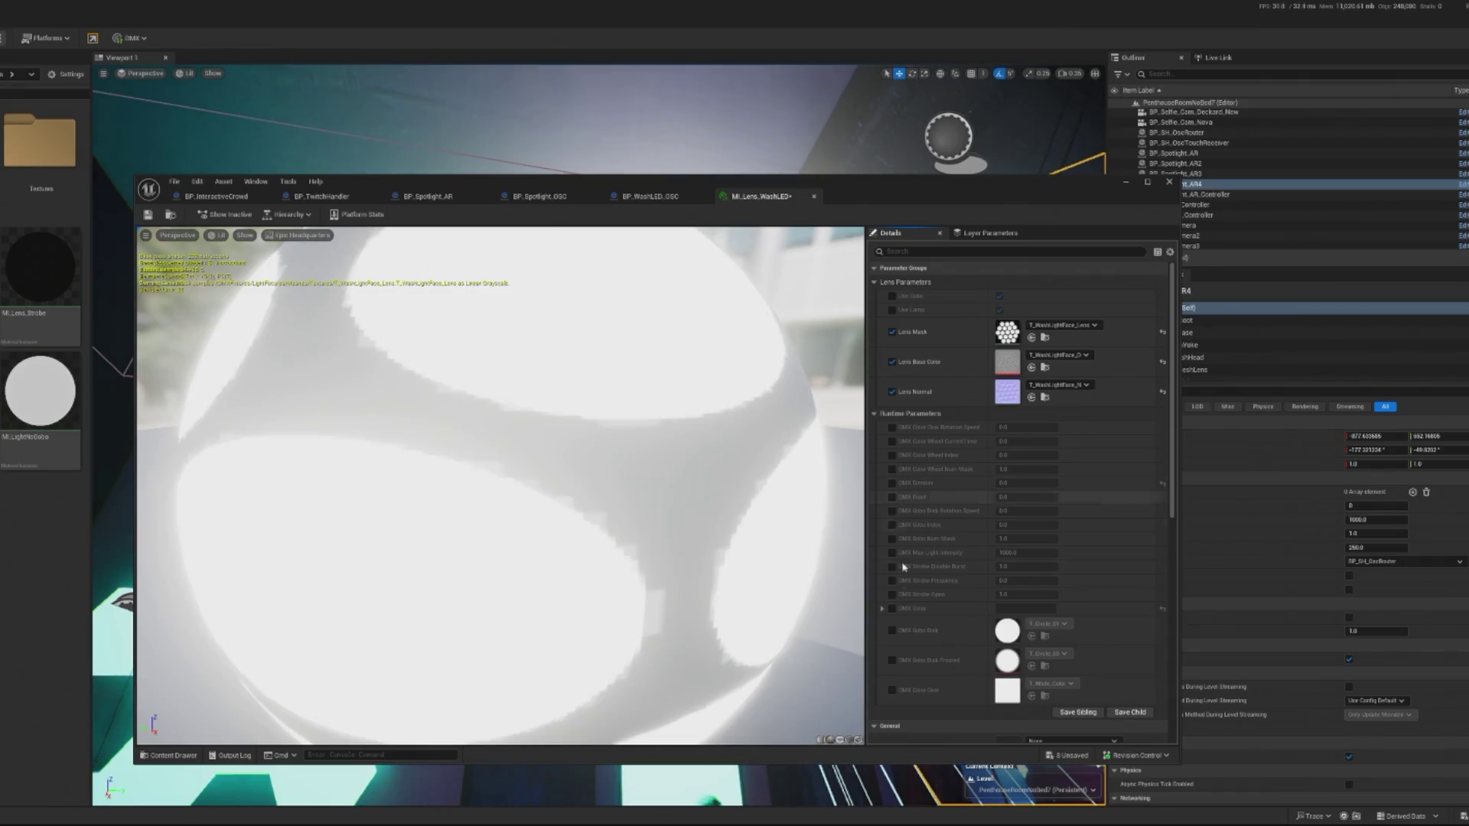
left_click(892, 609)
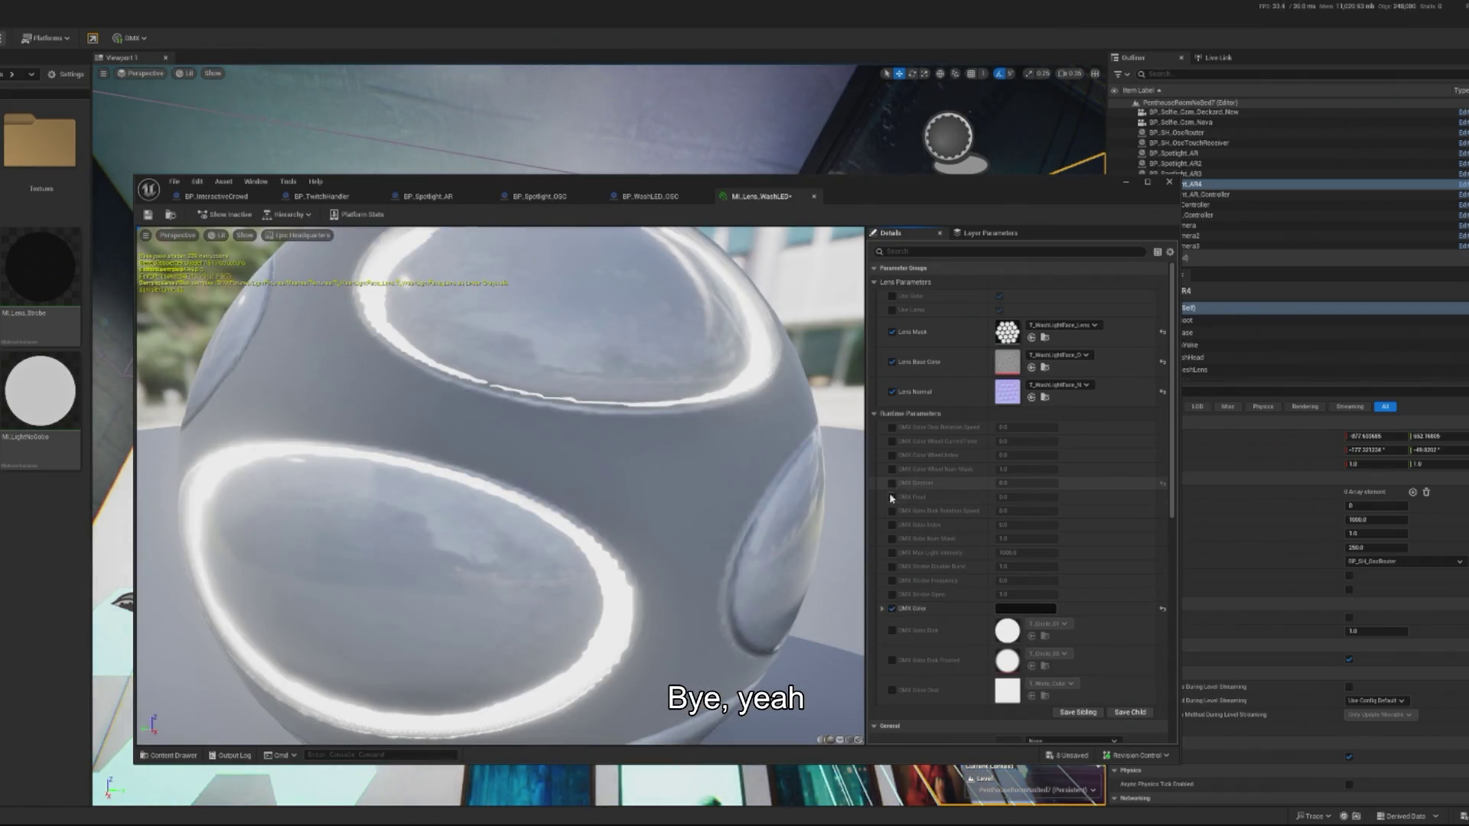
left_click(892, 484)
left_click_drag(1010, 483, 1071, 483)
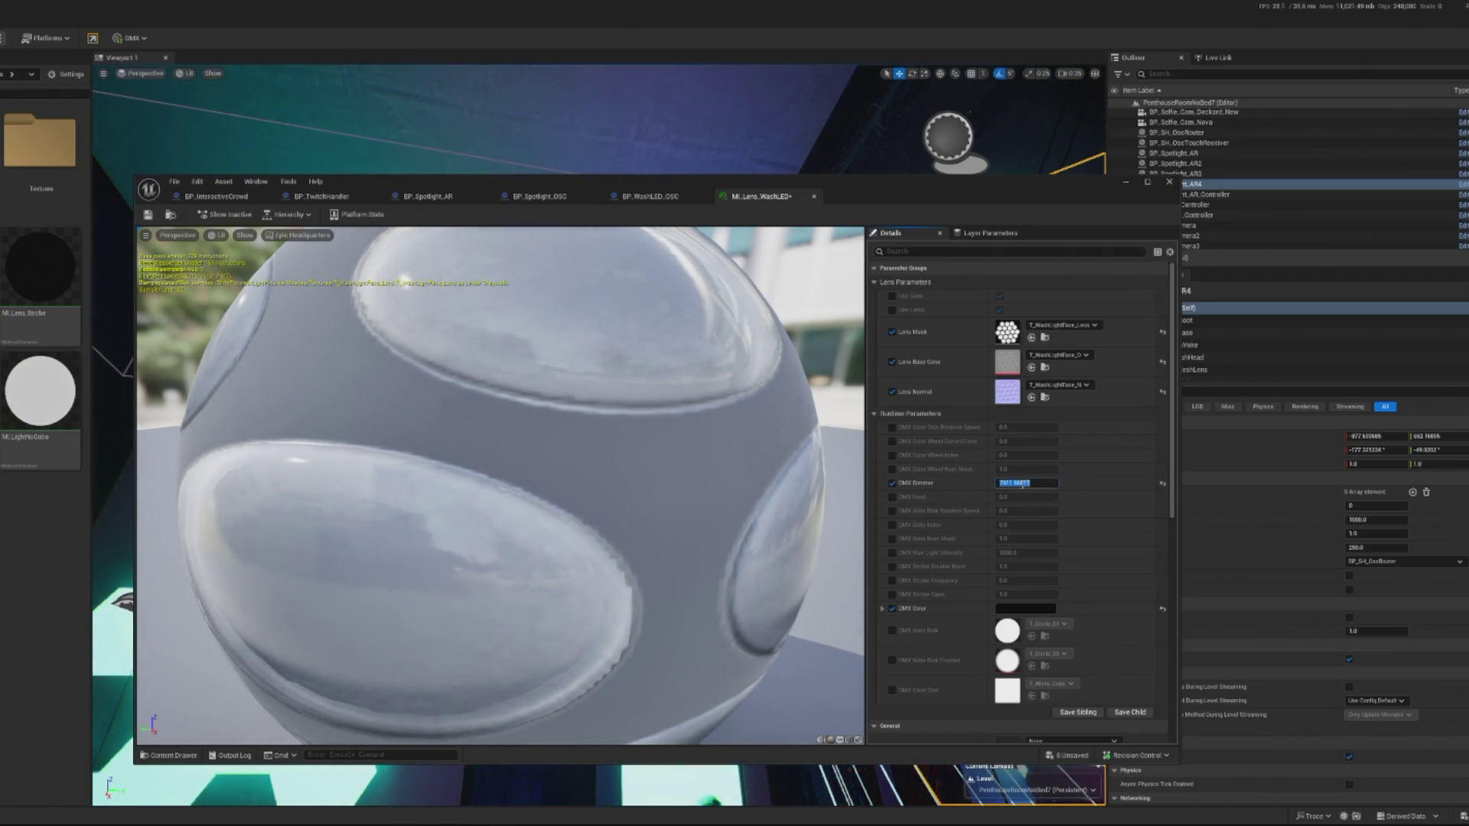
Test magenta as DMX Color on the lens rings, then leave DMX Color black.
left_click(892, 610)
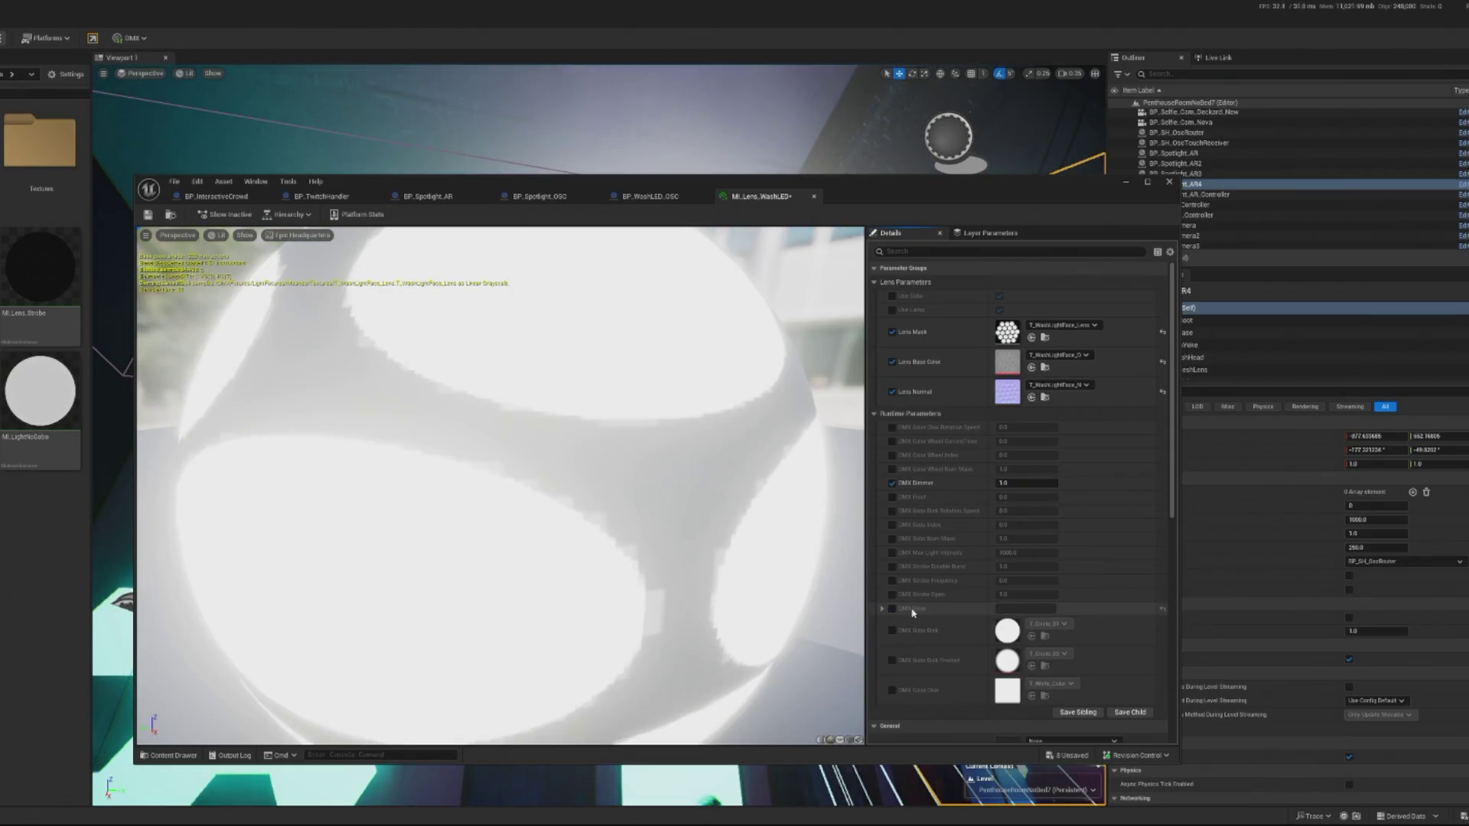
left_click(893, 609)
left_click(1013, 609)
mouse_move(1123, 598)
left_mouse_down()
mouse_move(1145, 574)
mouse_move(1162, 688)
left_mouse_up()
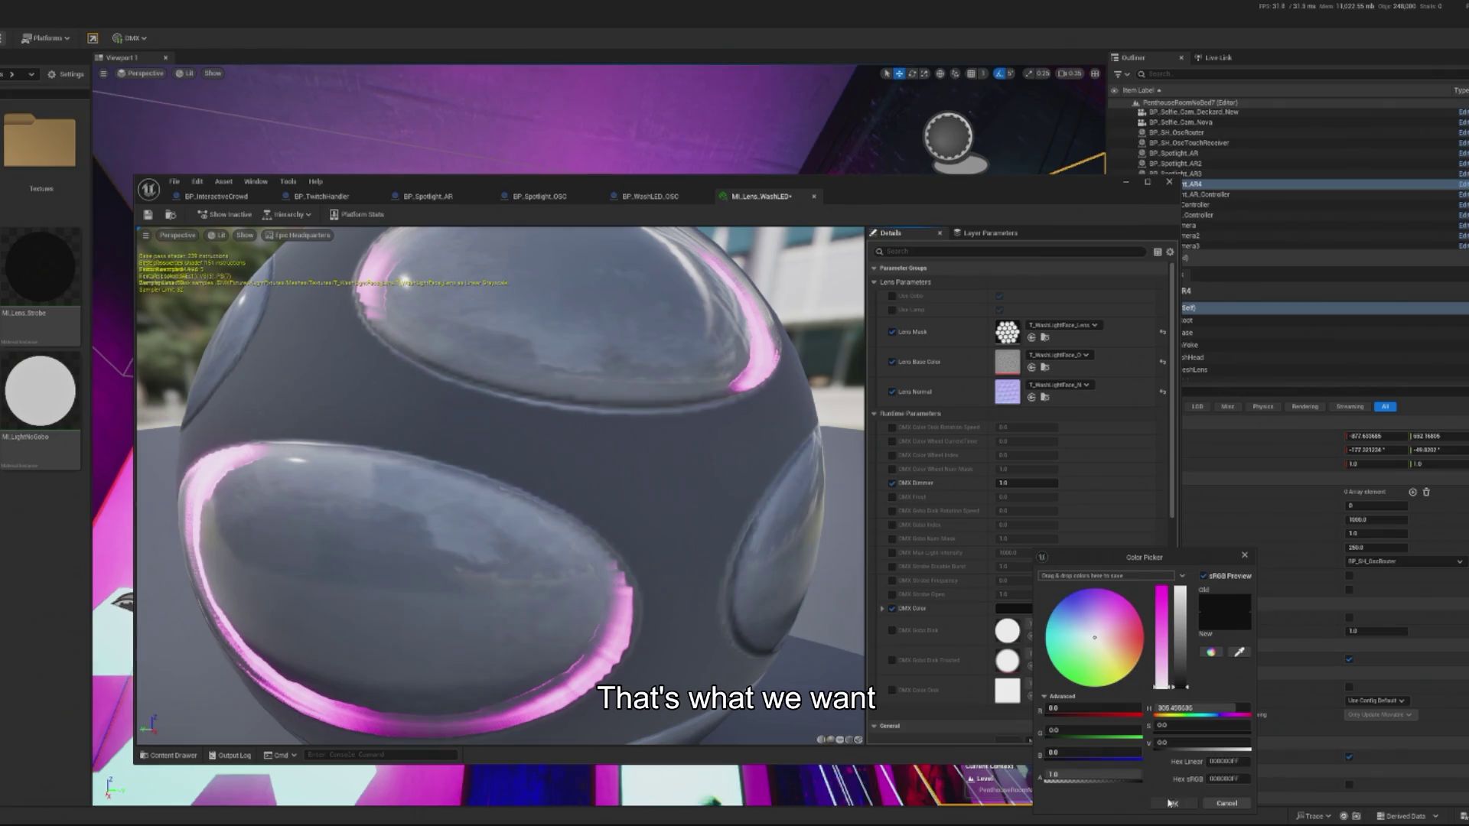
left_click(1173, 804)
left_click(892, 609)
left_click(892, 609)
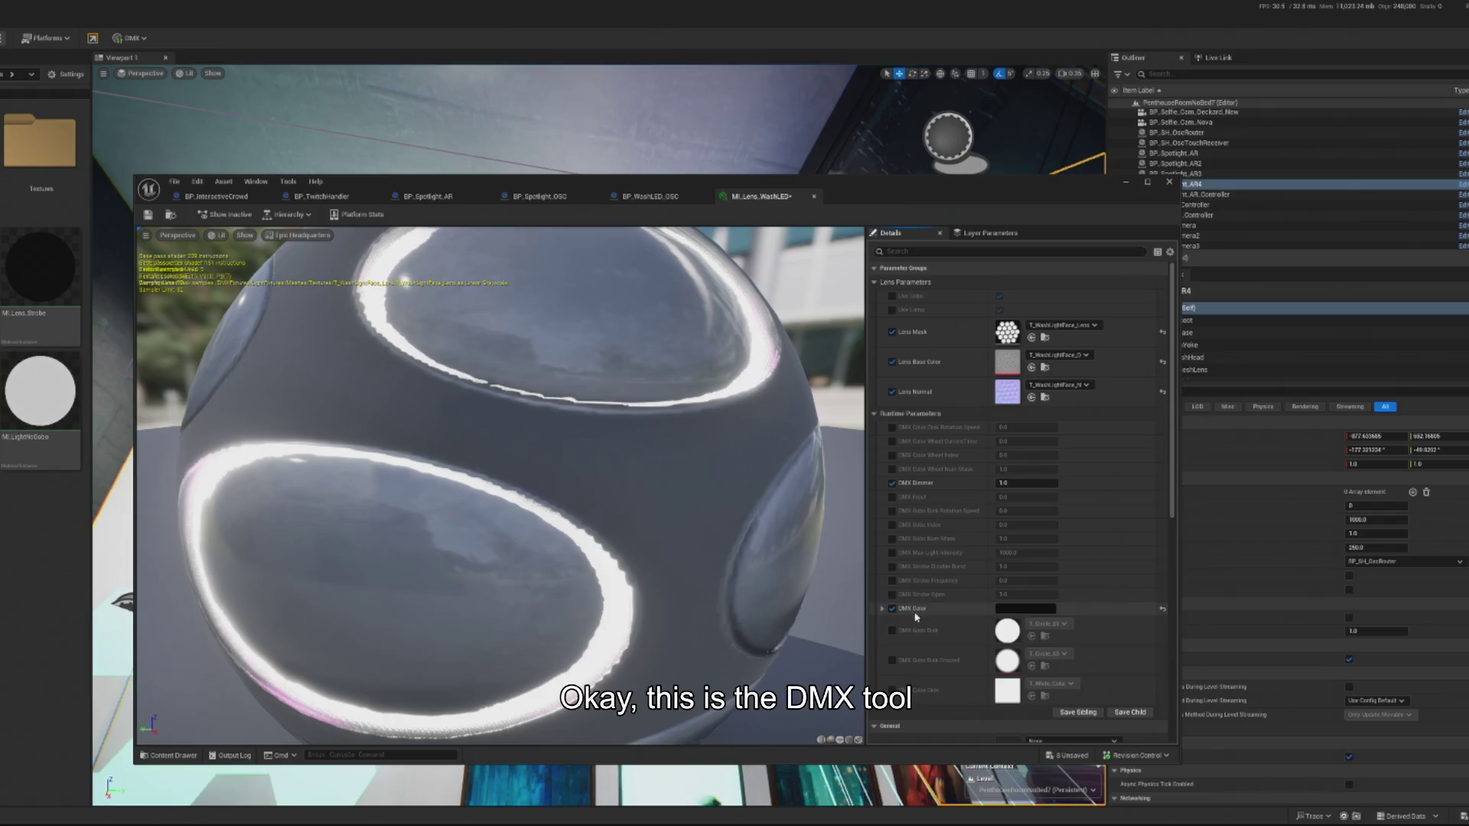
Look over the BP_WashLED_OSC event graph for reference.
left_click(634, 196)
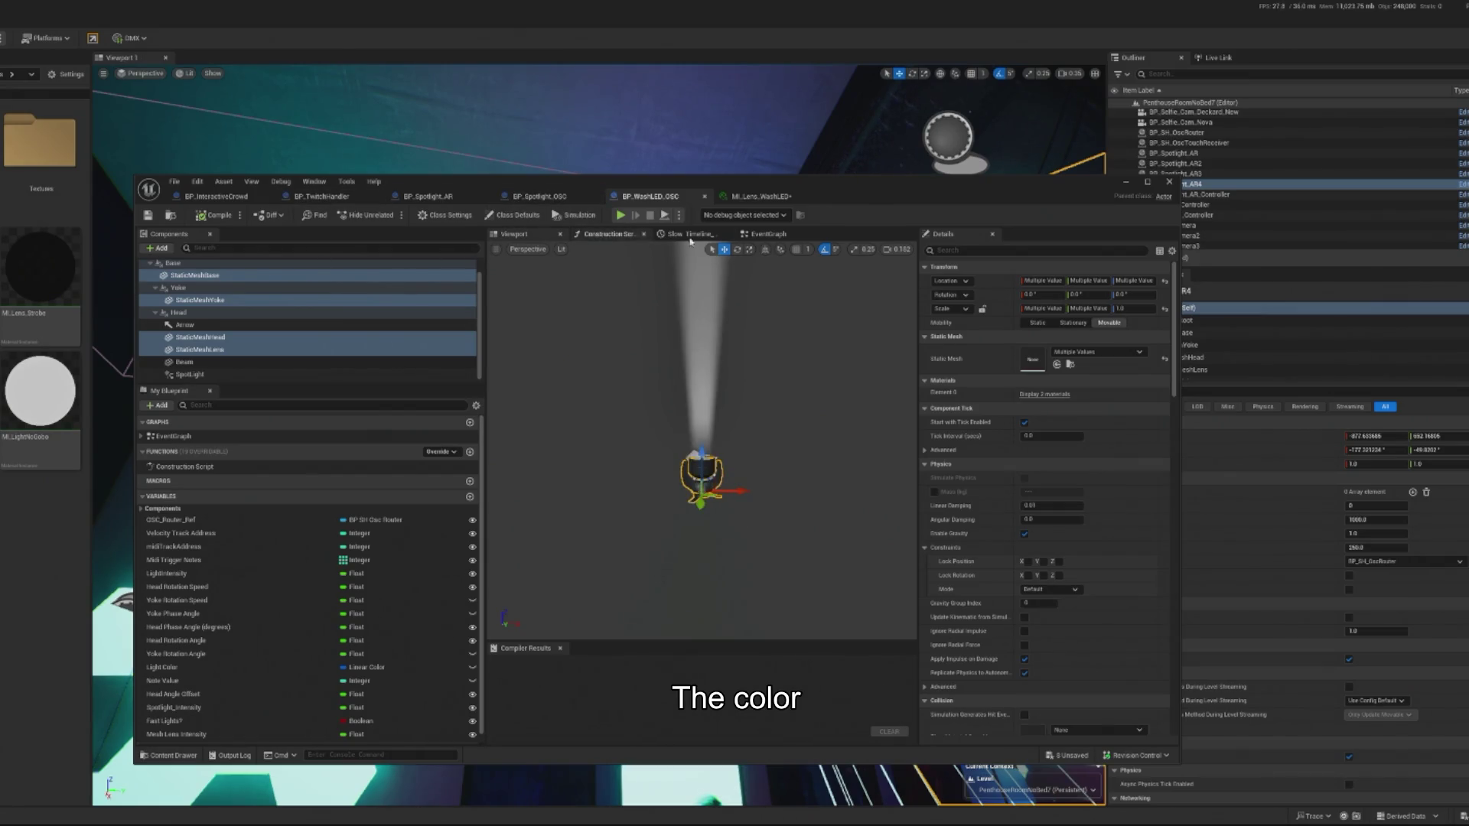
left_click(765, 234)
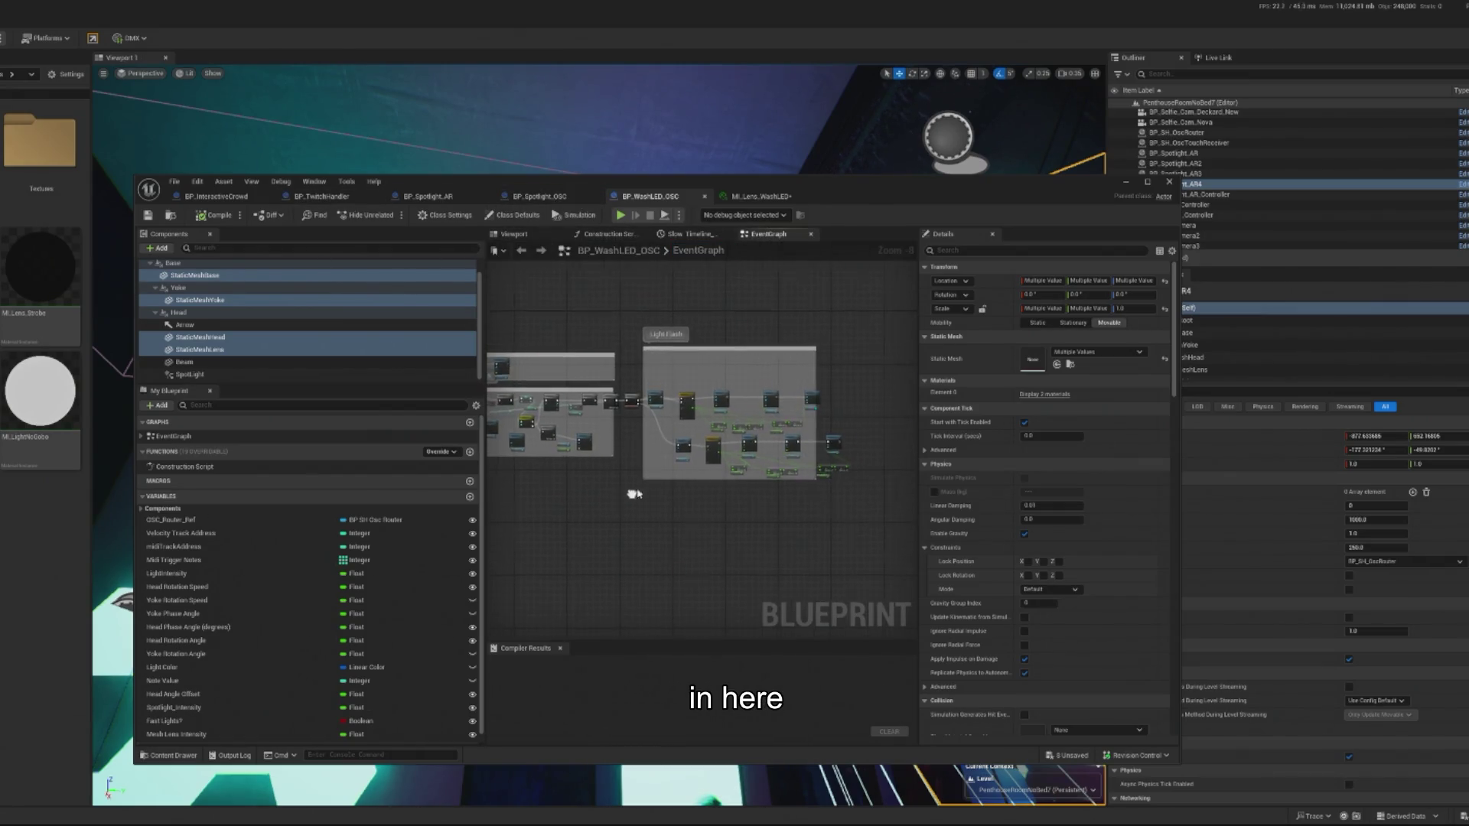
scroll(634, 494, "up", 6)
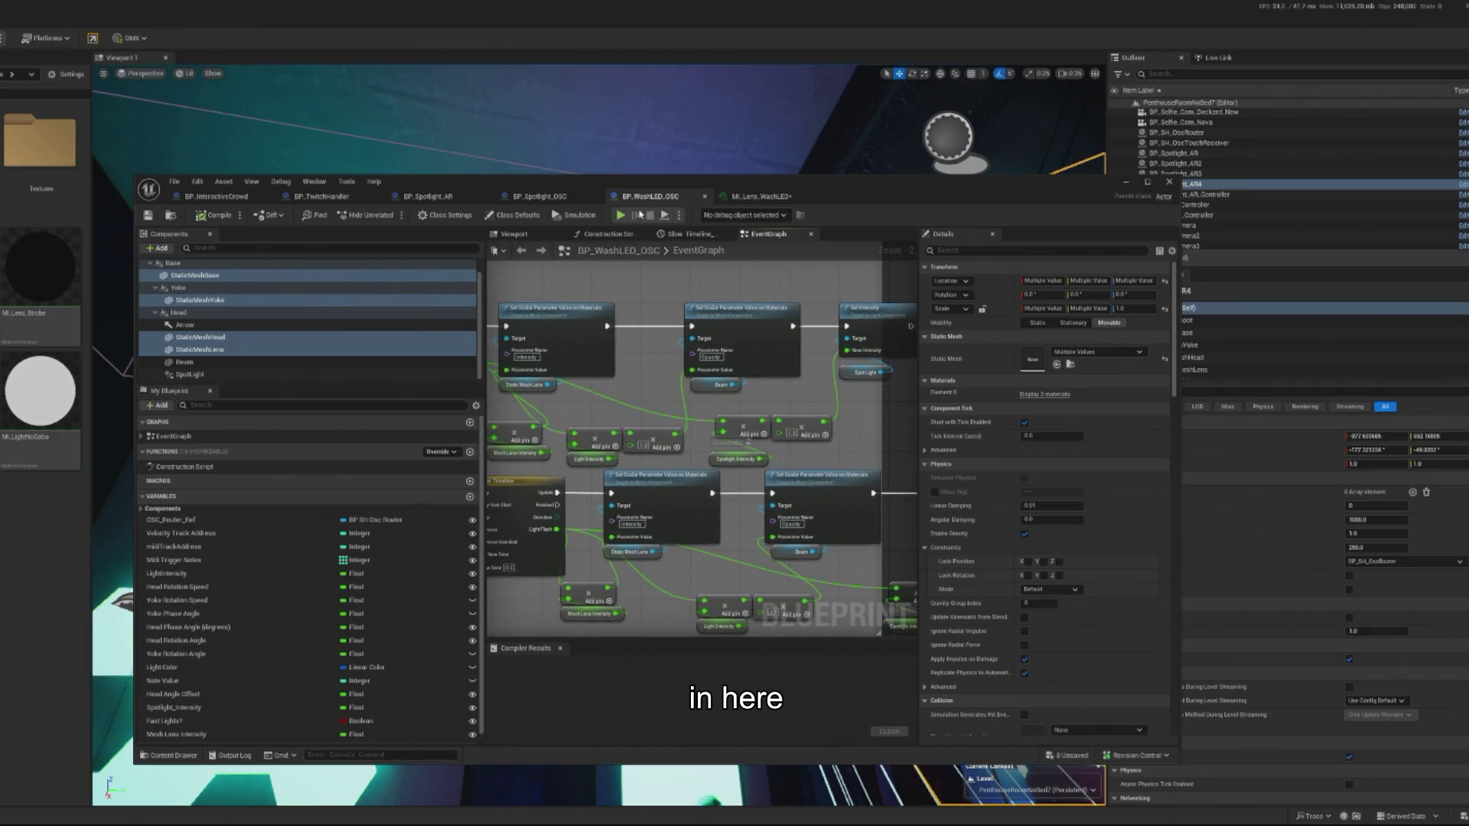
Add a Get Lens_DMI node beside the Emissive Flash nodes in BP_Spotlight_AR.
left_click(427, 196)
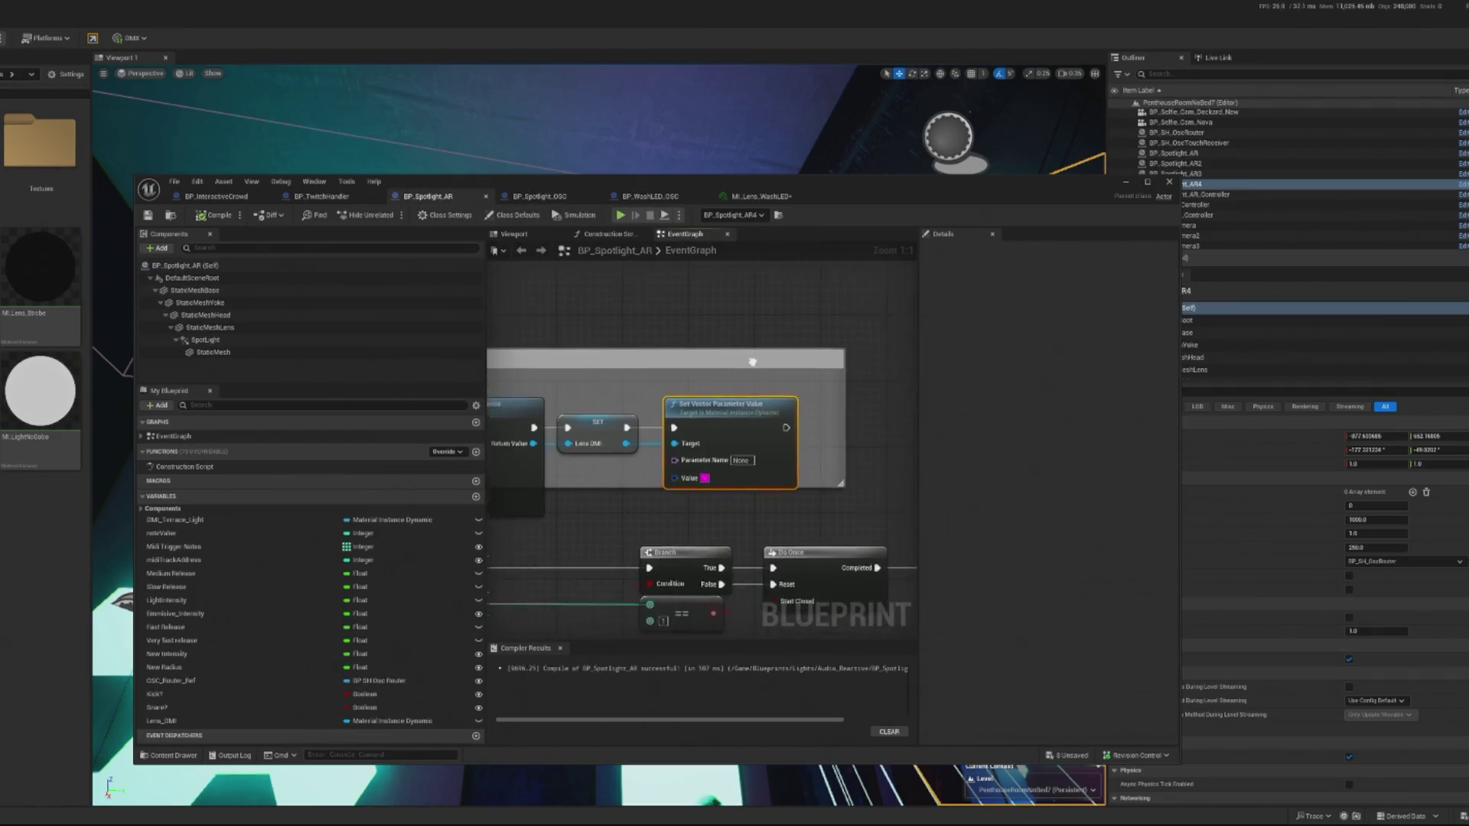
scroll(752, 362, "down", 6)
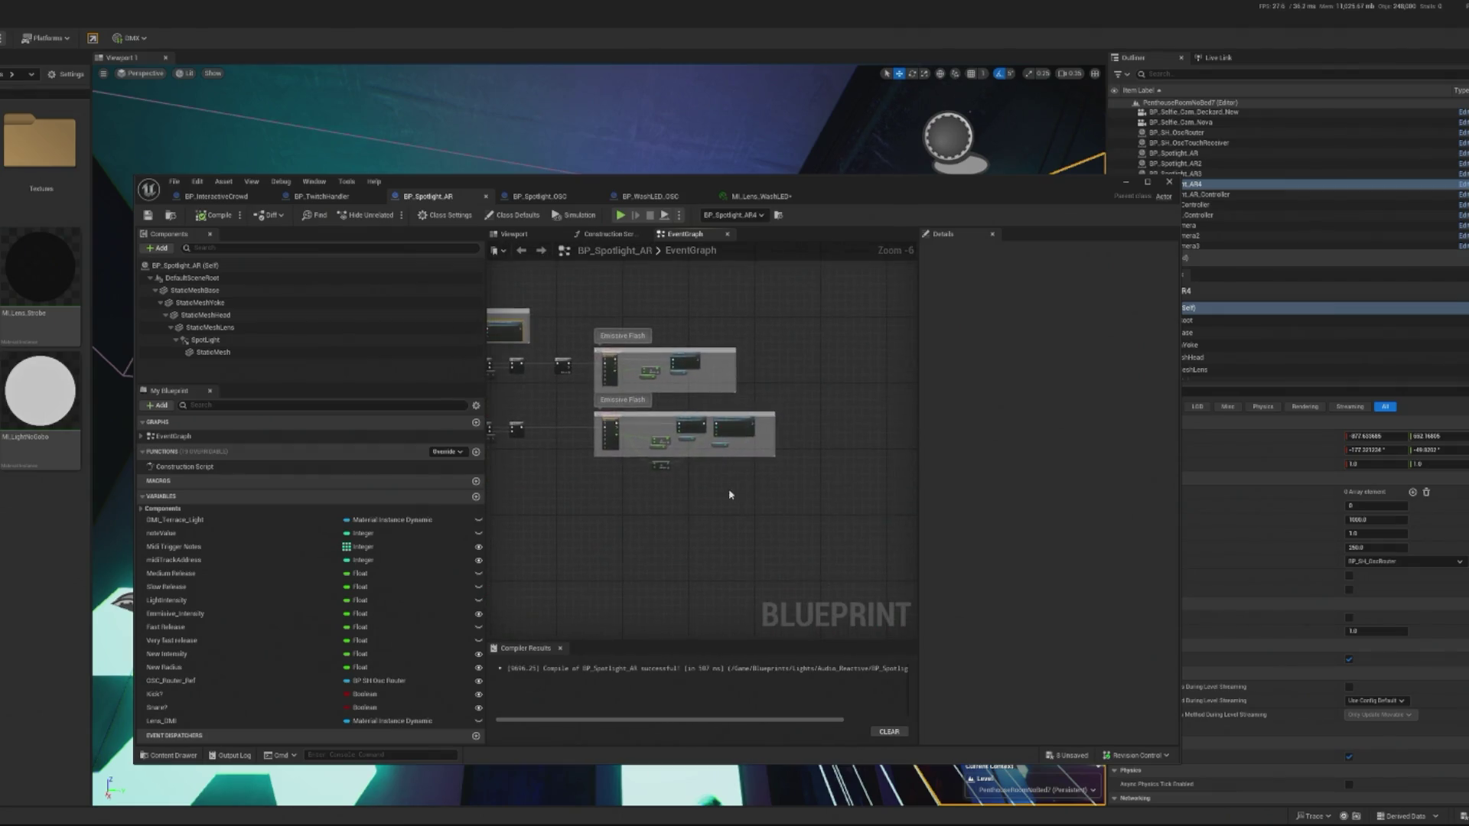
scroll(728, 493, "up", 3)
mouse_move(864, 436)
left_mouse_down()
mouse_move(735, 452)
mouse_move(841, 448)
left_mouse_up()
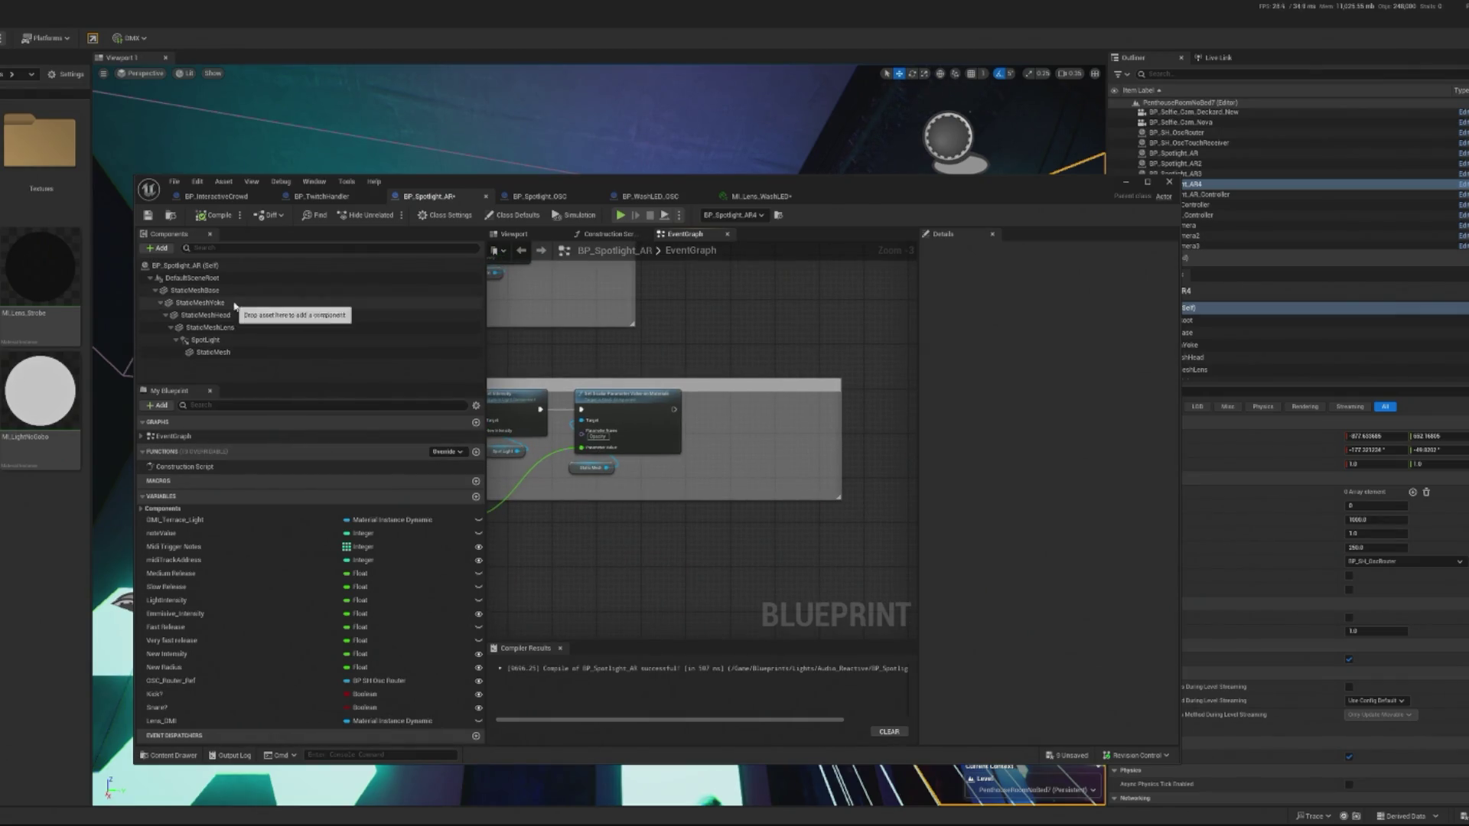
mouse_move(165, 721)
left_mouse_down()
mouse_move(692, 490)
mouse_move(736, 445)
left_mouse_up()
left_click(697, 502)
Add a Set Scalar Parameter Value node and wire it after the materials node.
type("set scalar")
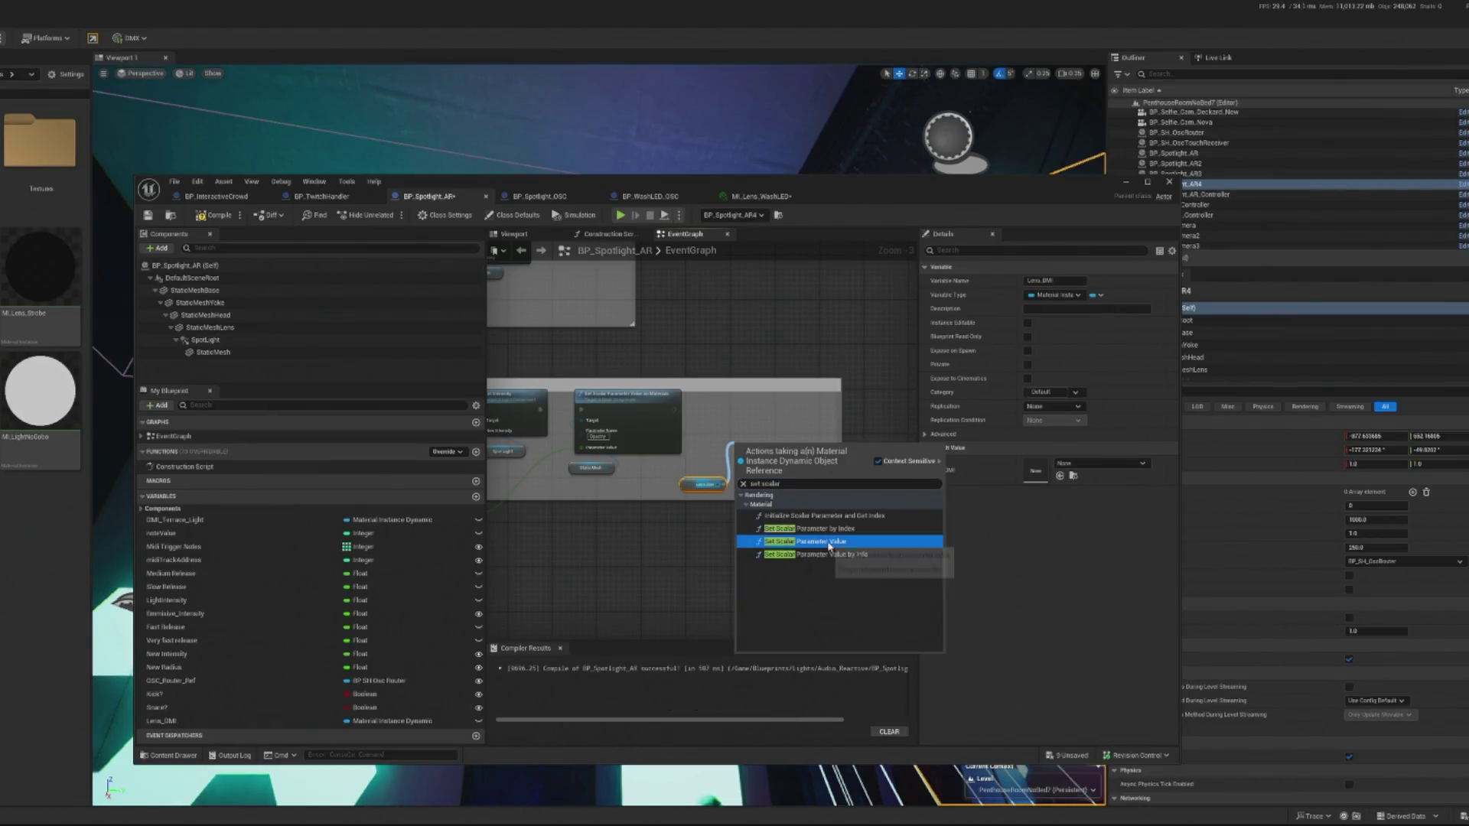
left_click(819, 541)
scroll(754, 448, "up", 3)
left_click_drag(754, 411, 737, 371)
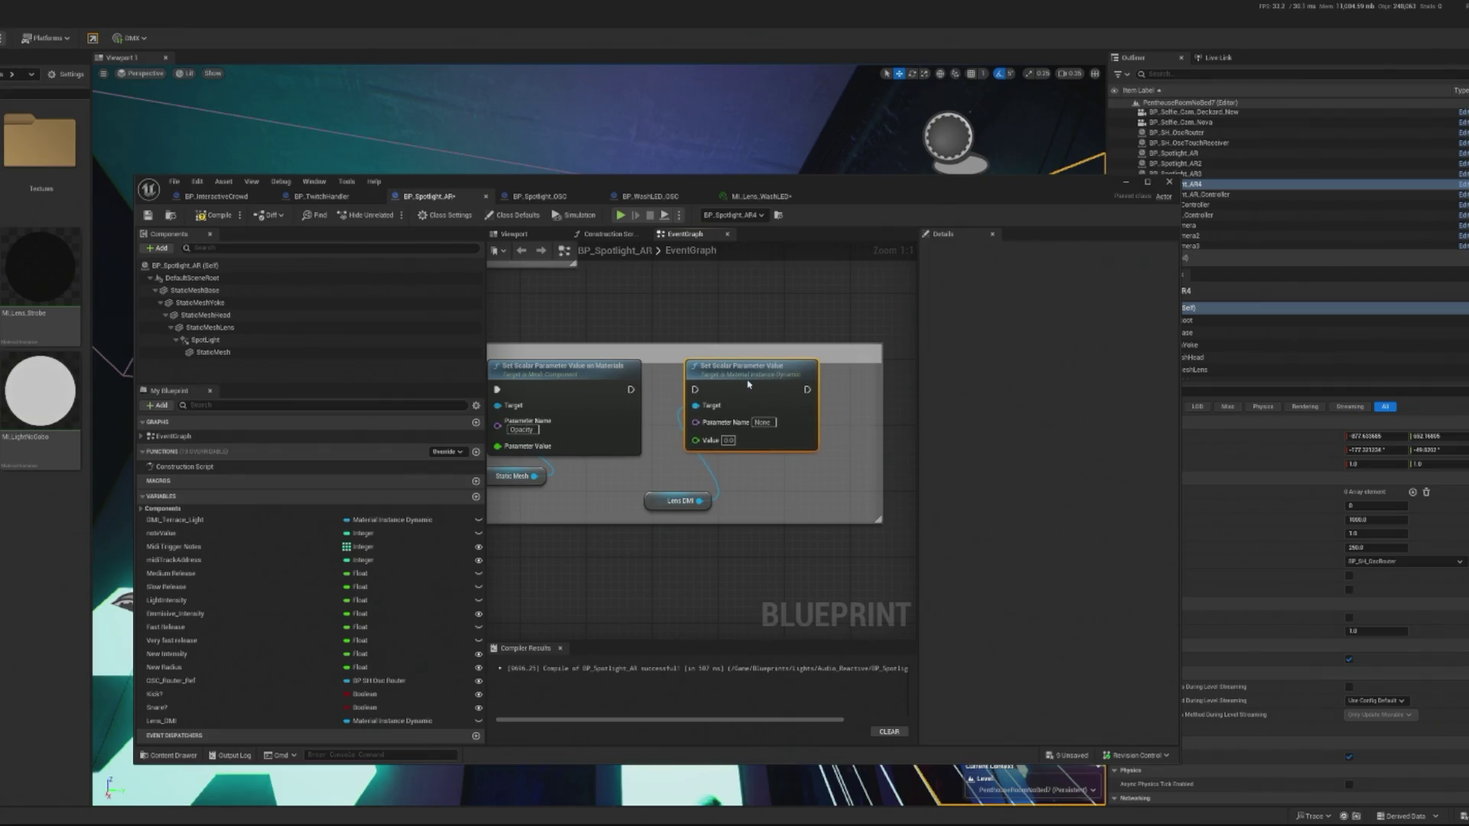
left_click_drag(630, 391, 694, 392)
scroll(665, 499, "down", 2)
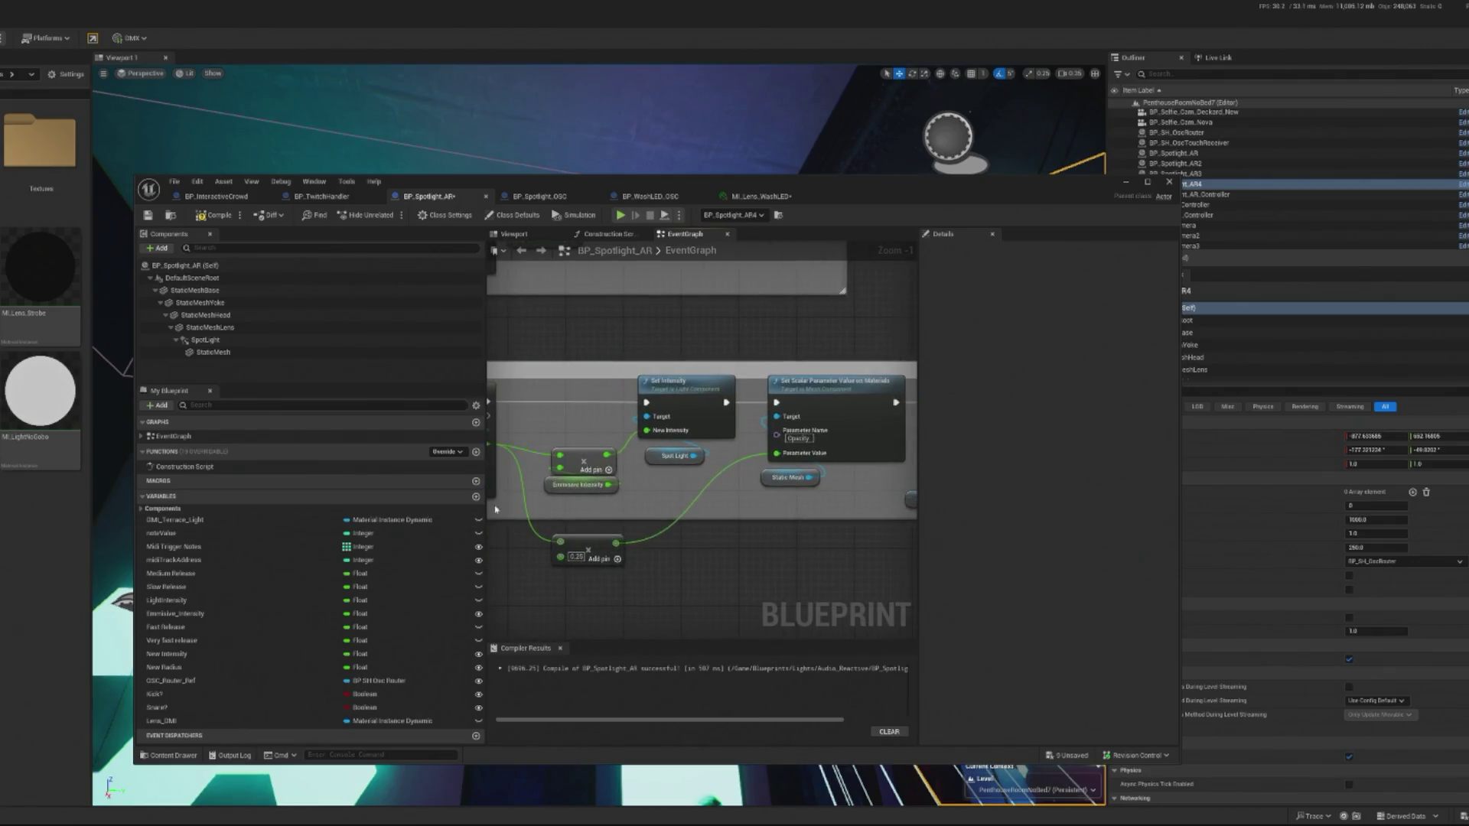
scroll(495, 509, "down", 1)
mouse_move(593, 474)
left_mouse_down()
mouse_move(1052, 460)
mouse_move(707, 463)
mouse_move(724, 457)
left_mouse_up()
Set the node's Parameter Name to DMX Emissive and save the lens material instance.
left_click(757, 196)
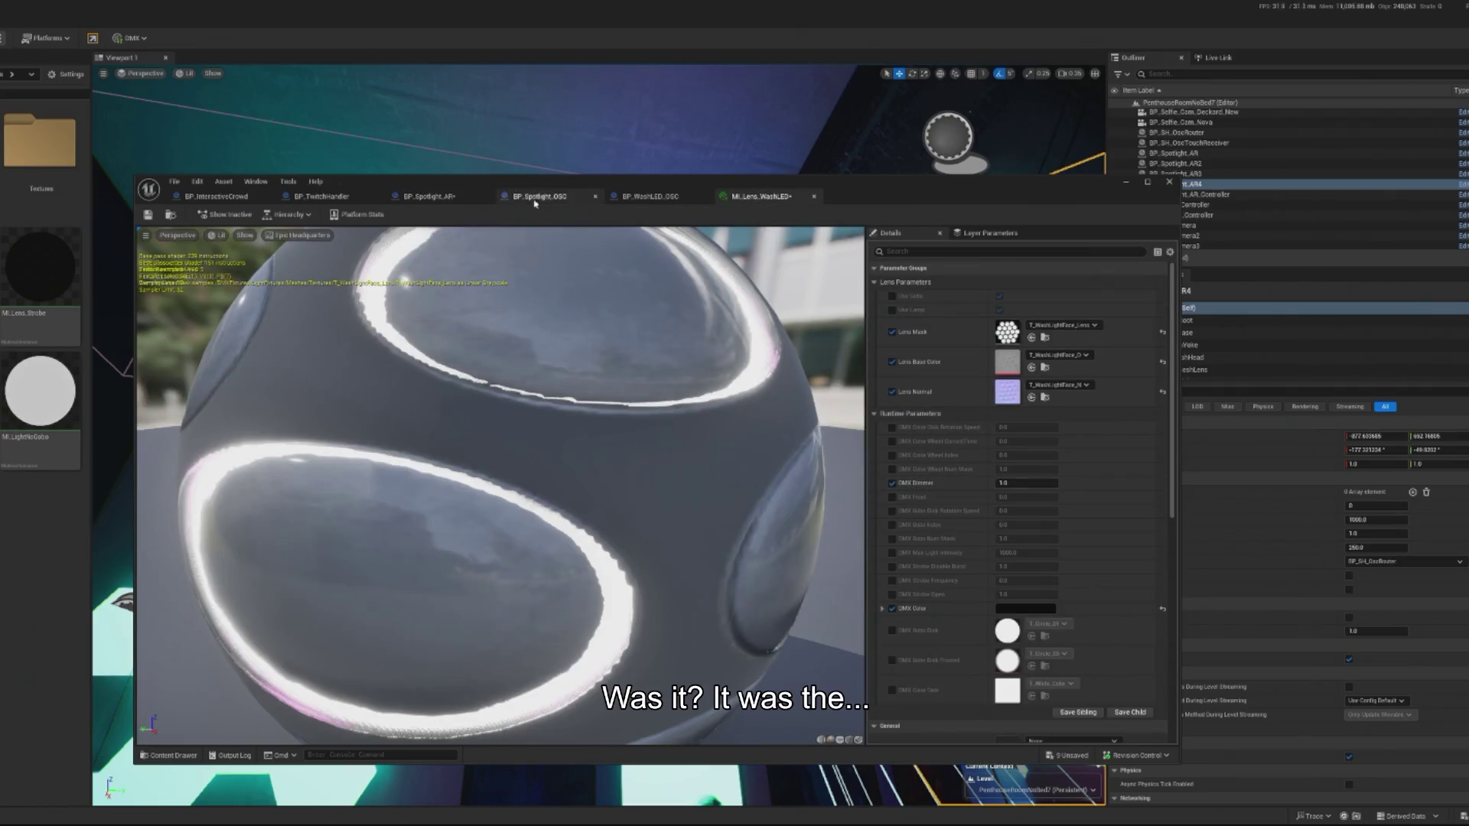
left_click(430, 202)
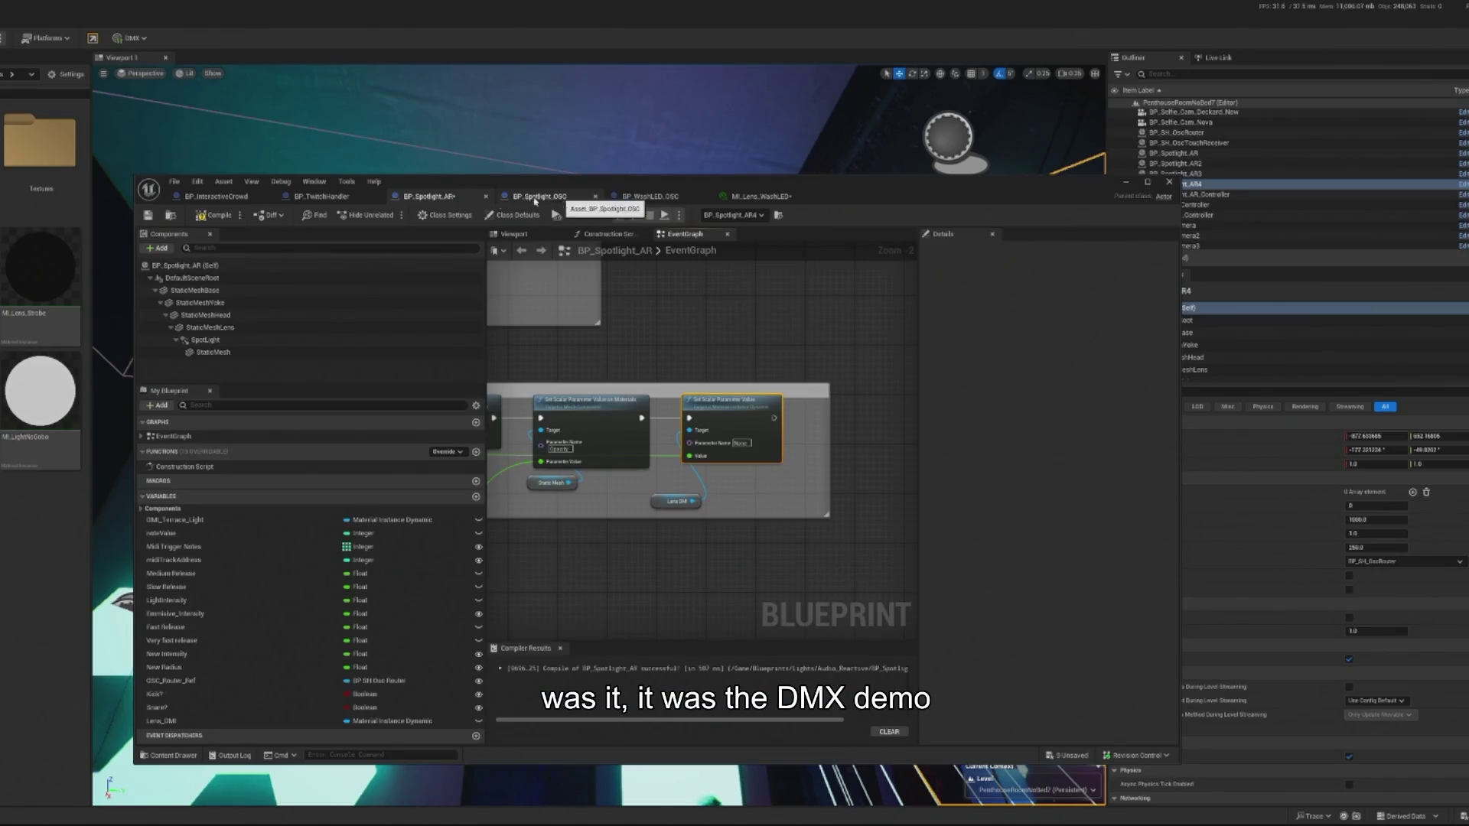
scroll(740, 442, "up", 2)
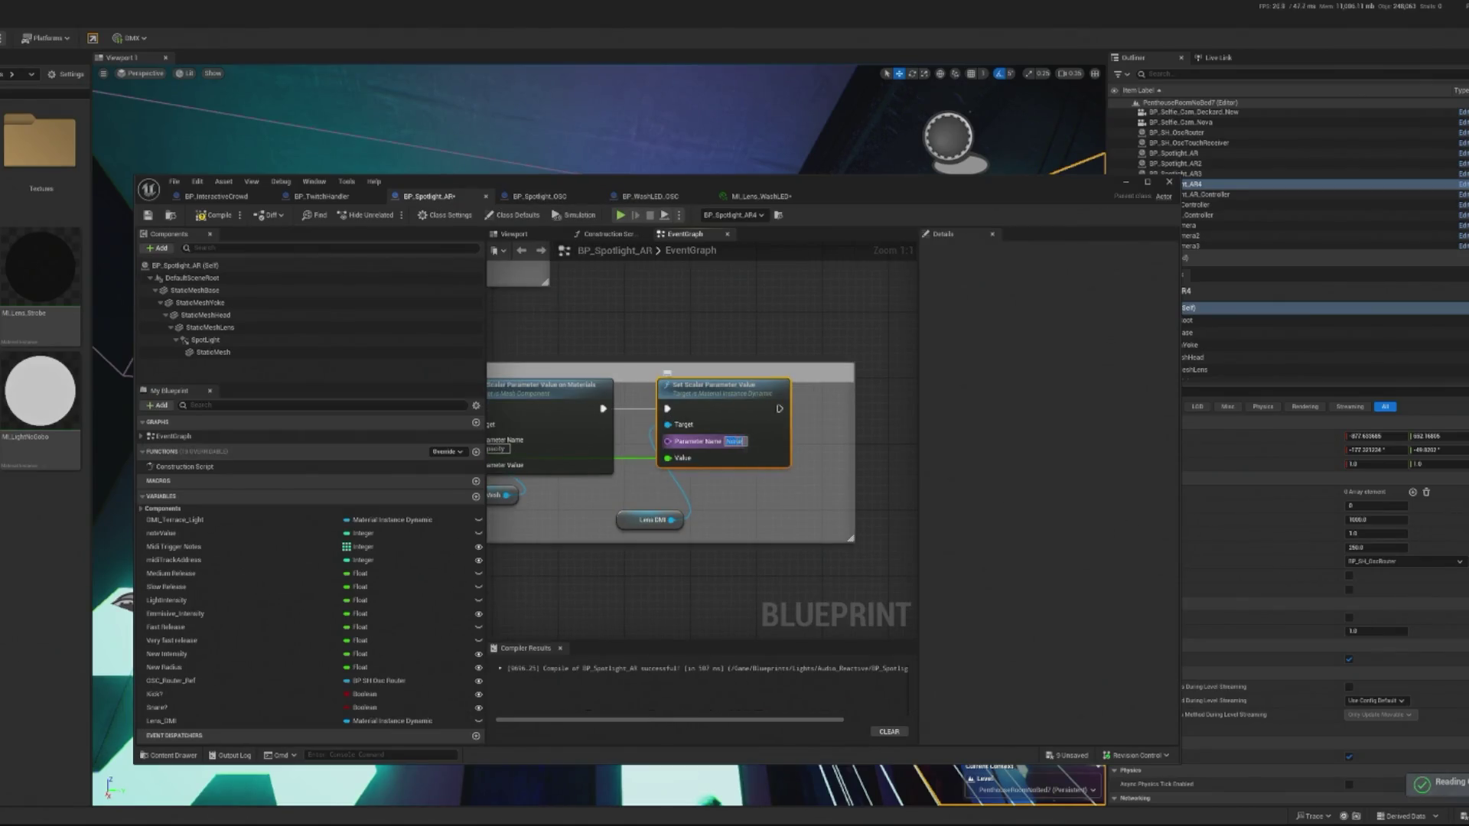
left_click(742, 442)
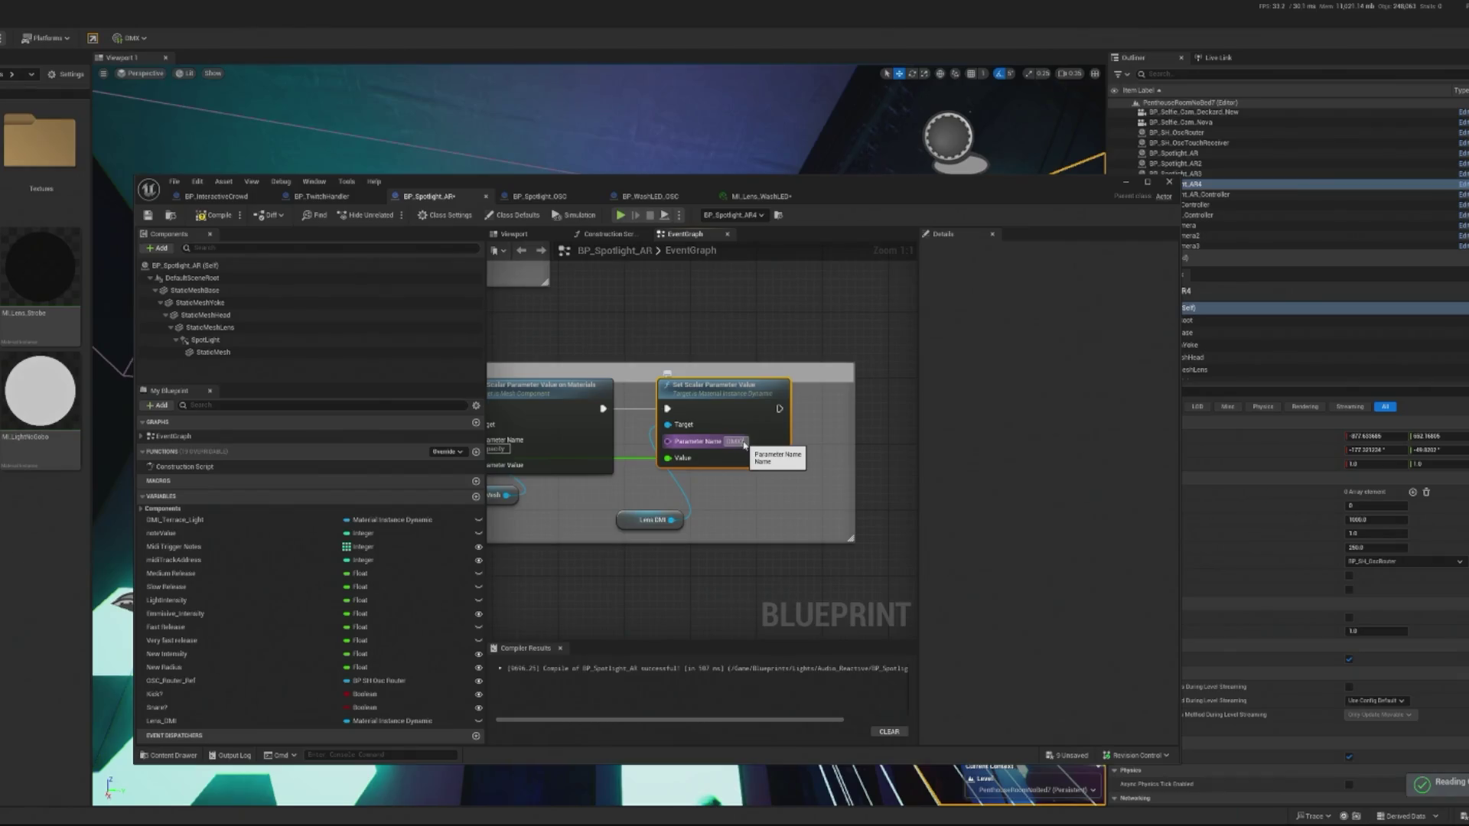
left_click(974, 508)
type("DMX_Dimmer")
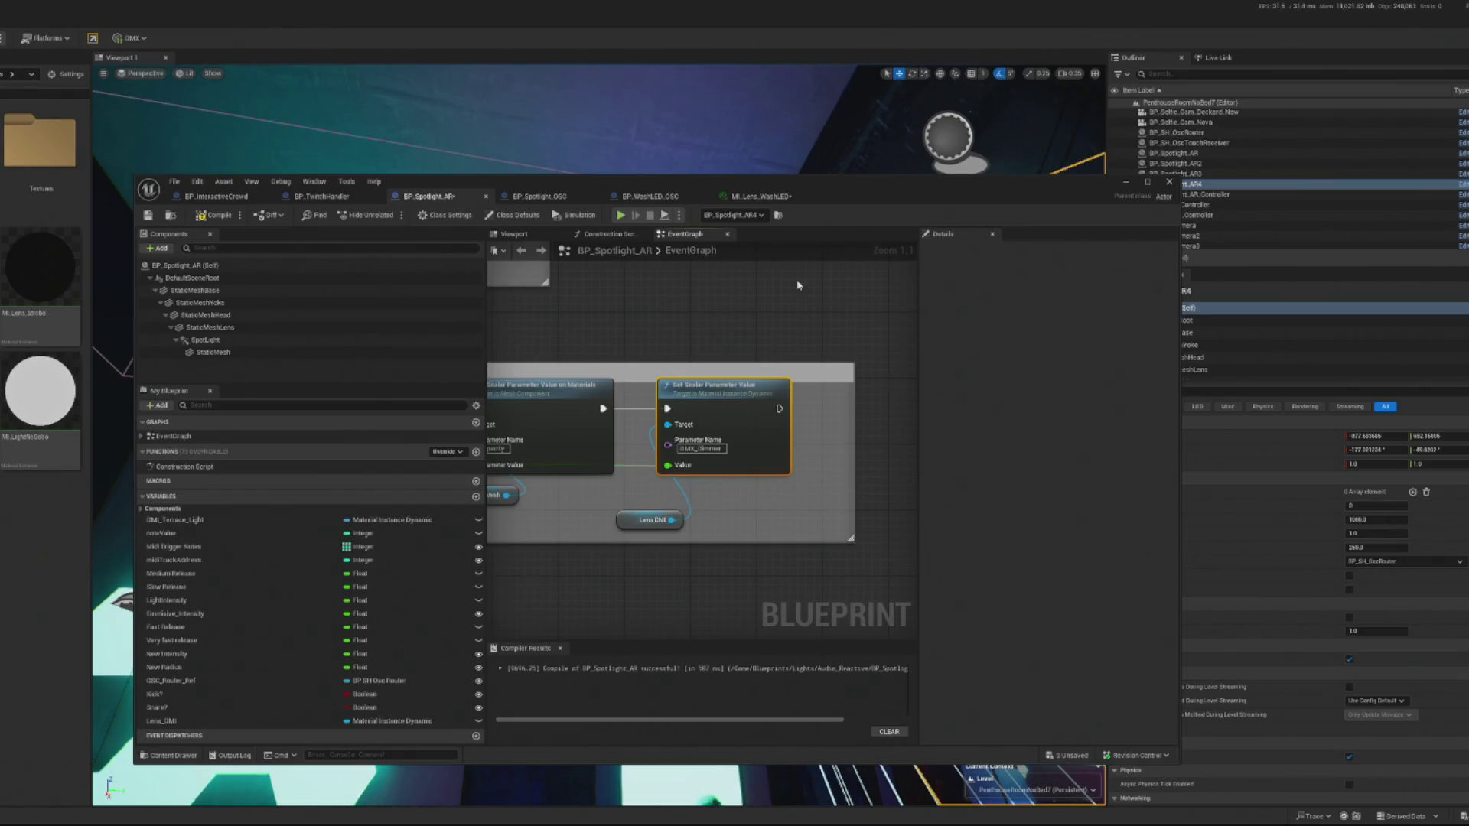
left_click(764, 196)
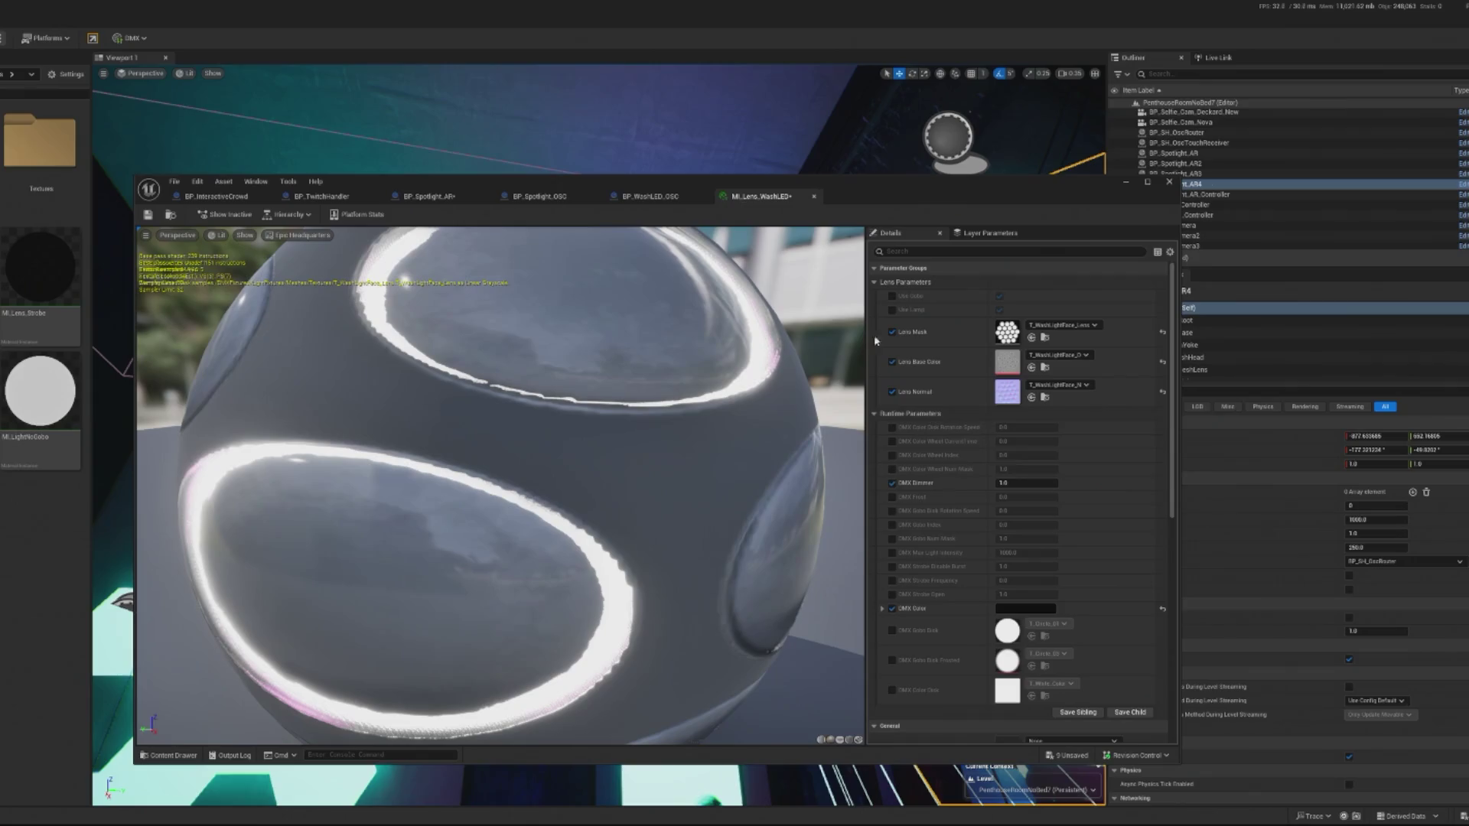
left_click(444, 197)
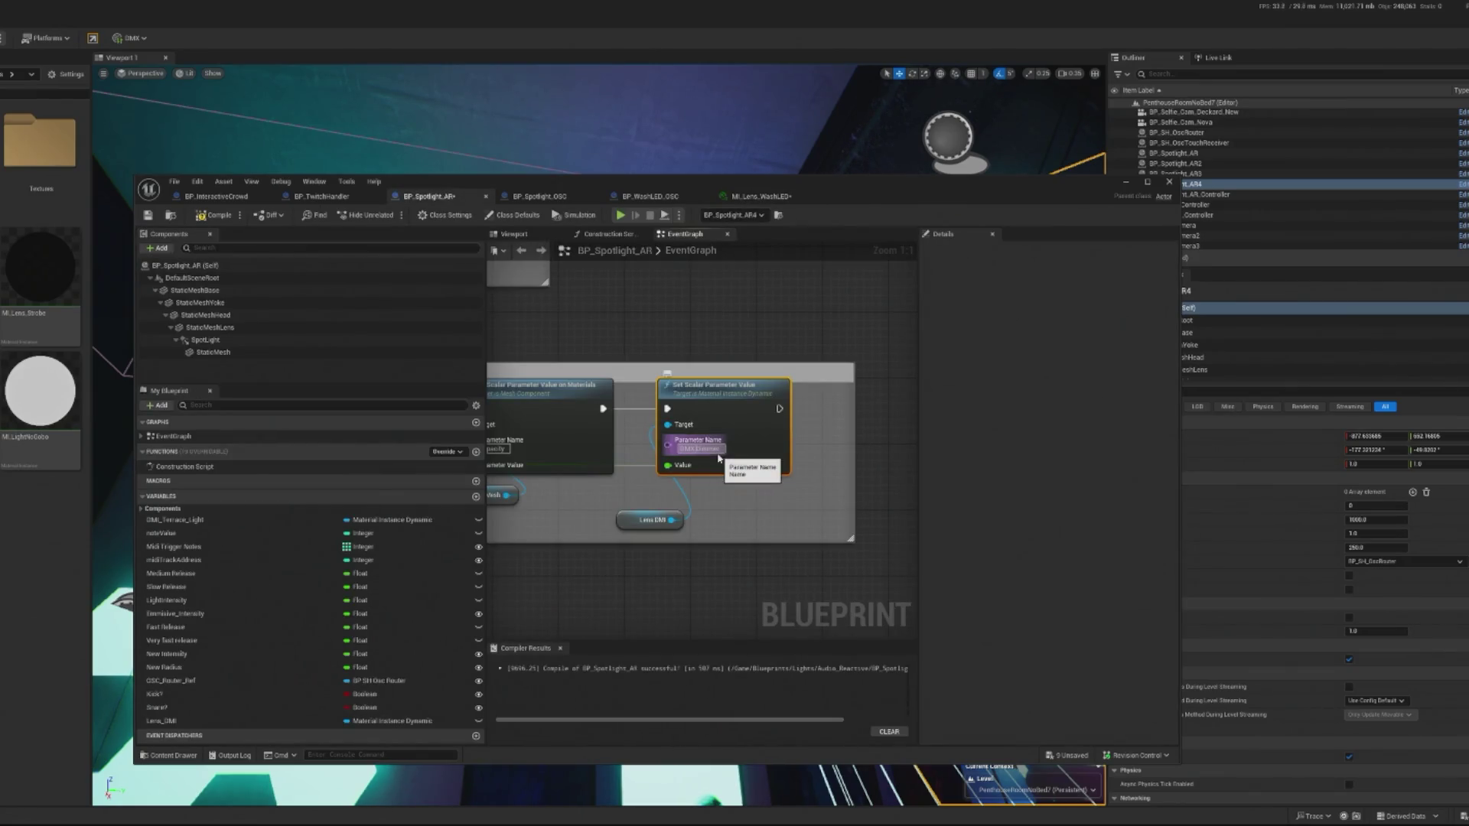
left_click(748, 201)
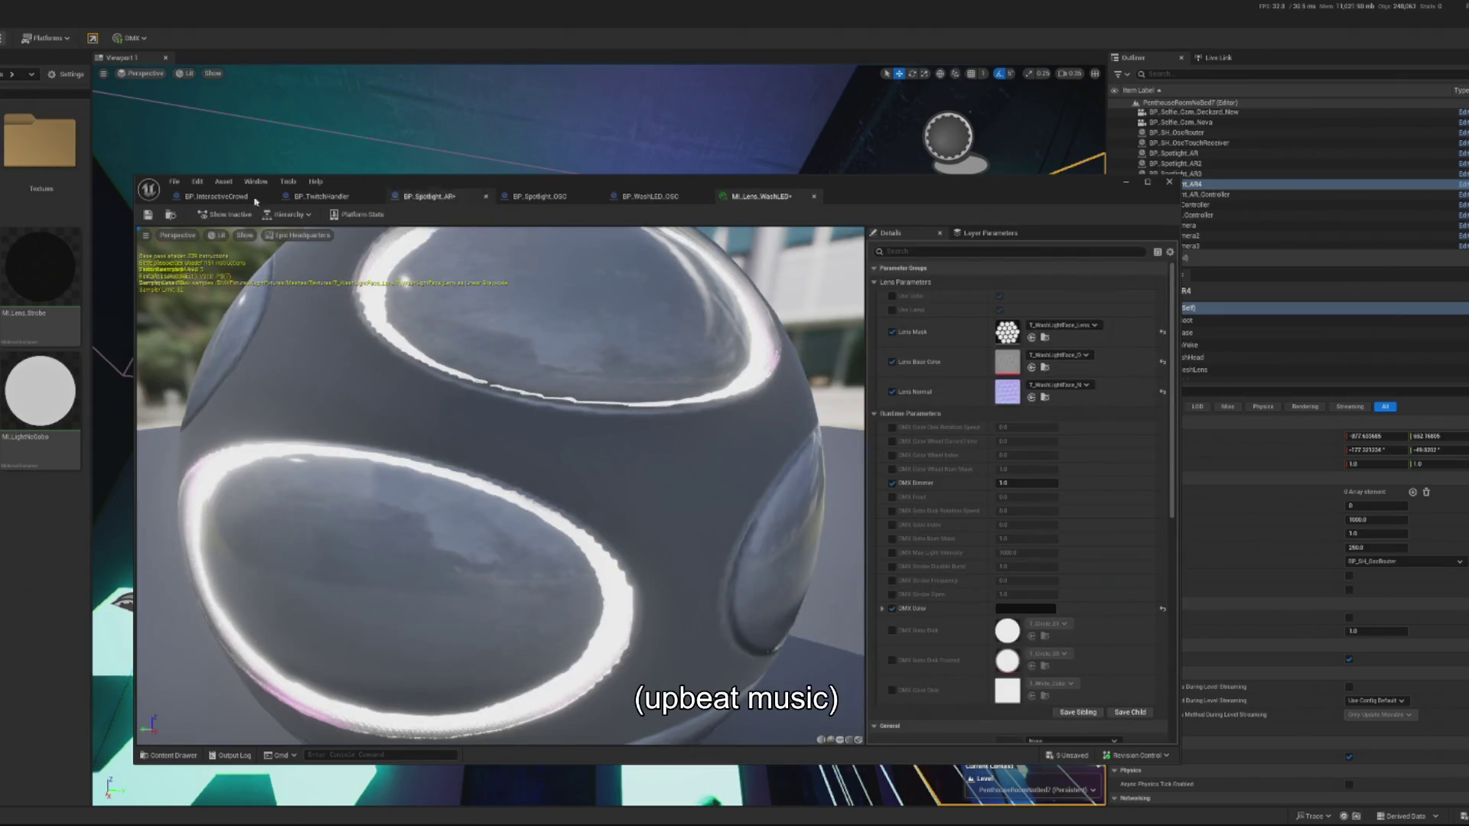
left_click(147, 216)
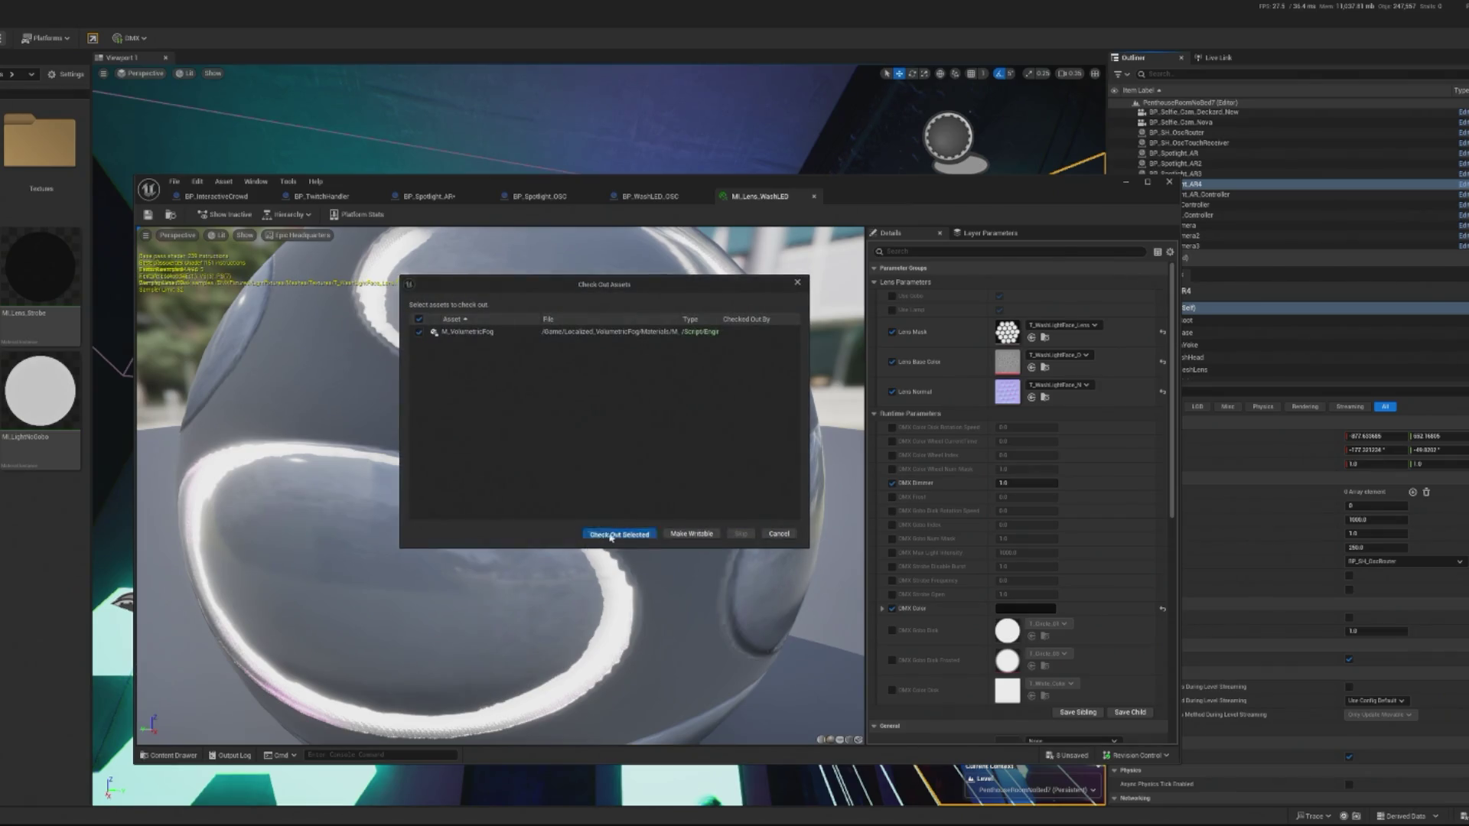
Check out the assets, feed Cube Flash into the DMX Emissive node's Value, and compile.
left_click(610, 536)
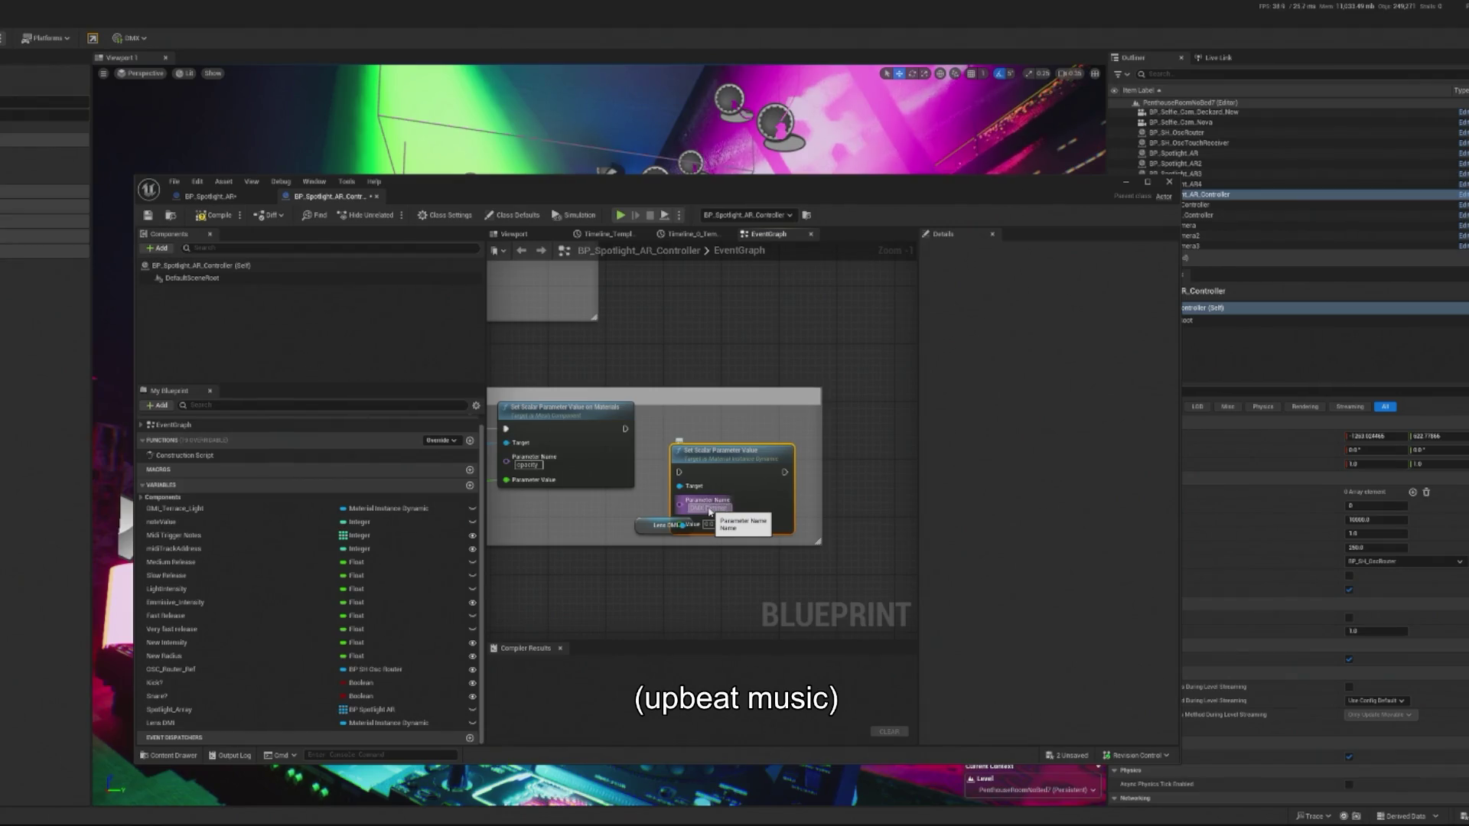
mouse_move(726, 452)
left_mouse_down()
mouse_move(719, 408)
mouse_move(656, 429)
left_mouse_up()
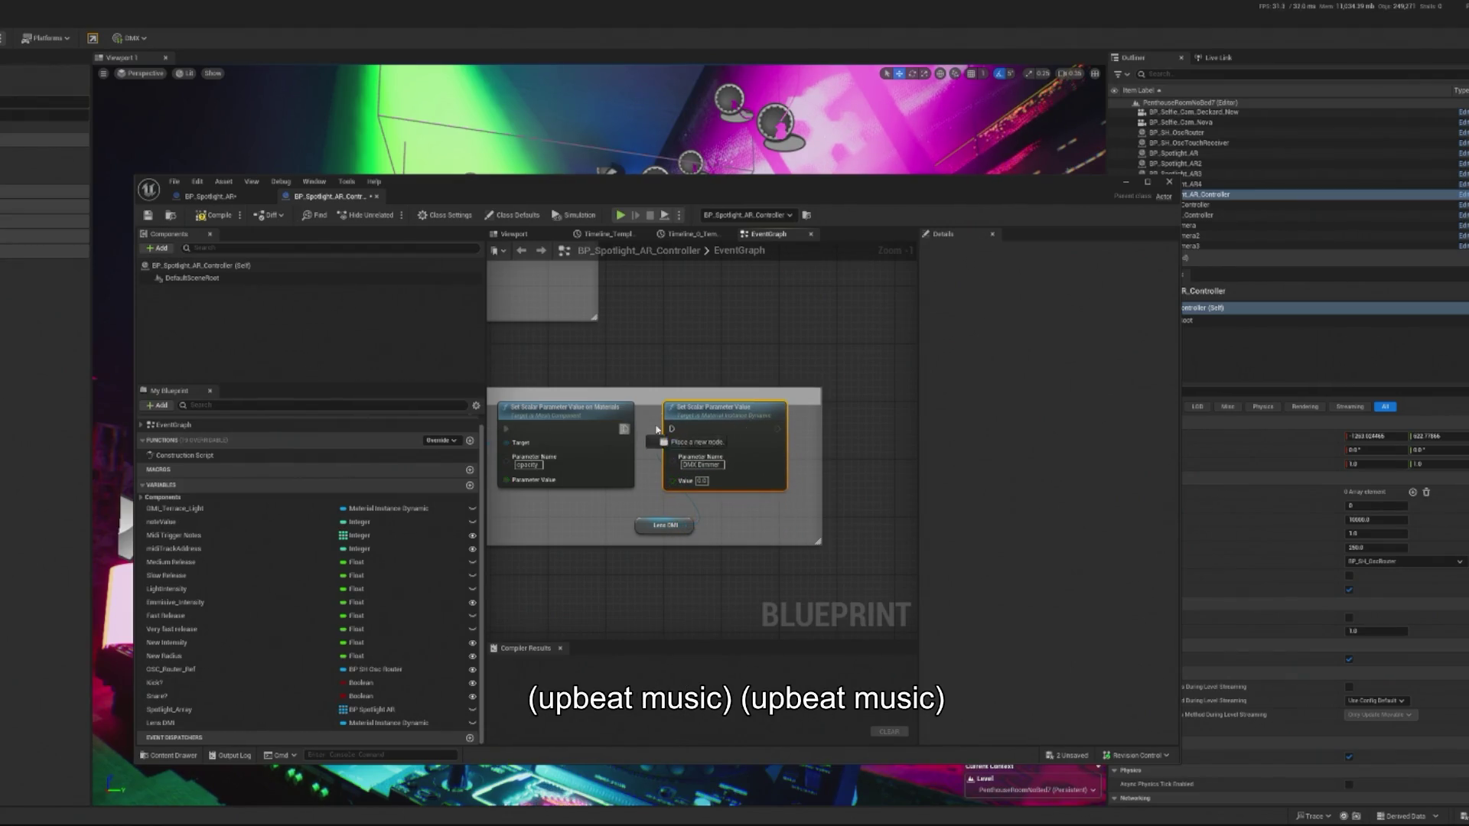
left_click_drag(638, 519, 645, 510)
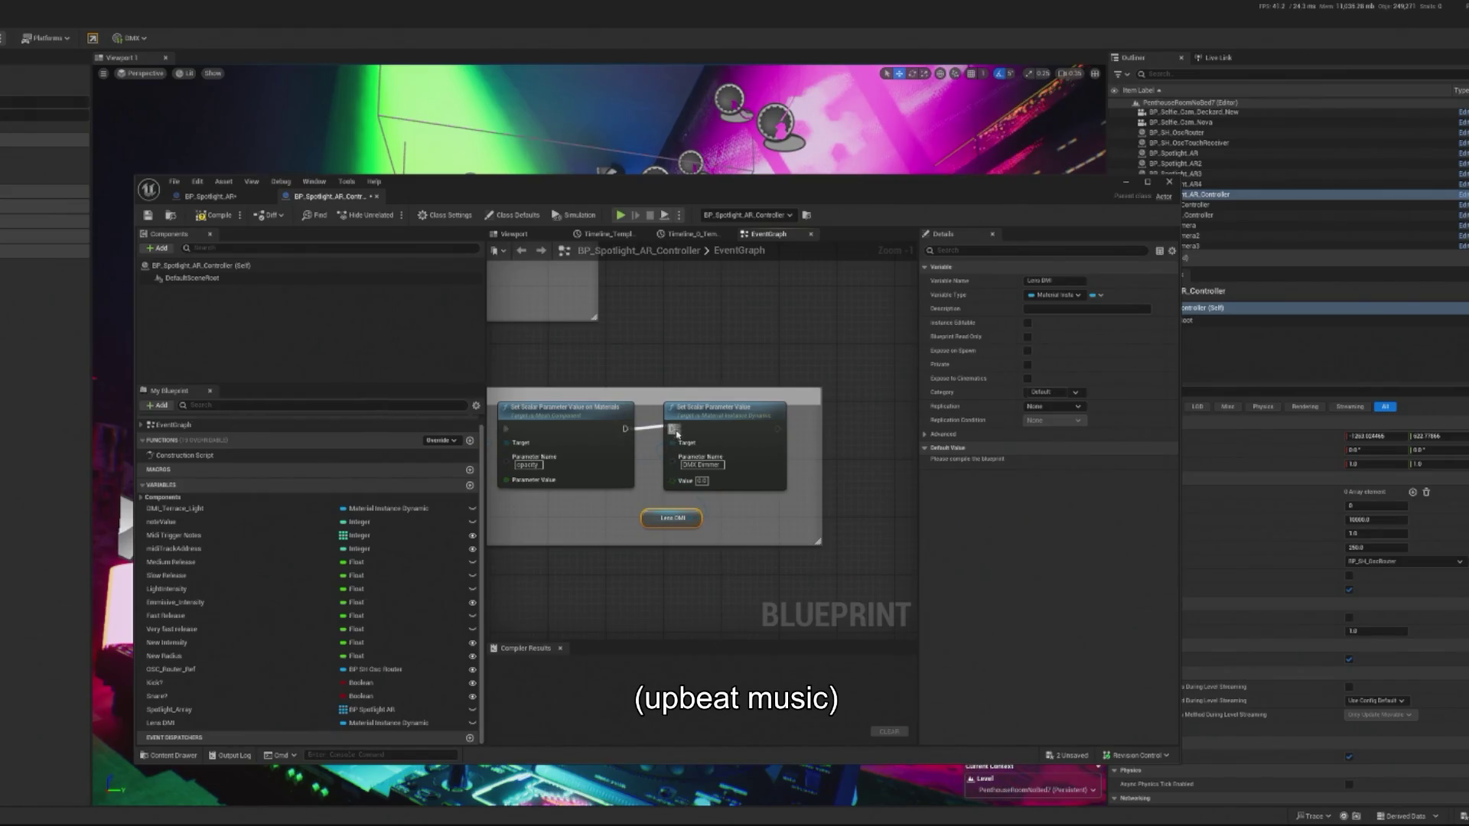
scroll(676, 434, "down", 2)
mouse_move(536, 470)
left_mouse_down()
mouse_move(879, 478)
mouse_move(779, 472)
left_mouse_up()
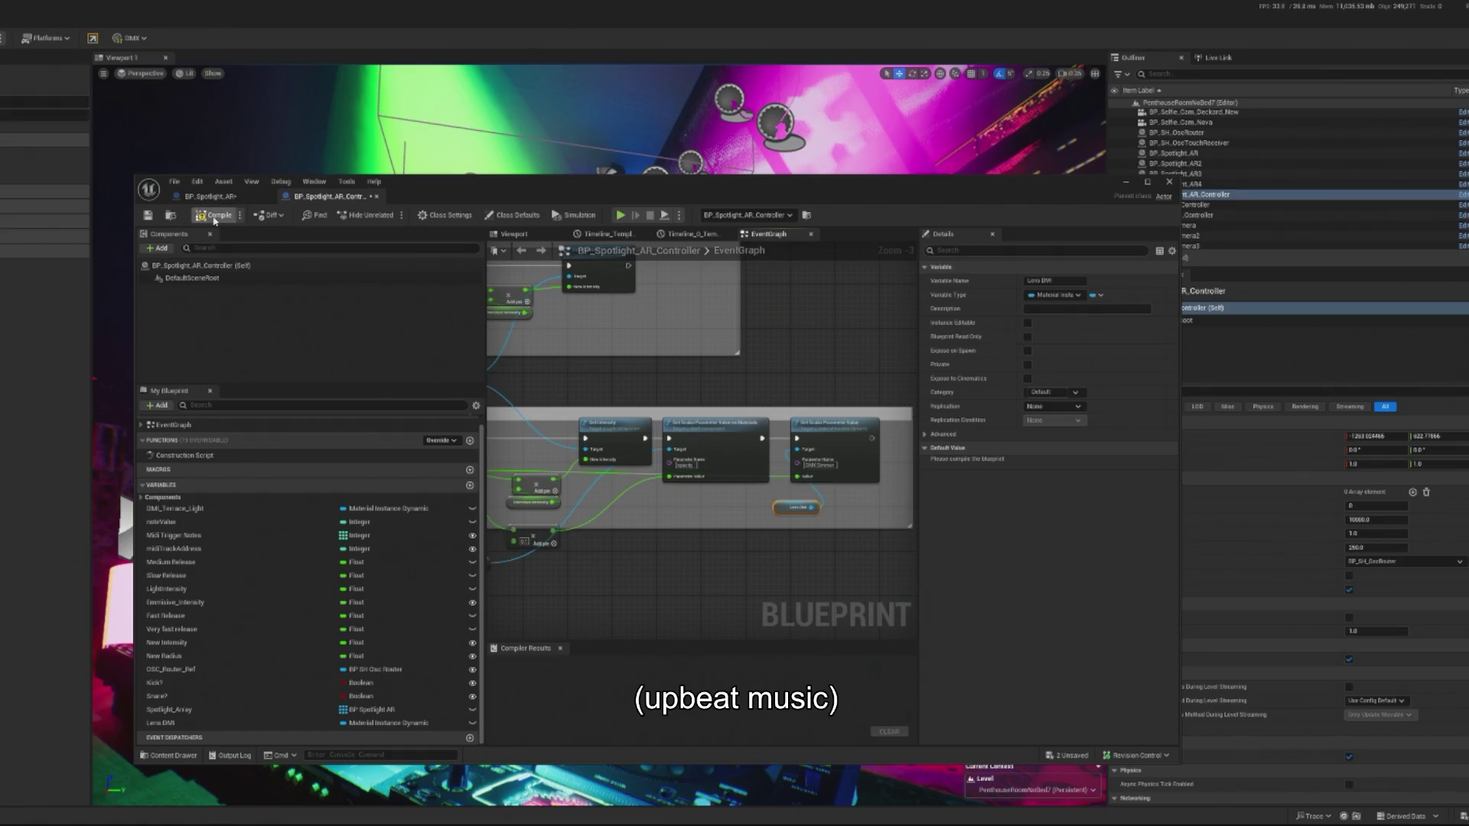
left_click(1123, 182)
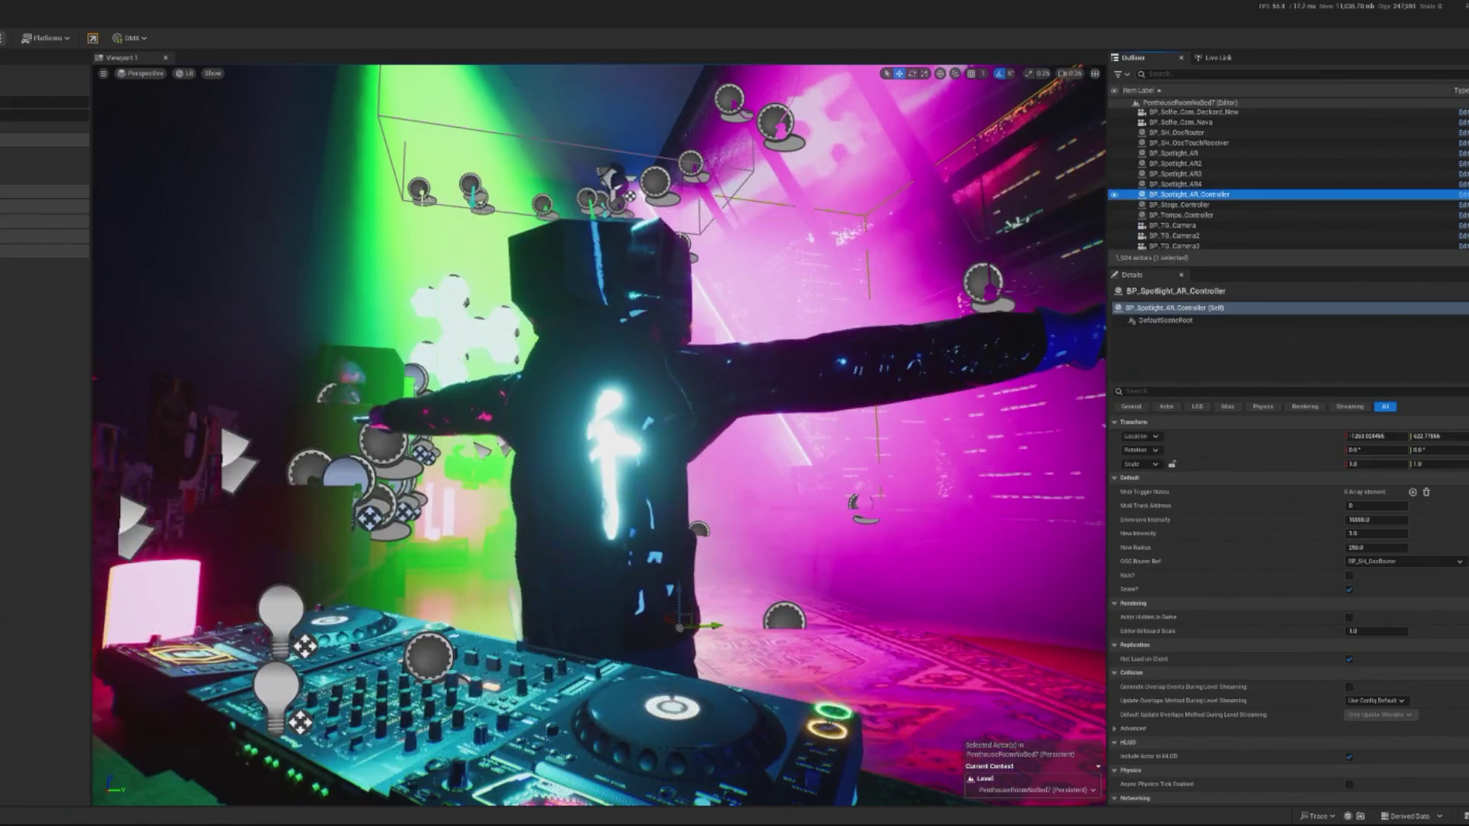
Play-test the penthouse briefly, then reopen the BP_Spotlight_AR_Controller Blueprint.
key("alt+p")
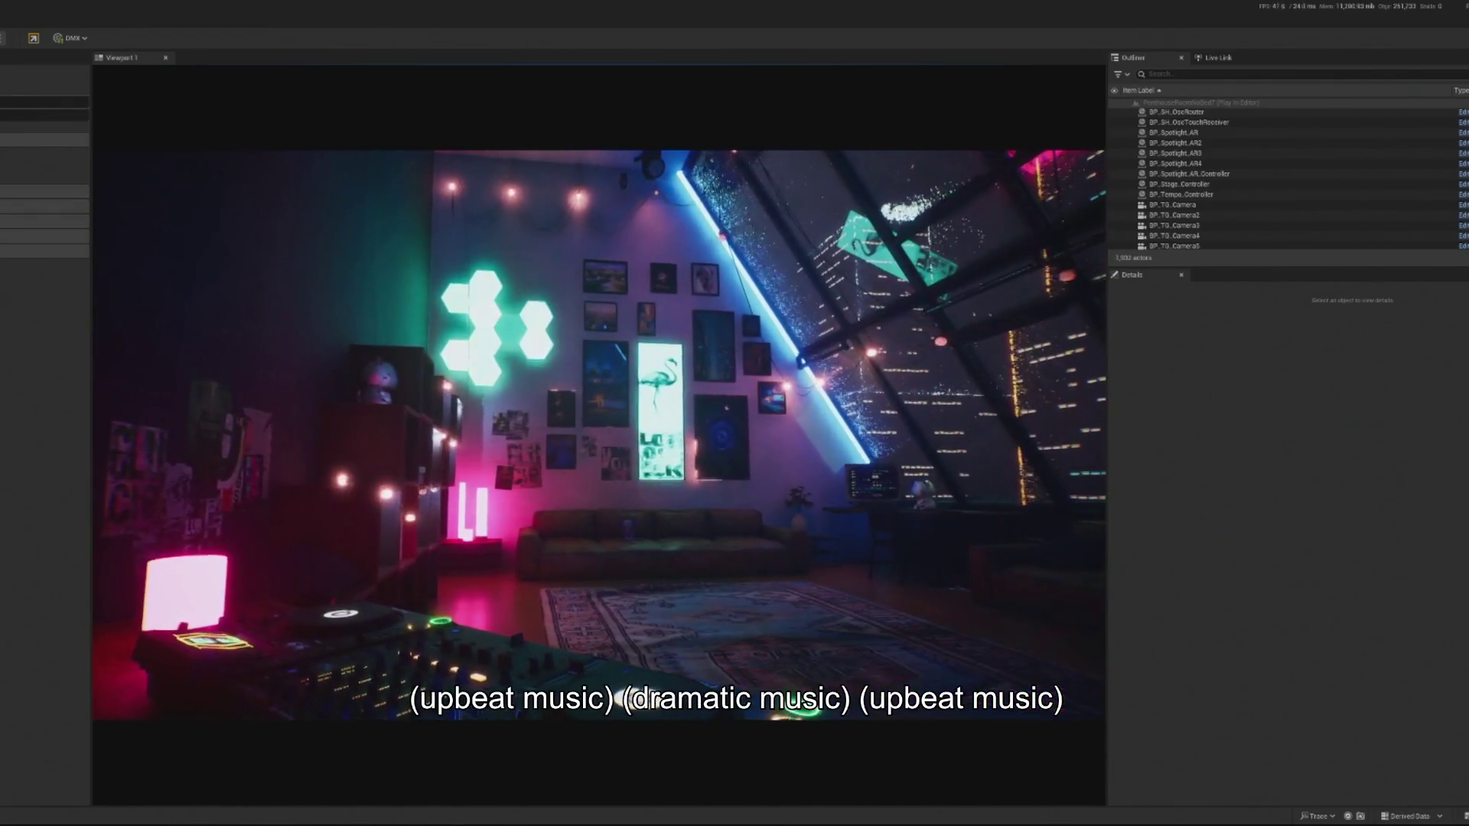
key("Escape")
left_click(1190, 195)
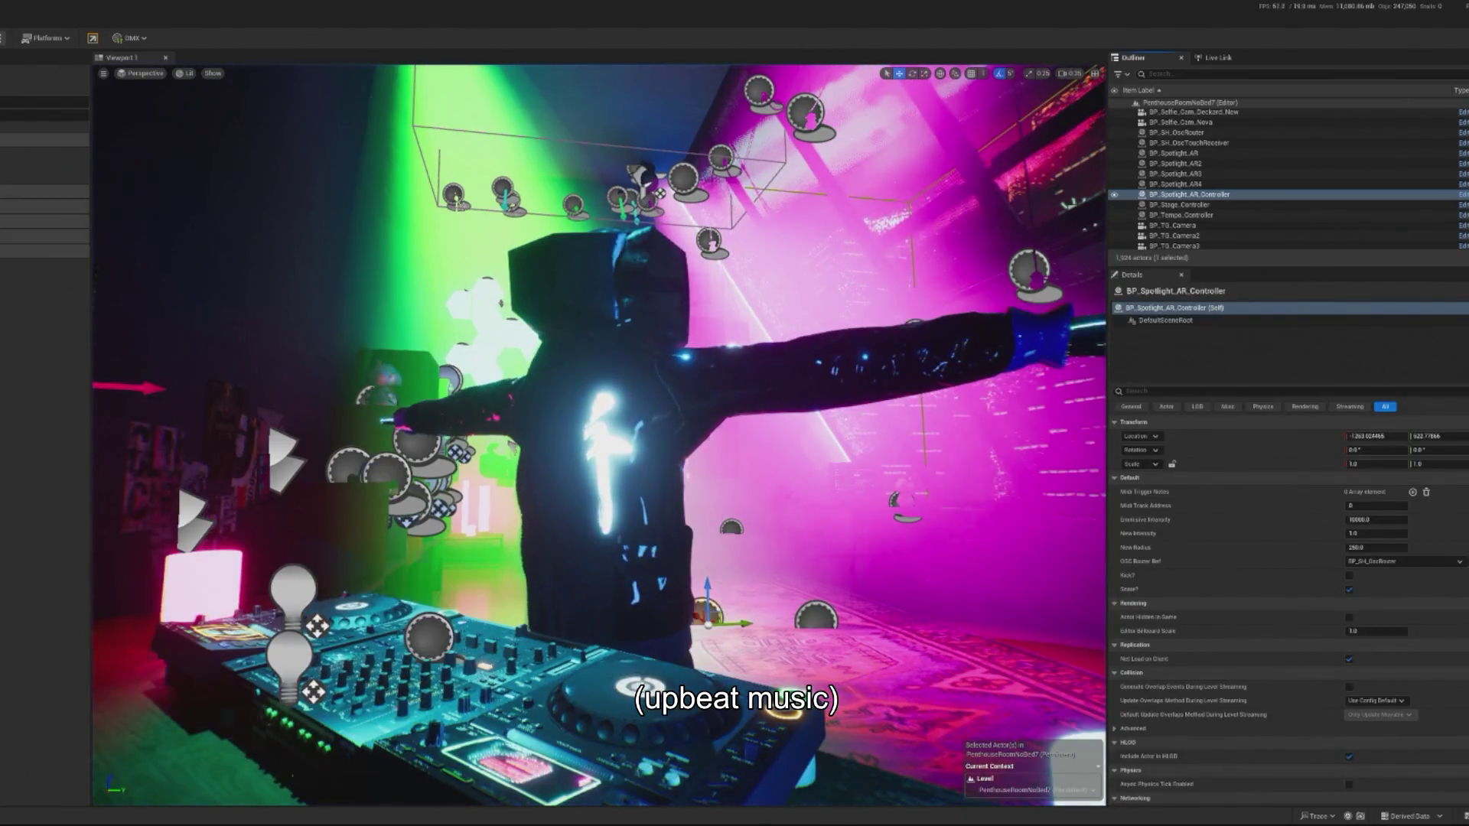
left_click(1462, 194)
scroll(760, 508, "up", 2)
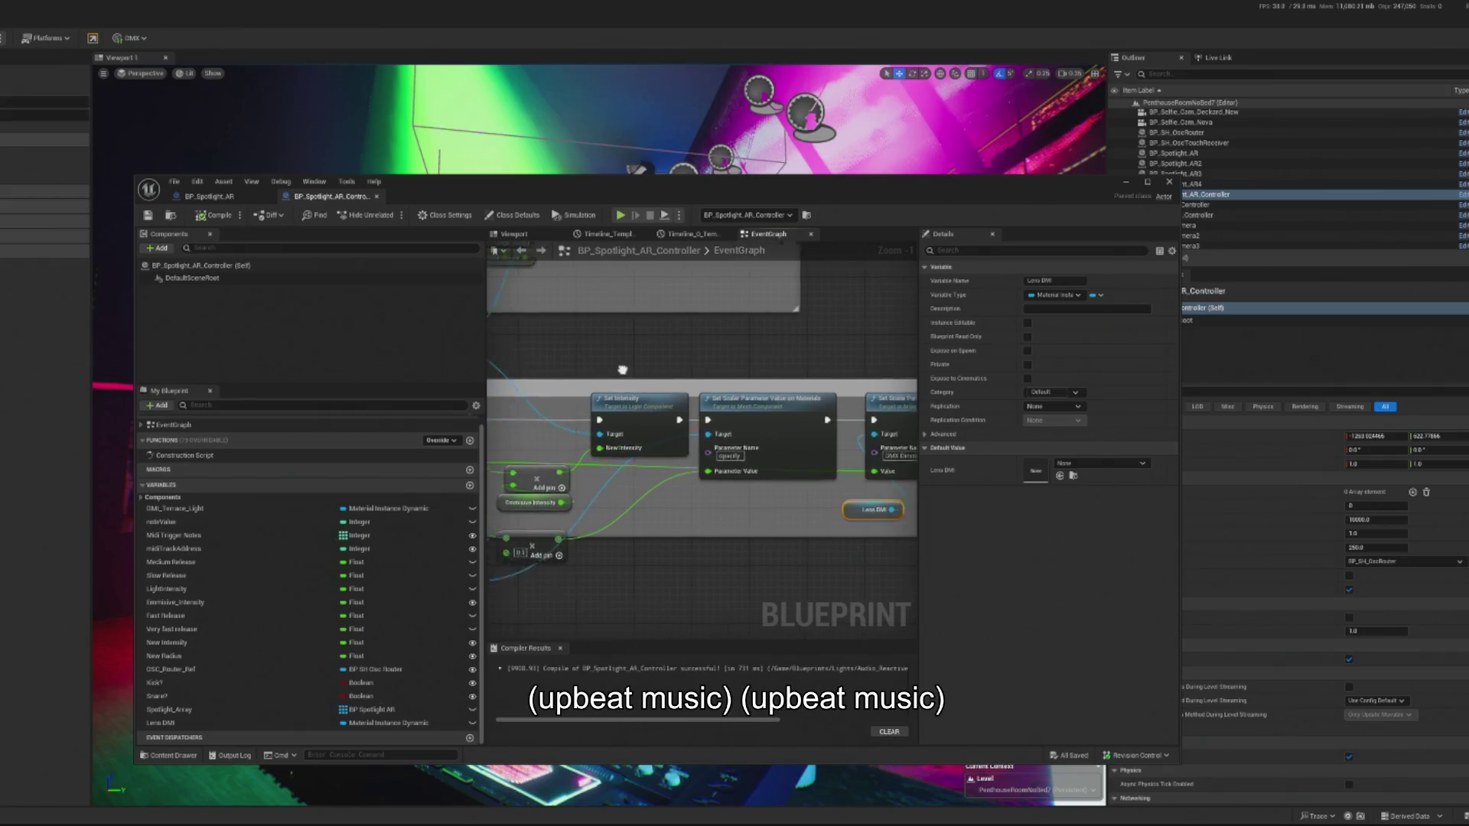
Delete the scalar parameter and Lens DMI nodes in BP_Spotlight_AR.
left_click(211, 197)
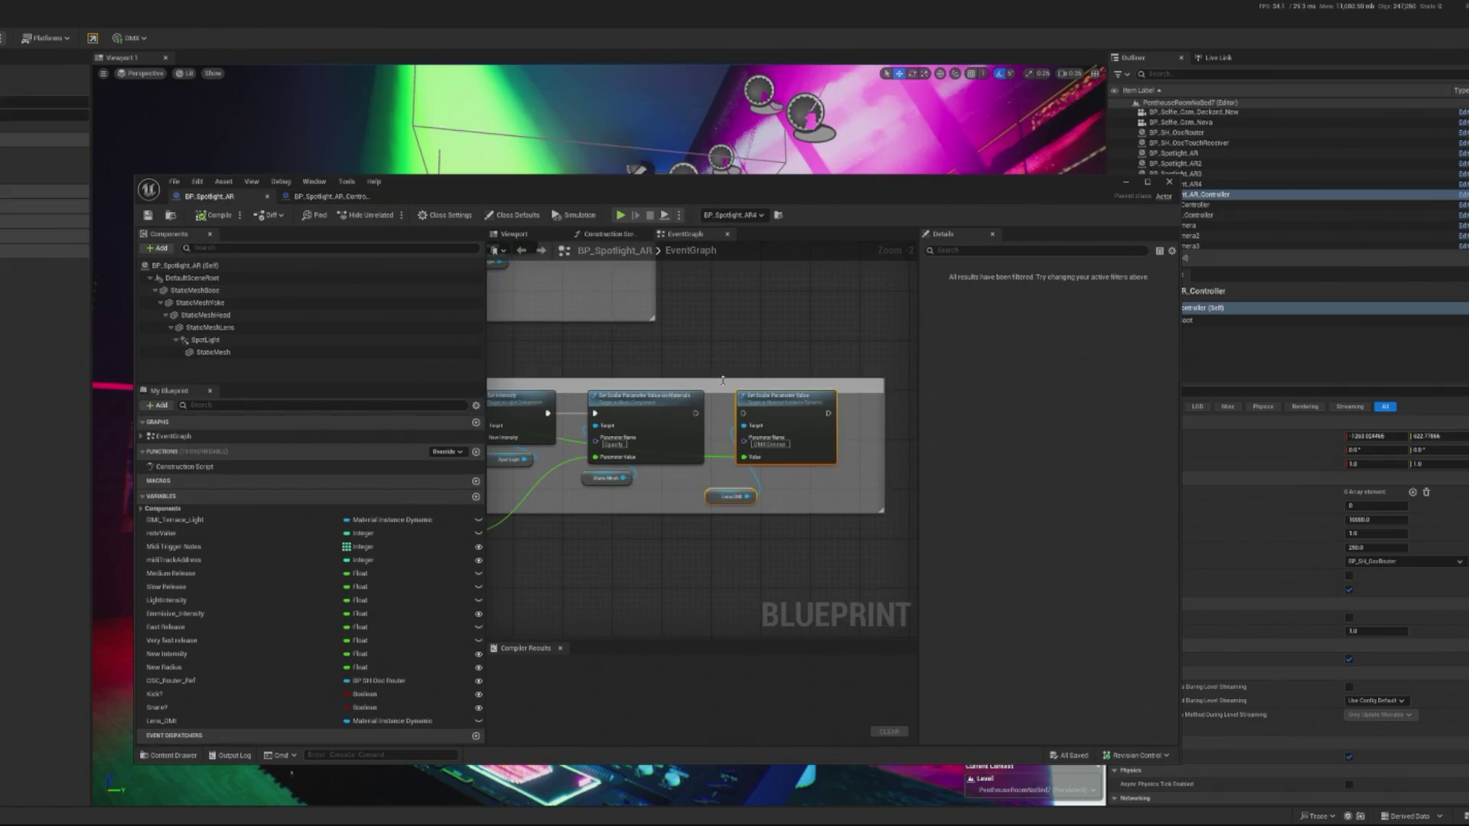
left_click(784, 491)
left_click(733, 497, "ctrl")
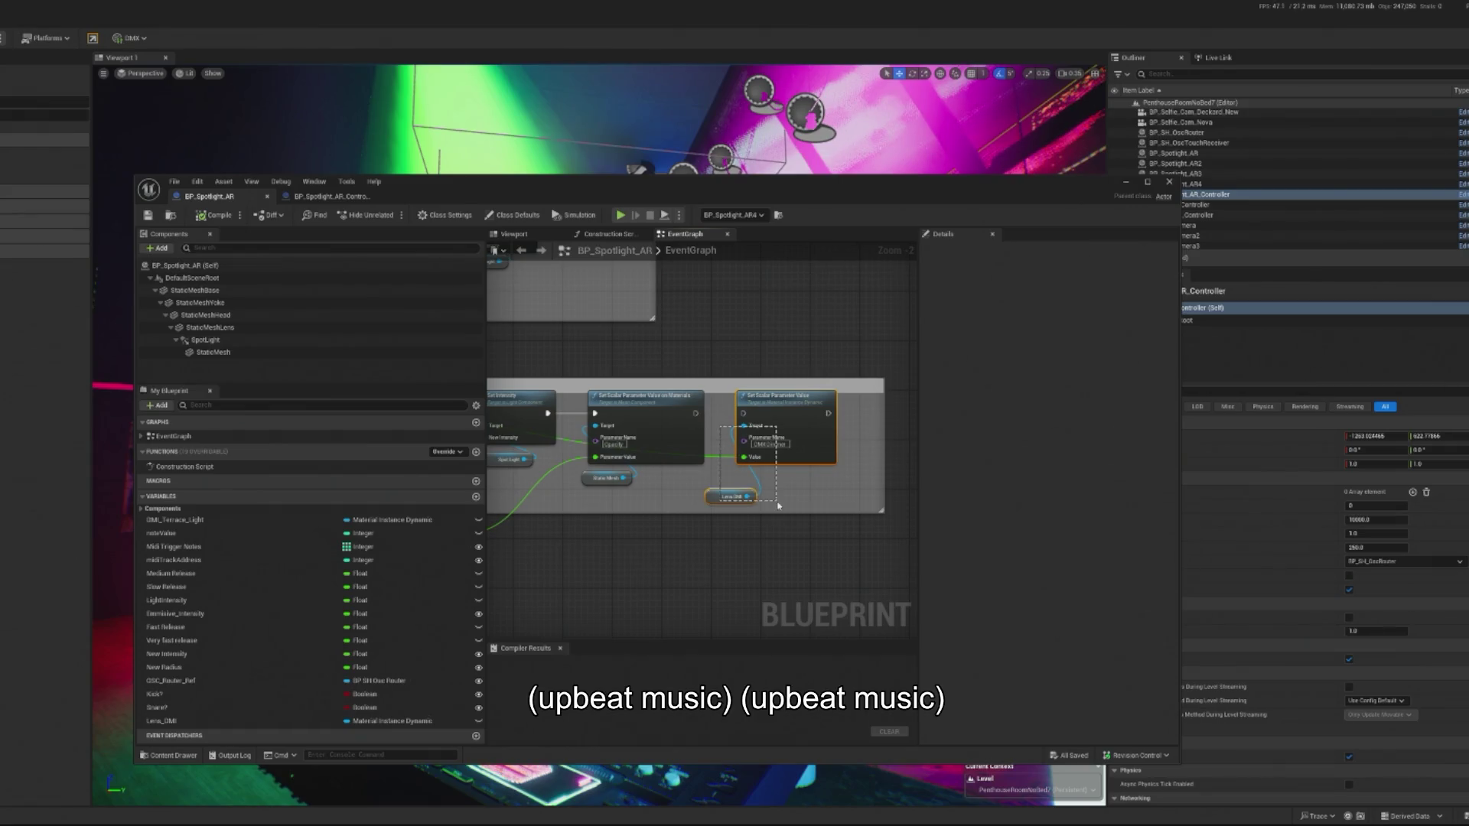
key("Delete")
scroll(664, 356, "down", 4)
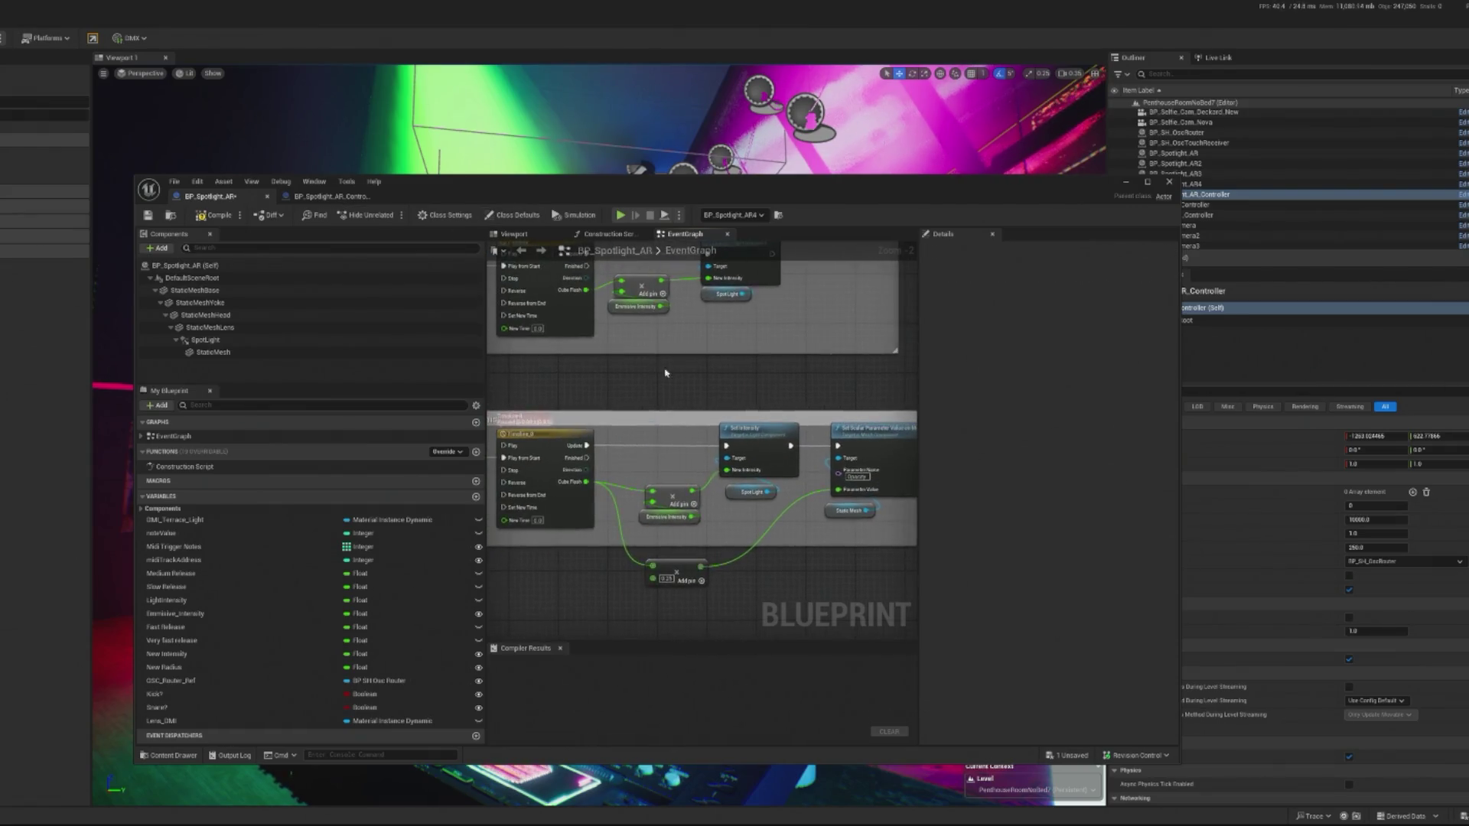
scroll(769, 468, "up", 7)
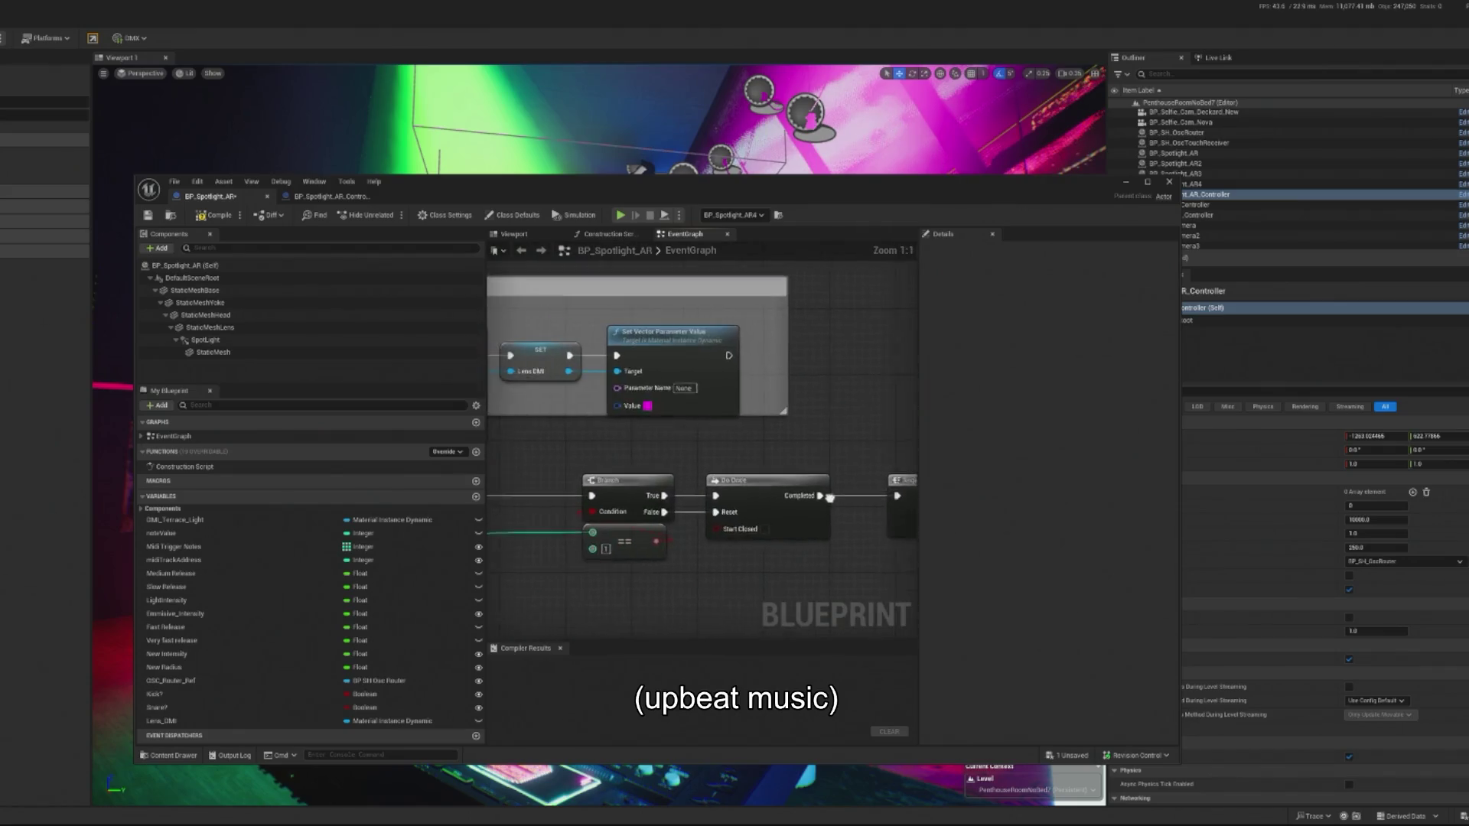
scroll(712, 459, "down", 3)
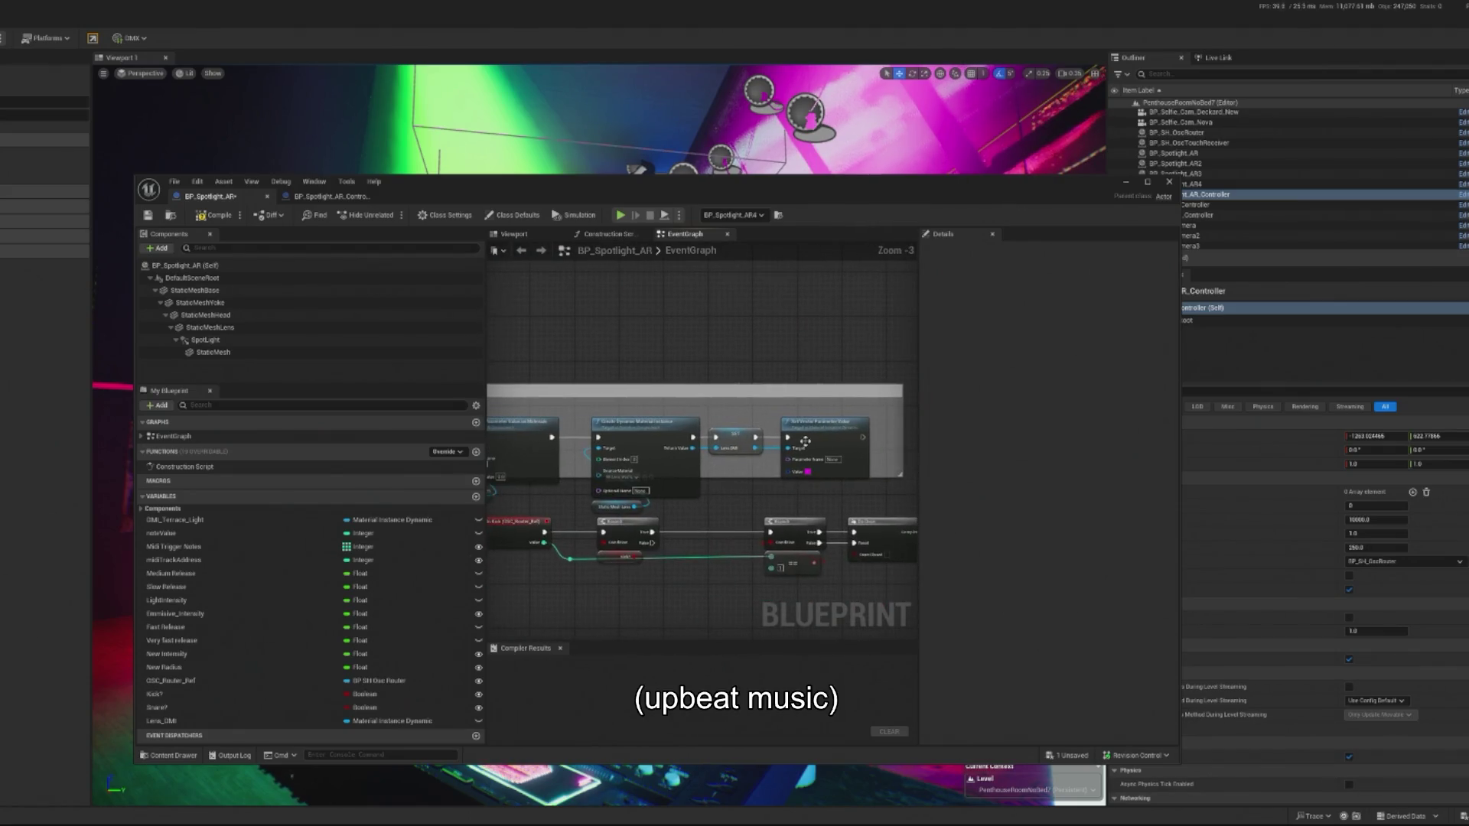
Remove the Set Vector Parameter Value node, keeping SET Lens DMI, and open MI_Lens_WashLED.
left_click(719, 433)
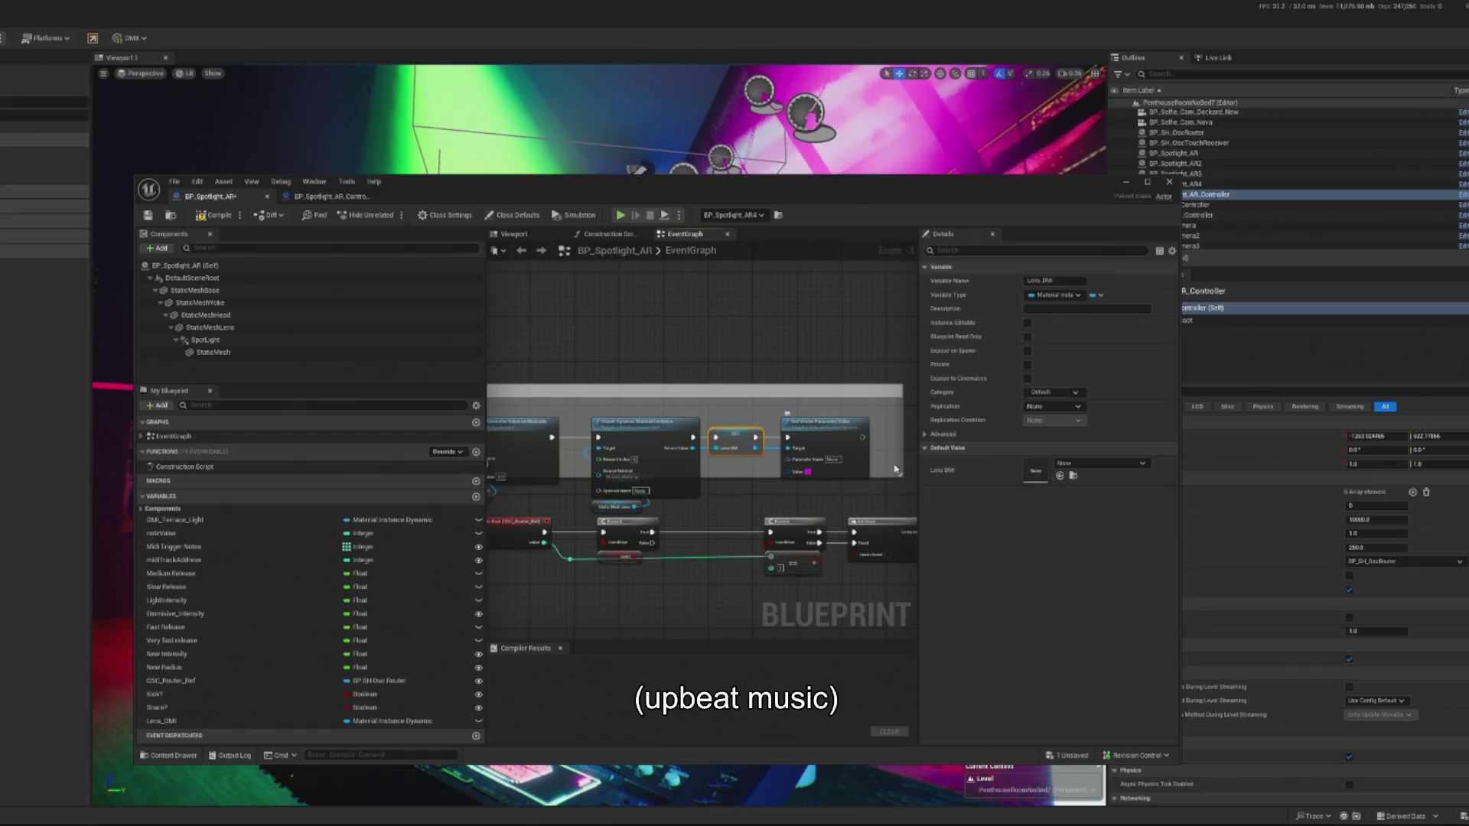
left_click_drag(707, 417, 811, 457)
key("Delete")
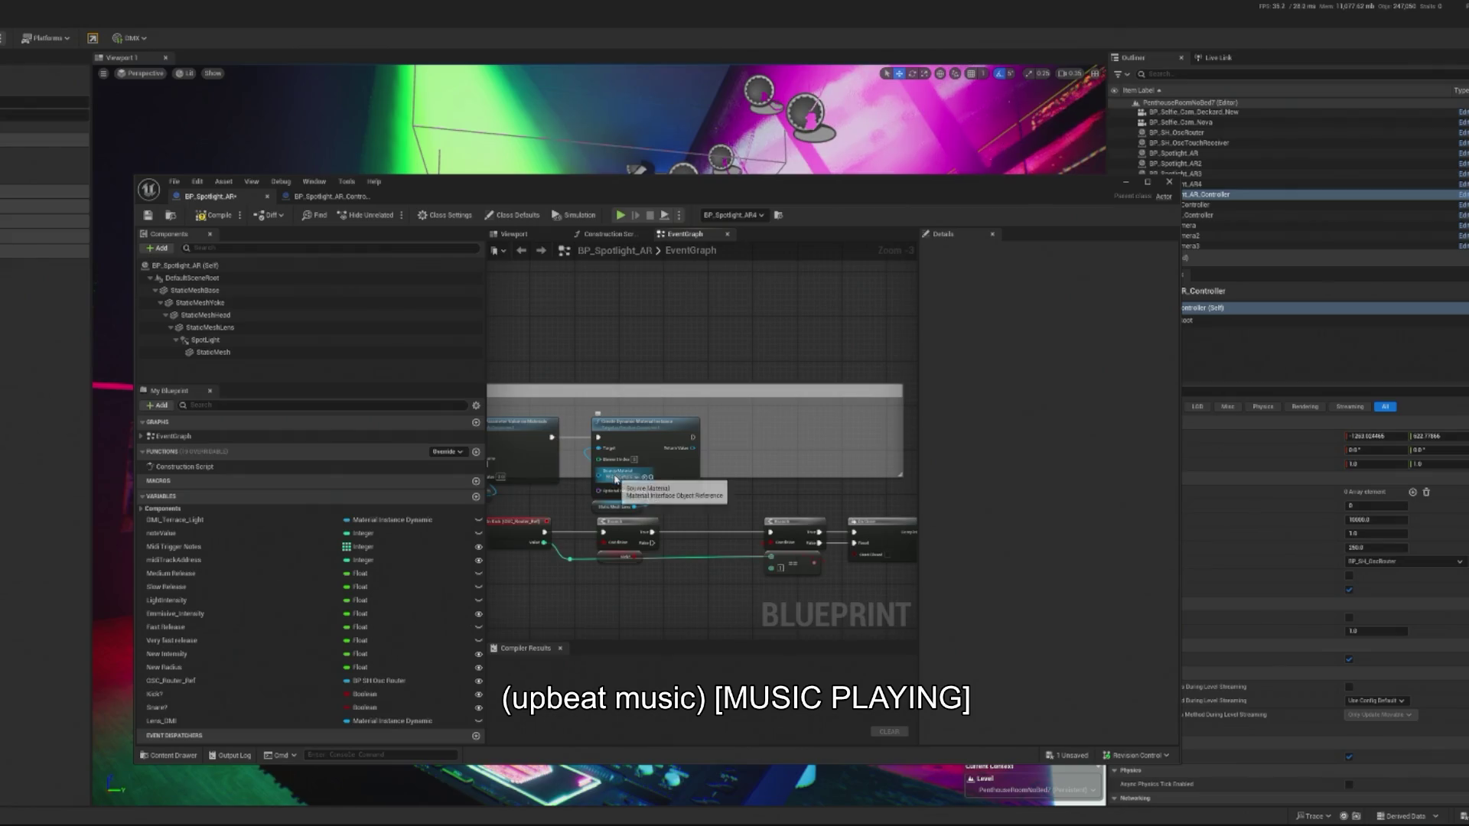
scroll(684, 459, "up", 3)
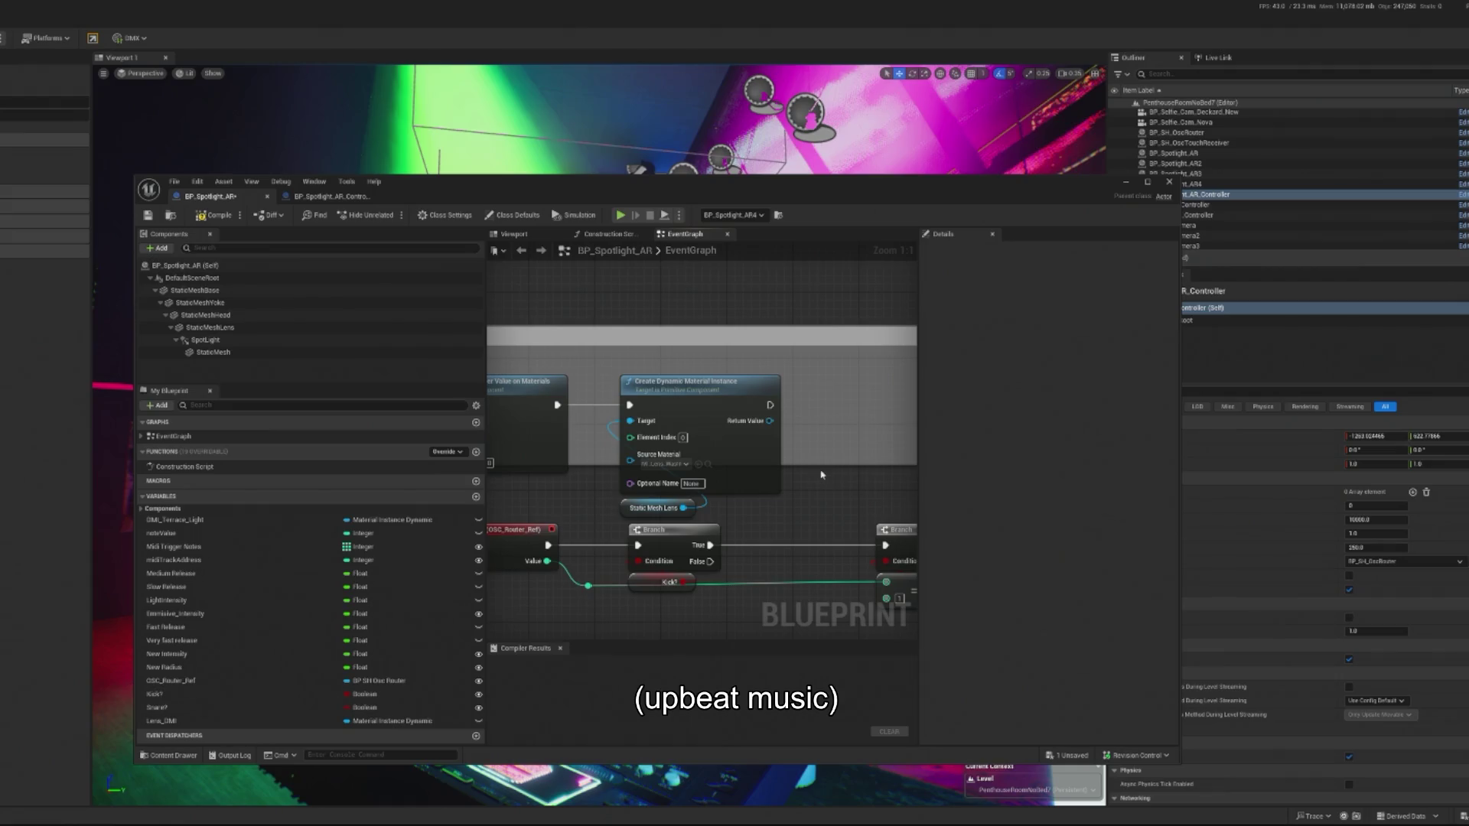
key("ctrl+z")
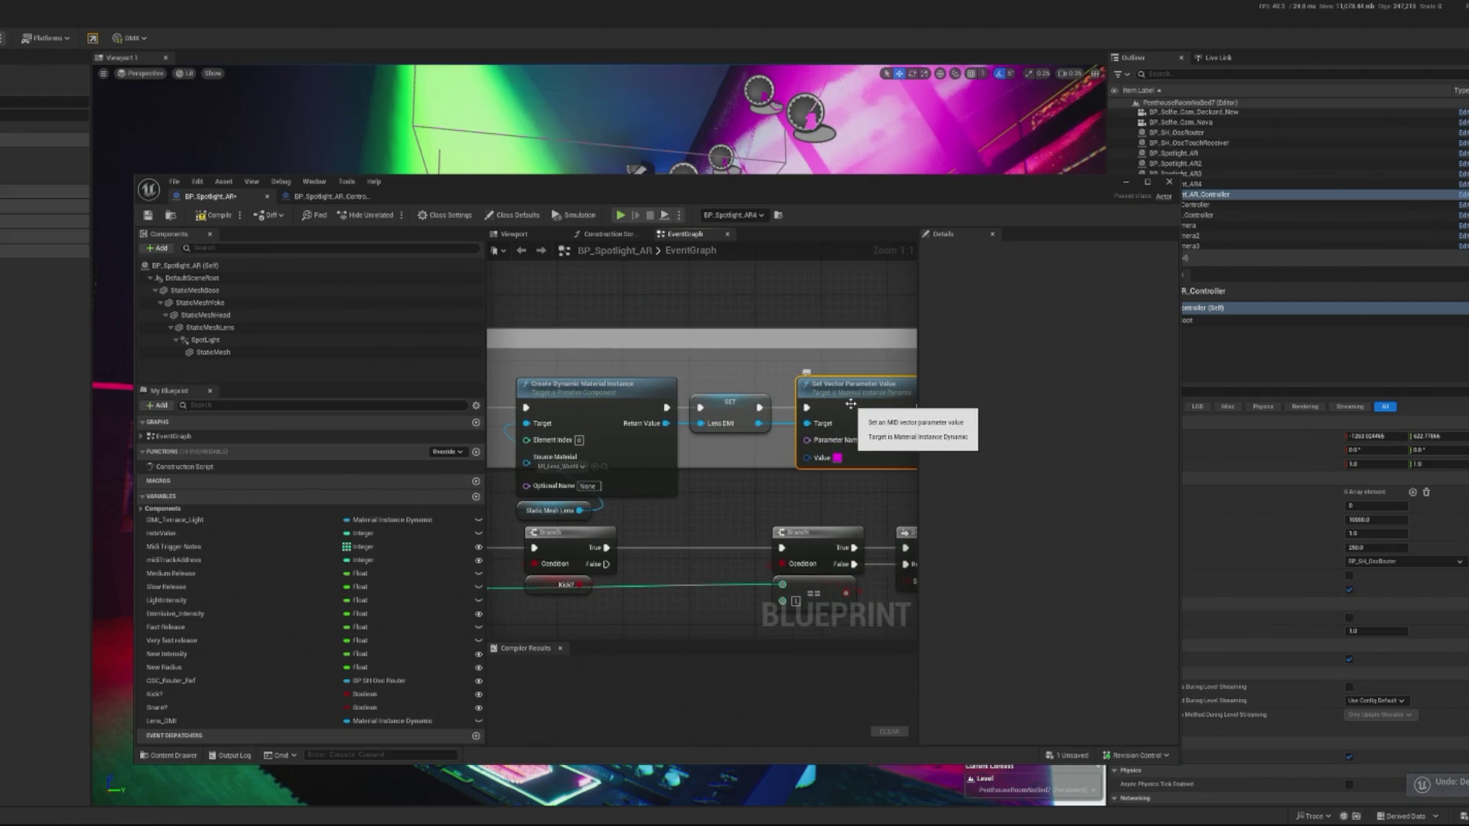
key("Delete")
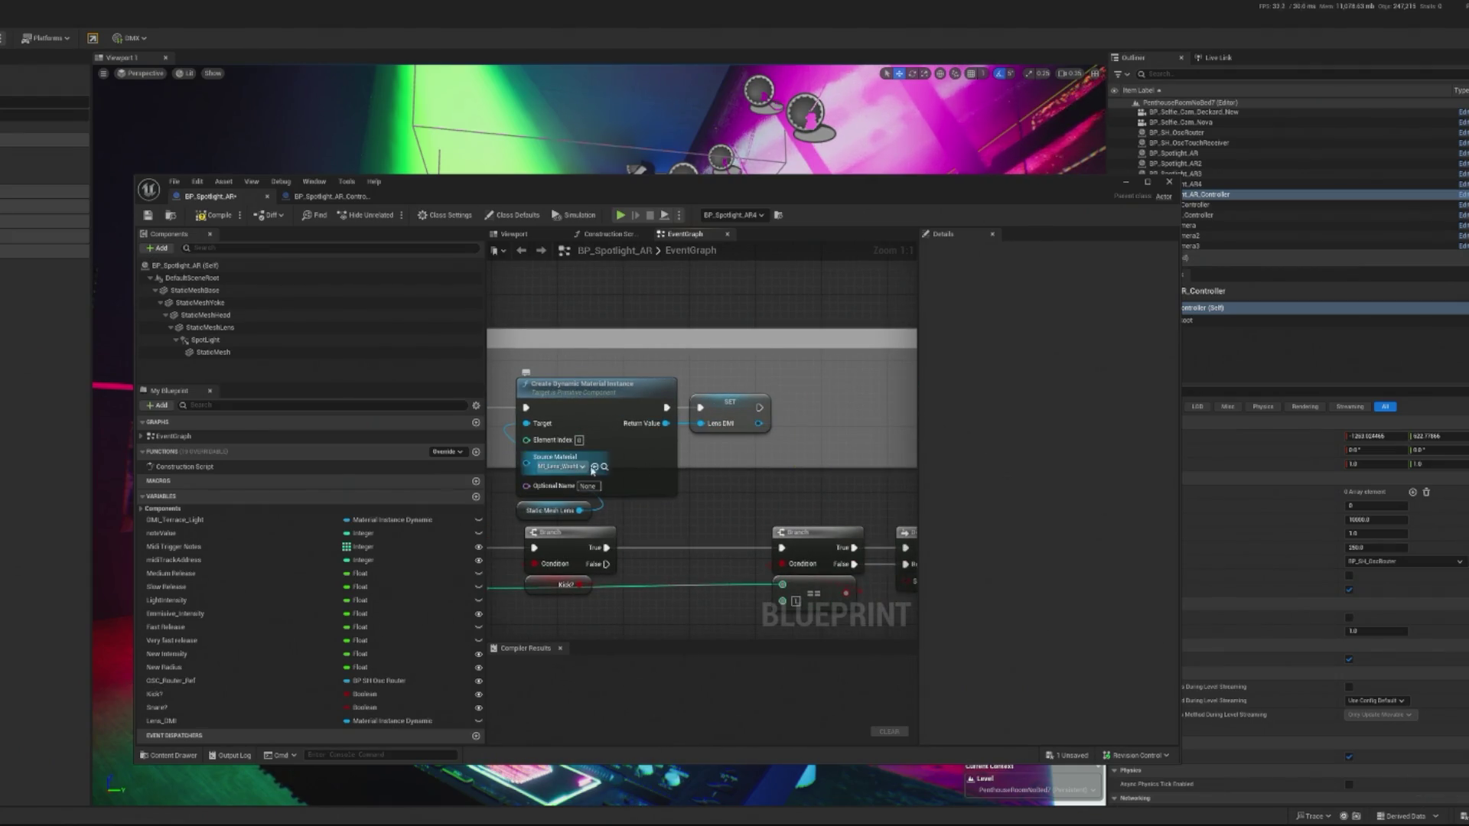
left_click(604, 467)
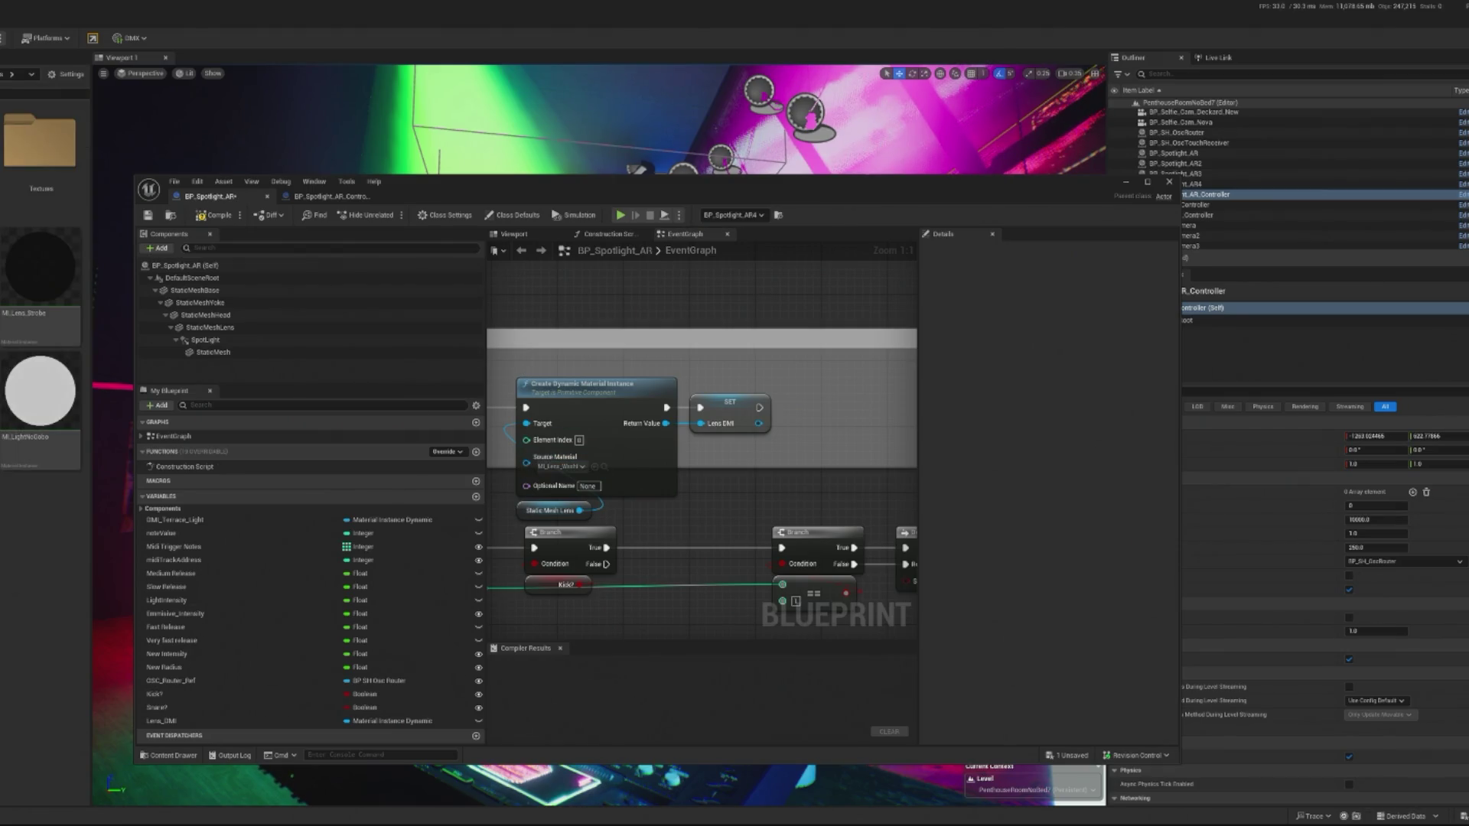
double_click(44, 399)
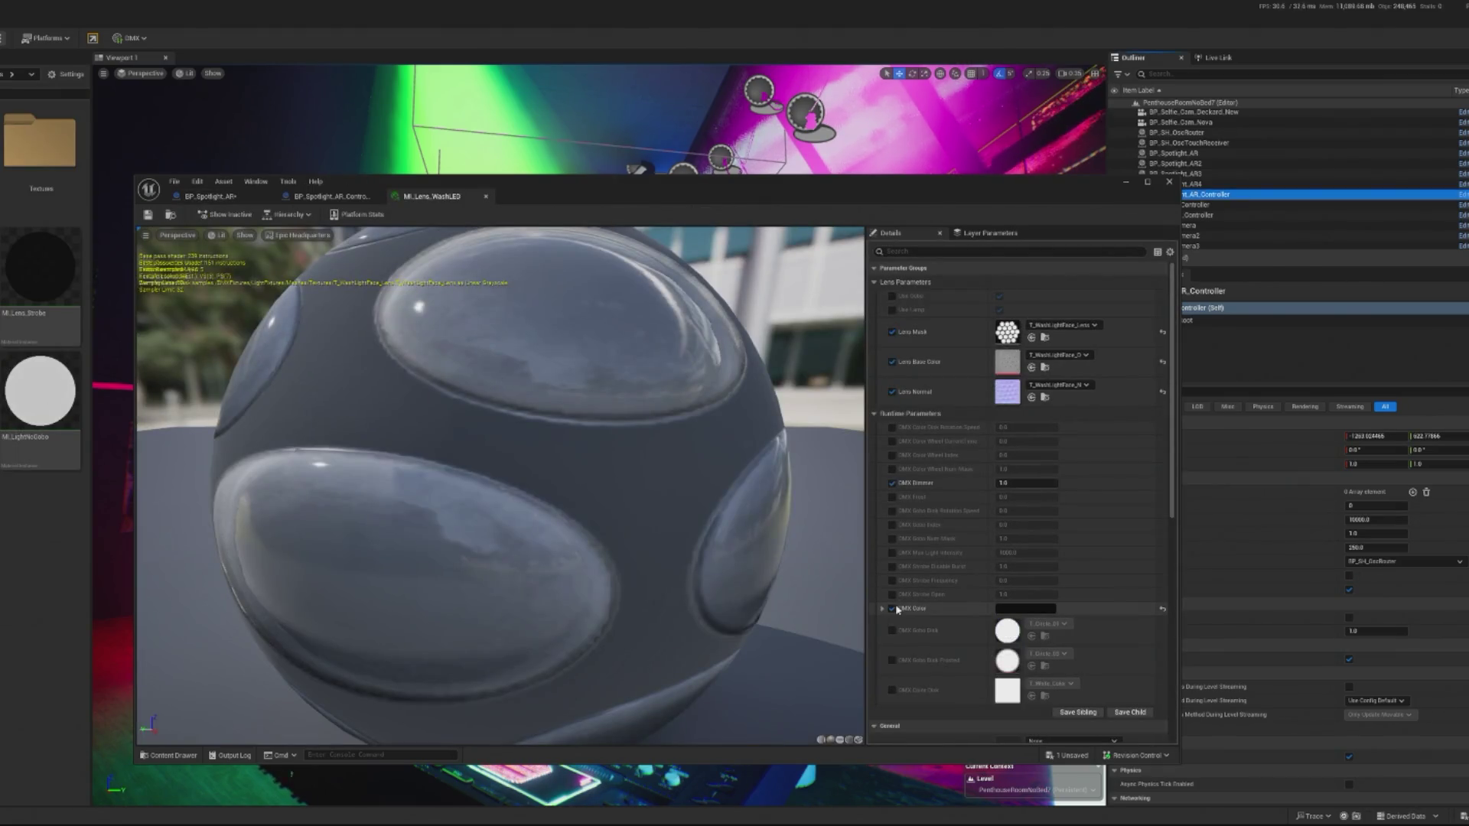
Disable MI_Lens_WashLED's DMX Color override for a bright white lens and save it.
left_click(892, 608)
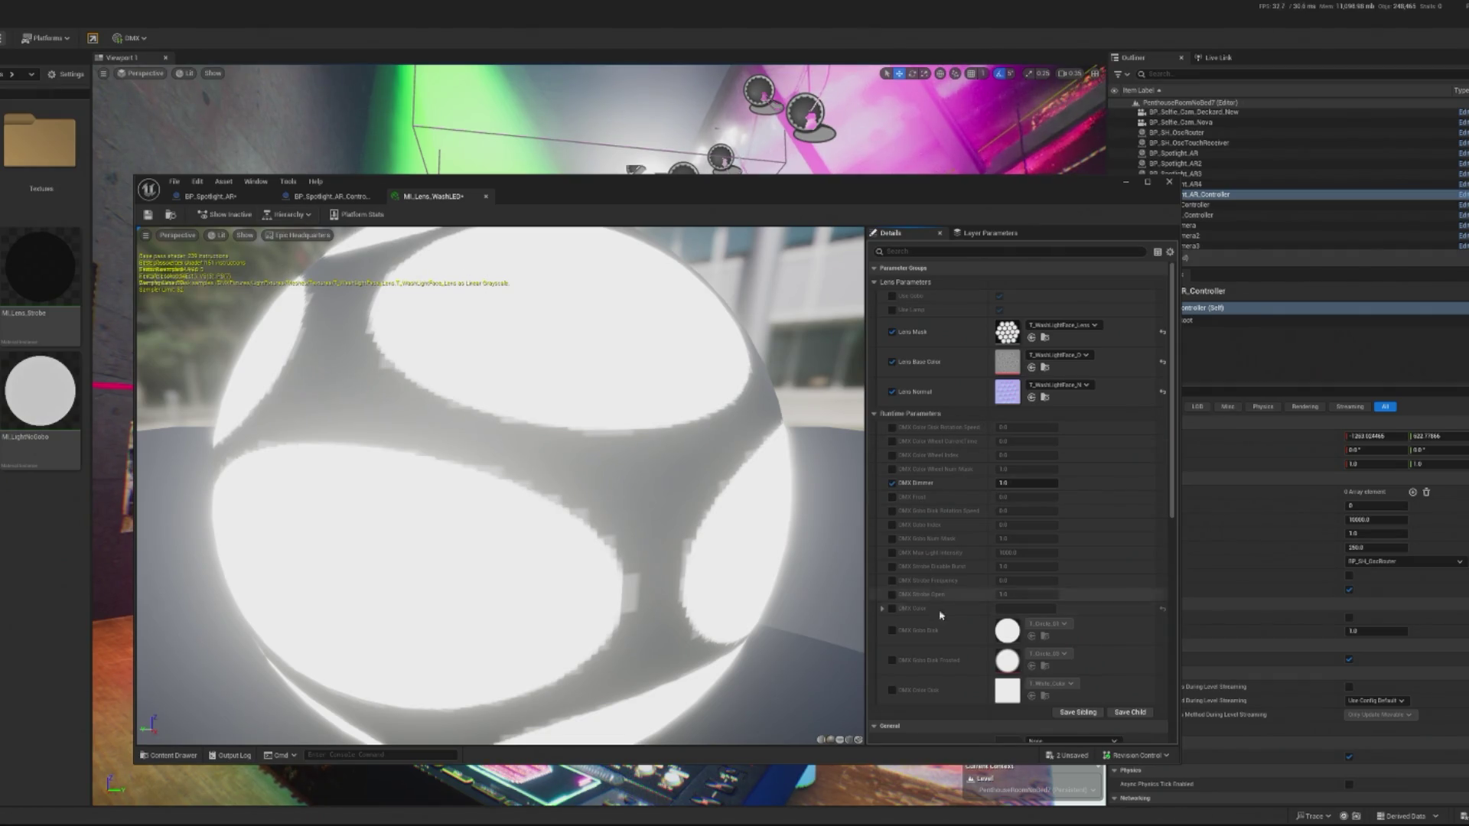
left_click(147, 216)
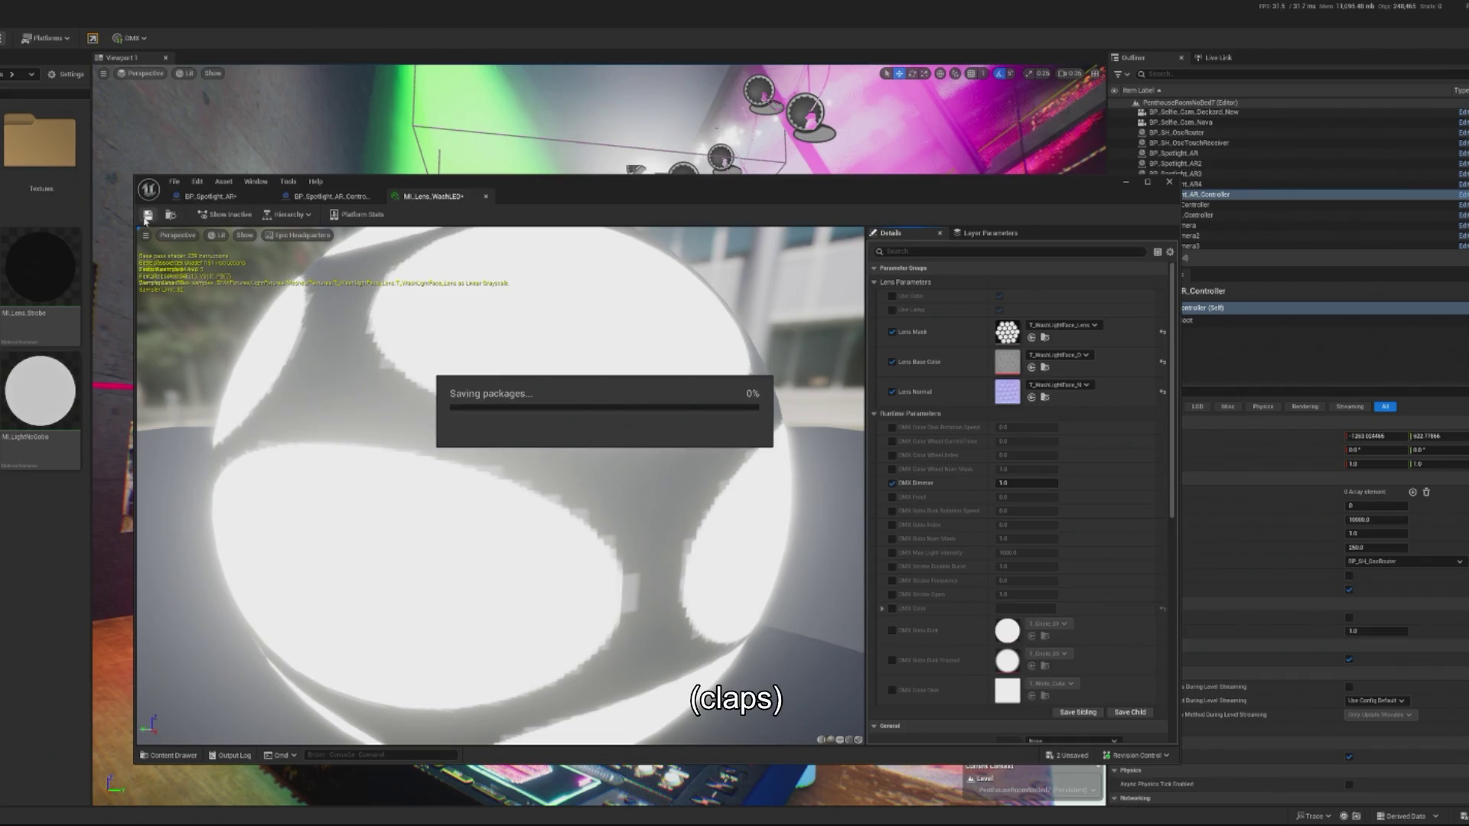
left_click(892, 609)
left_click(893, 609)
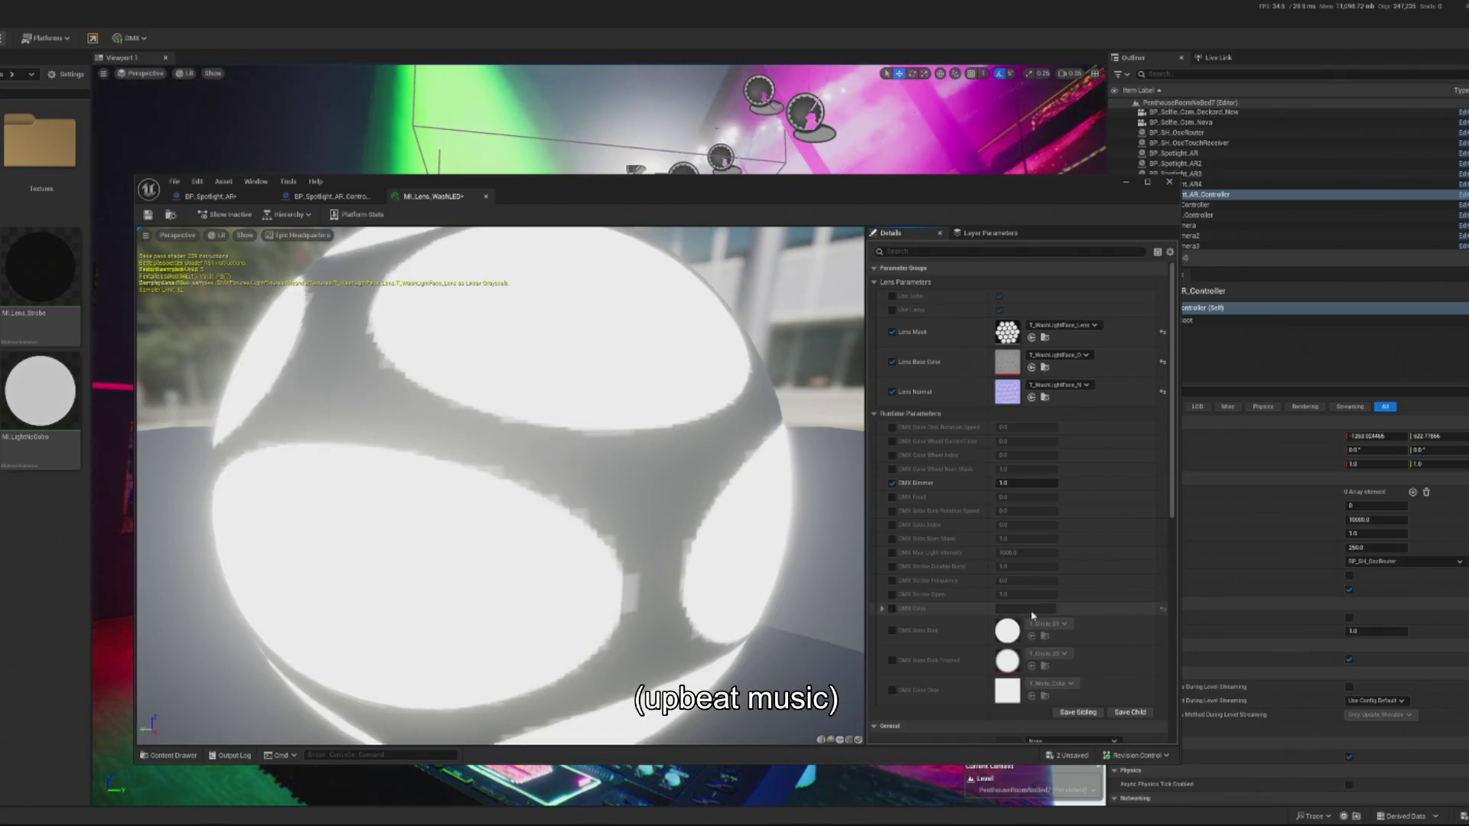
left_click(348, 198)
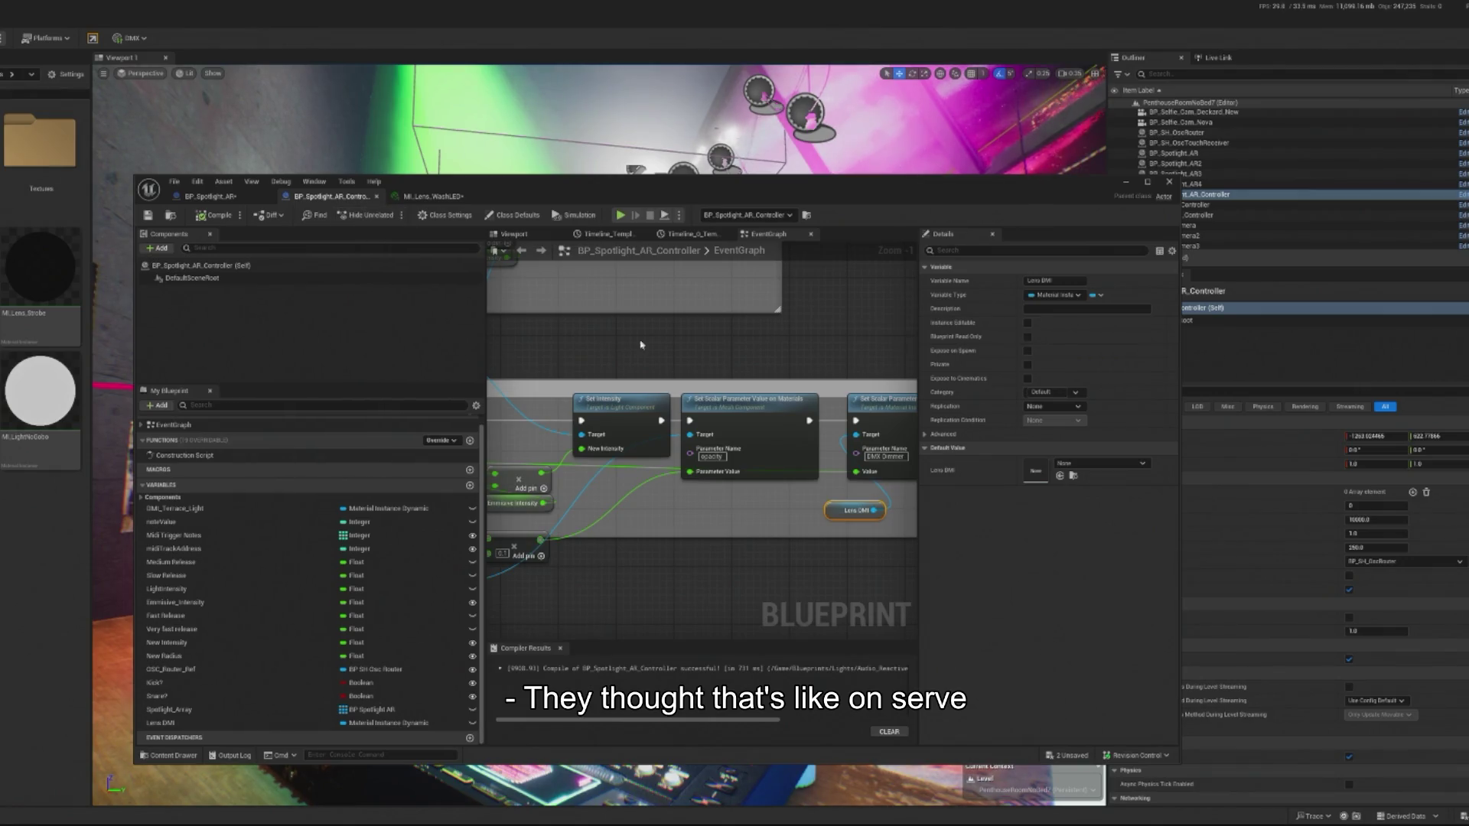
Inspect the Static Mesh setter and Timeline_0 flash curve, then start a play session.
scroll(559, 498, "down", 3)
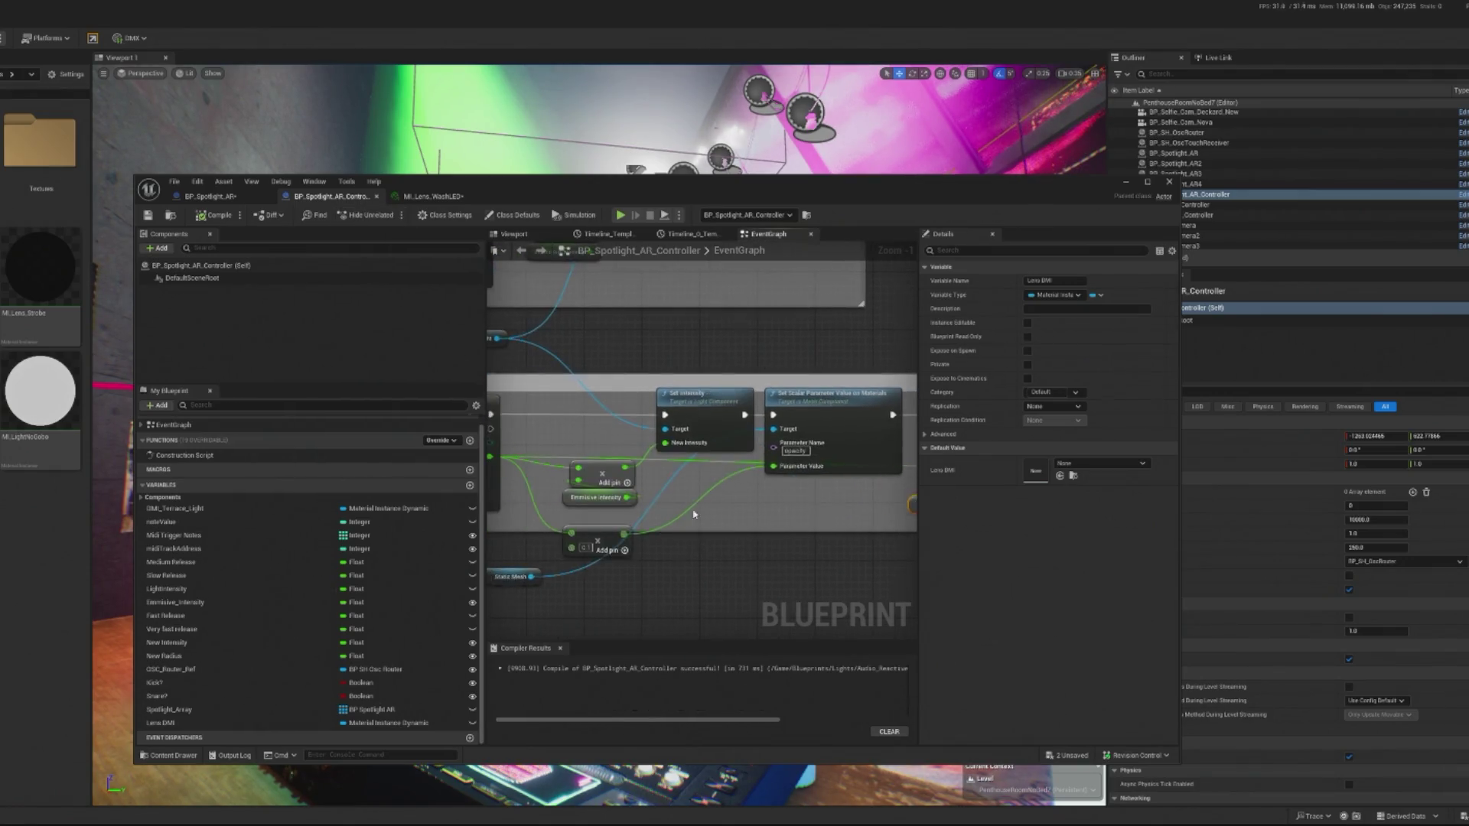
scroll(629, 514, "up", 2)
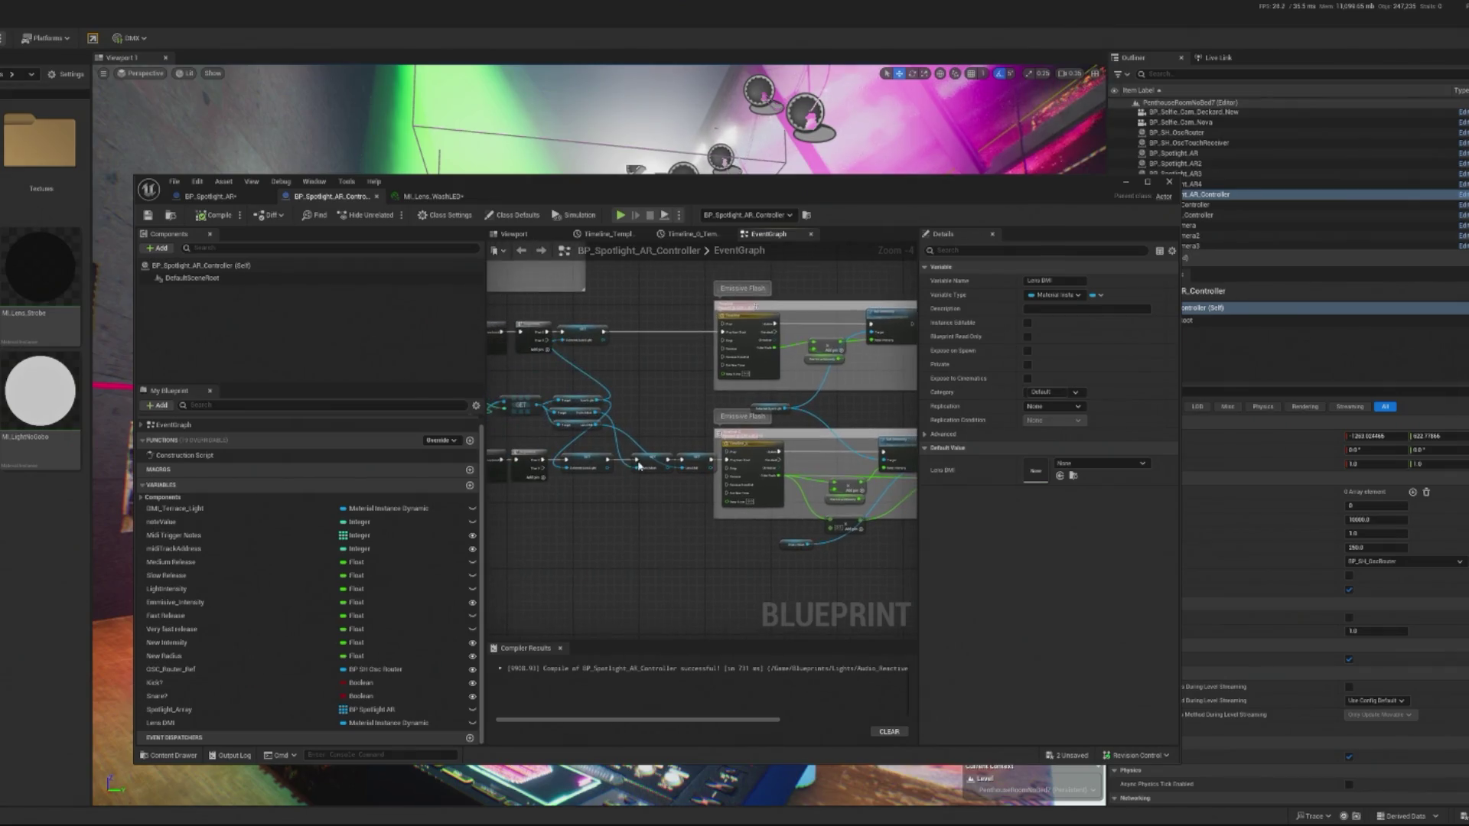
left_click(655, 456)
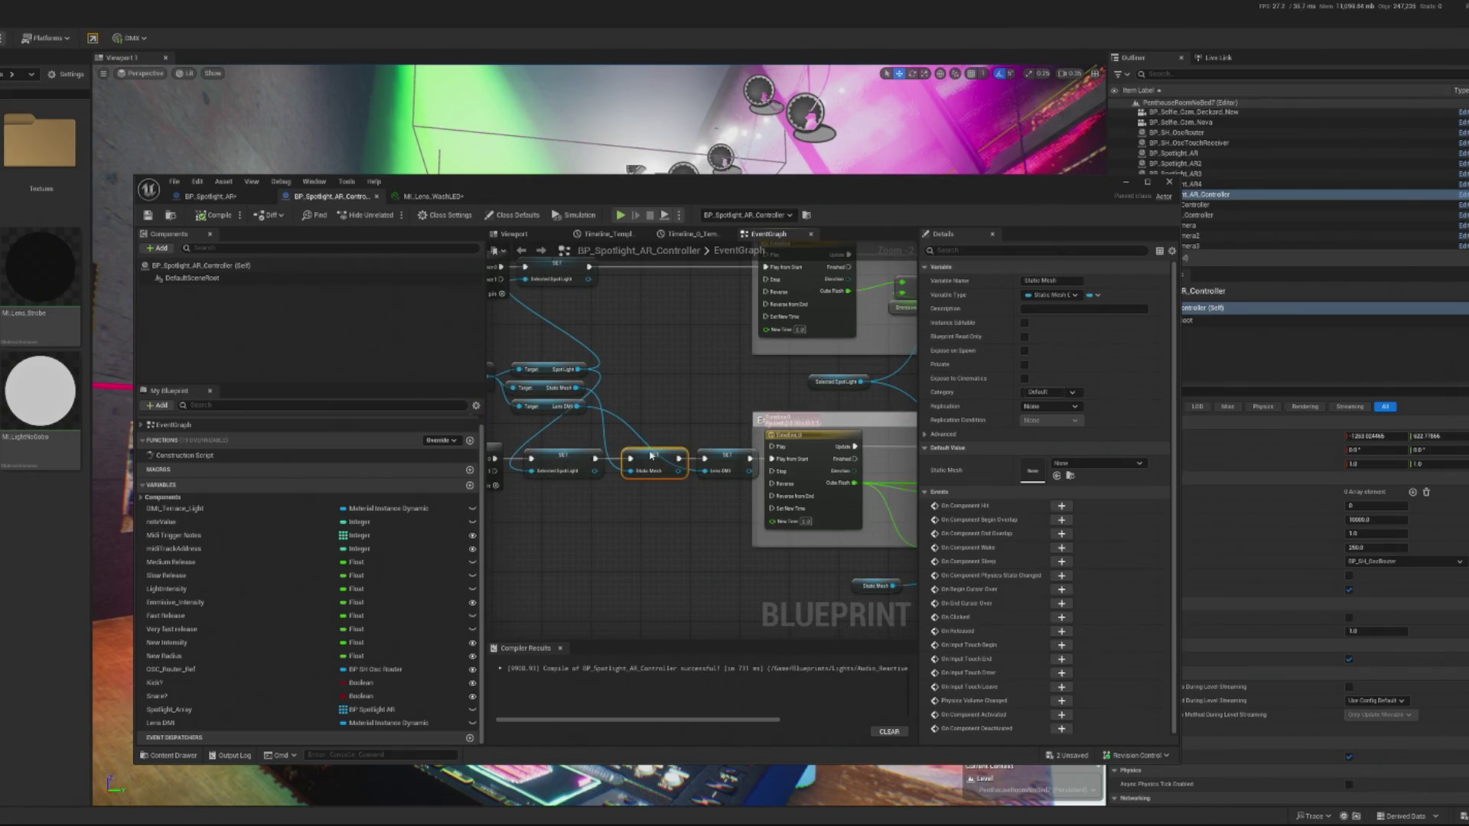
scroll(587, 459, "up", 2)
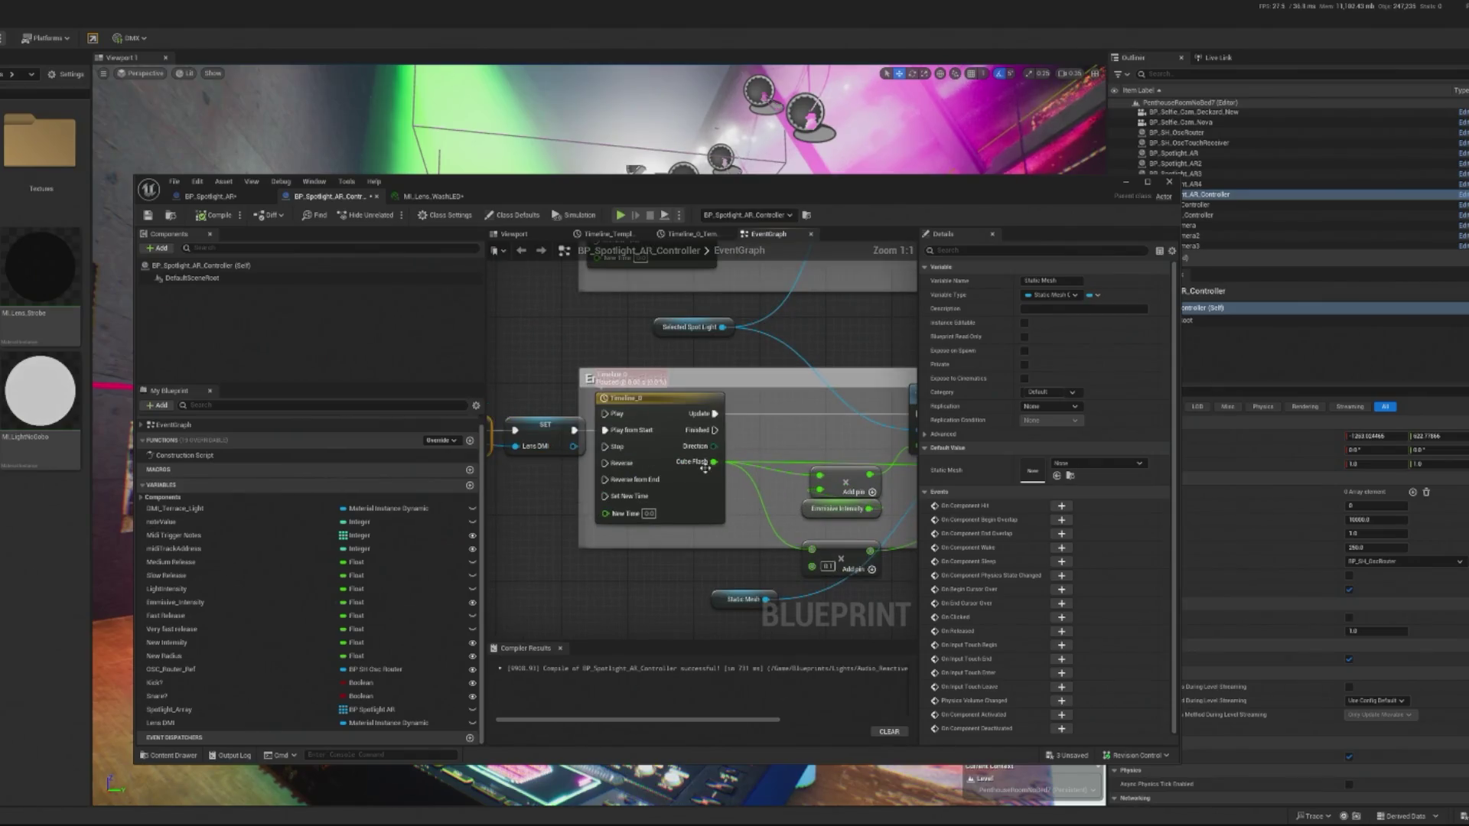
left_click_drag(774, 511, 598, 487)
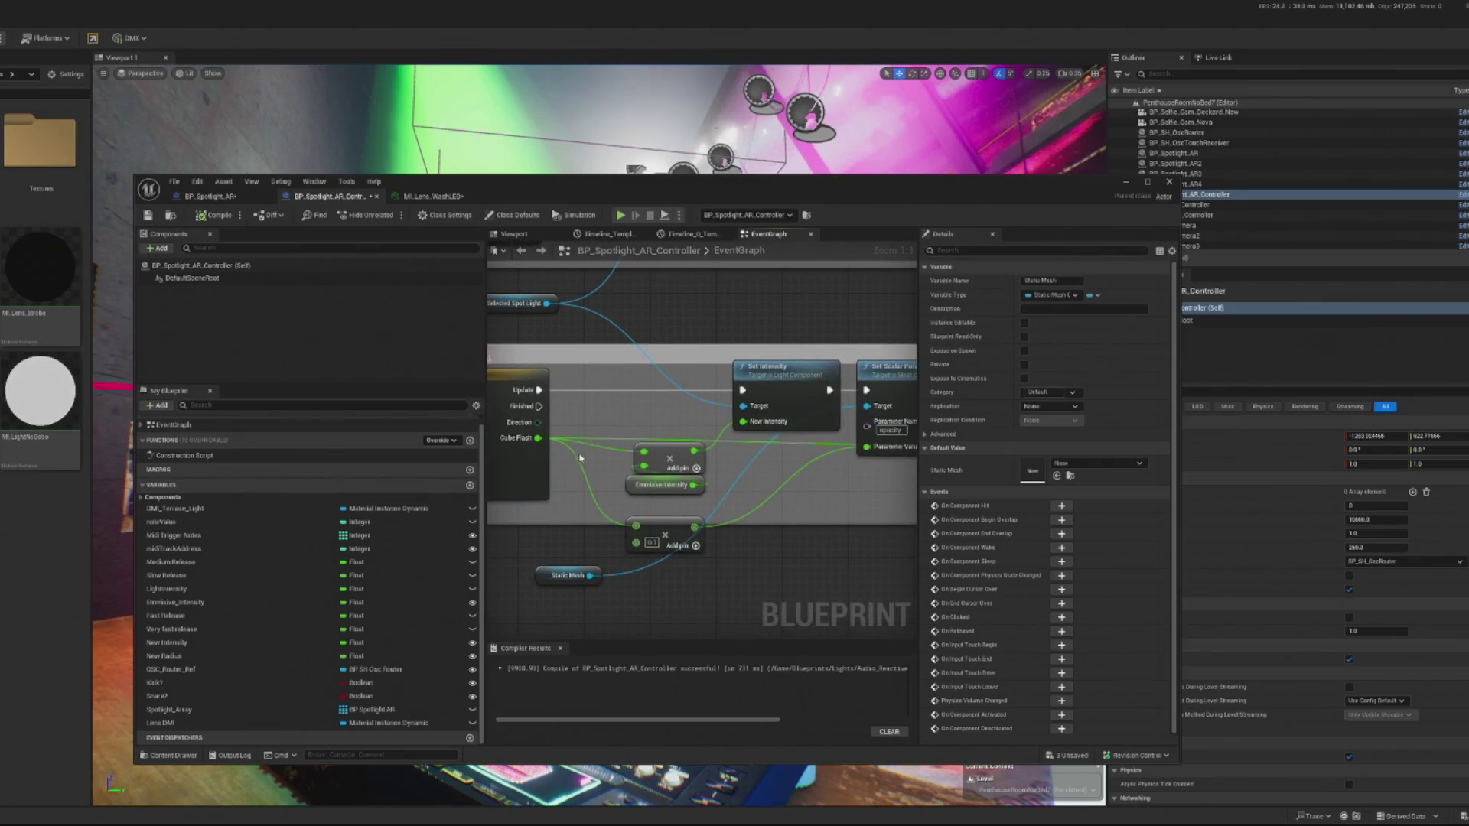
left_click(662, 233)
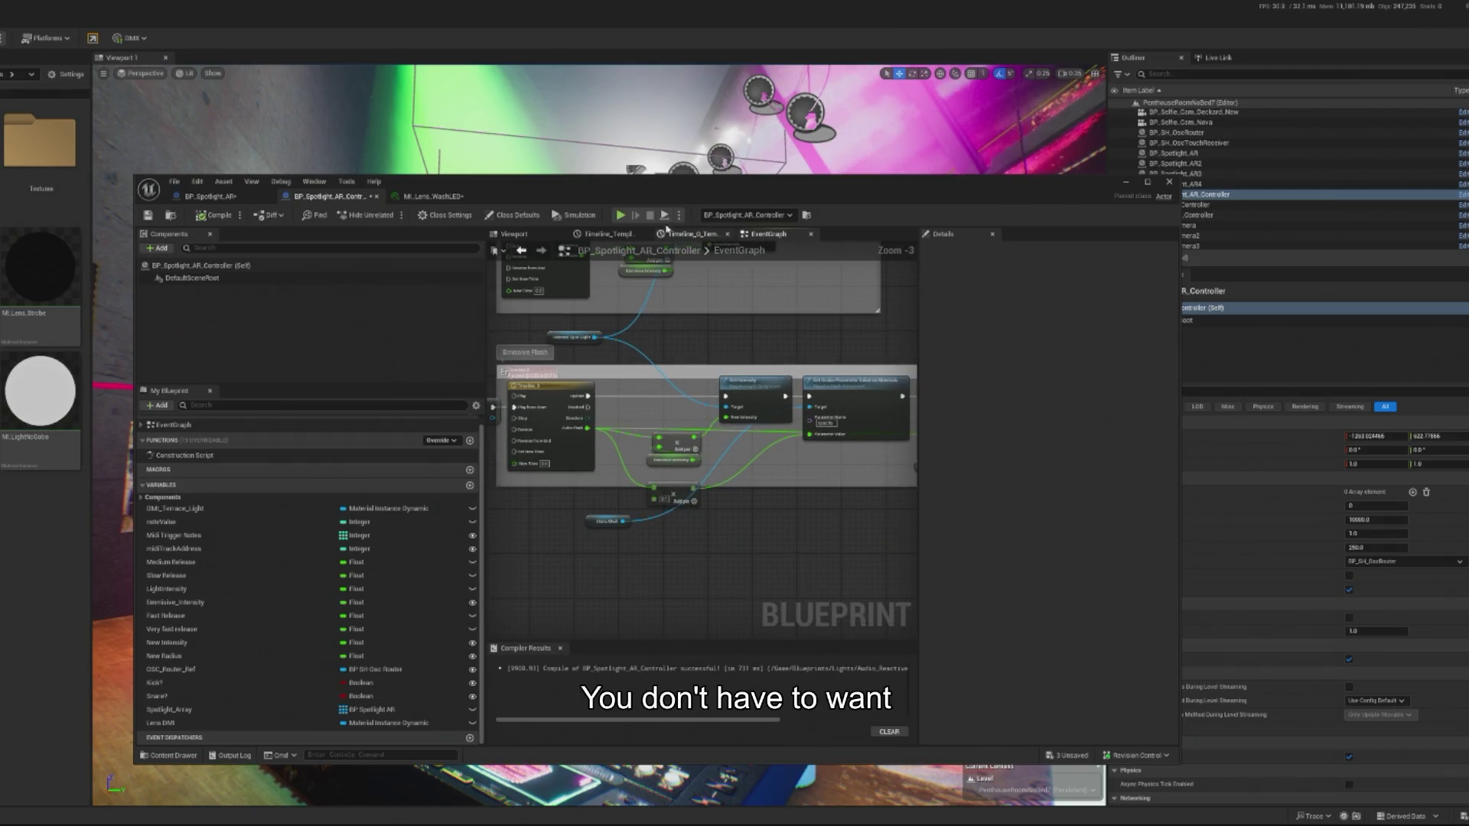
left_click(620, 216)
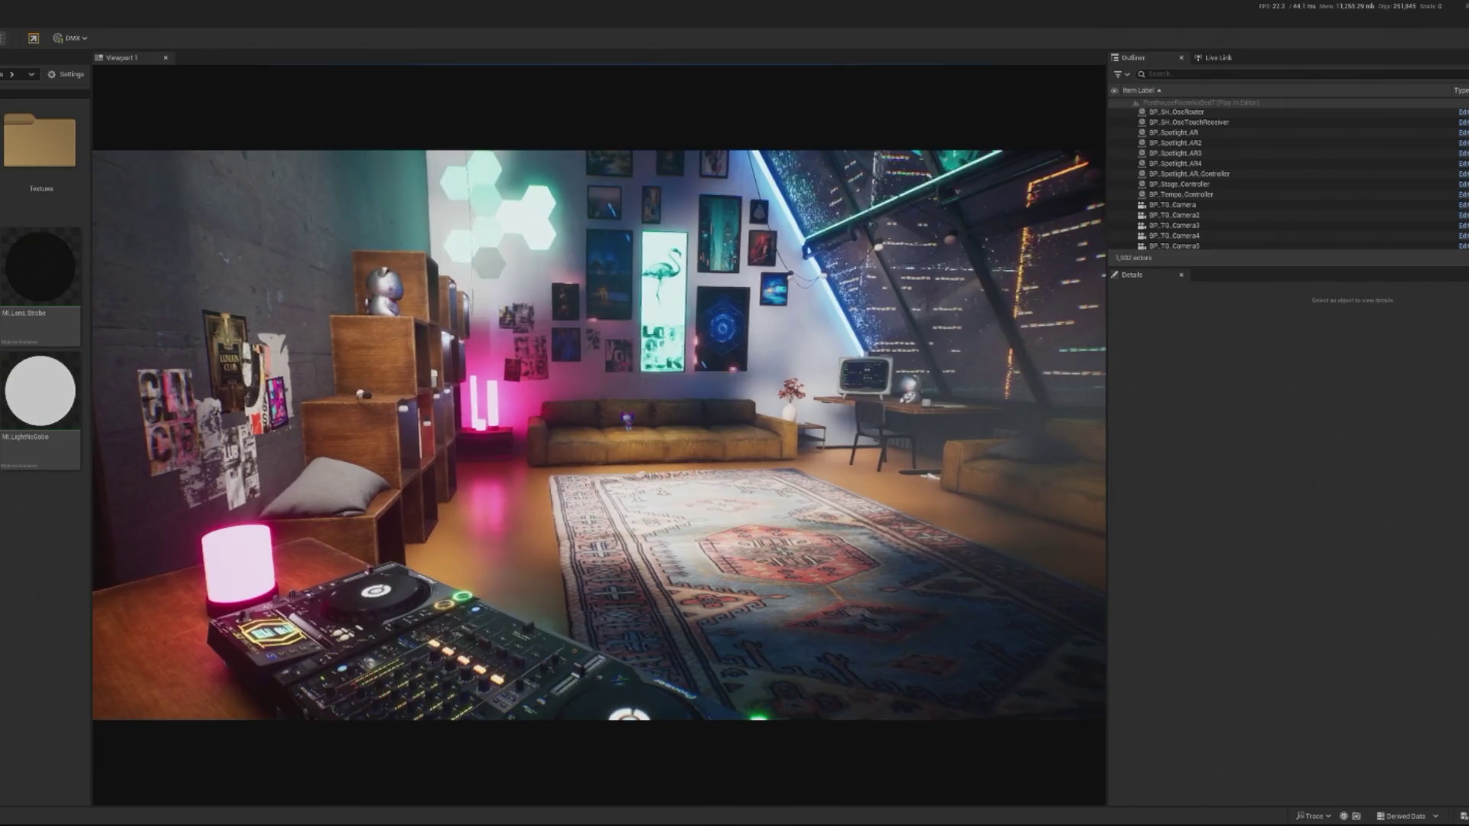
Replay the penthouse scene and view it through the game camera with F8.
key("Escape")
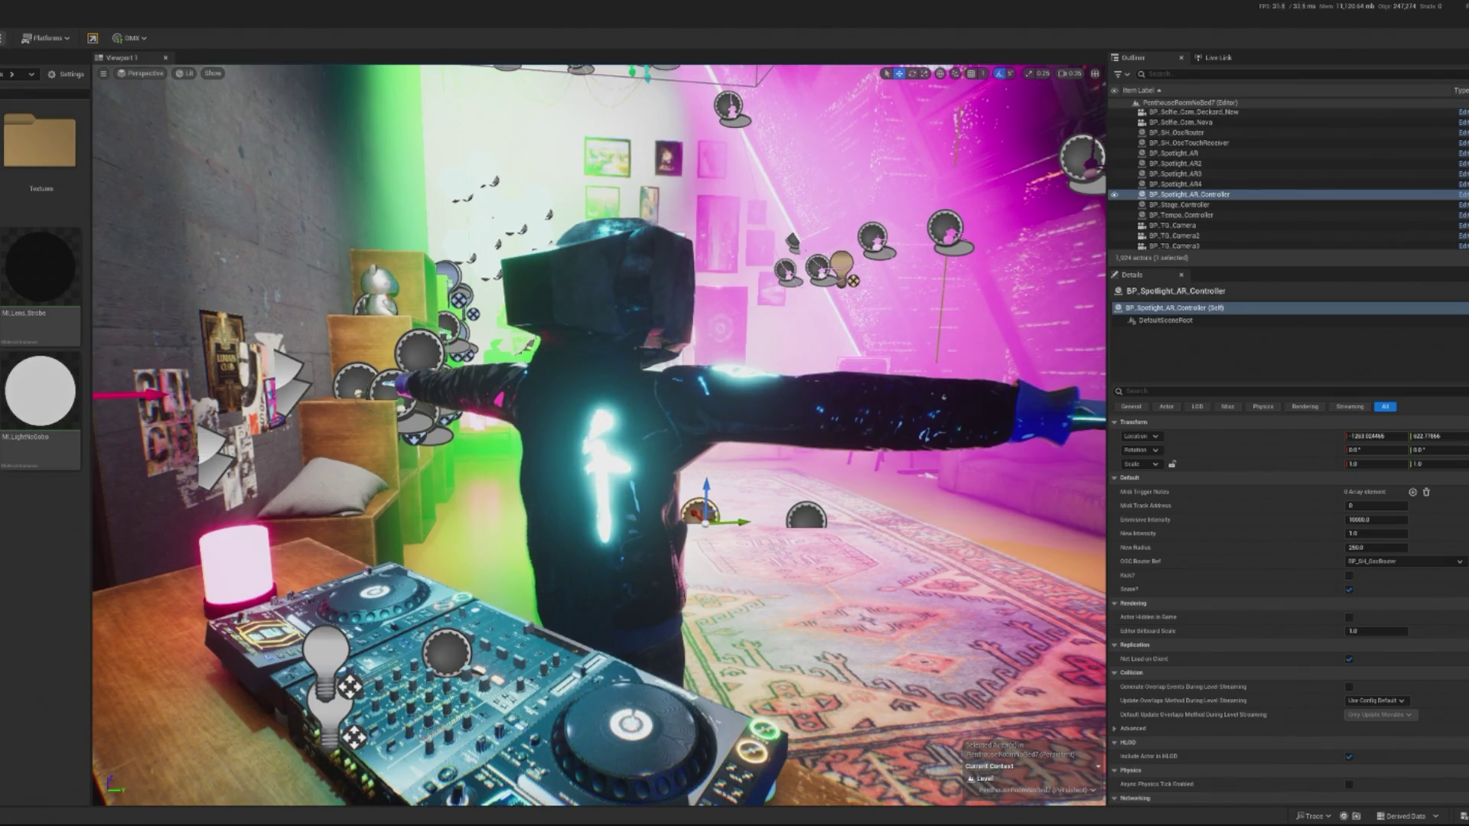
left_click(1190, 195)
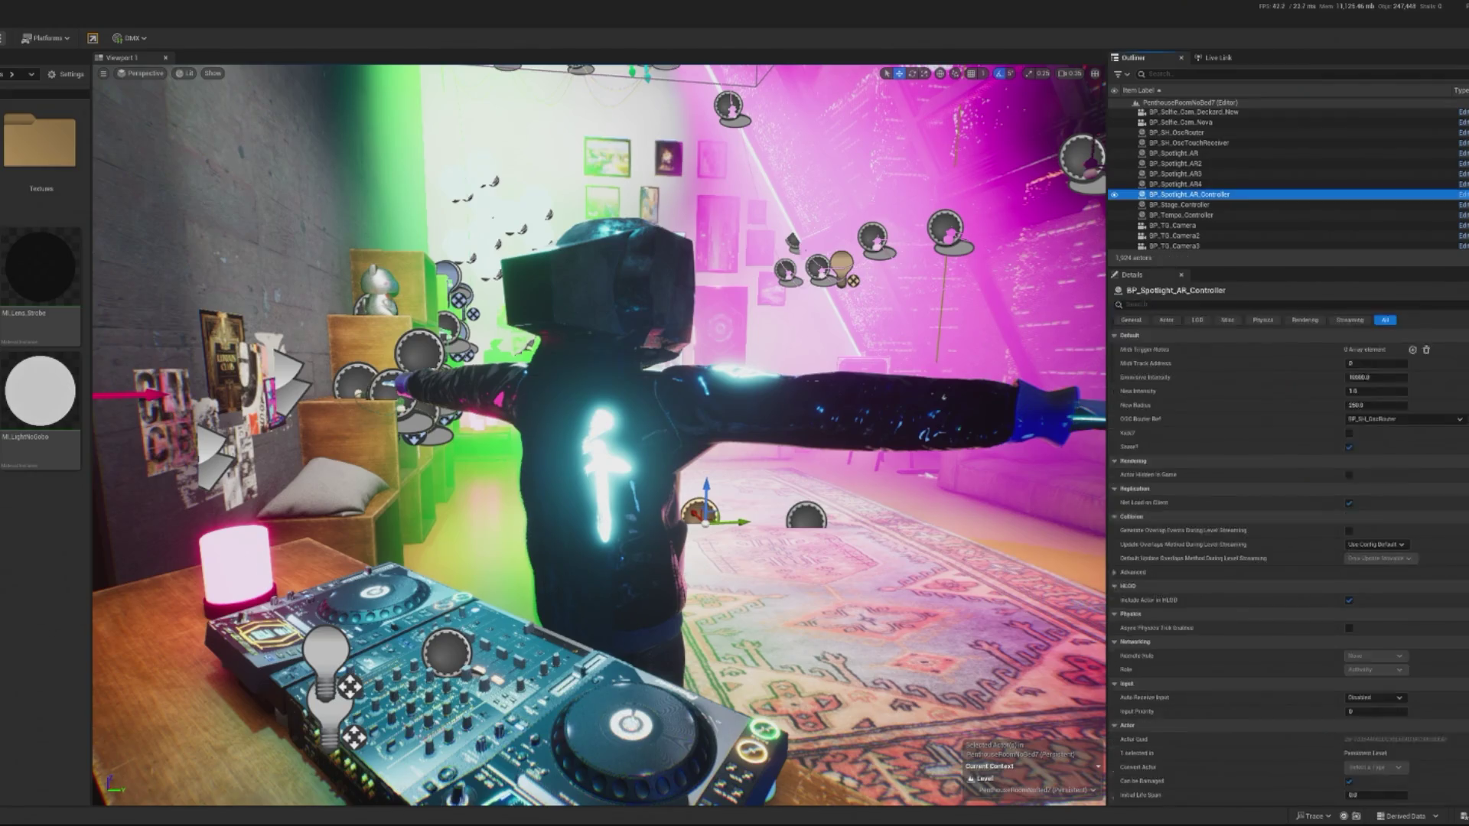
key("alt+p")
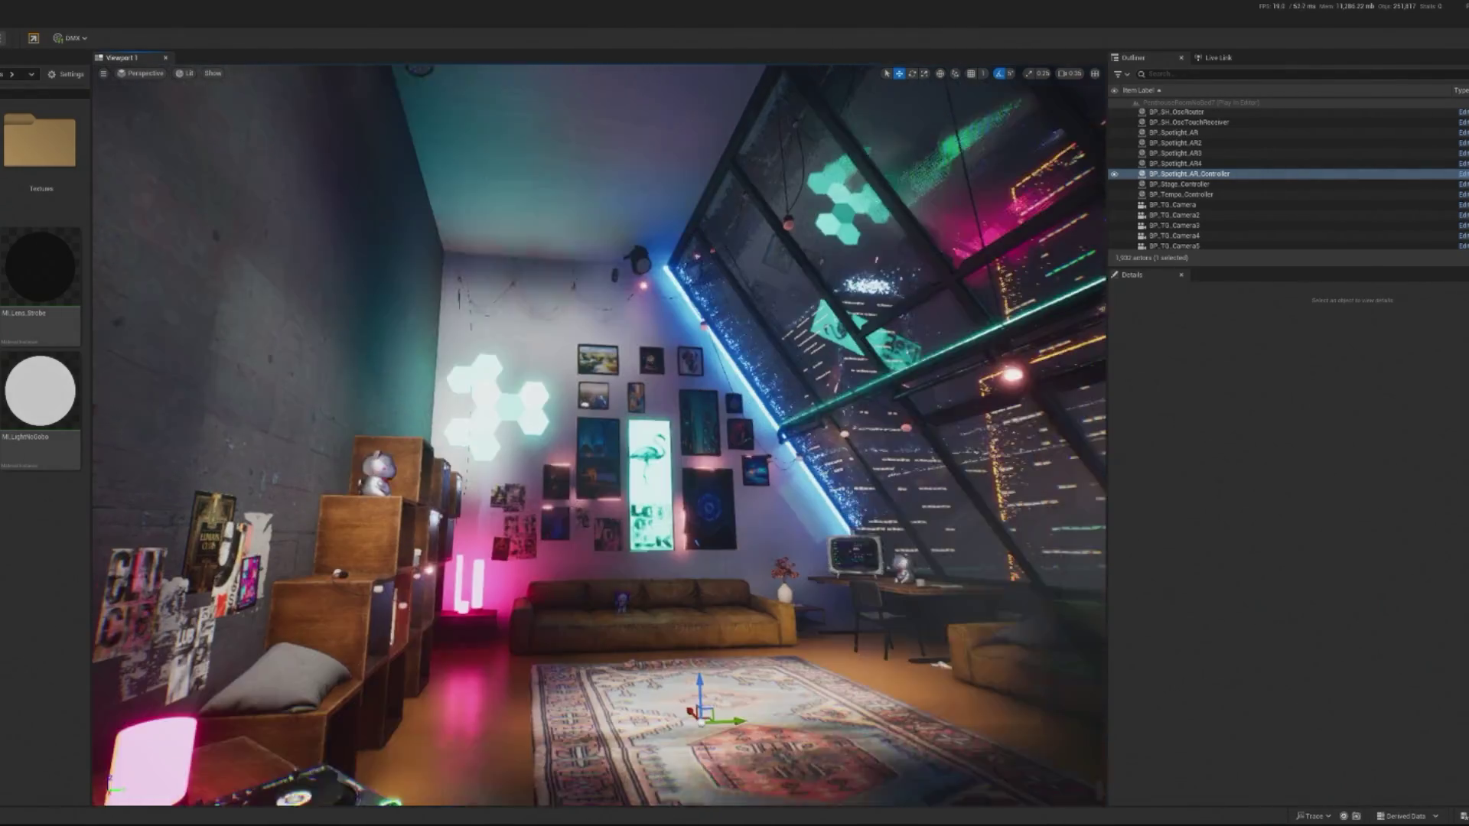
key("F8")
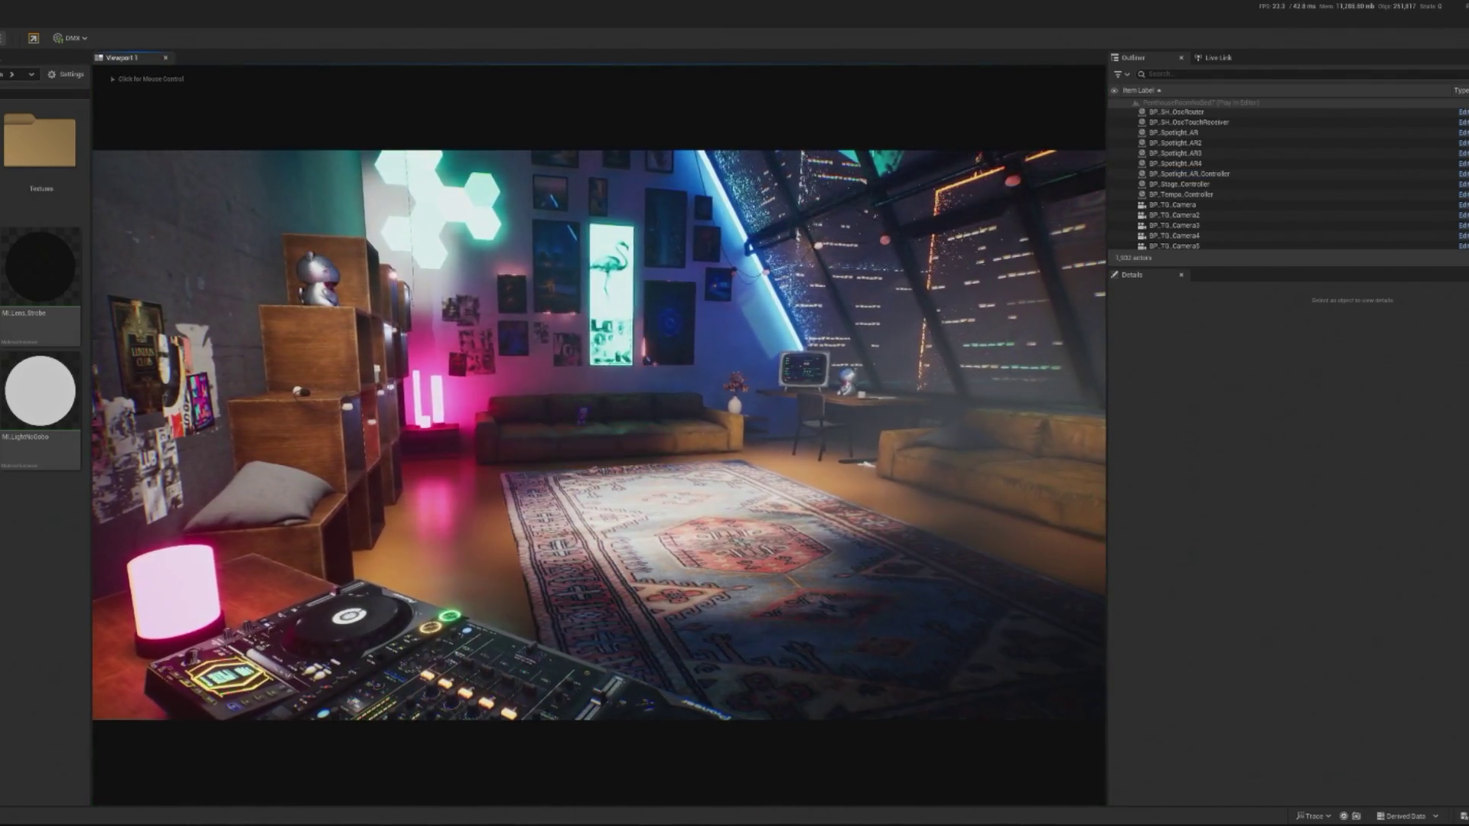
key("Escape")
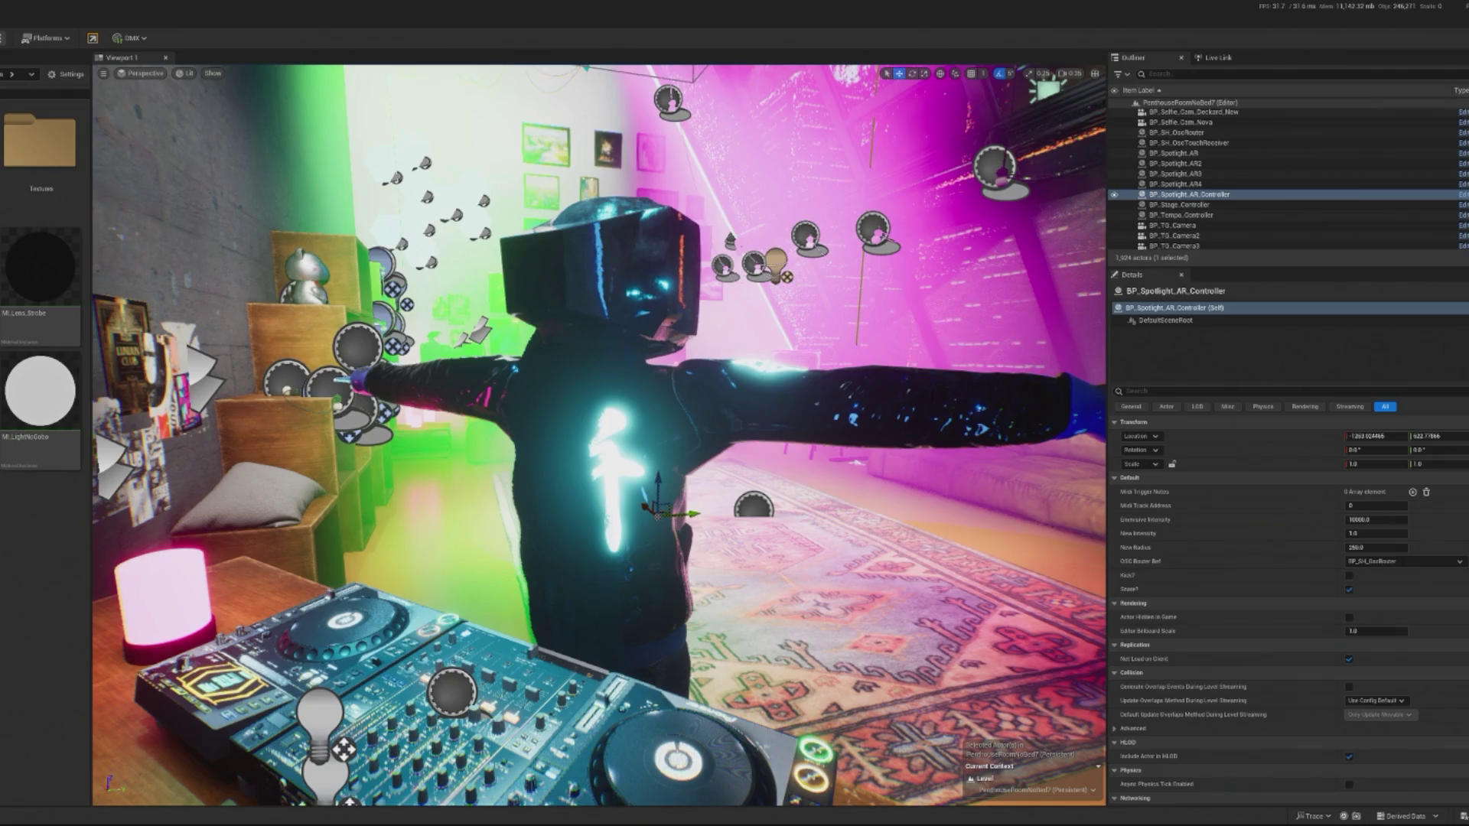
Play-test the scene twice, stopping the first session before restarting it.
key("alt+p")
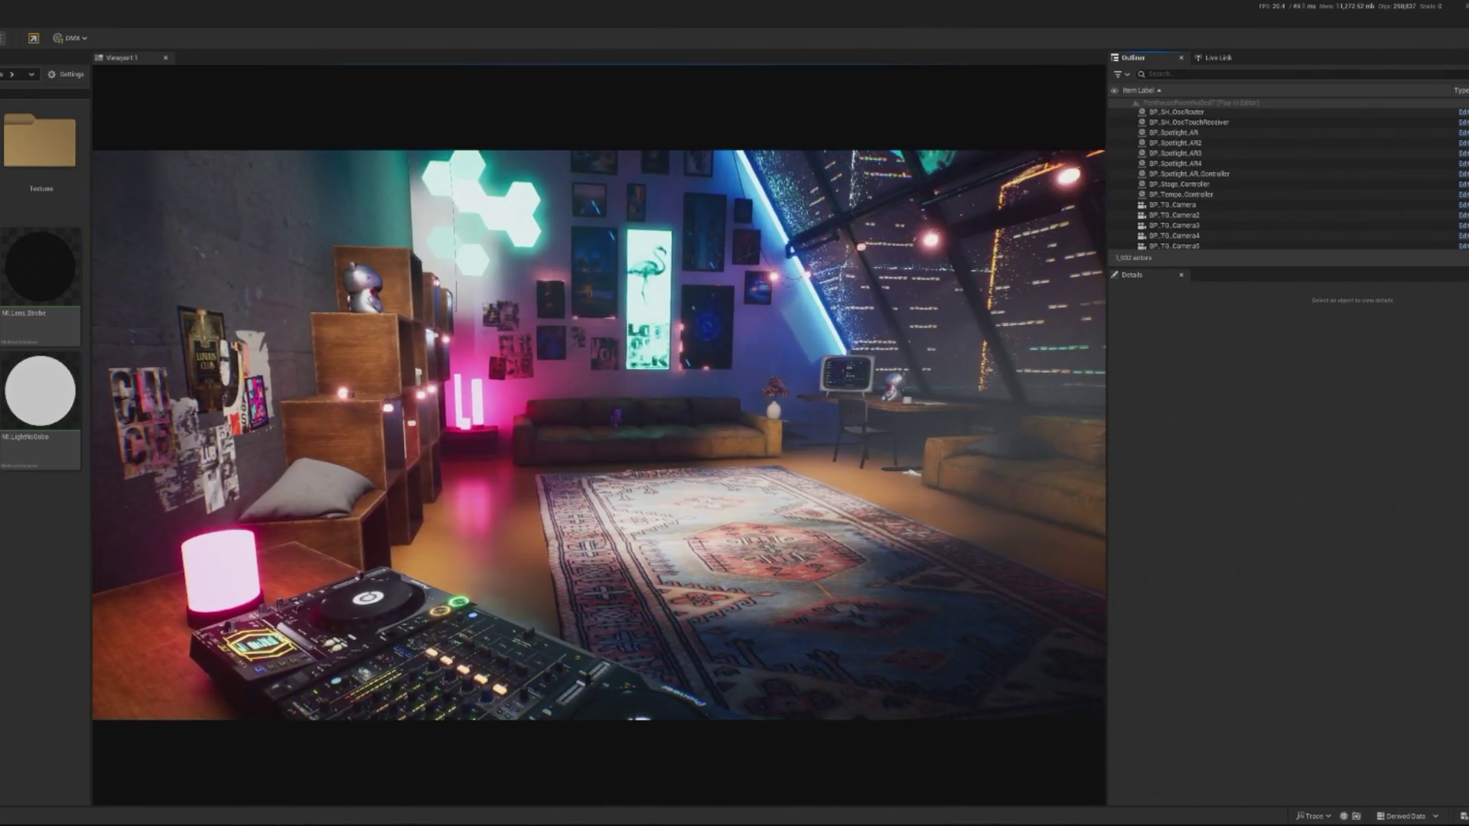
key("Escape")
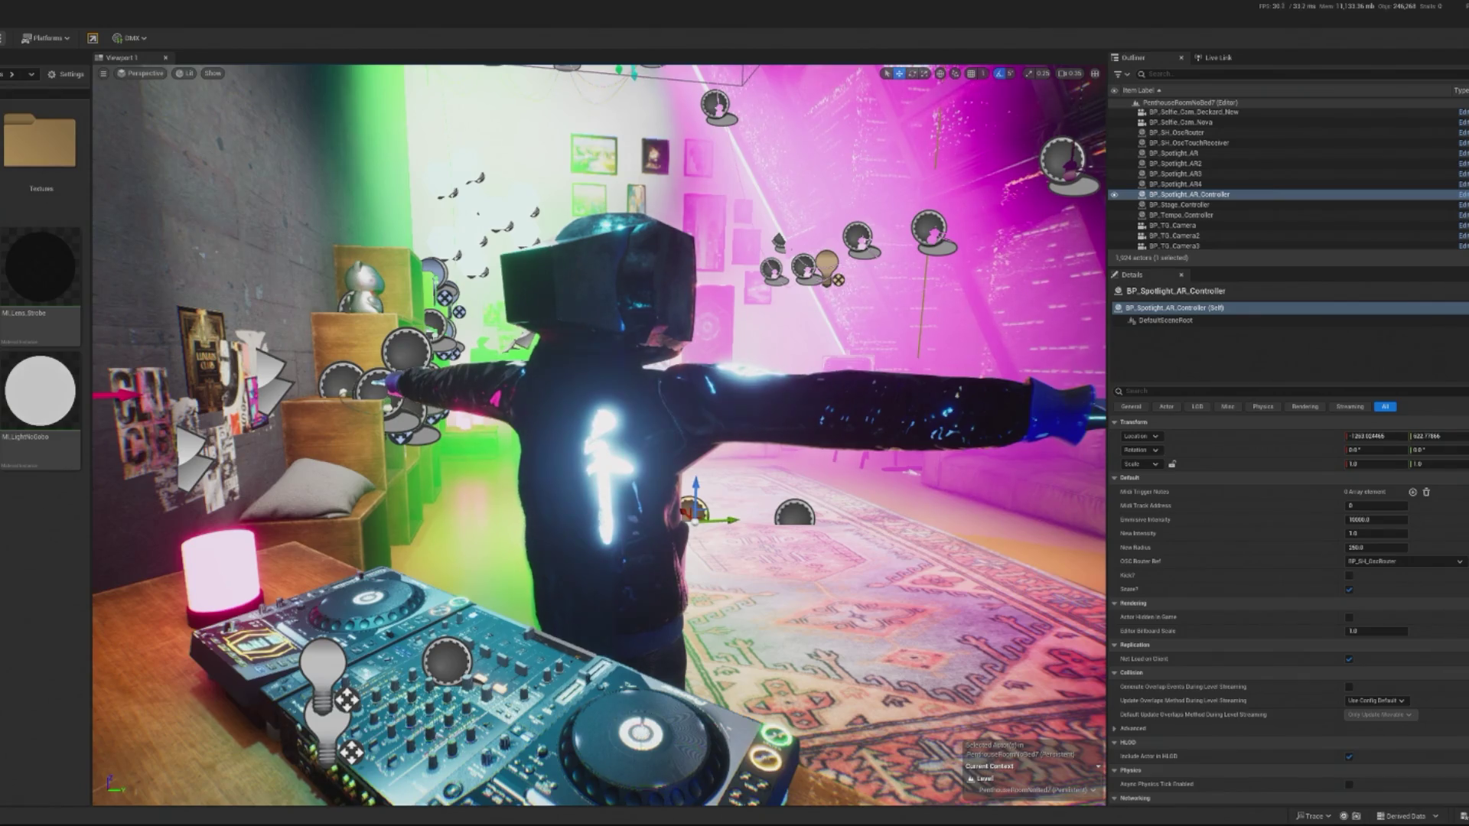
key("alt+p")
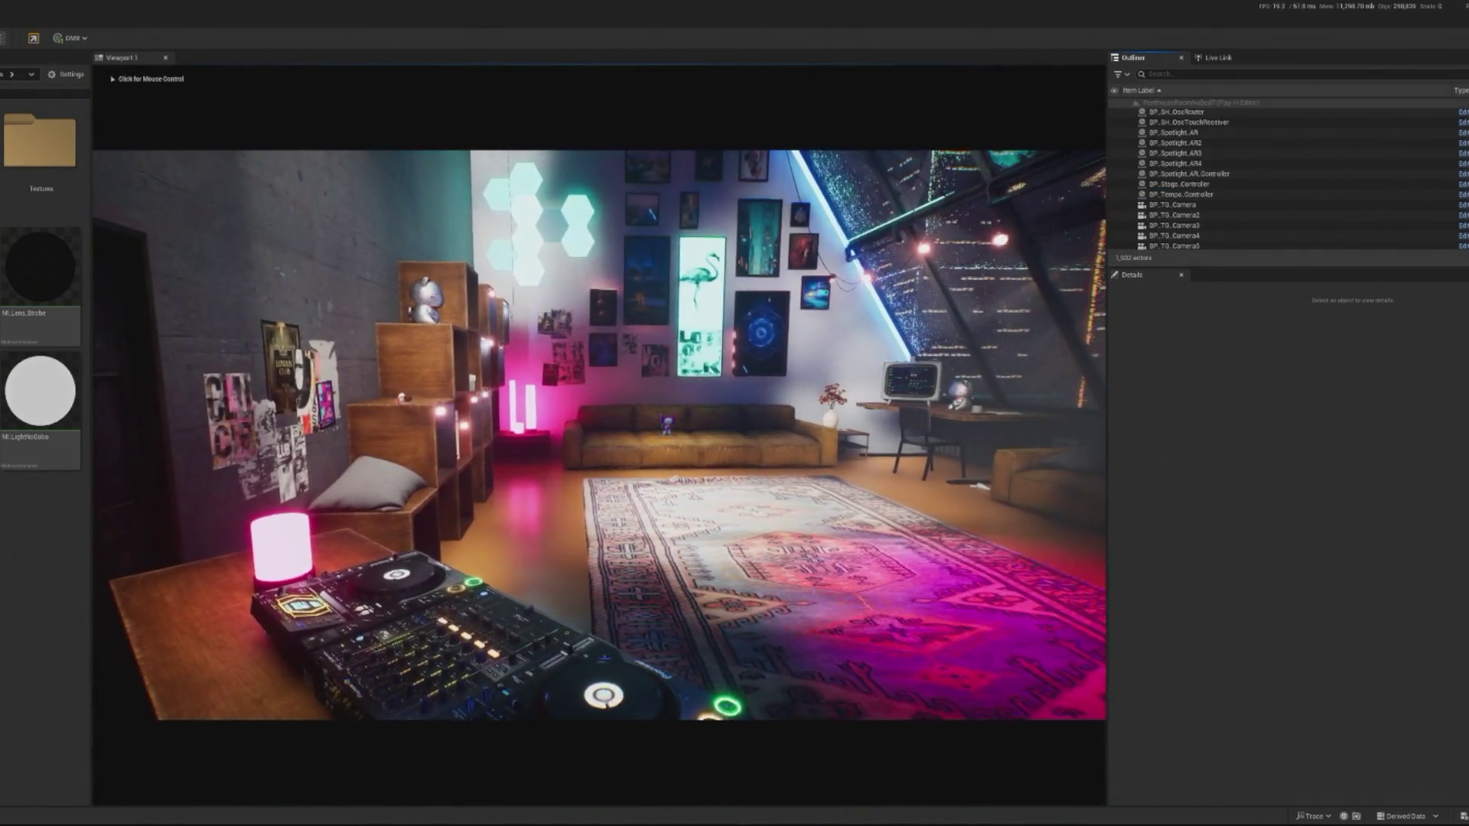
Eject from the game camera to the editor view and select the back wall SM_Wall06.
key("F8")
mouse_move(426, 339)
left_mouse_down()
mouse_move(425, 321)
mouse_move(426, 339)
left_mouse_up()
left_click(520, 344)
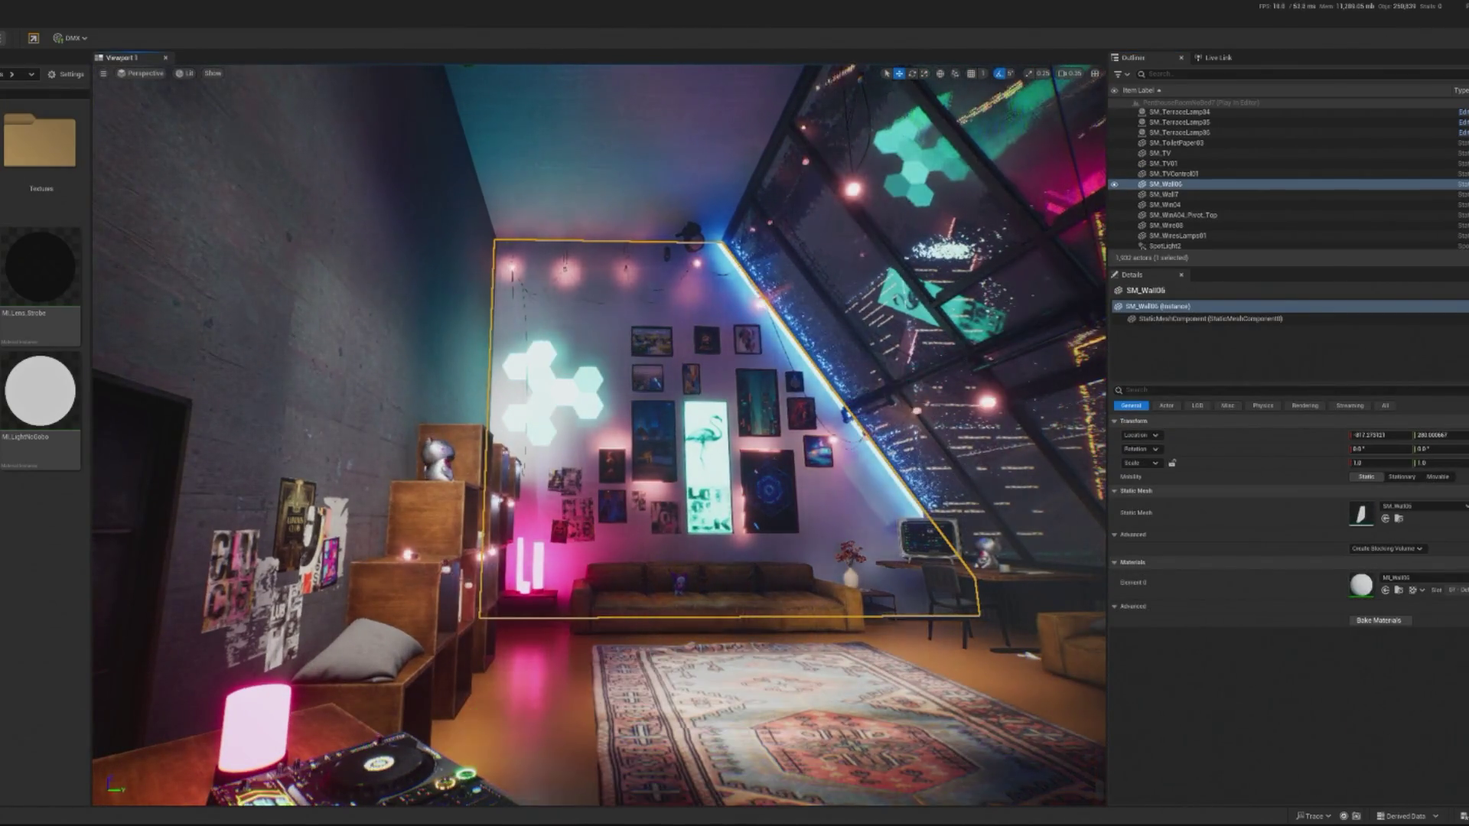
End the play session and orbit the view up toward the green and magenta spotlight beams.
key("Escape")
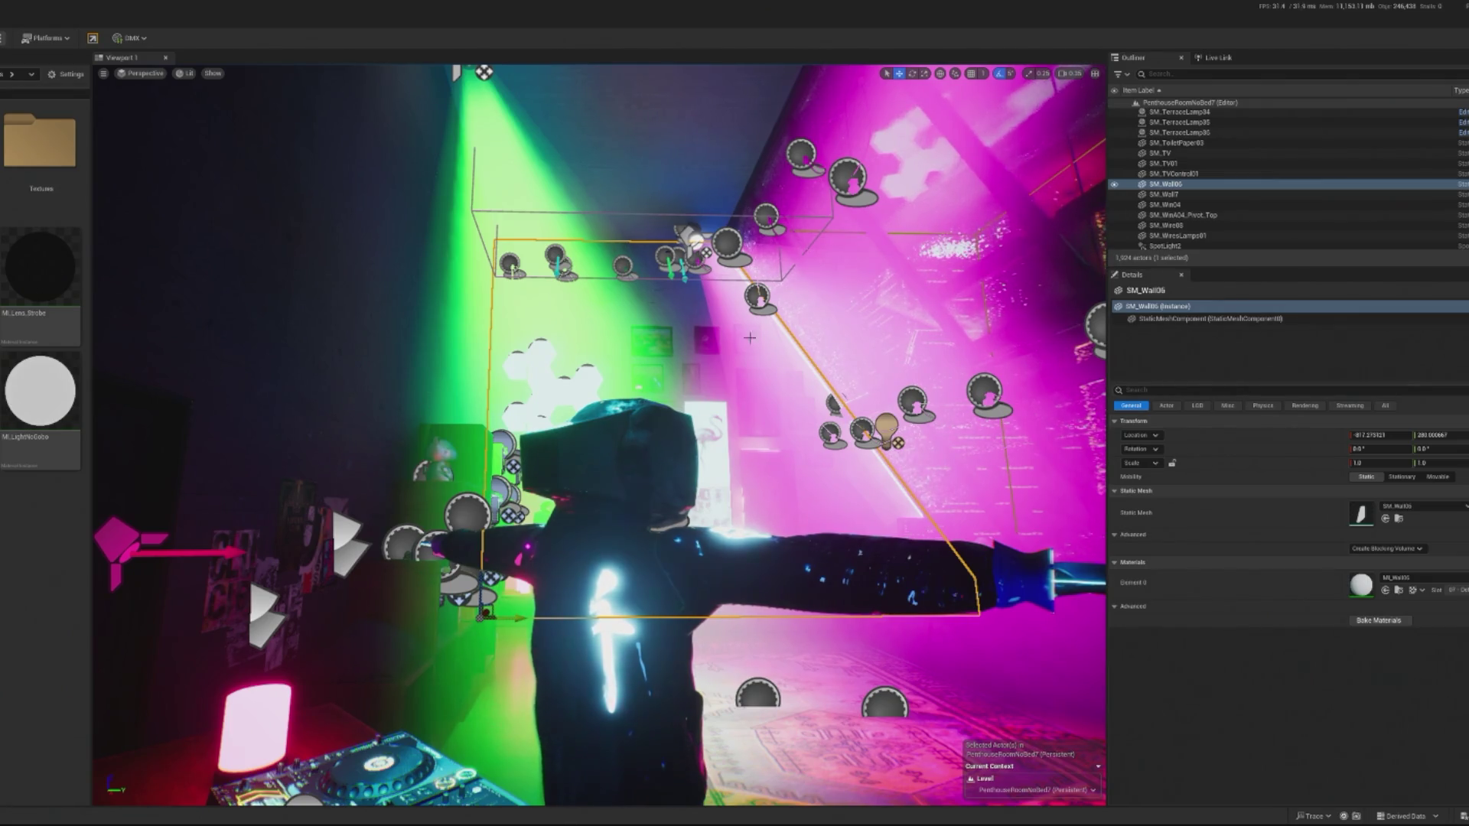
left_click_drag(750, 338, 803, 284)
left_click_drag(642, 340, 673, 321)
Select the BP_Spotlight_AR3 moving head and start Play In Editor from the Play options.
left_click(511, 319)
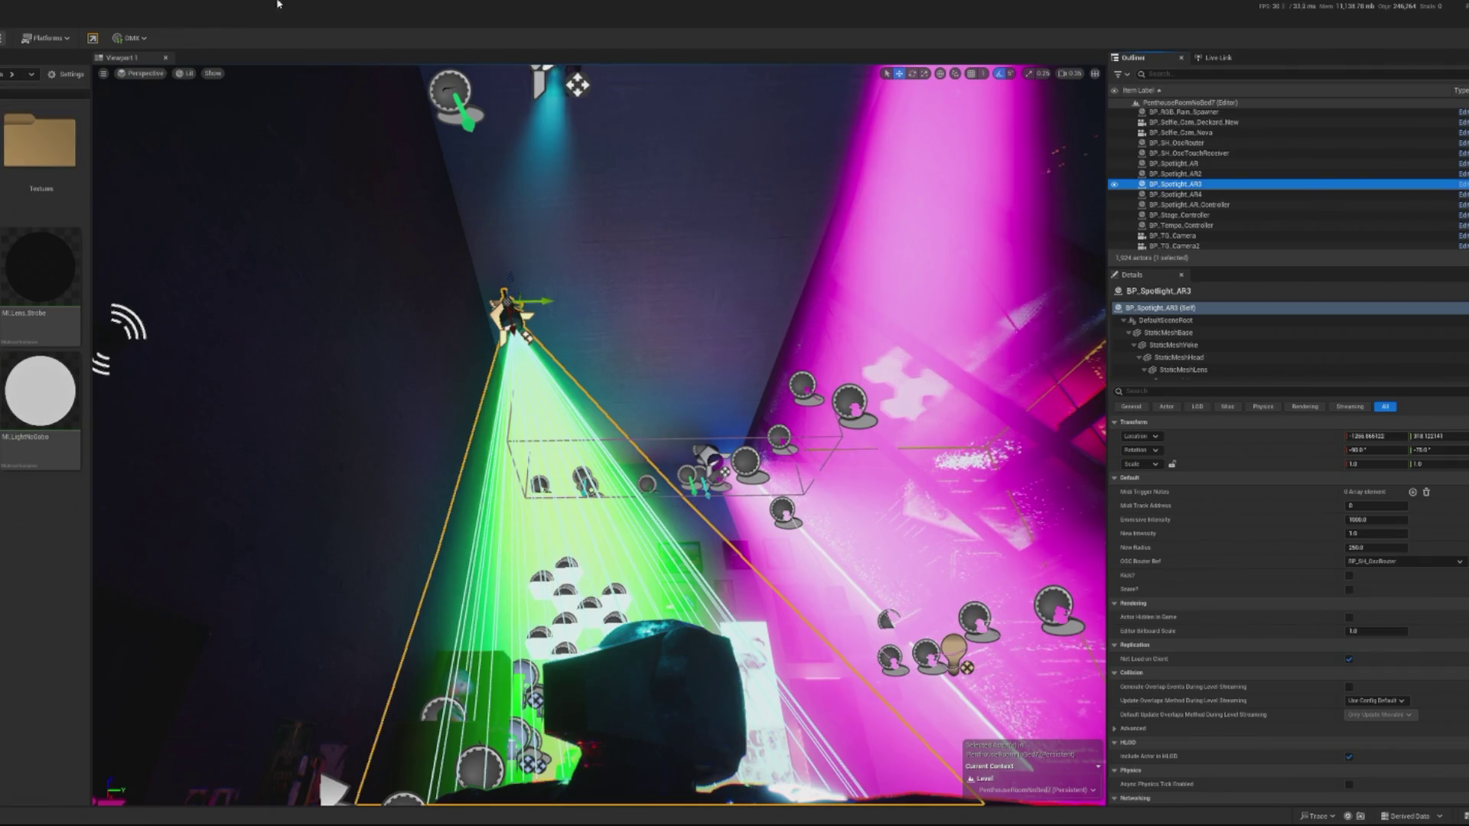
left_click(1, 38)
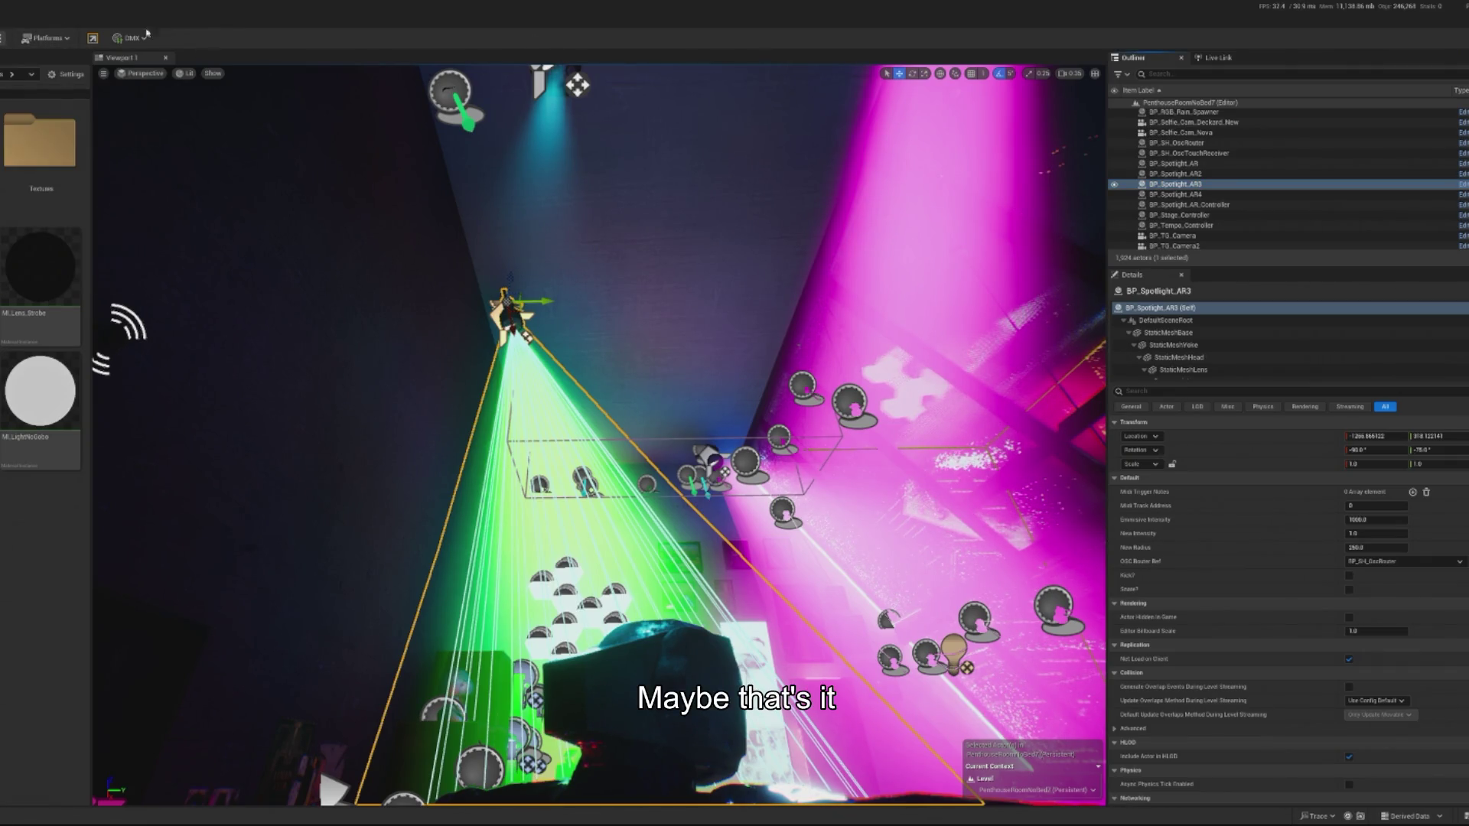
left_click(4, 40)
left_click(33, 82)
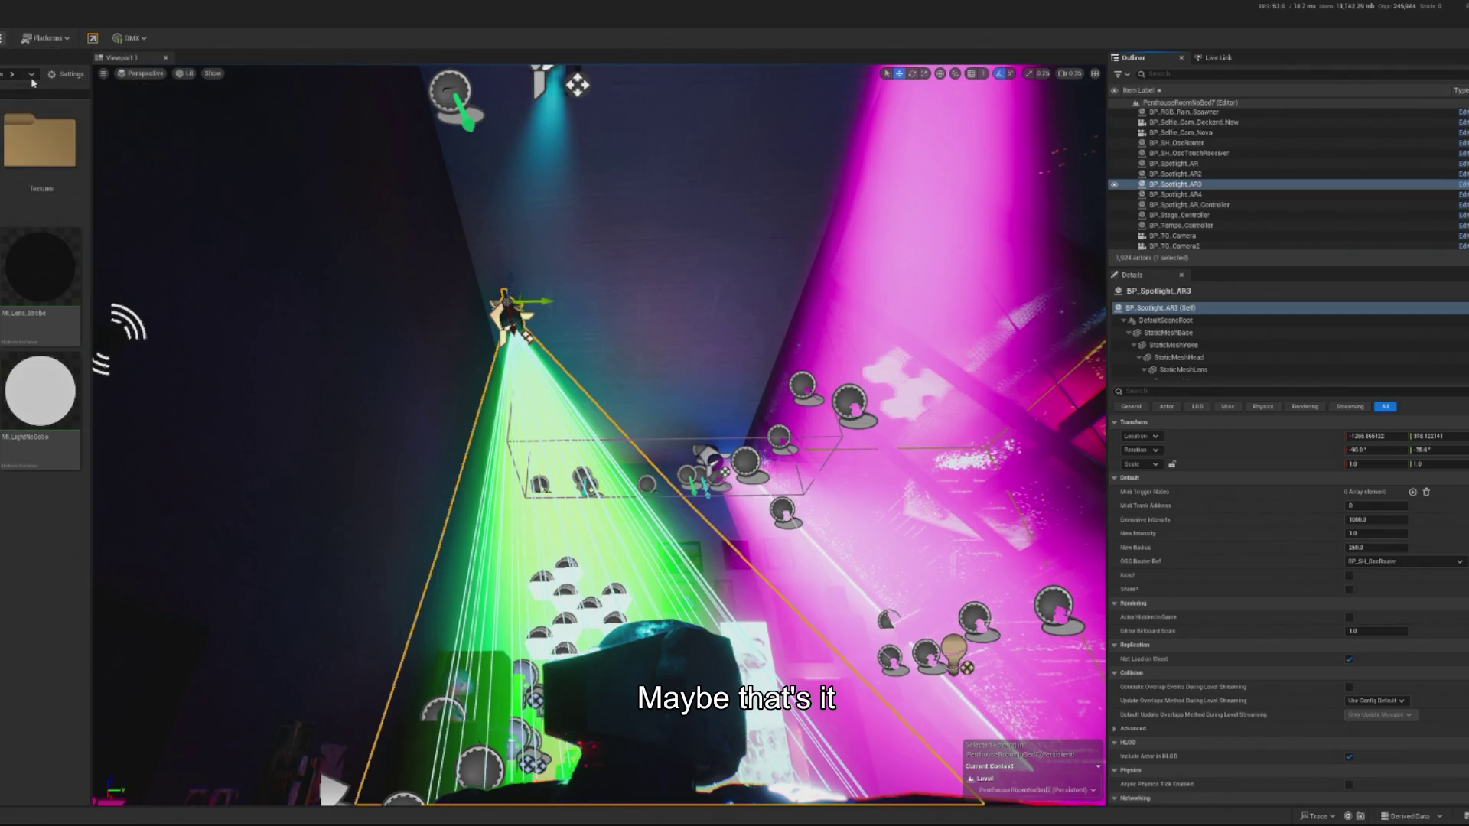
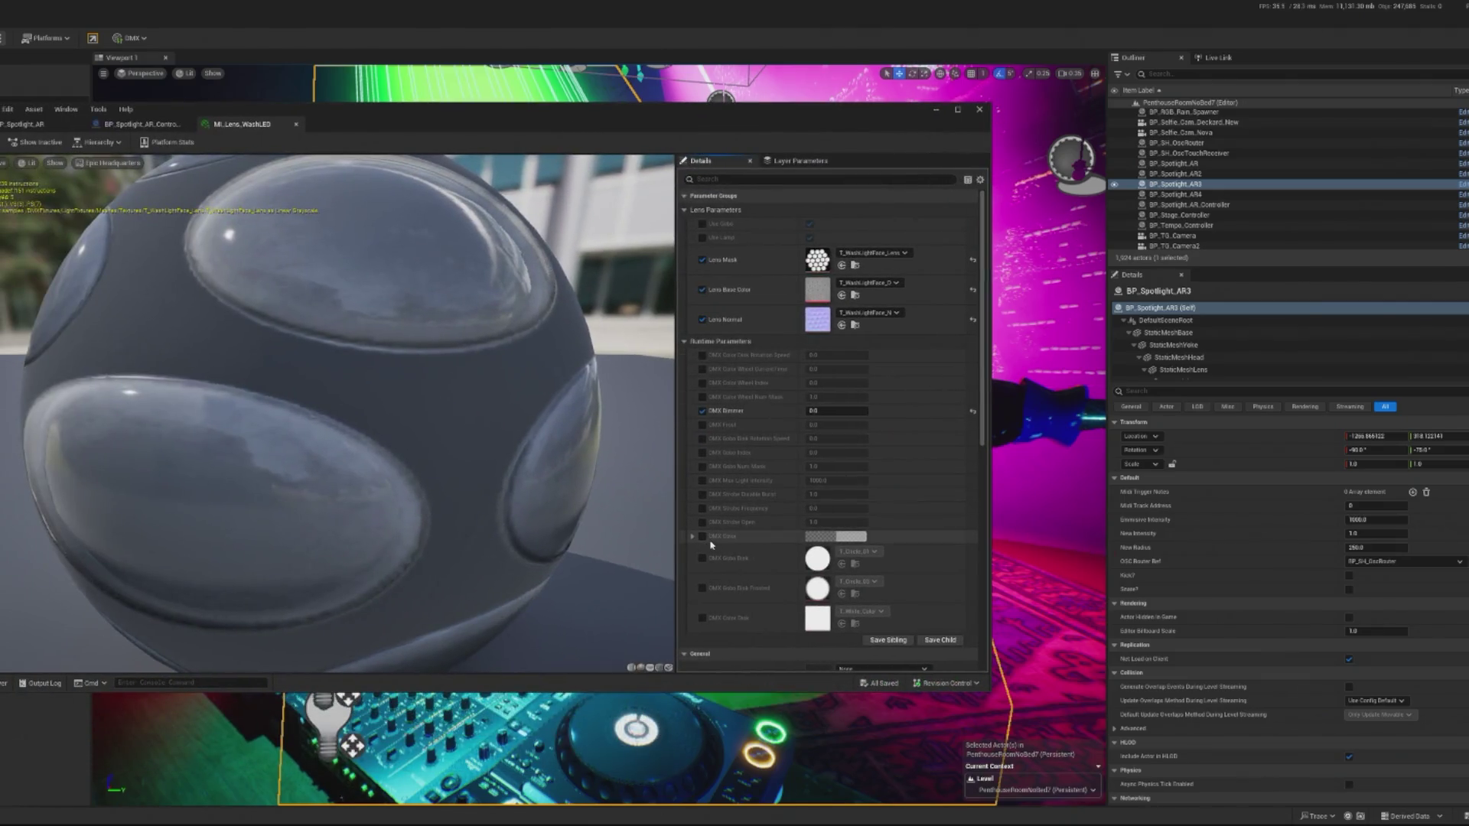
Enable the lens material instance's DMX Color override, set it to magenta, and close the editor.
left_click(703, 536)
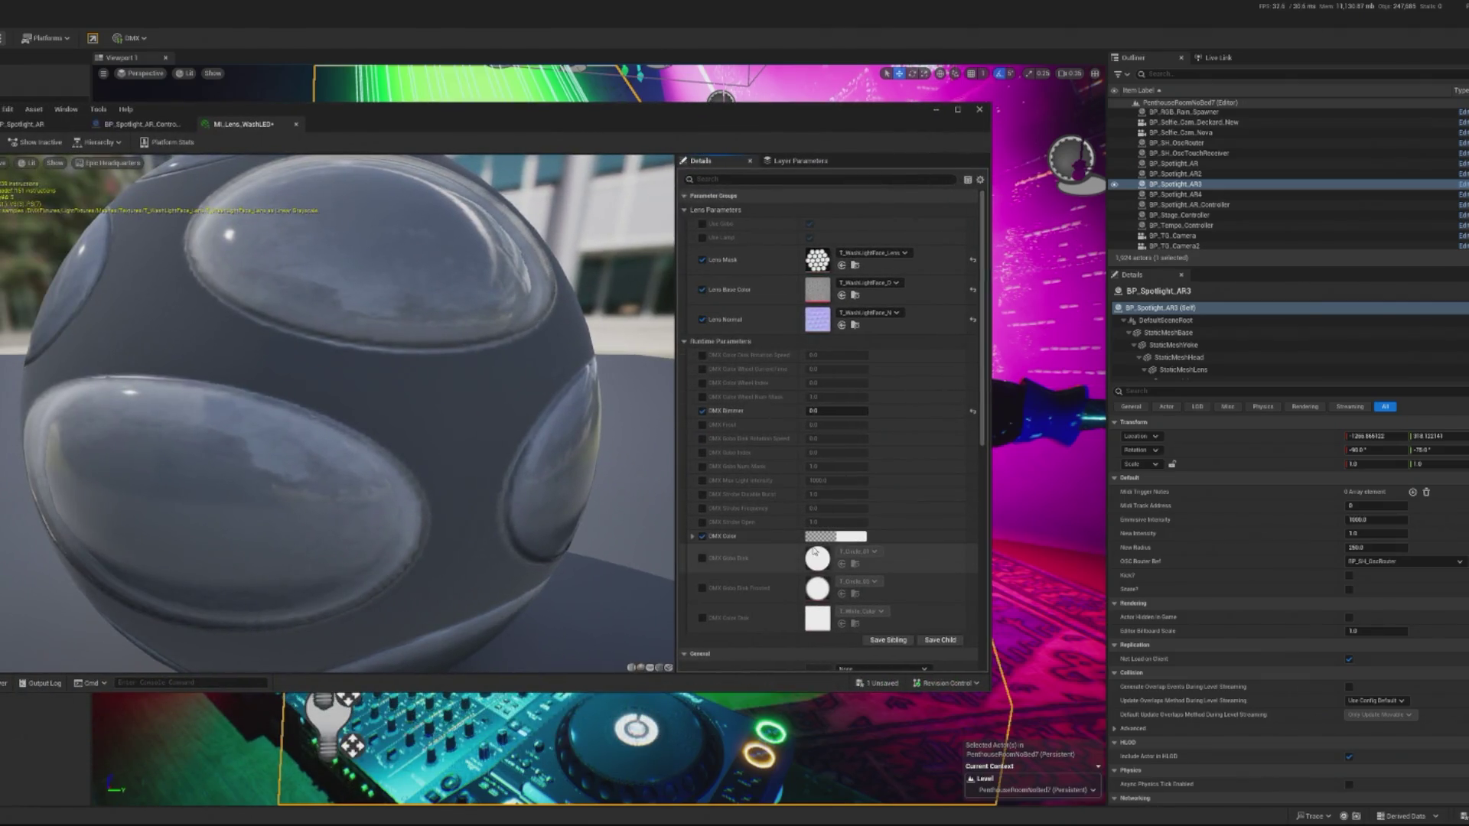
left_click(818, 536)
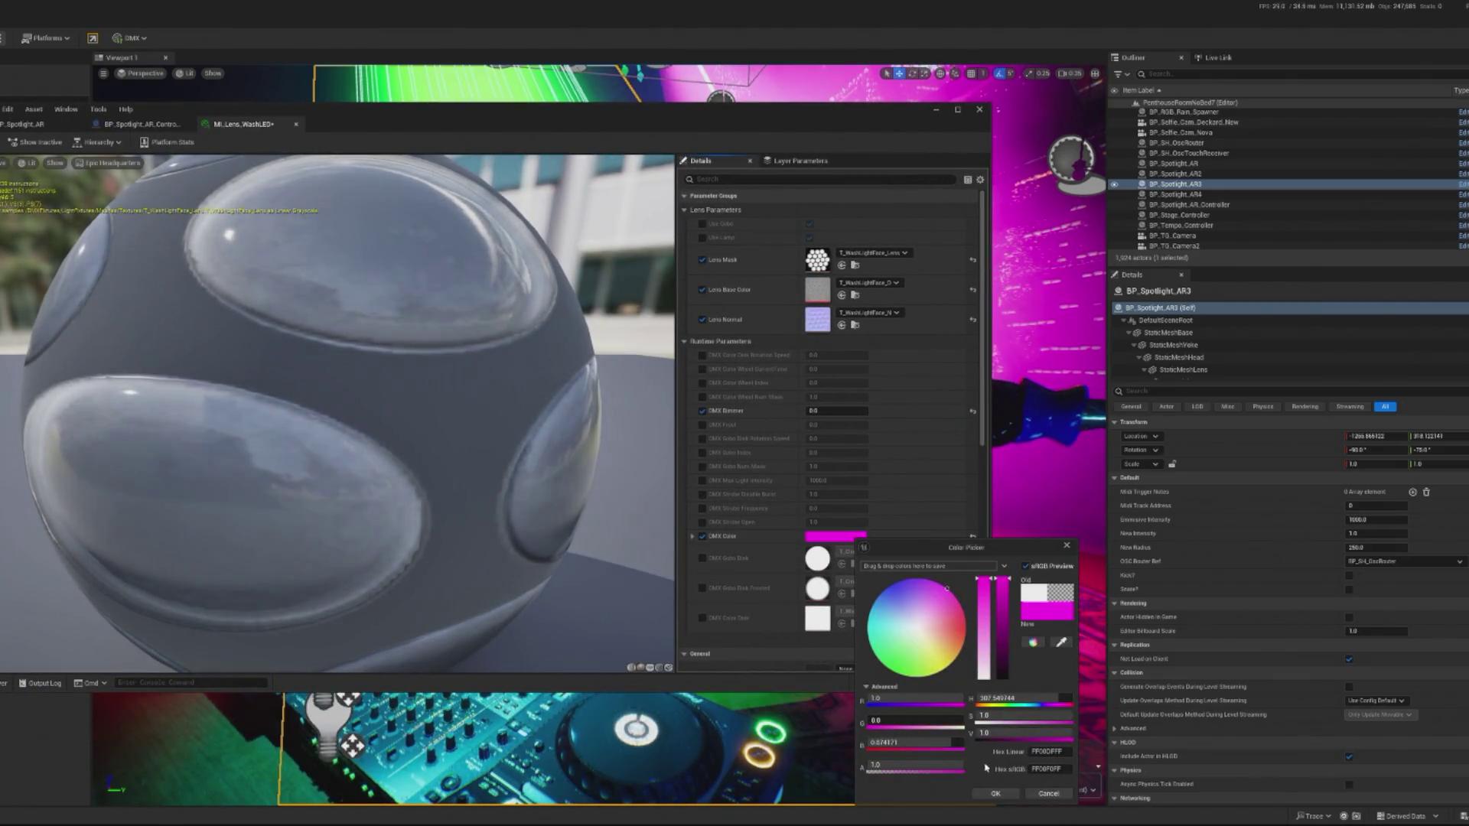
left_click(990, 792)
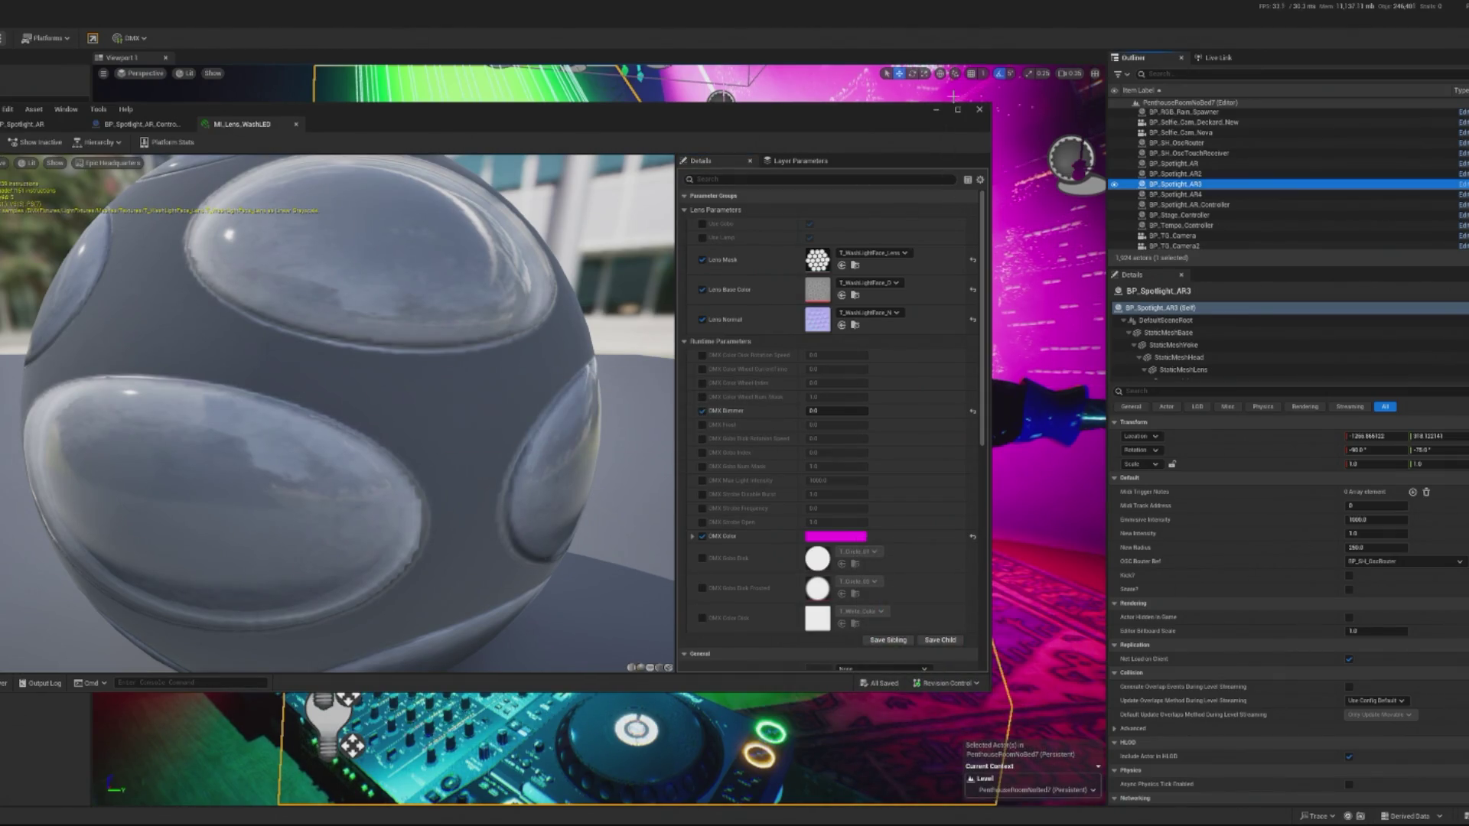
left_click(979, 109)
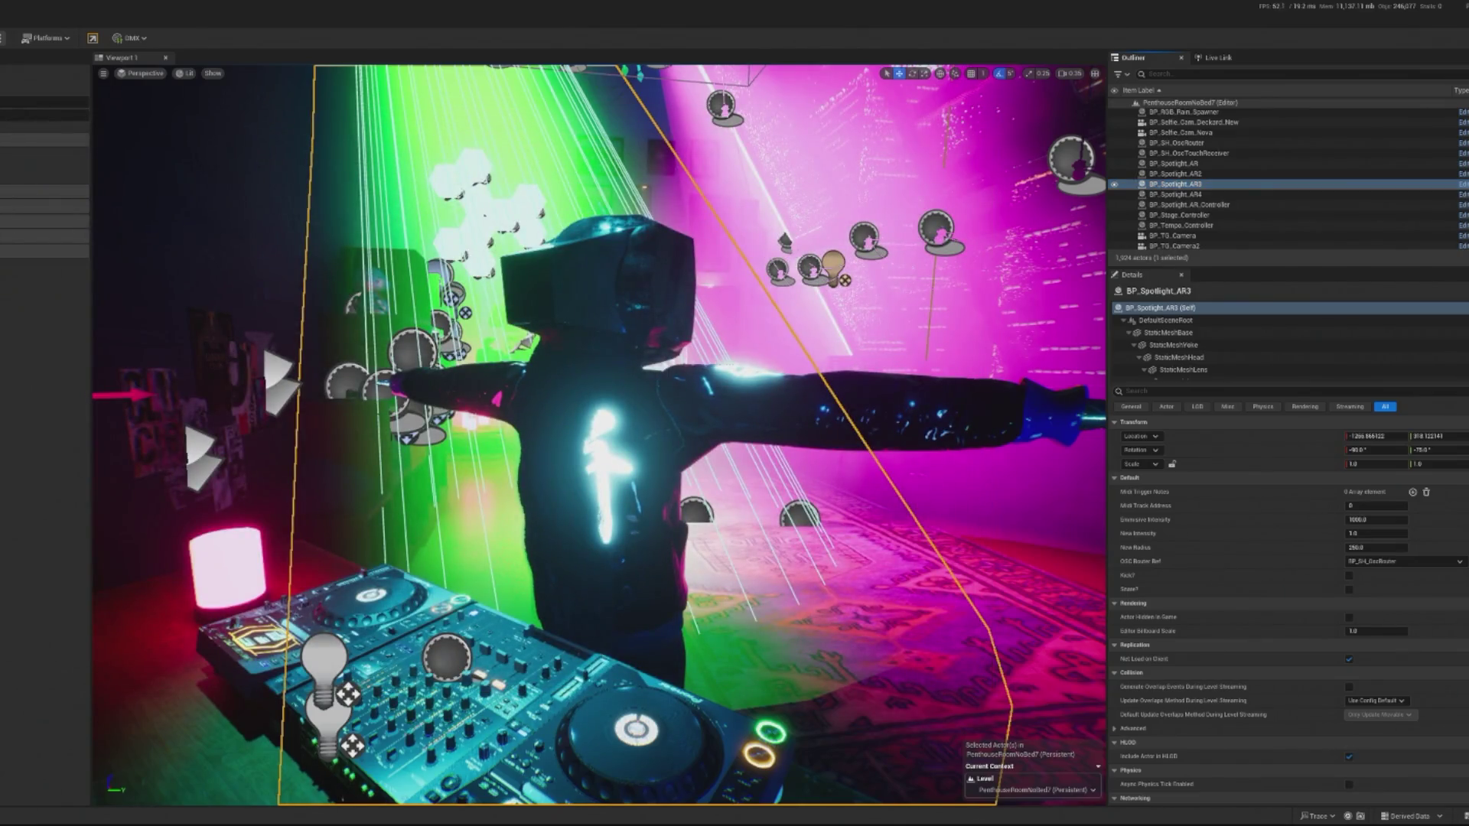
Play-test the penthouse level, stop the session, and open BP_Spotlight_AR's event graph.
key("alt+p")
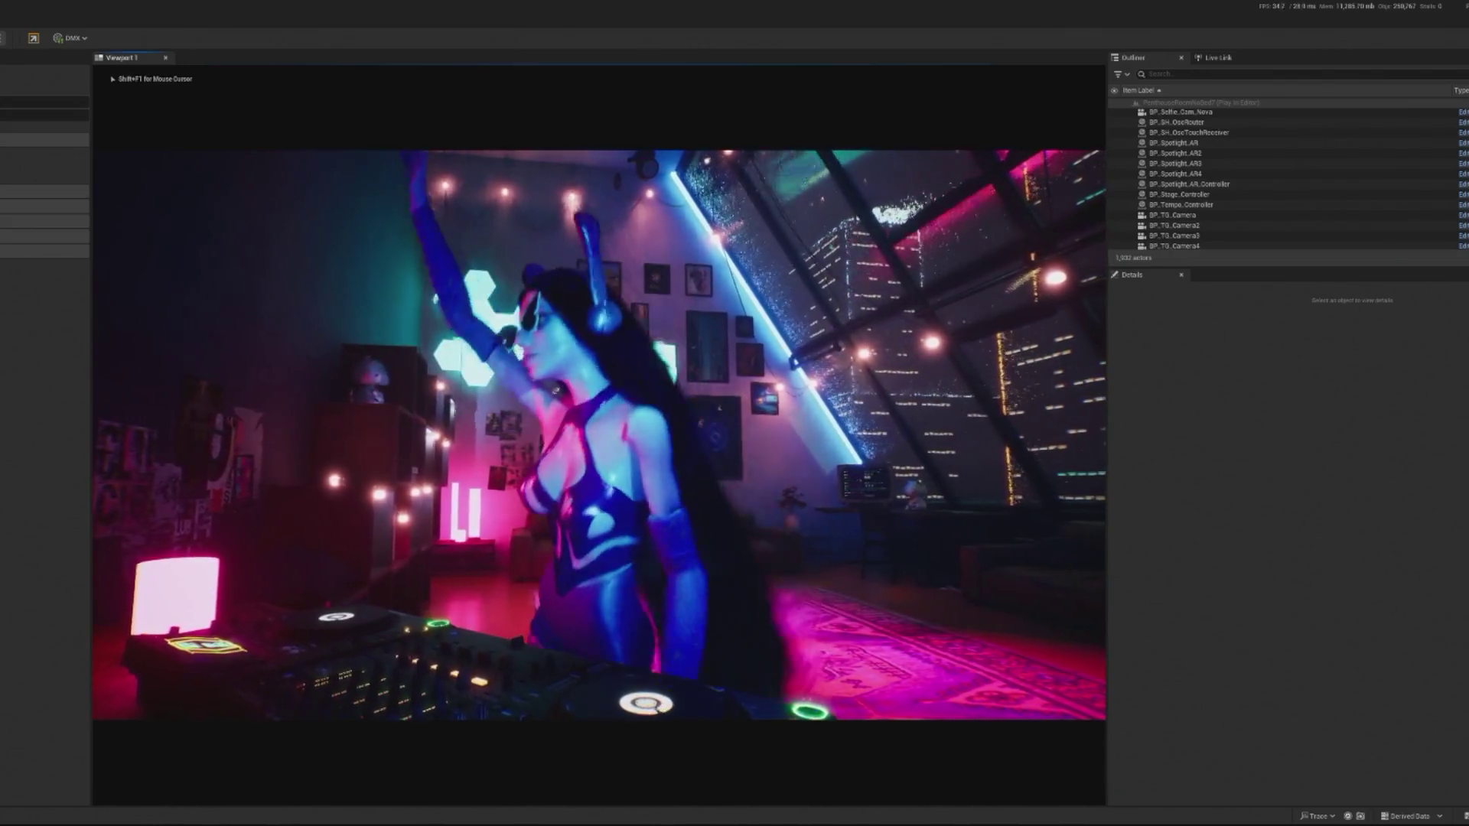
key("shift+F1")
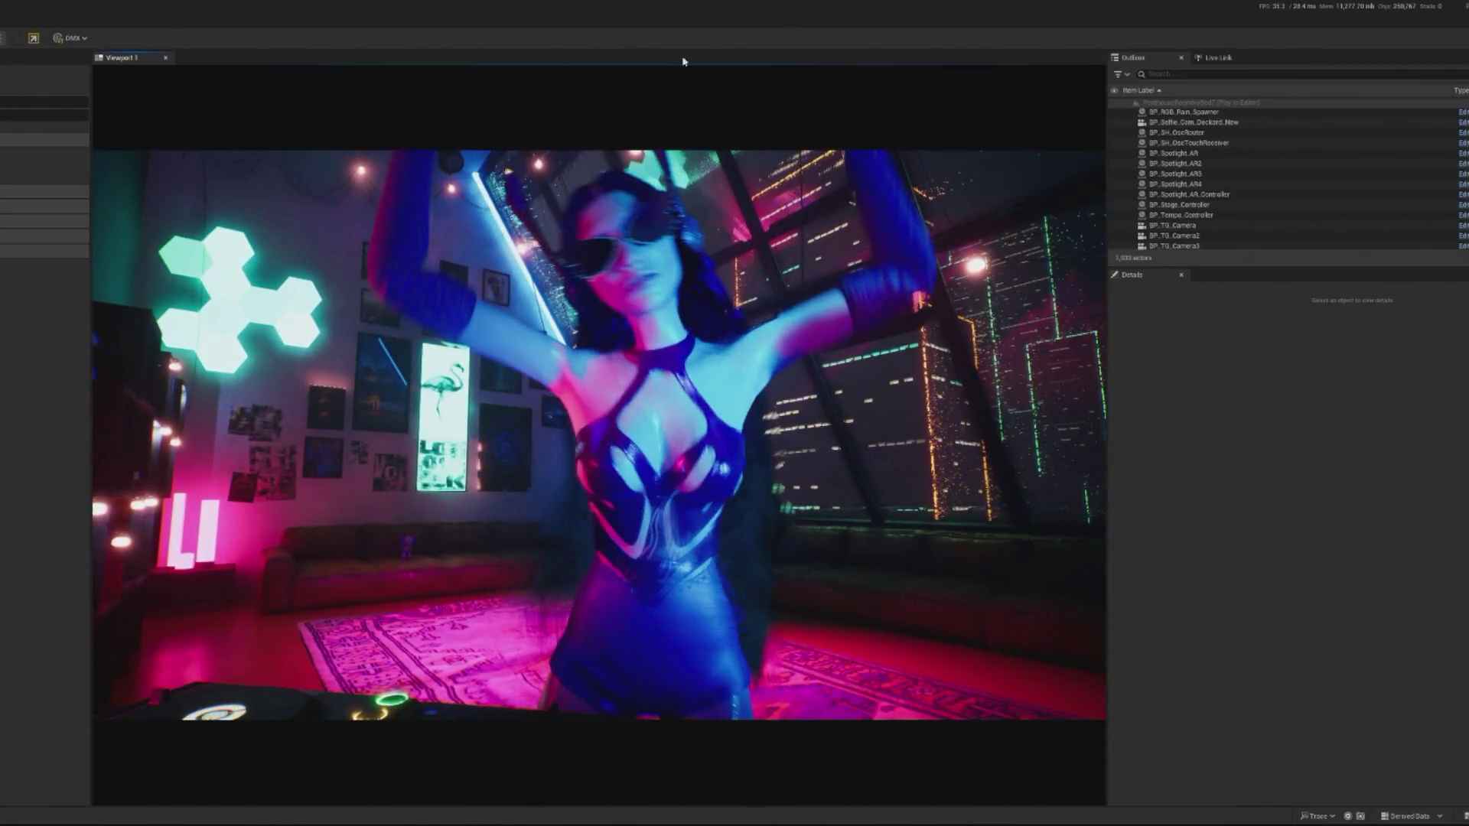
key("Escape")
key("ctrl+e")
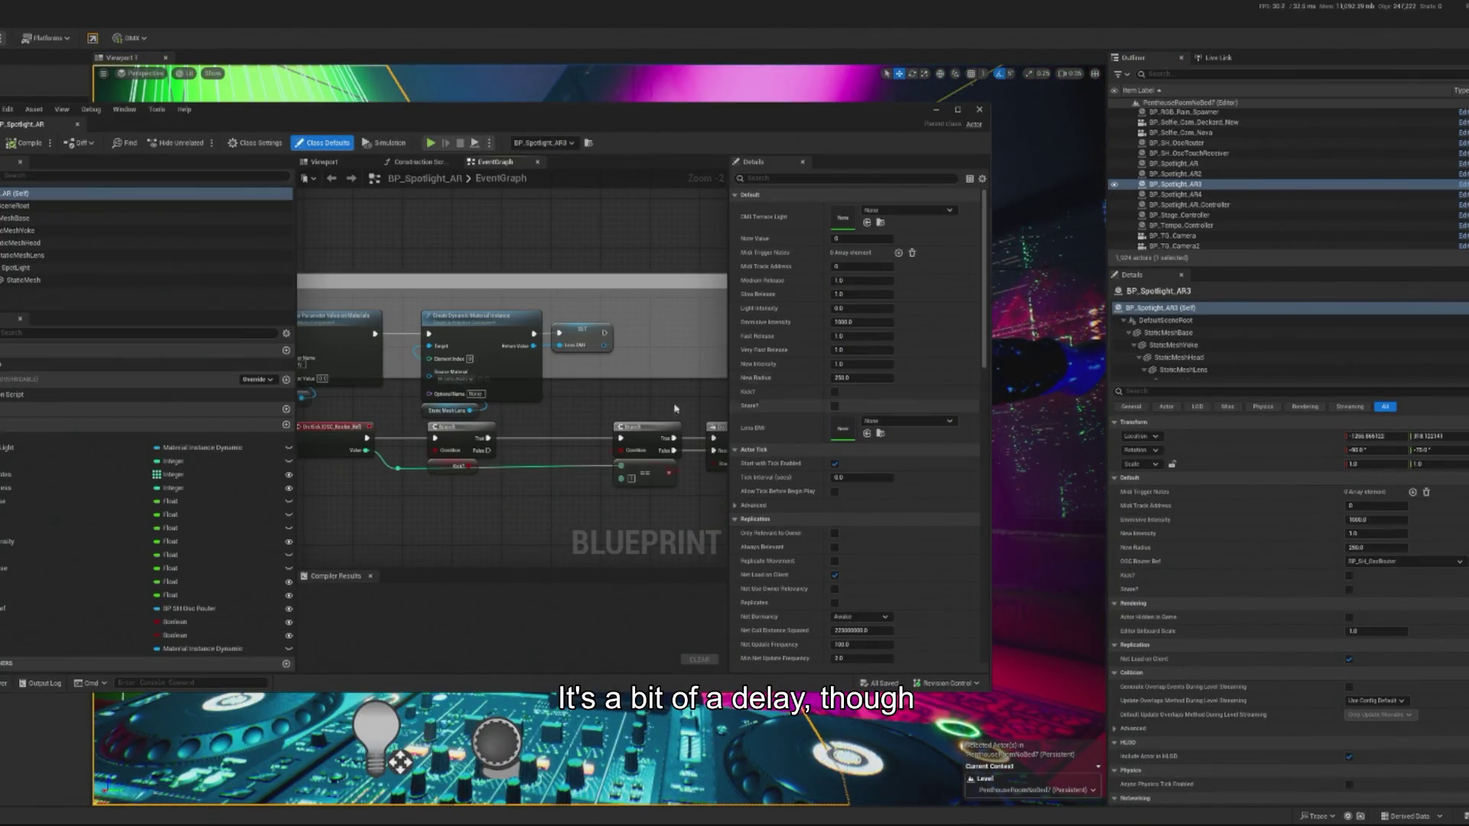
Open BP_Spotlight_AR_Controller's Blueprint from the Outliner, then minimize the Blueprint editor to show the level.
scroll(518, 346, "down", 4)
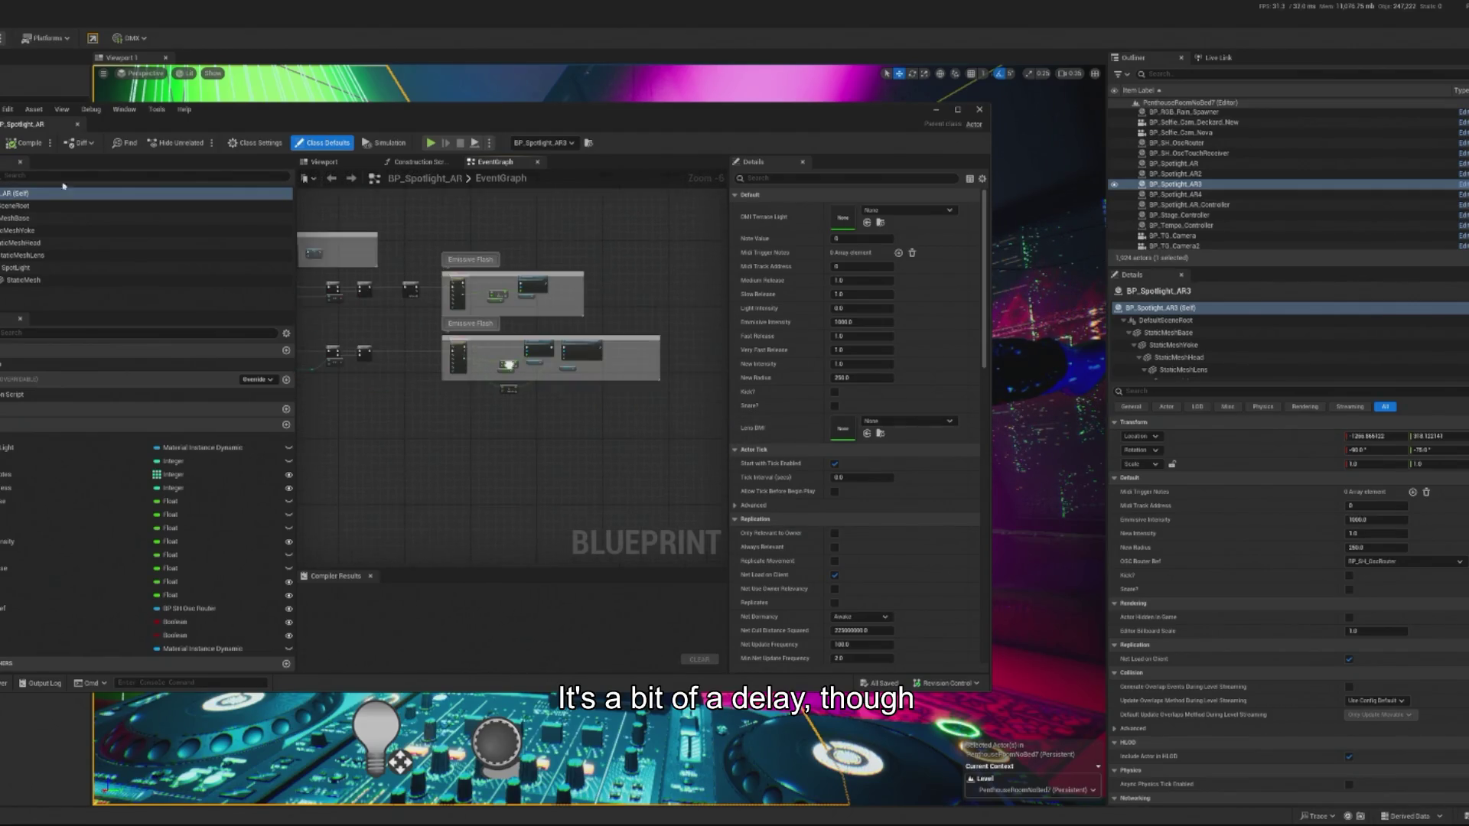
scroll(490, 321, "up", 2)
left_click_drag(477, 137, 561, 141)
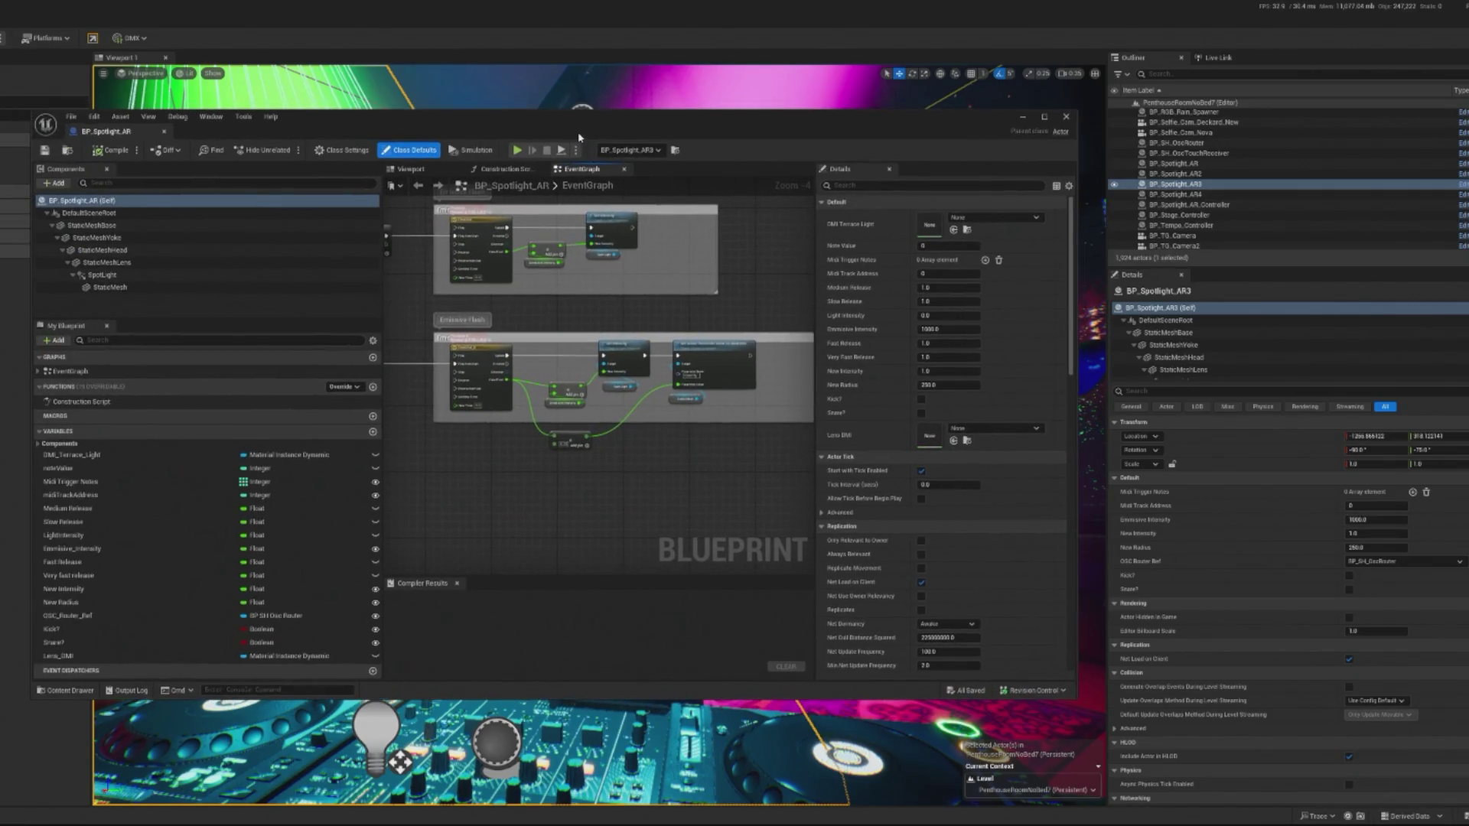
left_click(1217, 205)
left_click(1462, 205)
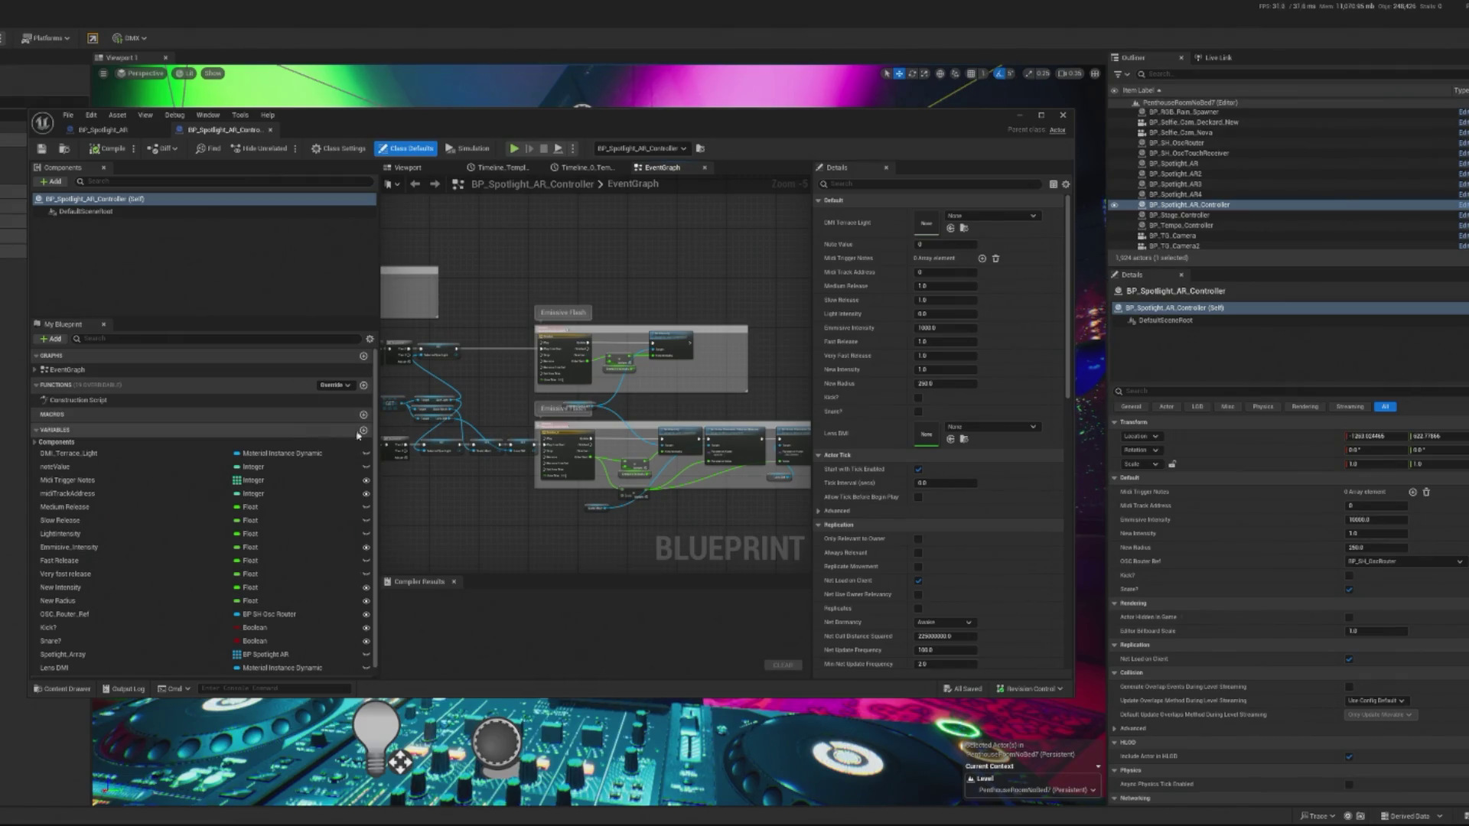
left_click(1020, 119)
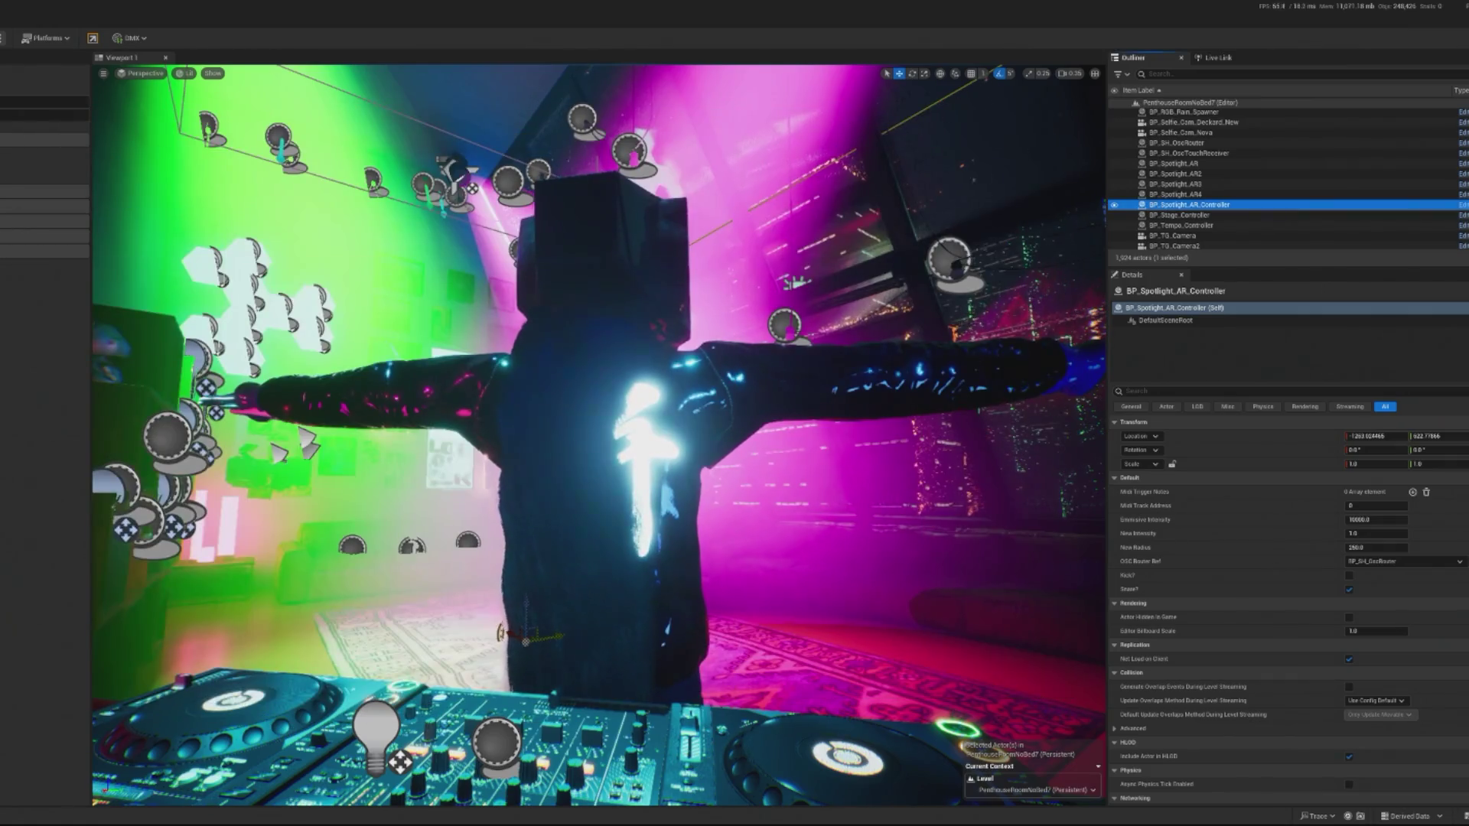
Run another Play in Editor test, stop it, and reopen BP_Spotlight_AR_Controller from the Outliner.
key("alt+p")
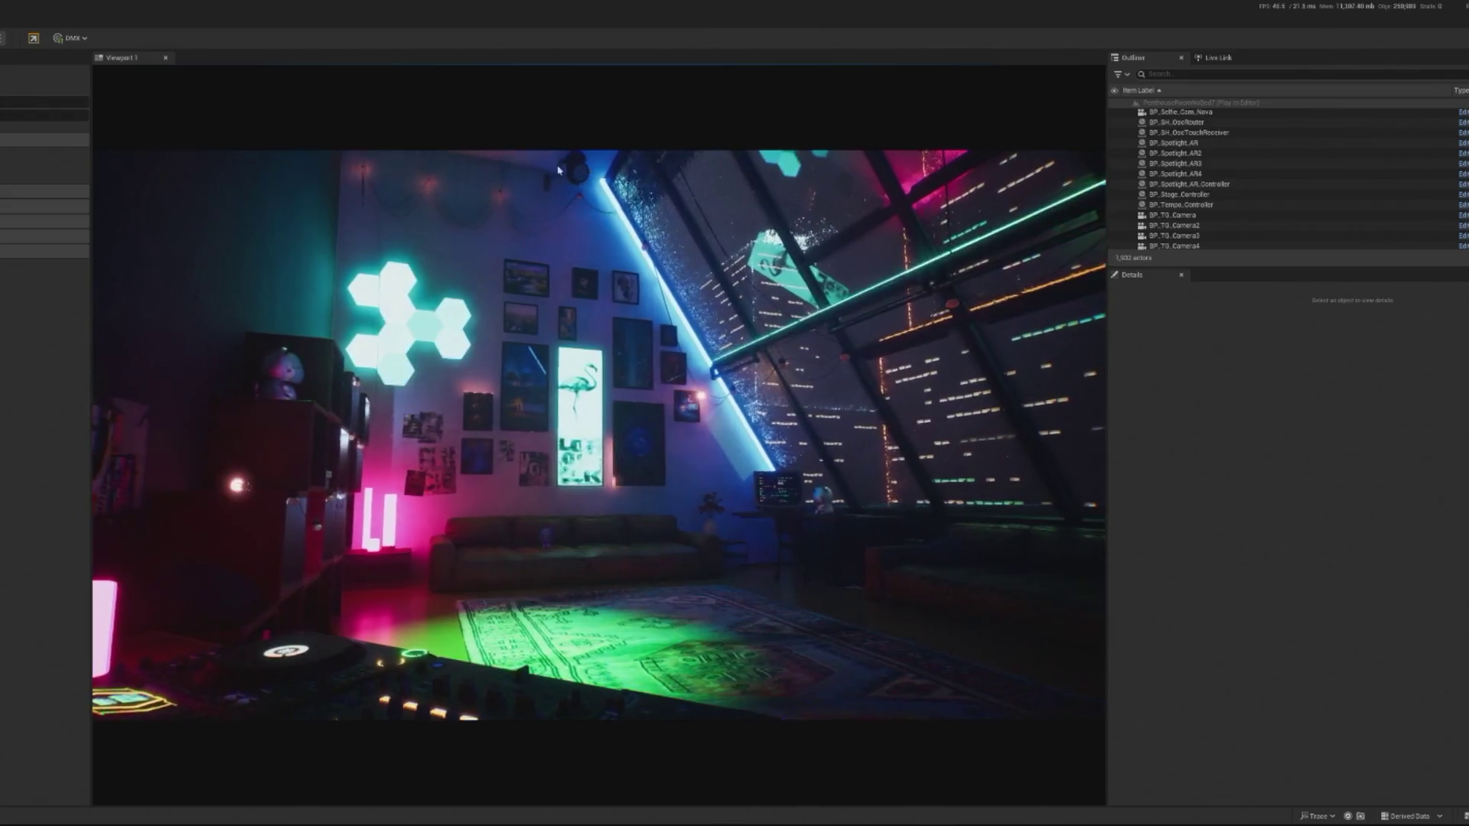
key("Escape")
double_click(1158, 205)
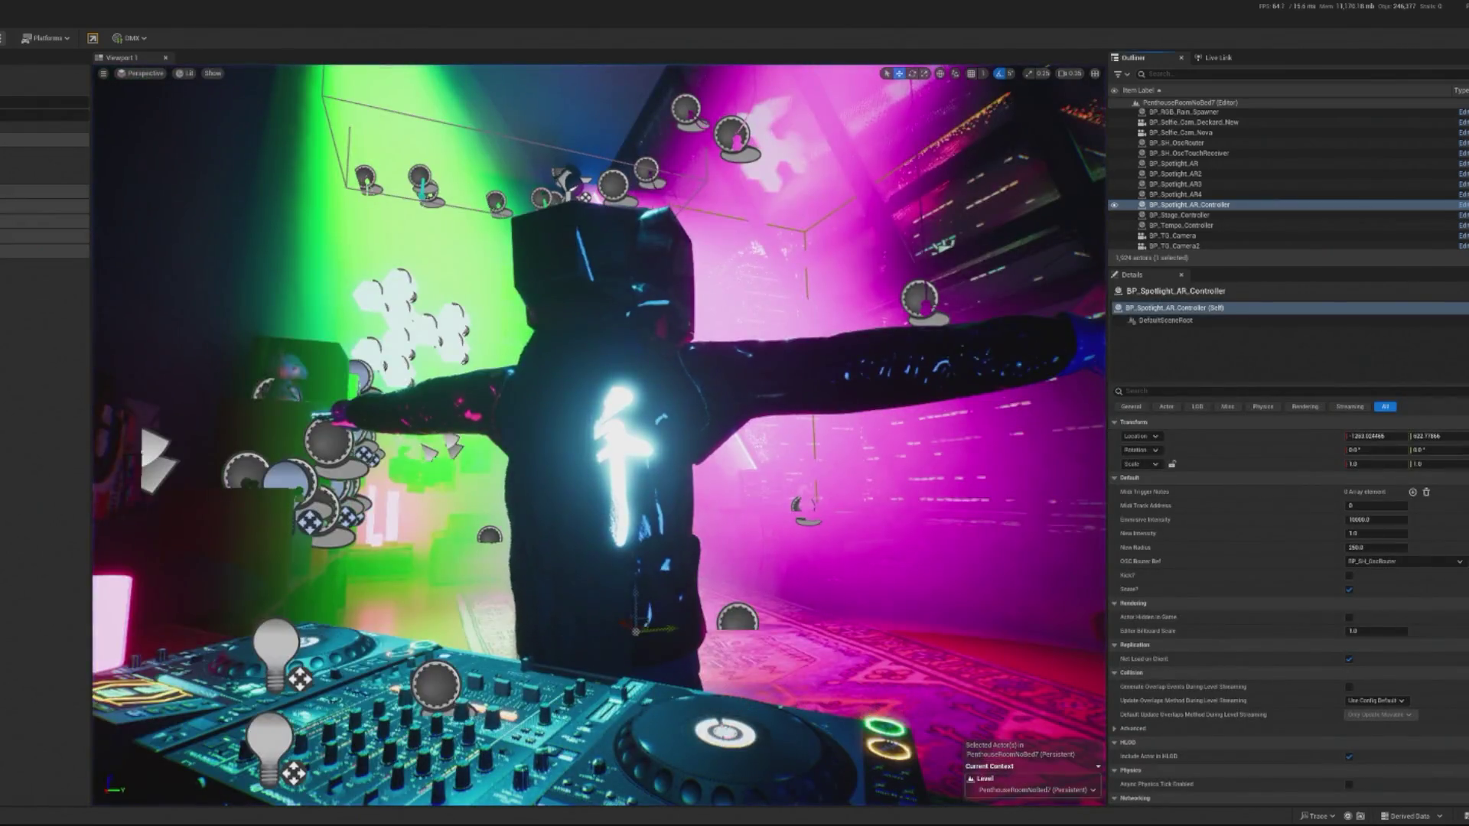
scroll(647, 492, "up", 2)
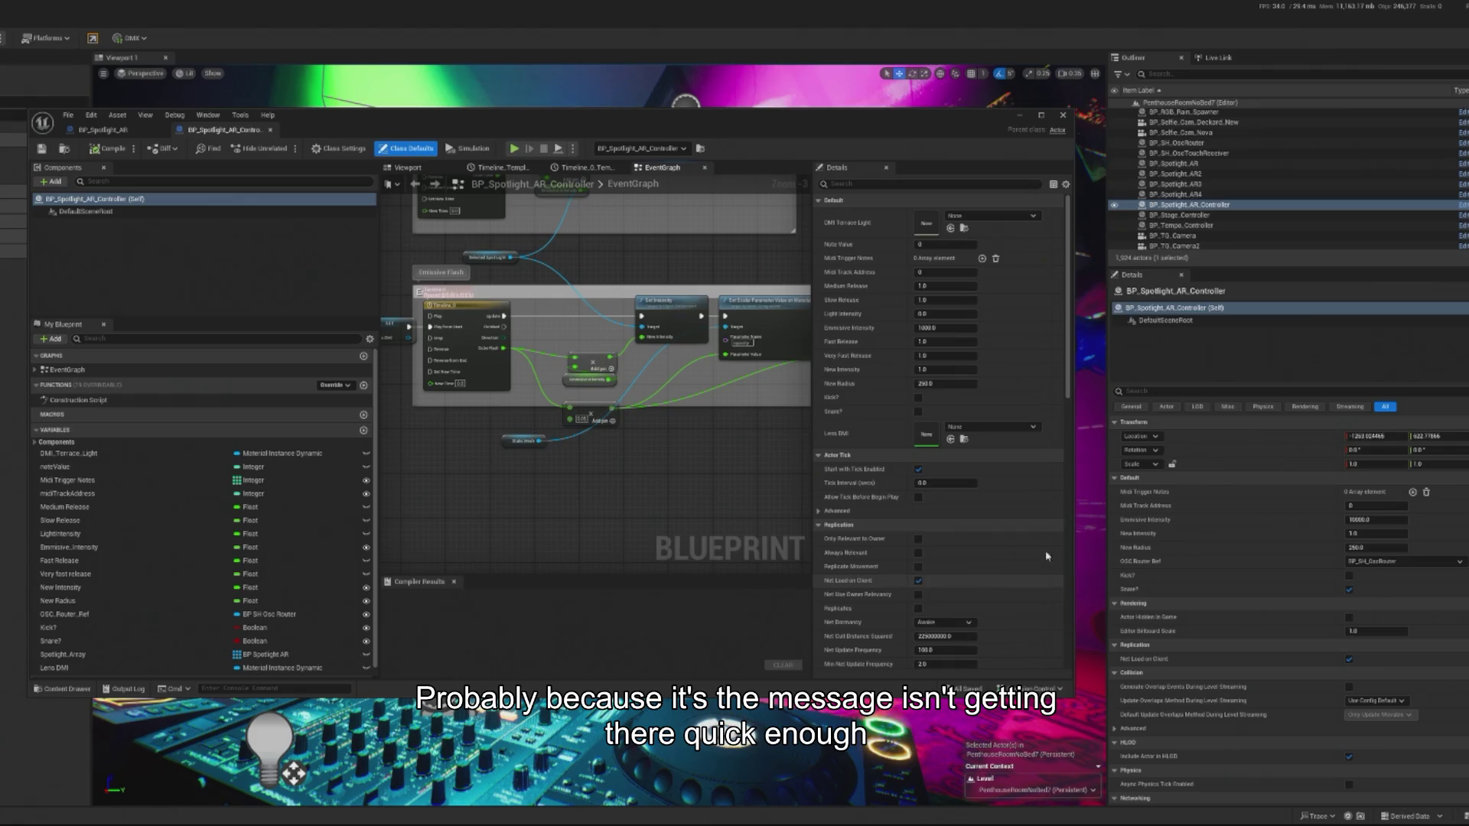
Bring the Emissive Flash nodes into view and open the All Actions menu on empty graph space.
scroll(542, 389, "down", 4)
left_click_drag(655, 390, 518, 385)
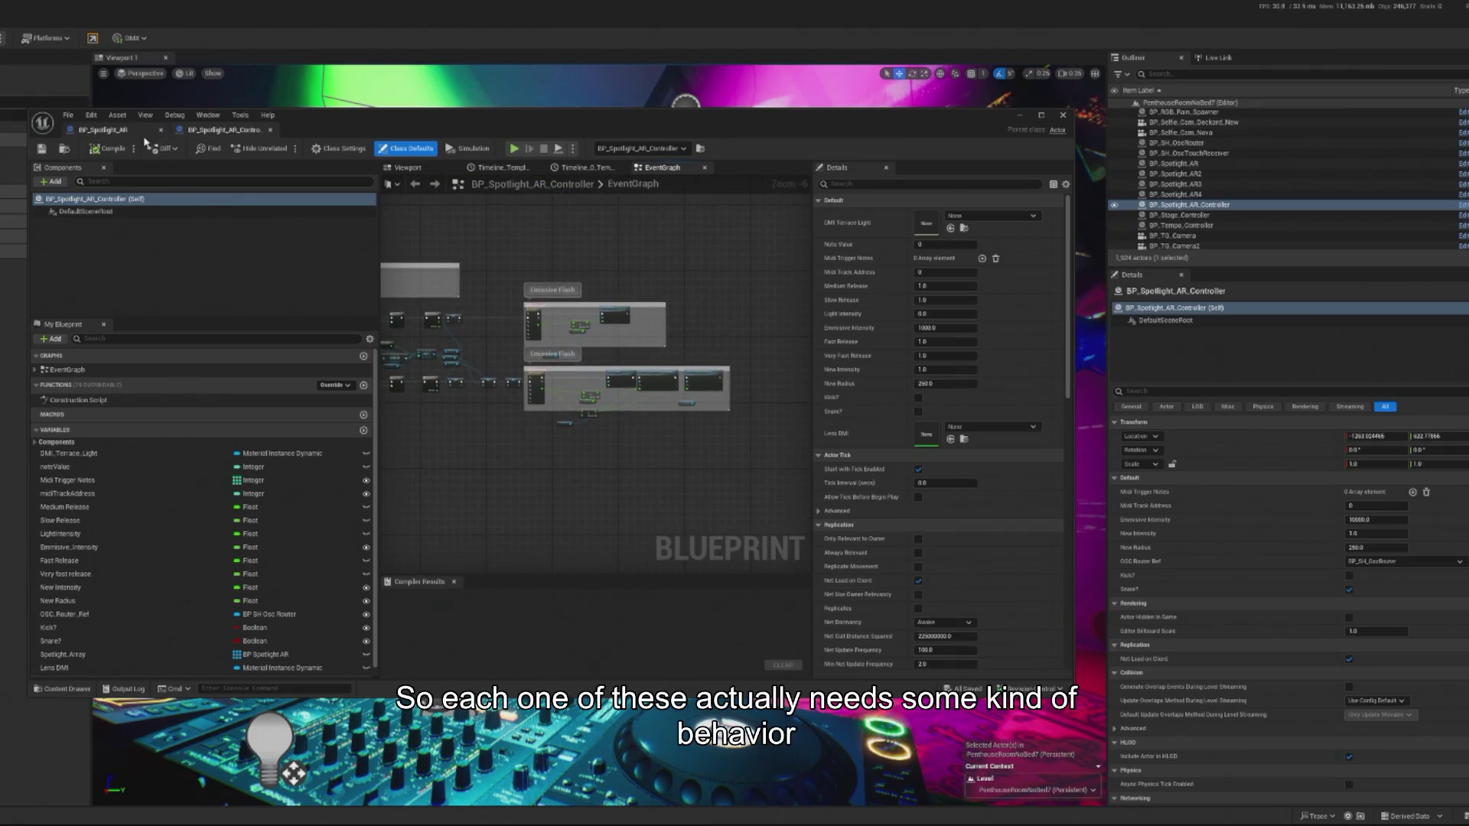
scroll(528, 398, "up", 2)
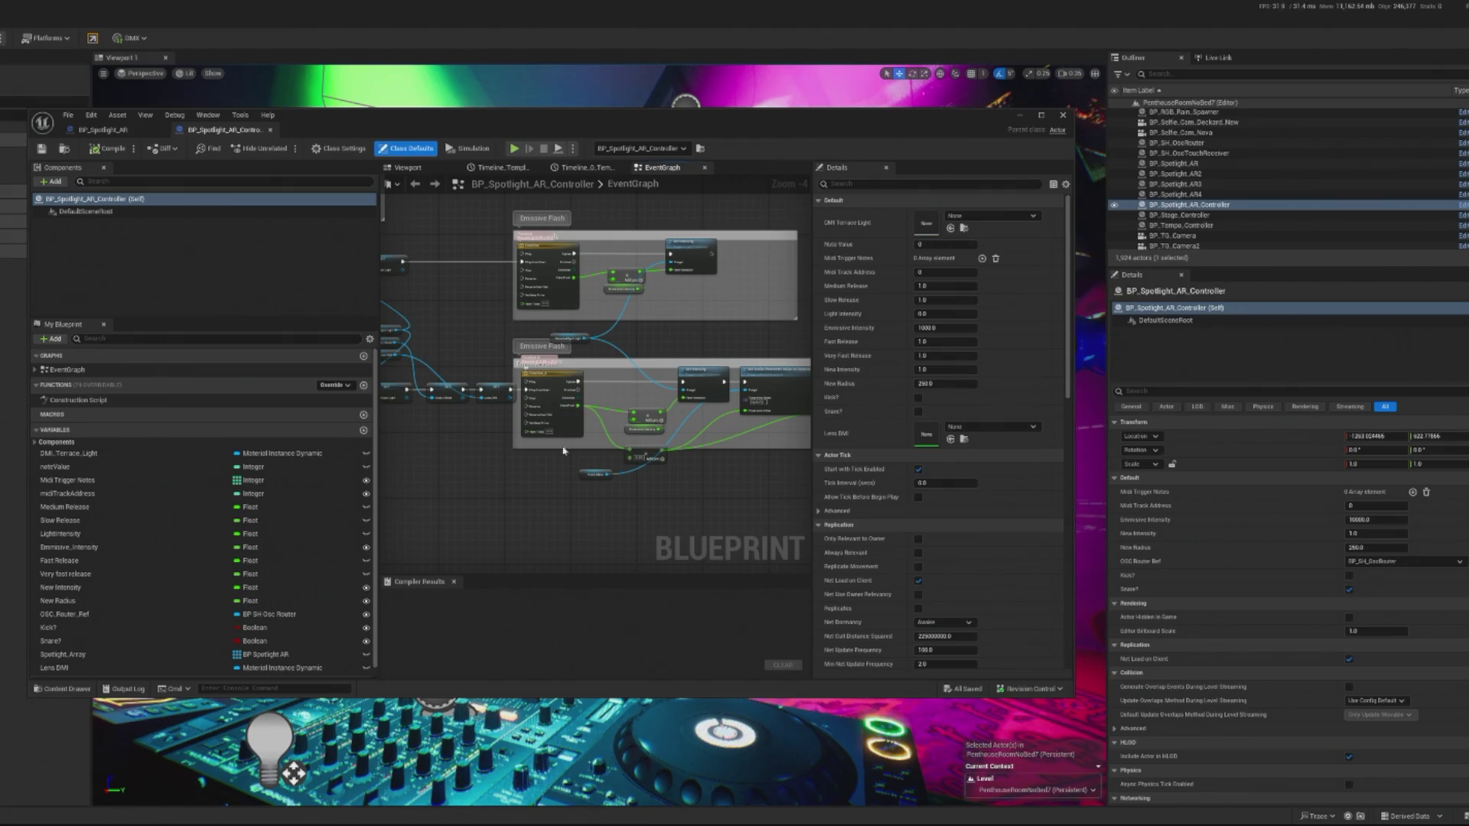
left_click_drag(563, 450, 611, 509)
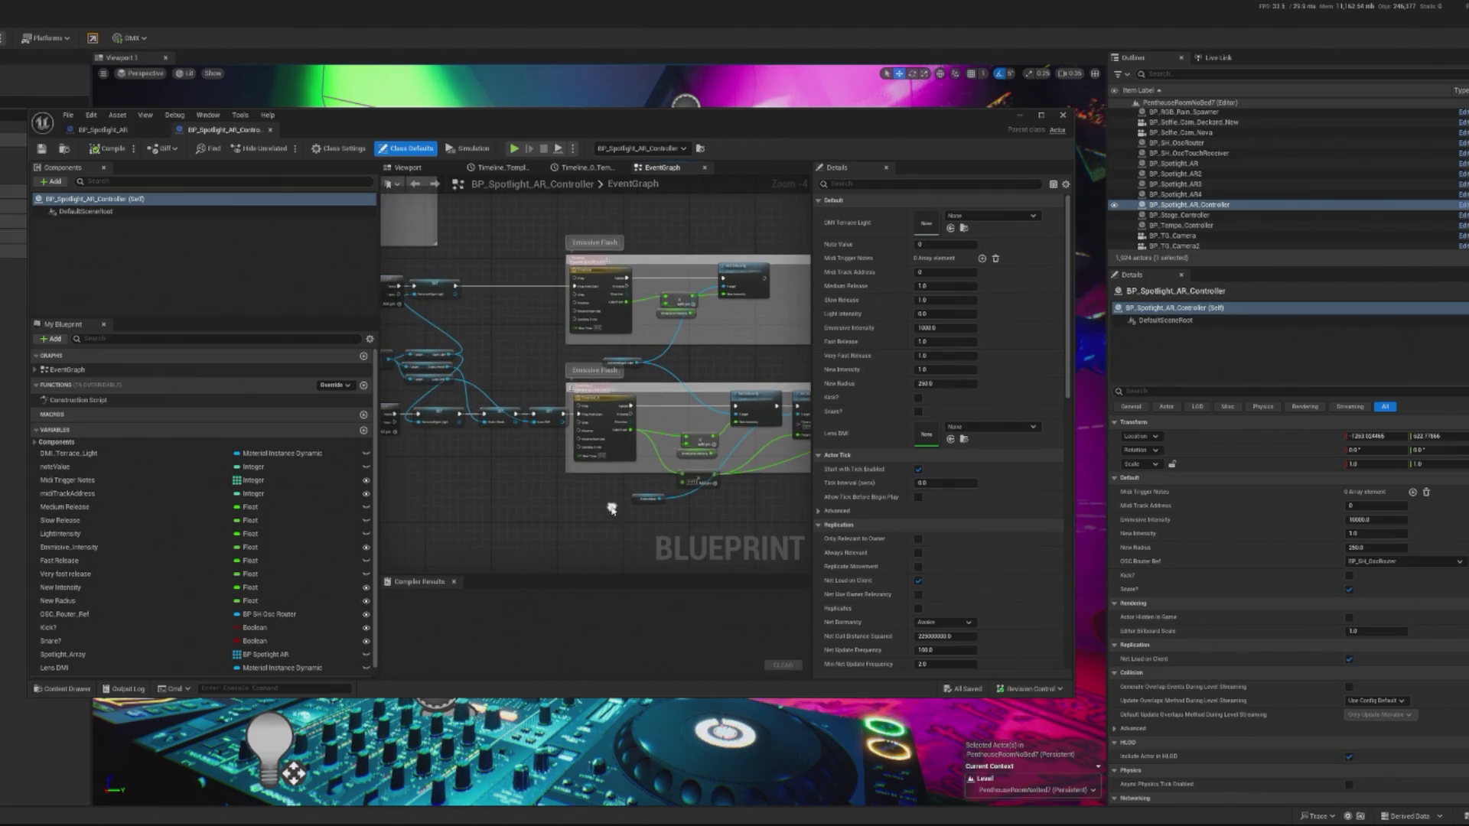
right_click(488, 499)
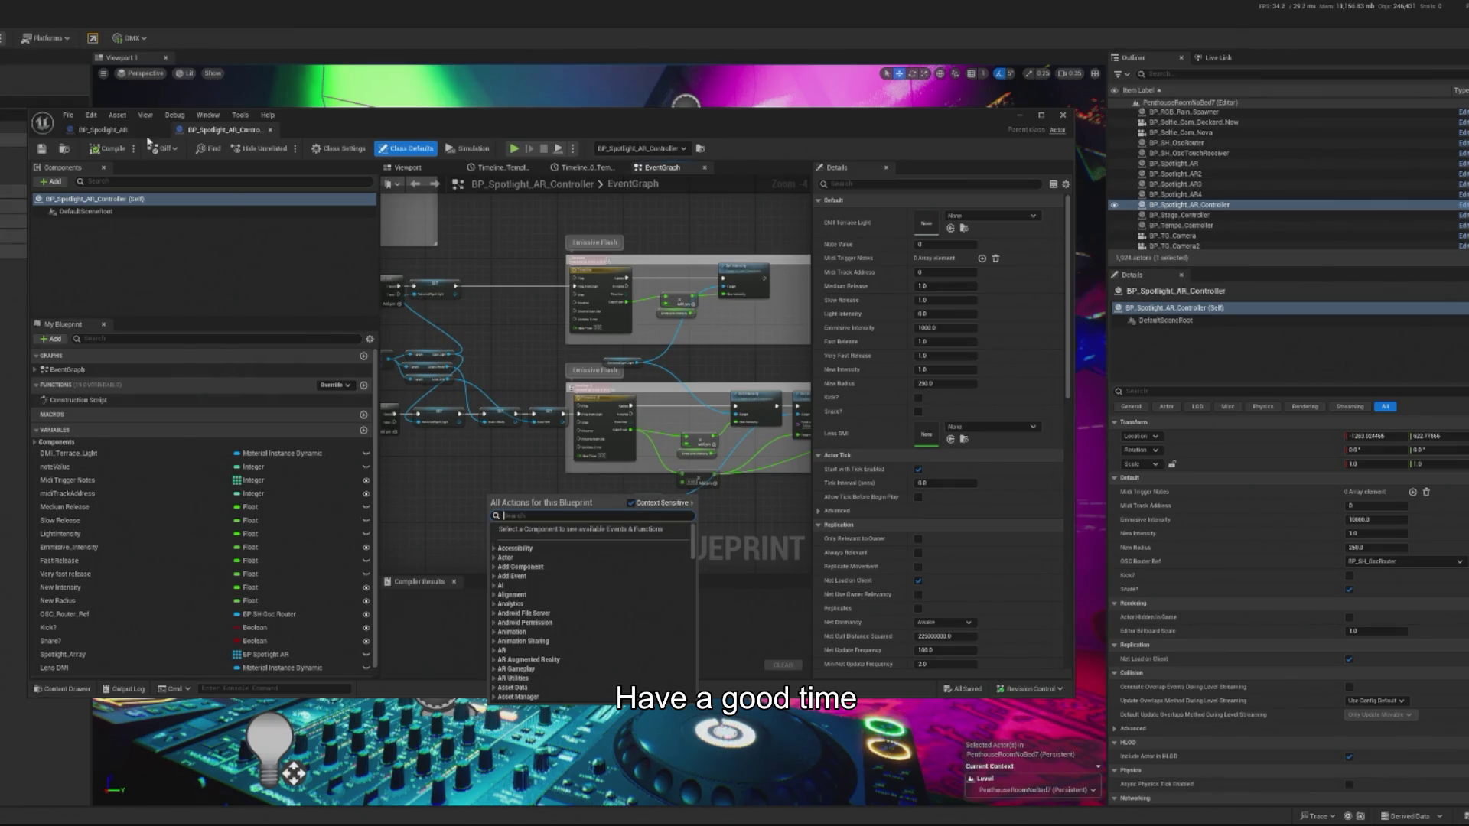
Add a custom event named Fire in the BP_Spotlight_AR graph.
left_click(103, 129)
right_click(485, 478)
type("custom event")
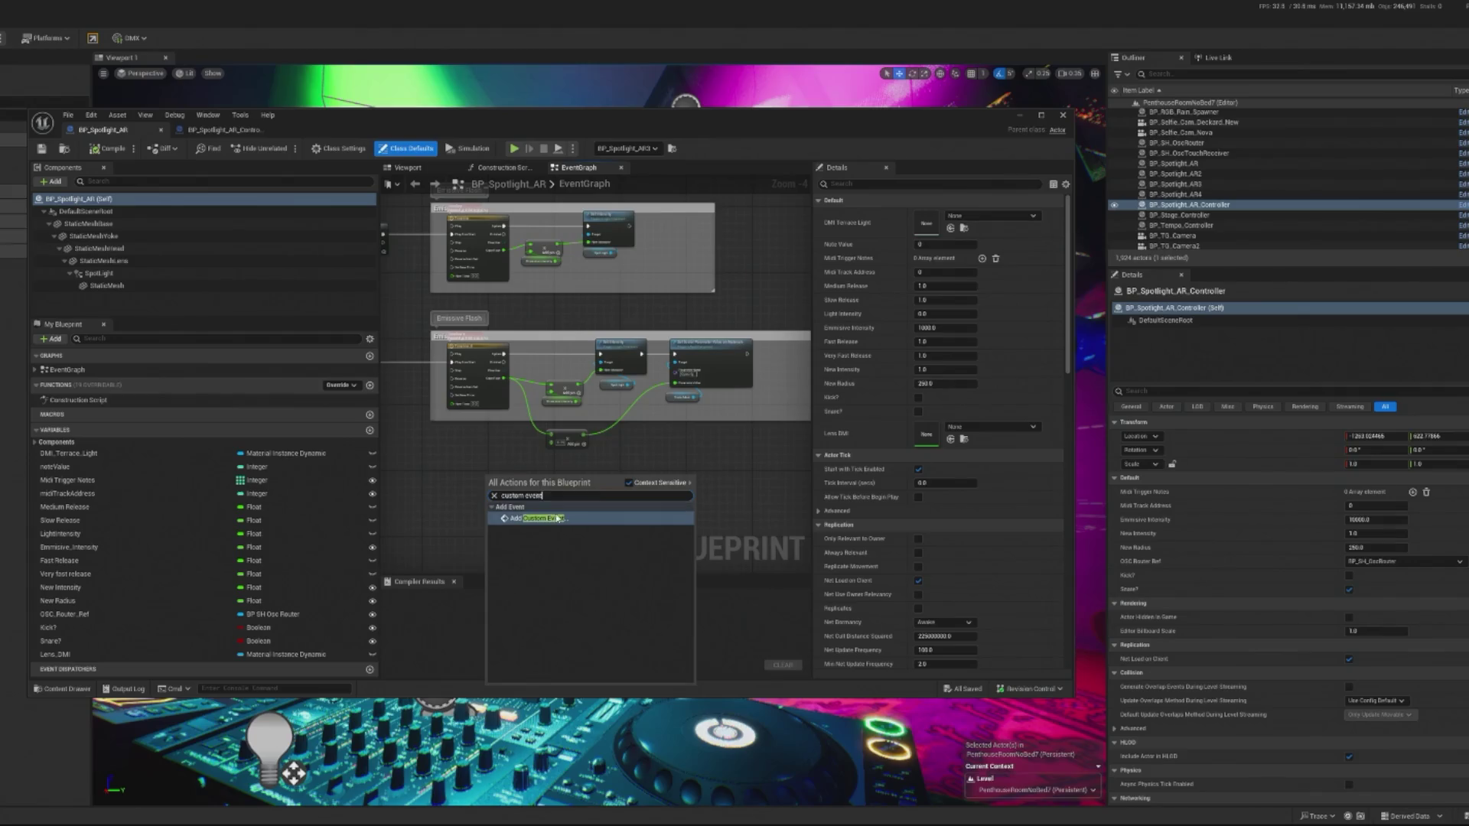
left_click(559, 519)
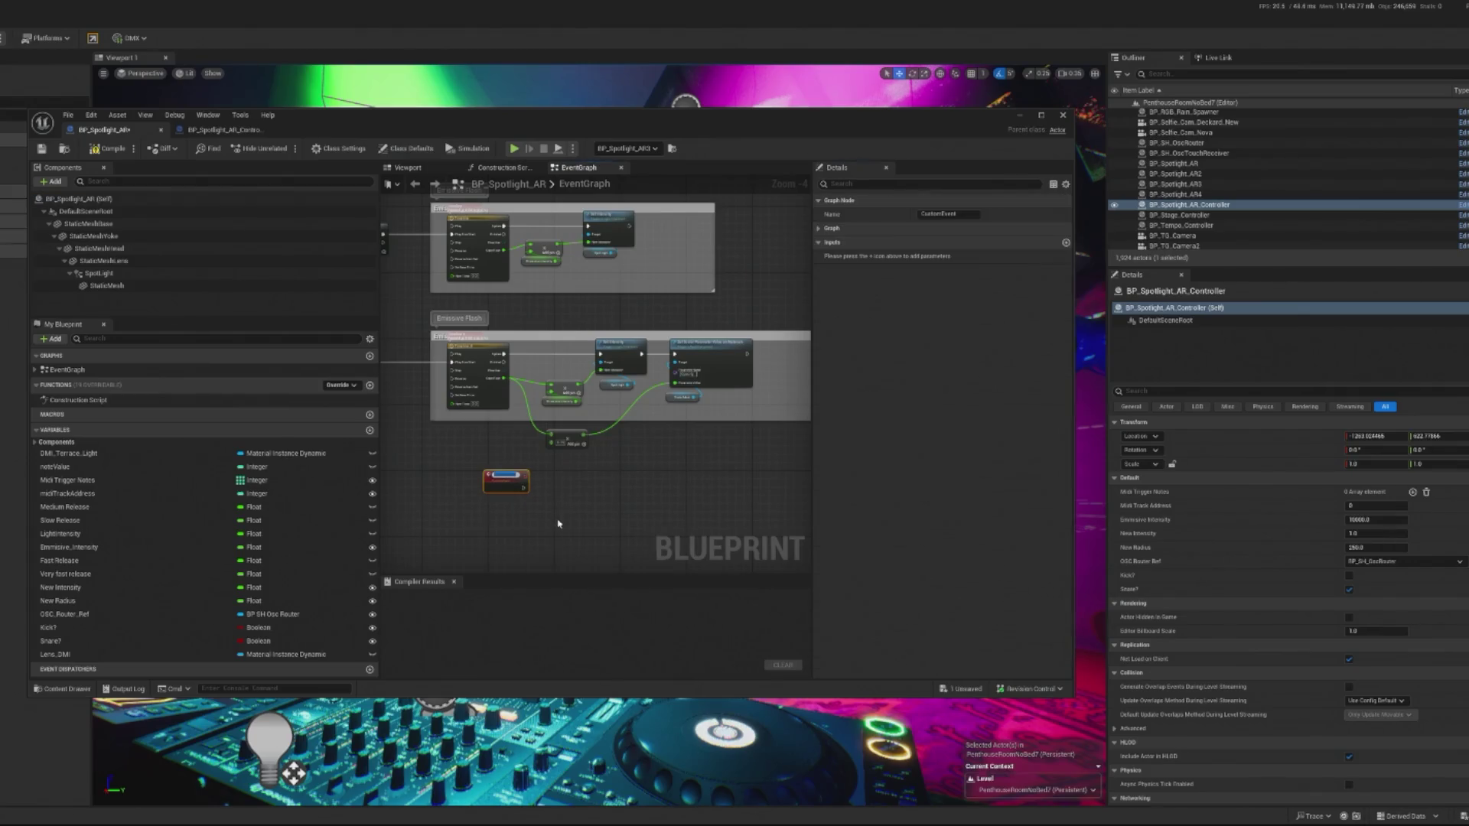
type("Fire")
key("Return")
Wire the Fire event to the Emissive Flash timeline's Play from Start input.
scroll(536, 525, "up", 2)
left_click_drag(696, 545, 505, 396)
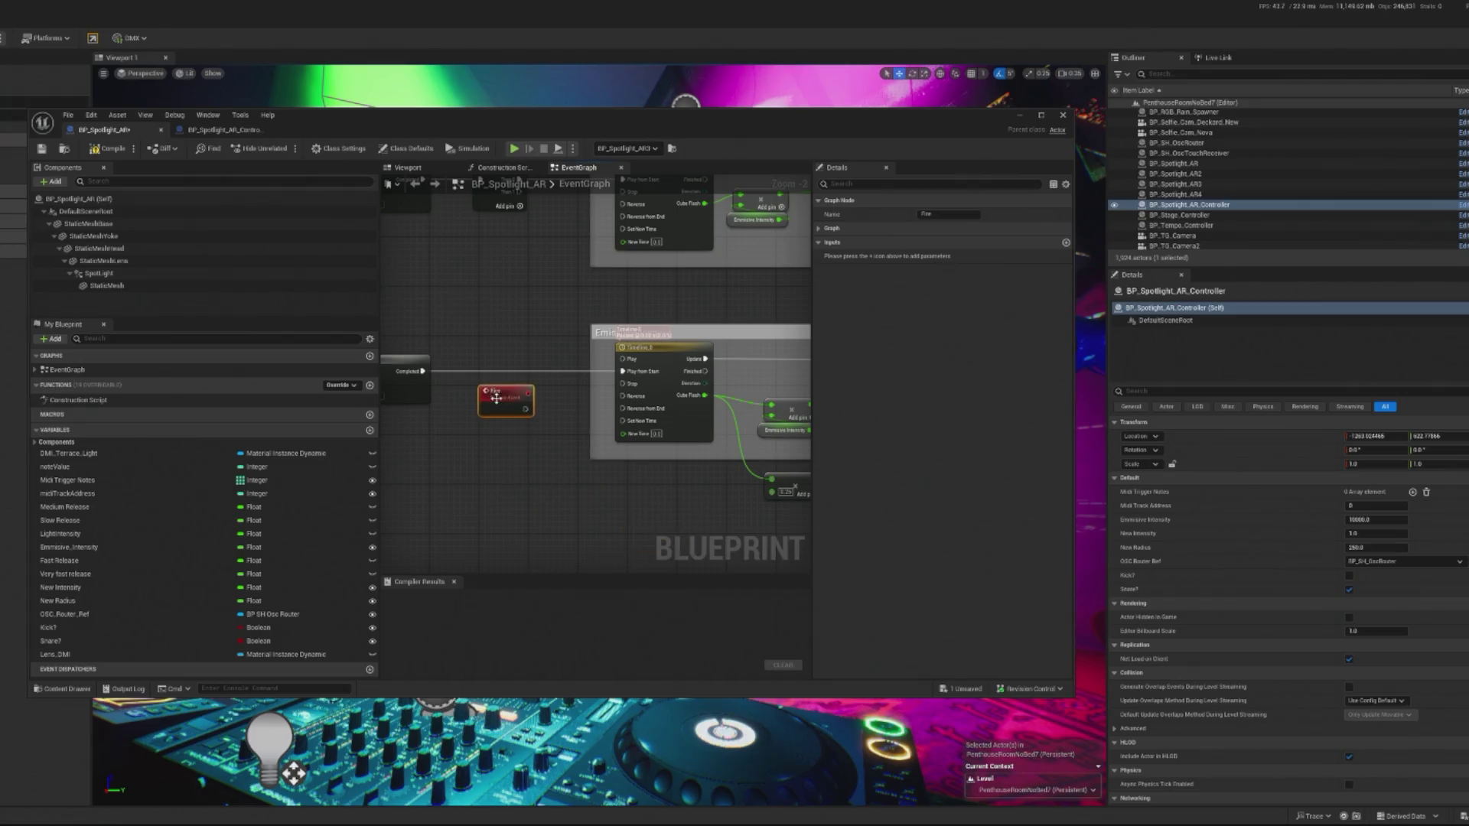
scroll(497, 397, "up", 1)
mouse_move(546, 450)
left_mouse_down()
mouse_move(574, 471)
mouse_move(650, 419)
left_mouse_up()
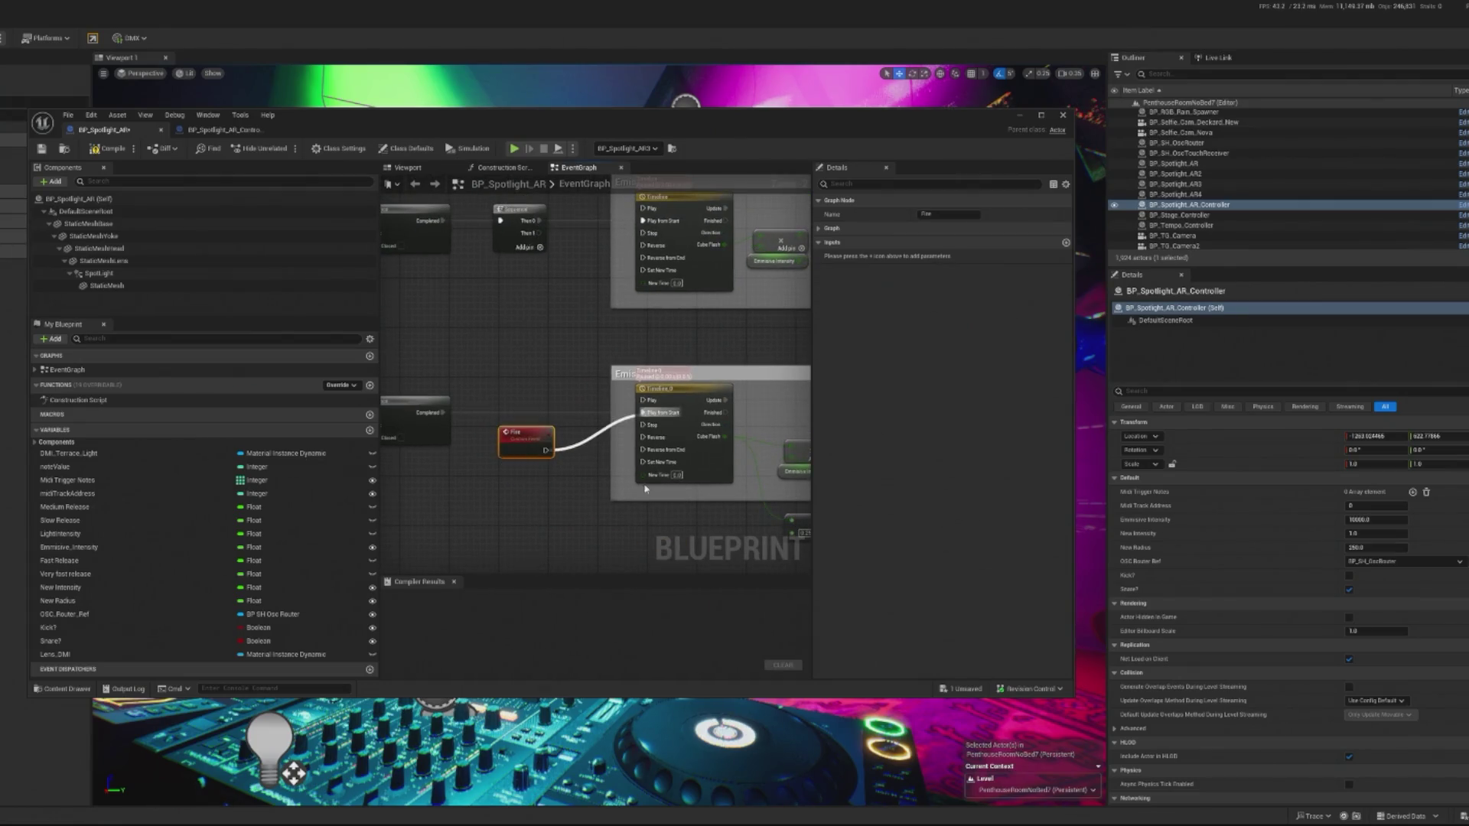
scroll(601, 466, "down", 1)
scroll(689, 469, "up", 1)
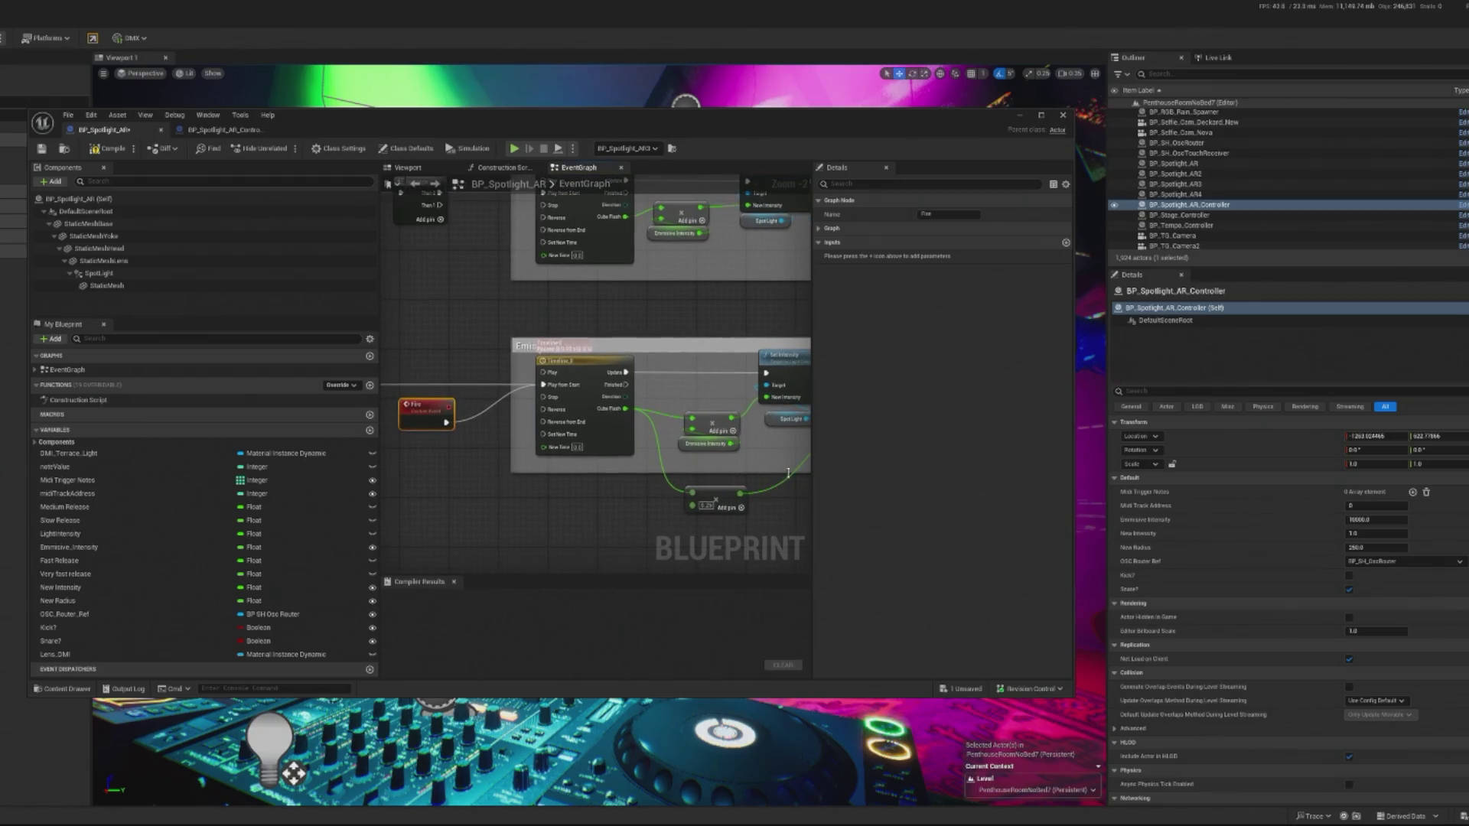
left_click(230, 130)
scroll(546, 369, "up", 2)
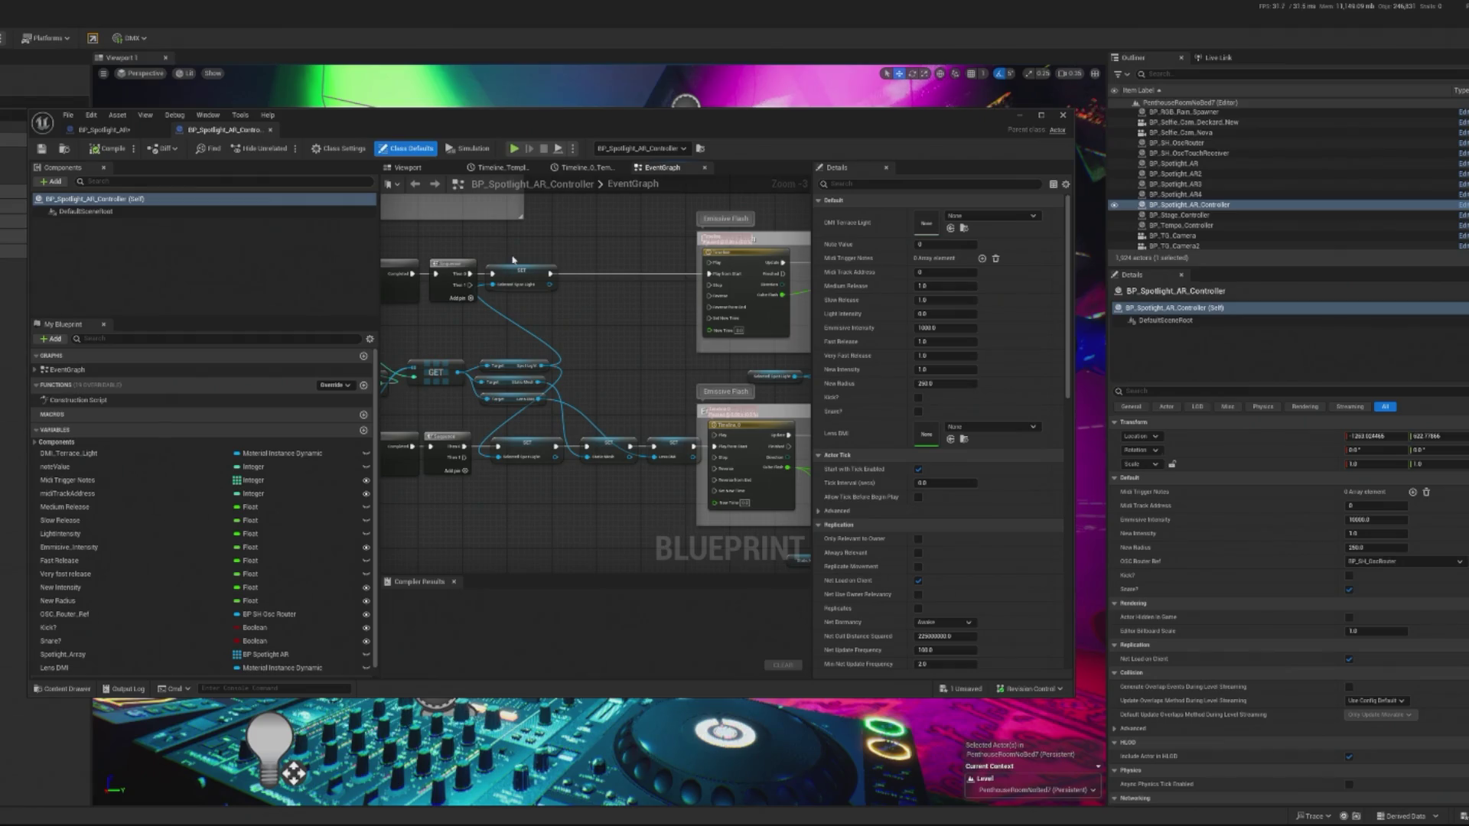
Break the link between the first two SET nodes in the controller's lower chain.
mouse_move(502, 350)
left_mouse_down()
mouse_move(539, 453)
mouse_move(535, 441)
left_mouse_up()
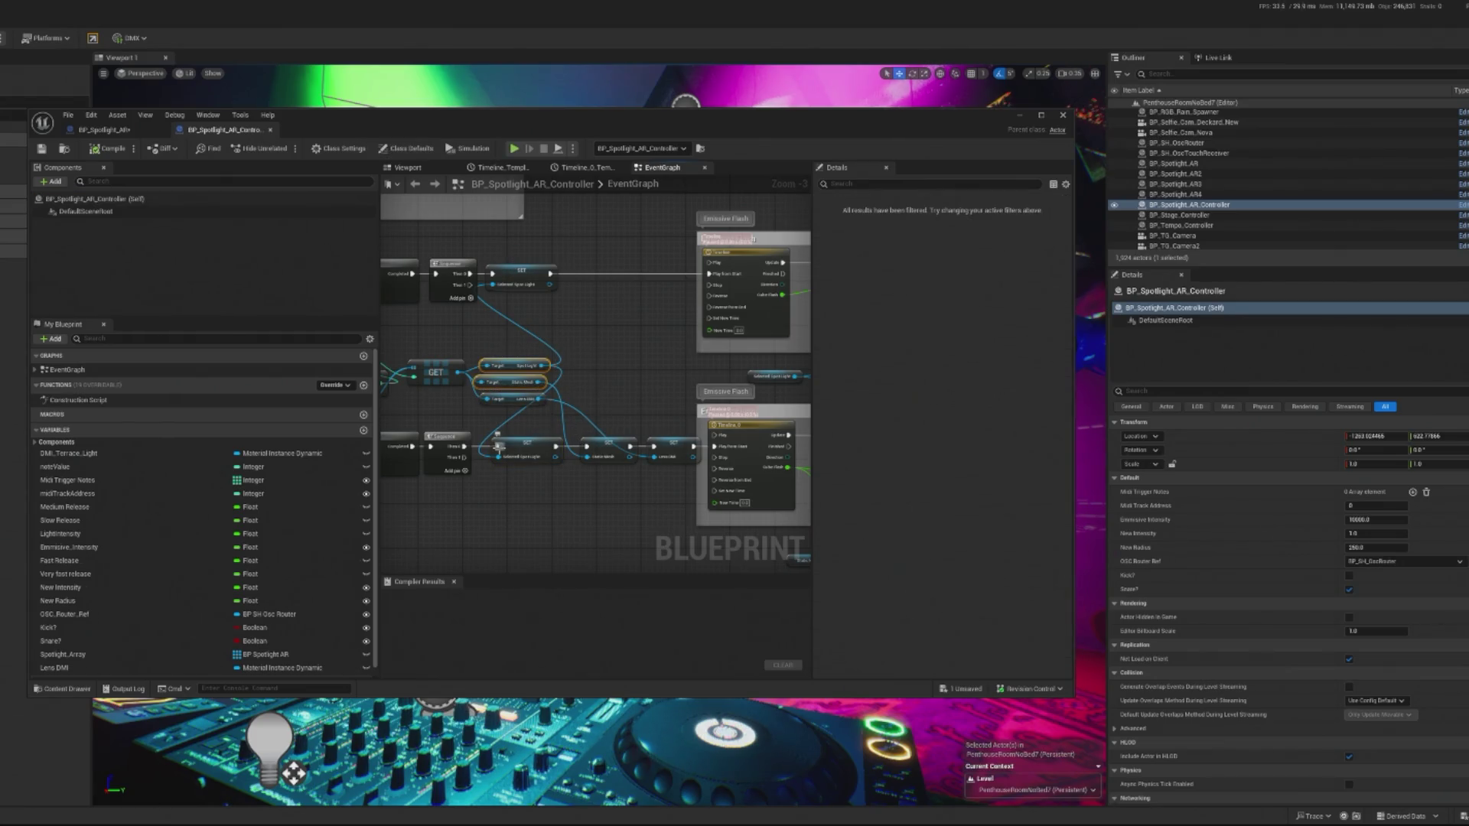
left_click(589, 448, "alt")
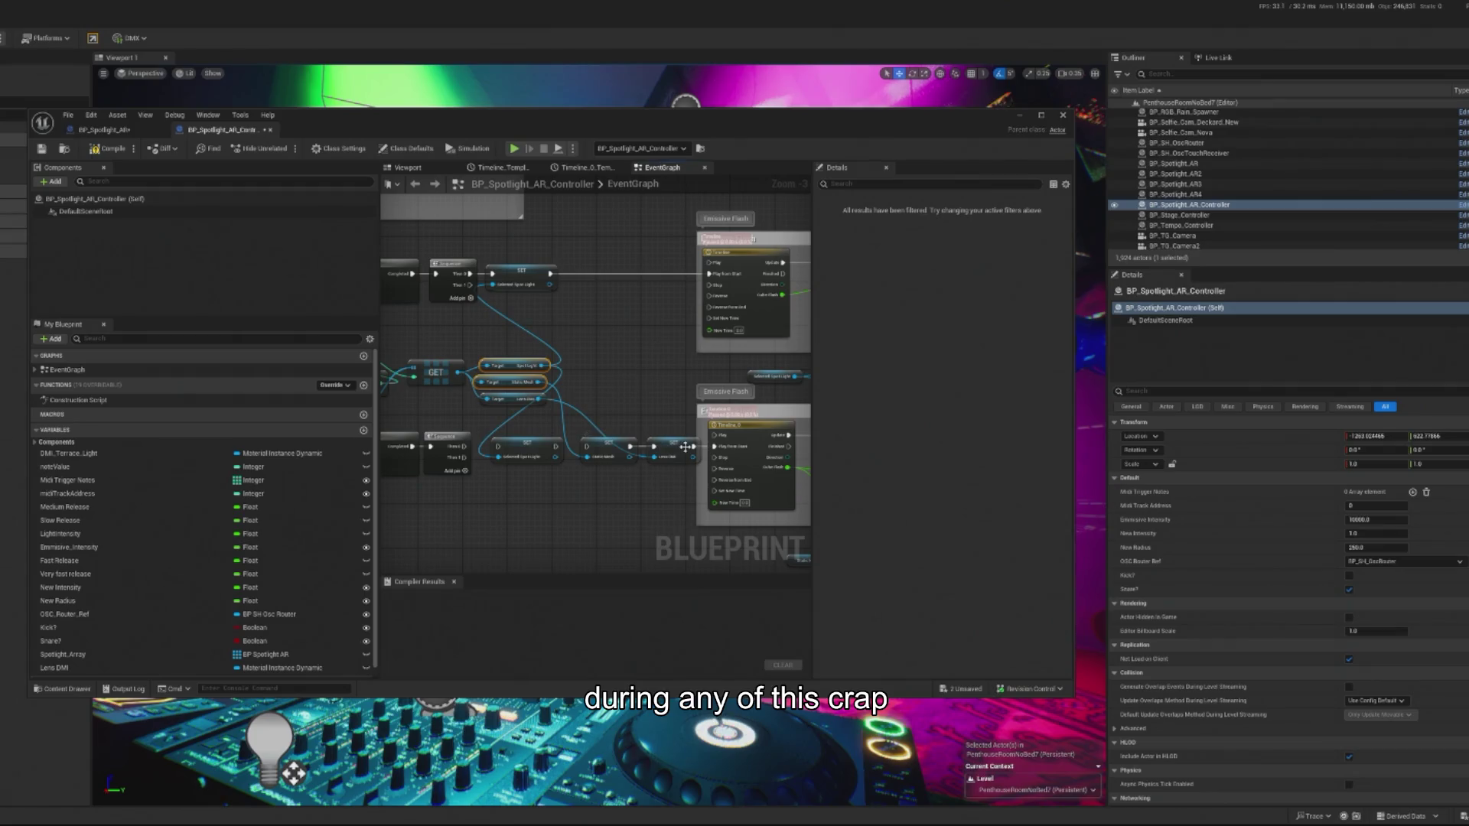
left_click_drag(697, 451, 673, 392)
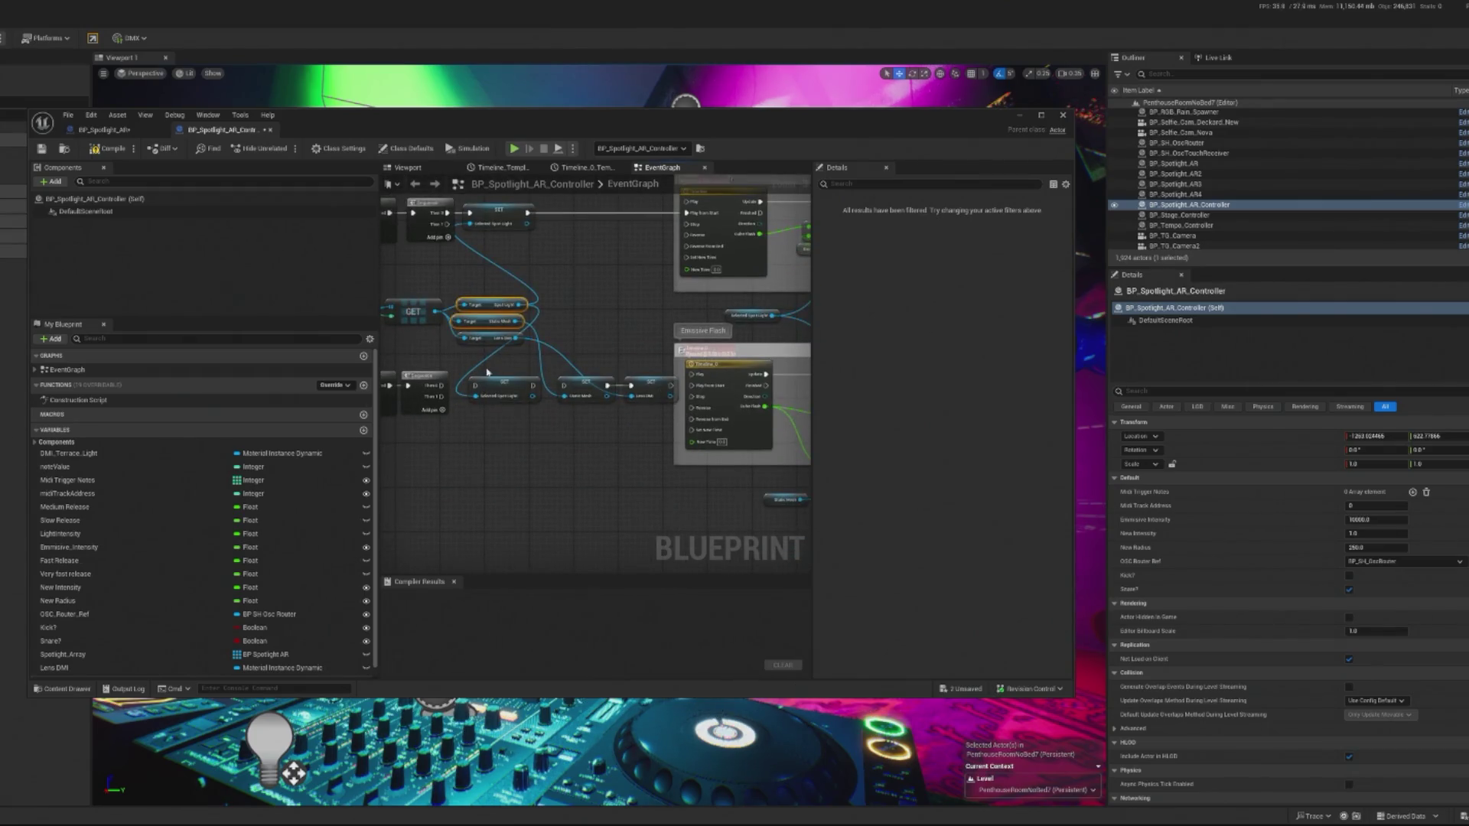
right_click(510, 489)
key("Escape")
mouse_move(439, 305)
left_mouse_down()
mouse_move(508, 314)
mouse_move(543, 426)
left_mouse_up()
Add a Fire call on BP Spotlight AR after the Sequence, then compile and save.
type("fire")
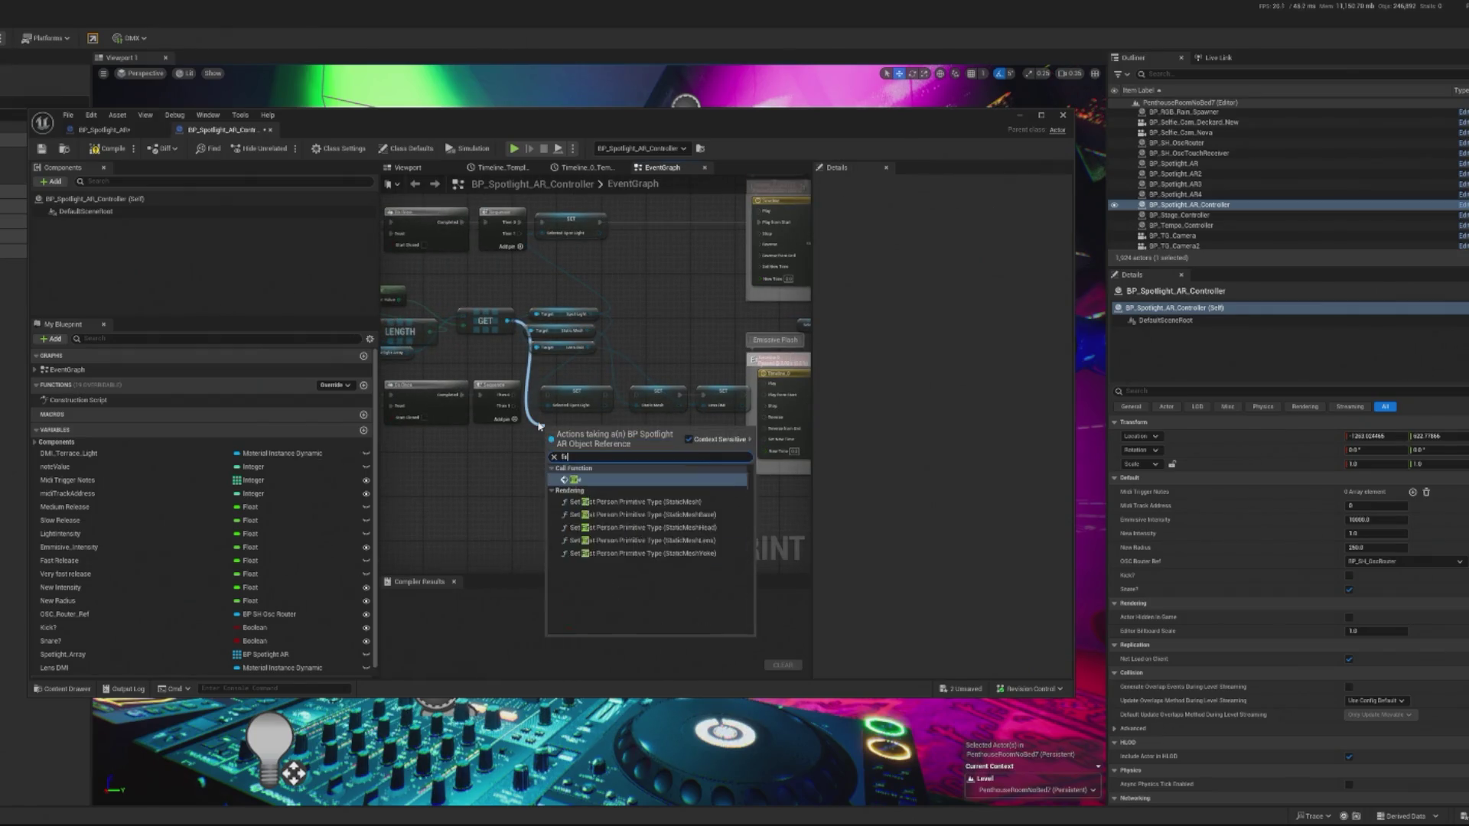
left_click(587, 482)
scroll(548, 448, "up", 2)
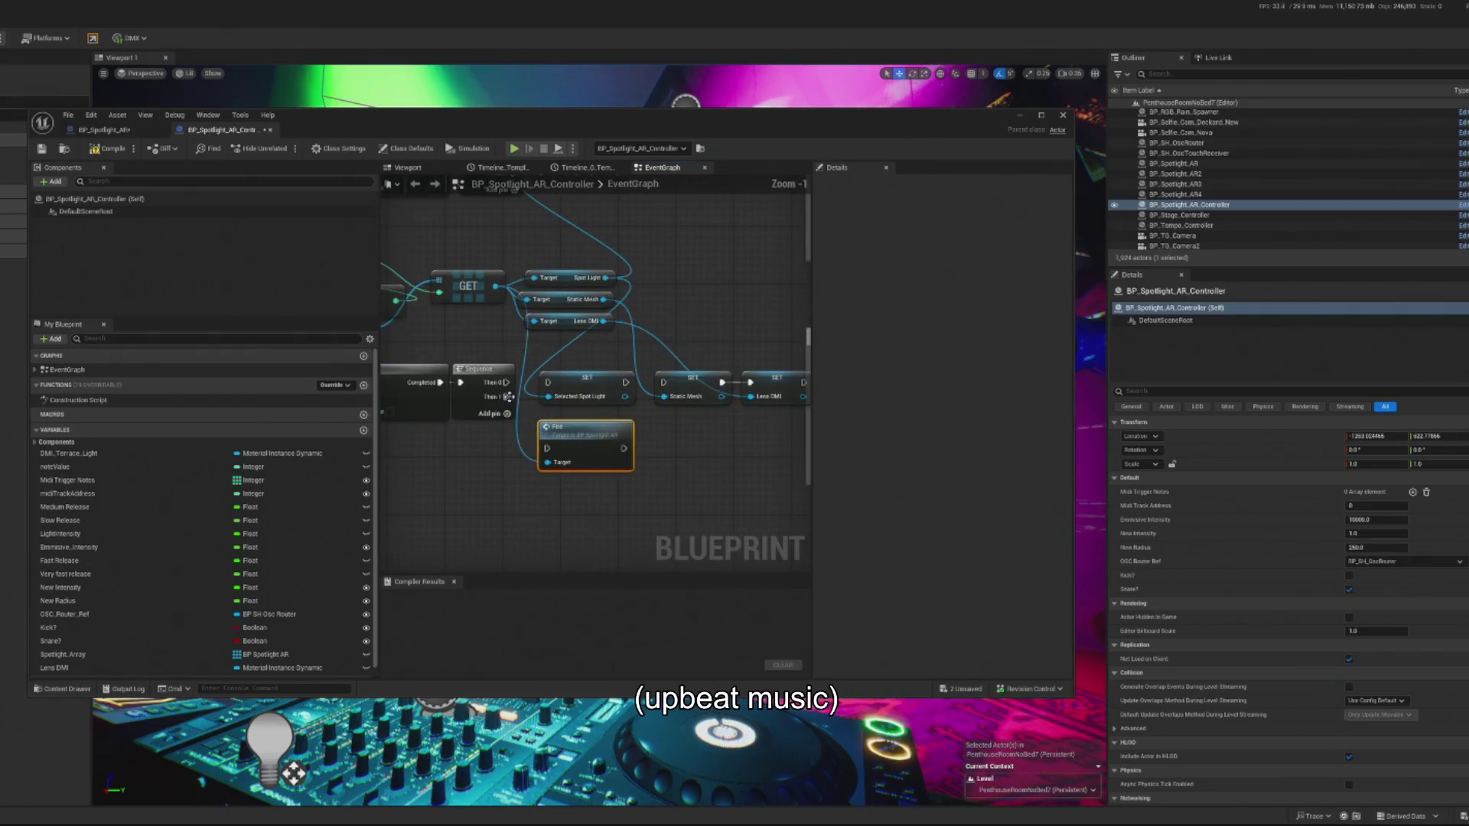
scroll(548, 448, "down", 3)
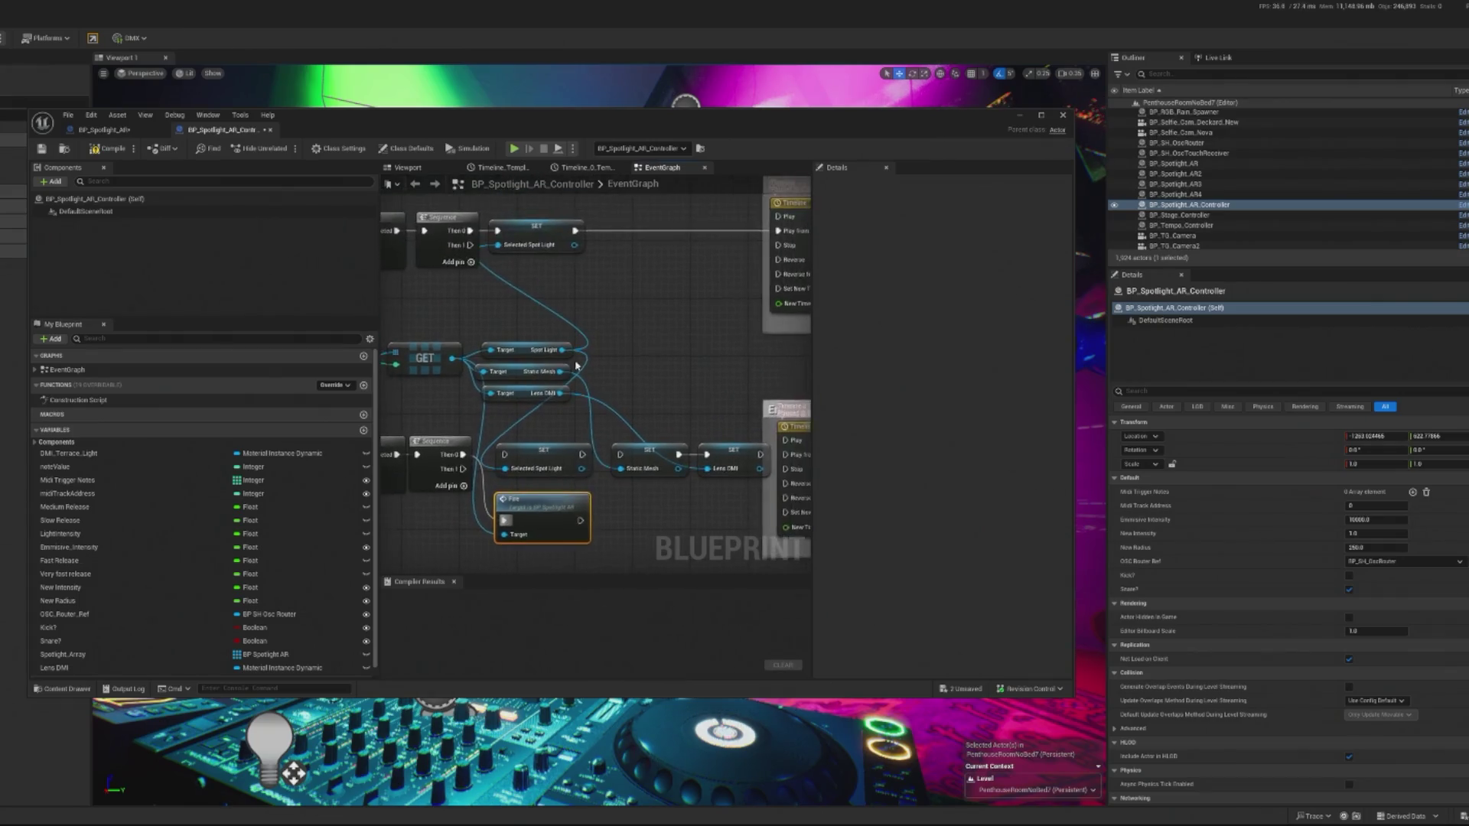
key("ctrl+s")
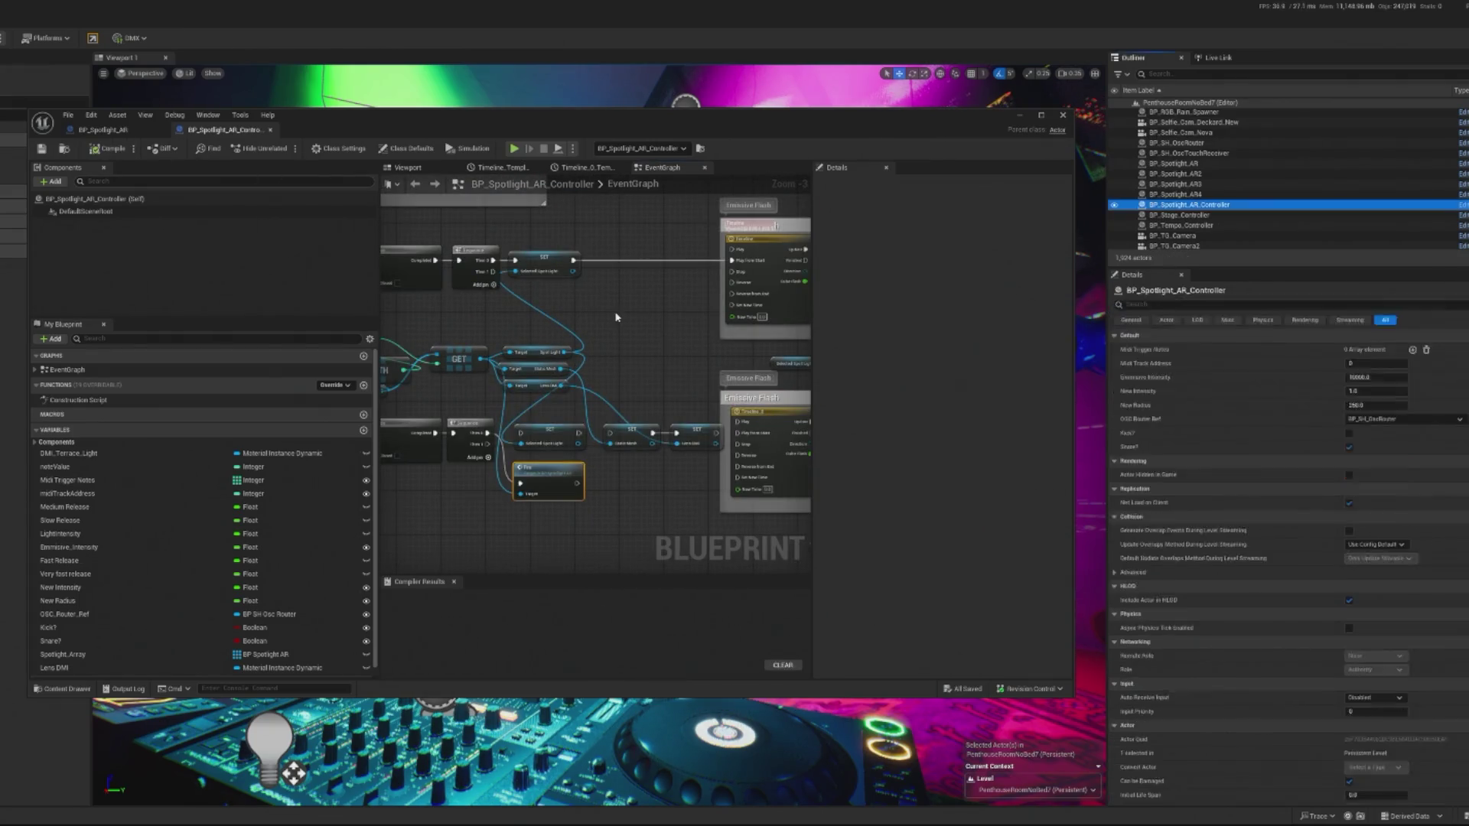
scroll(674, 401, "up", 3)
mouse_move(418, 307)
left_mouse_down()
mouse_move(407, 285)
mouse_move(197, 253)
left_mouse_up()
left_click_drag(711, 403, 663, 403)
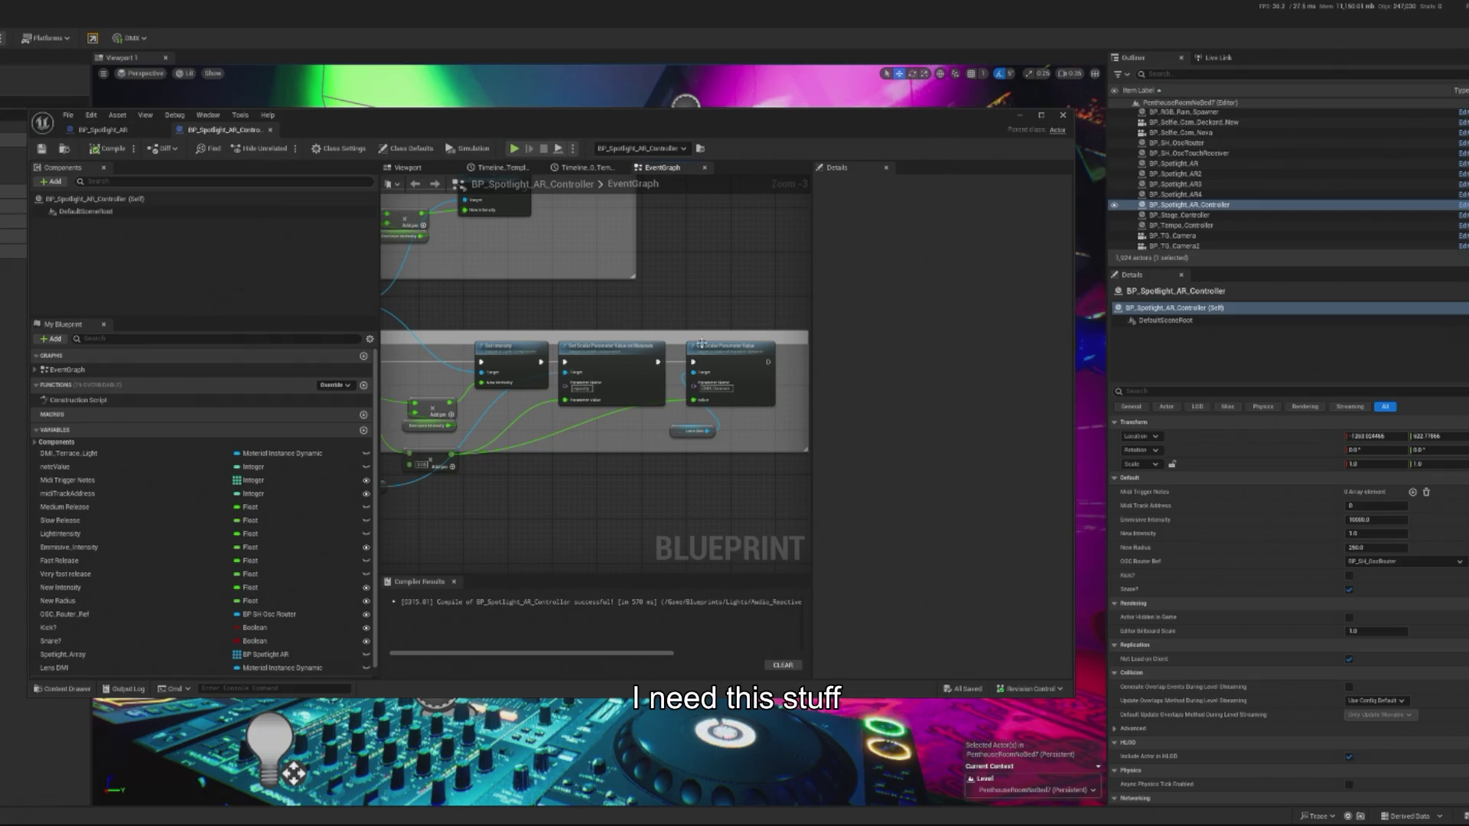
Paste the Set Scalar Parameter Value node into BP_Spotlight_AR, feed Value from the multiply, and compile.
left_click(735, 365)
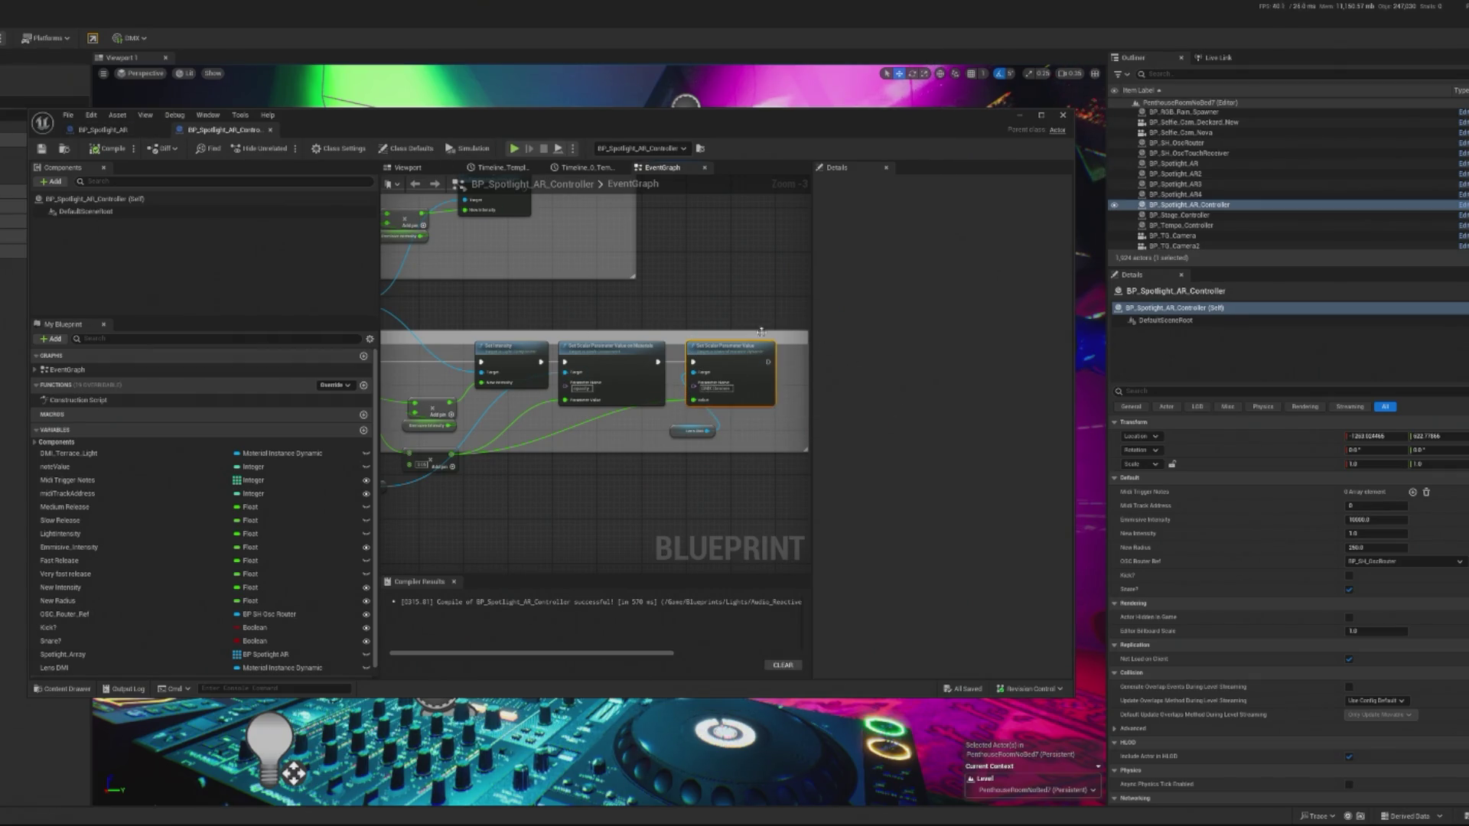
left_click(146, 137)
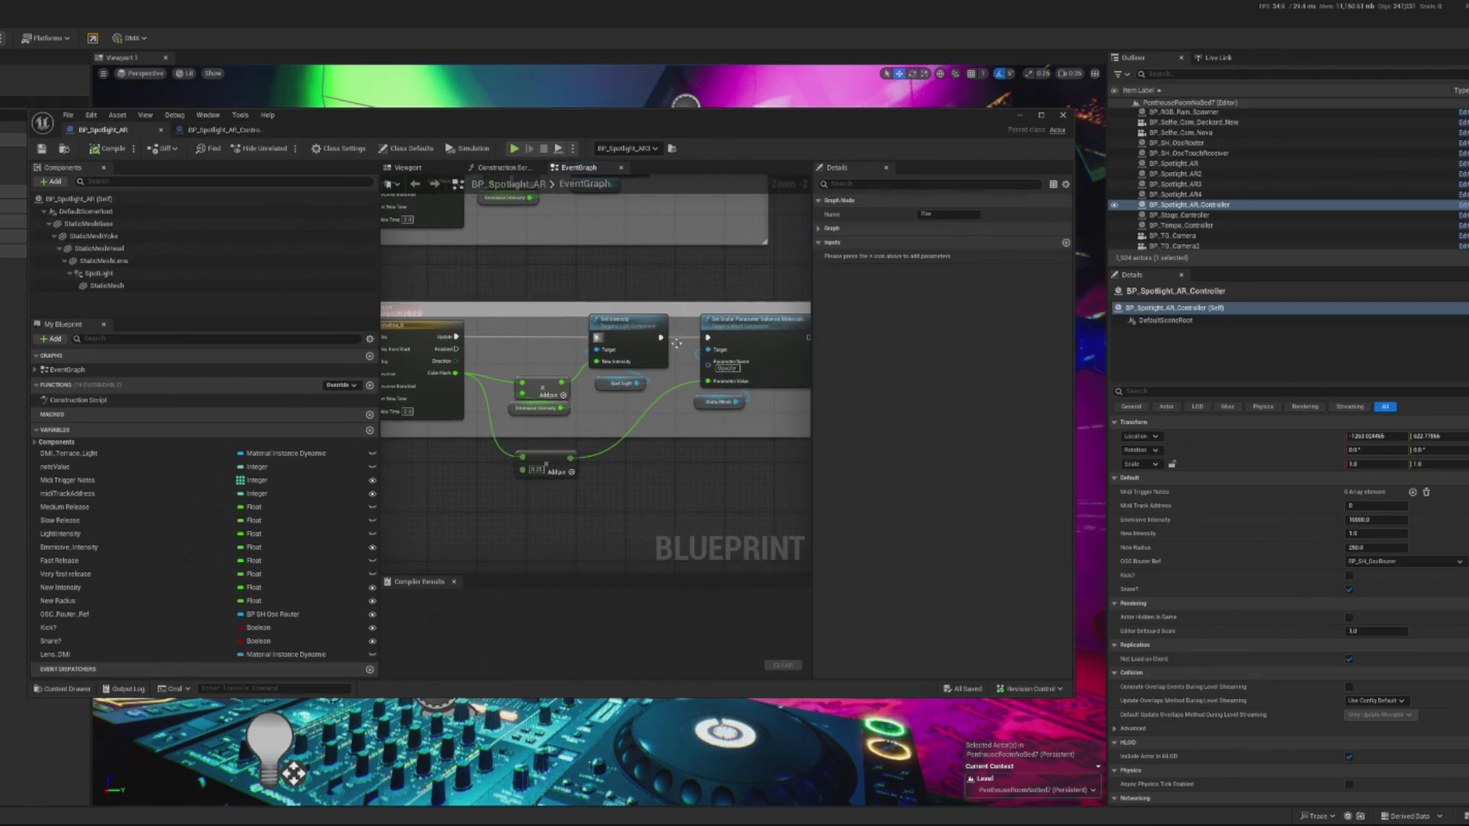
key("ctrl+v")
left_click_drag(751, 360, 708, 329)
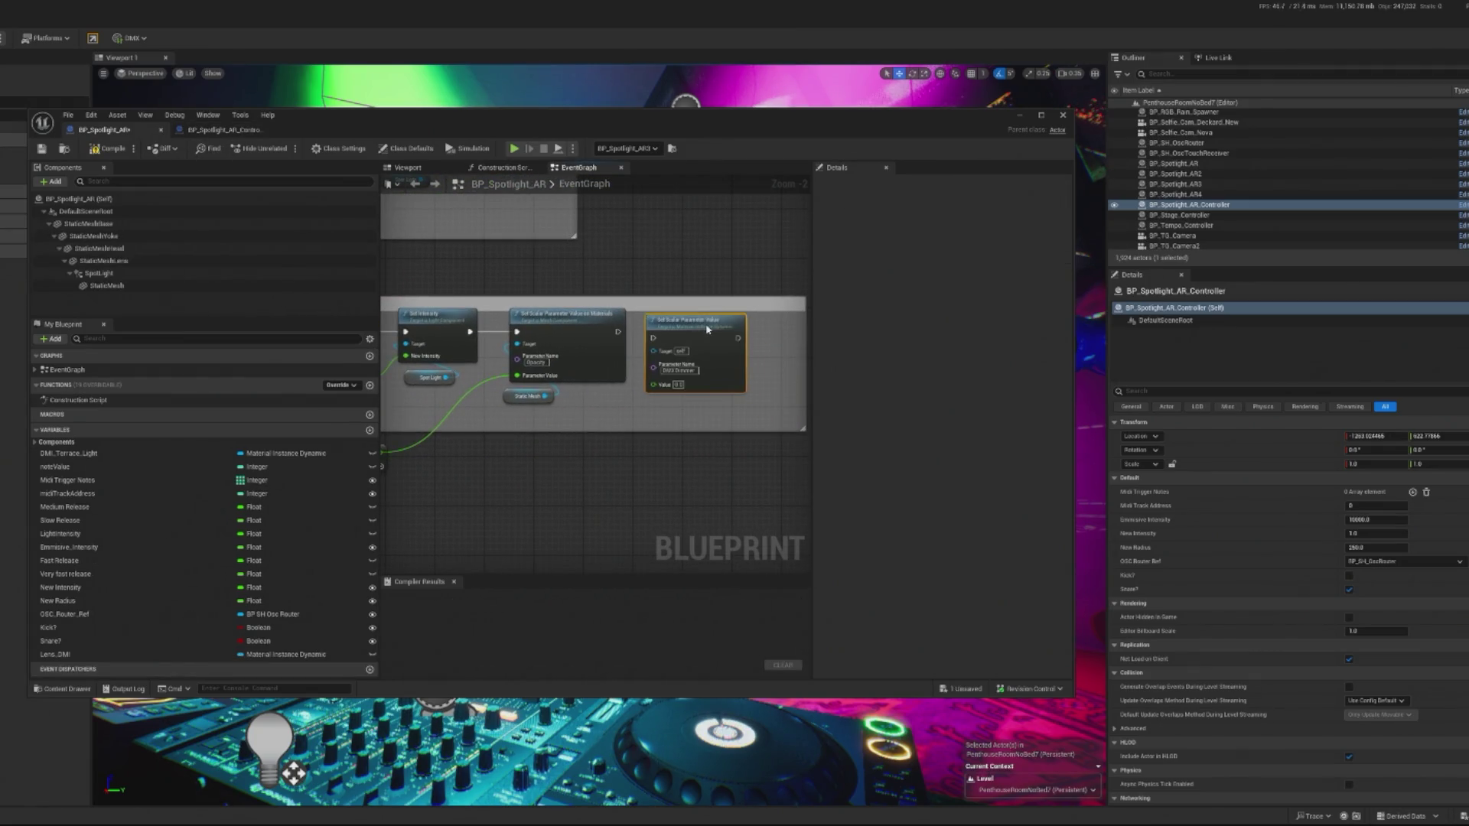
left_click_drag(536, 401, 654, 408)
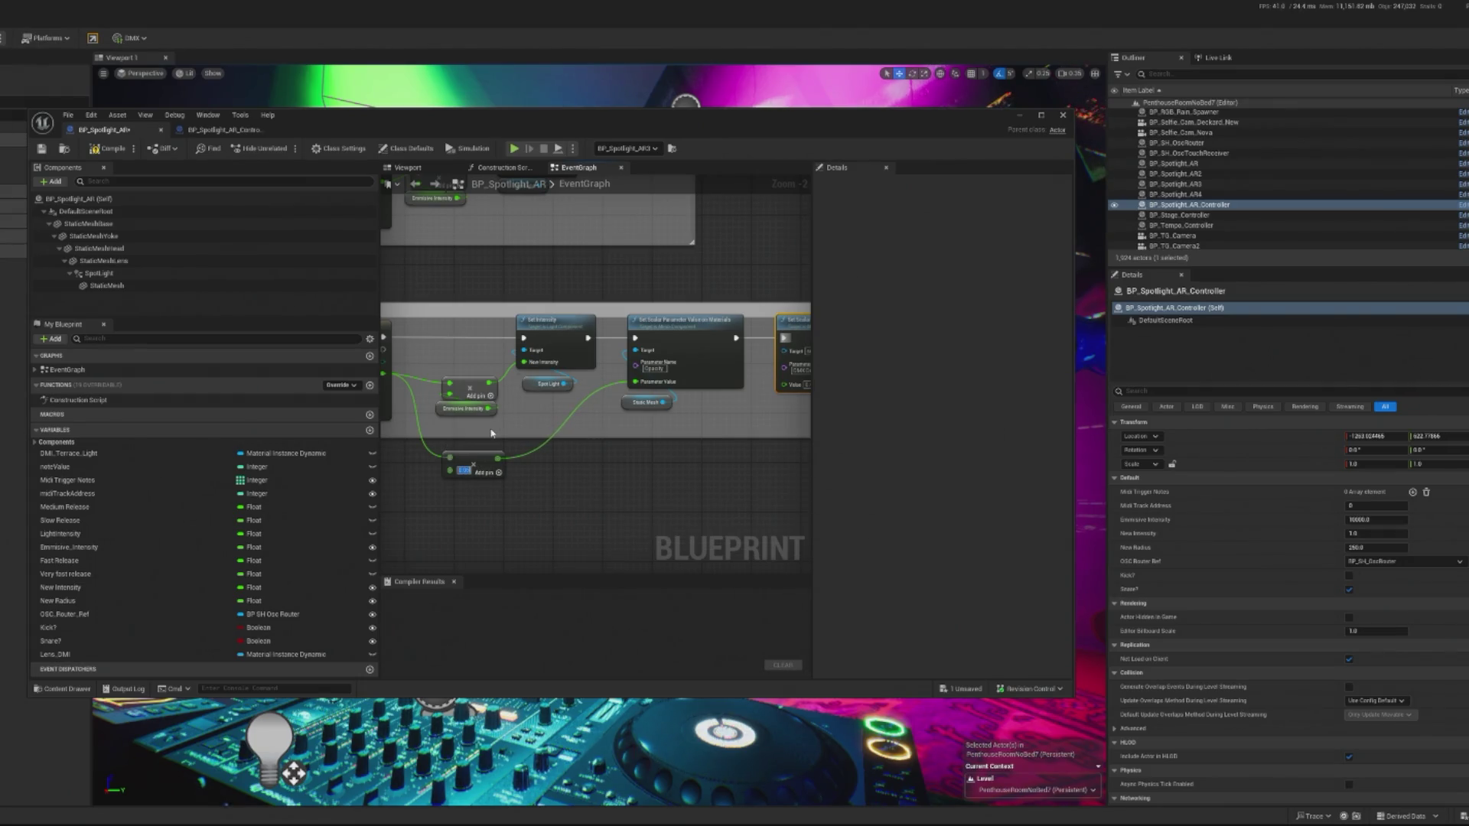
left_click_drag(610, 401, 574, 409)
left_click_drag(460, 467, 746, 395)
left_click(127, 150)
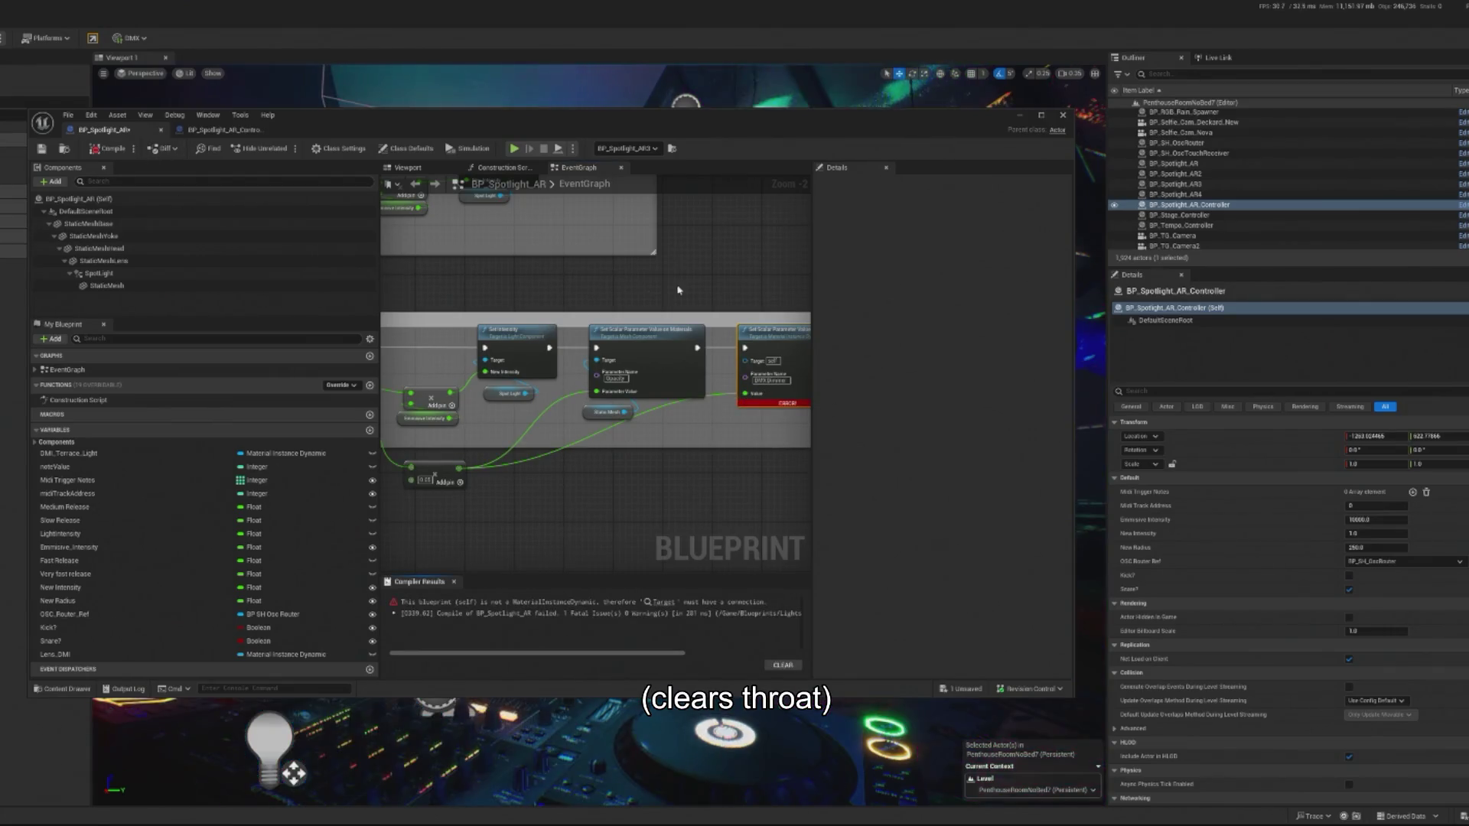
Connect a Get Lens_DMI node to the scalar parameter node's Target and recompile.
left_click(100, 261)
mouse_move(99, 261)
left_mouse_down()
mouse_move(710, 425)
mouse_move(760, 377)
mouse_move(749, 364)
mouse_move(705, 411)
left_mouse_up()
key("Escape")
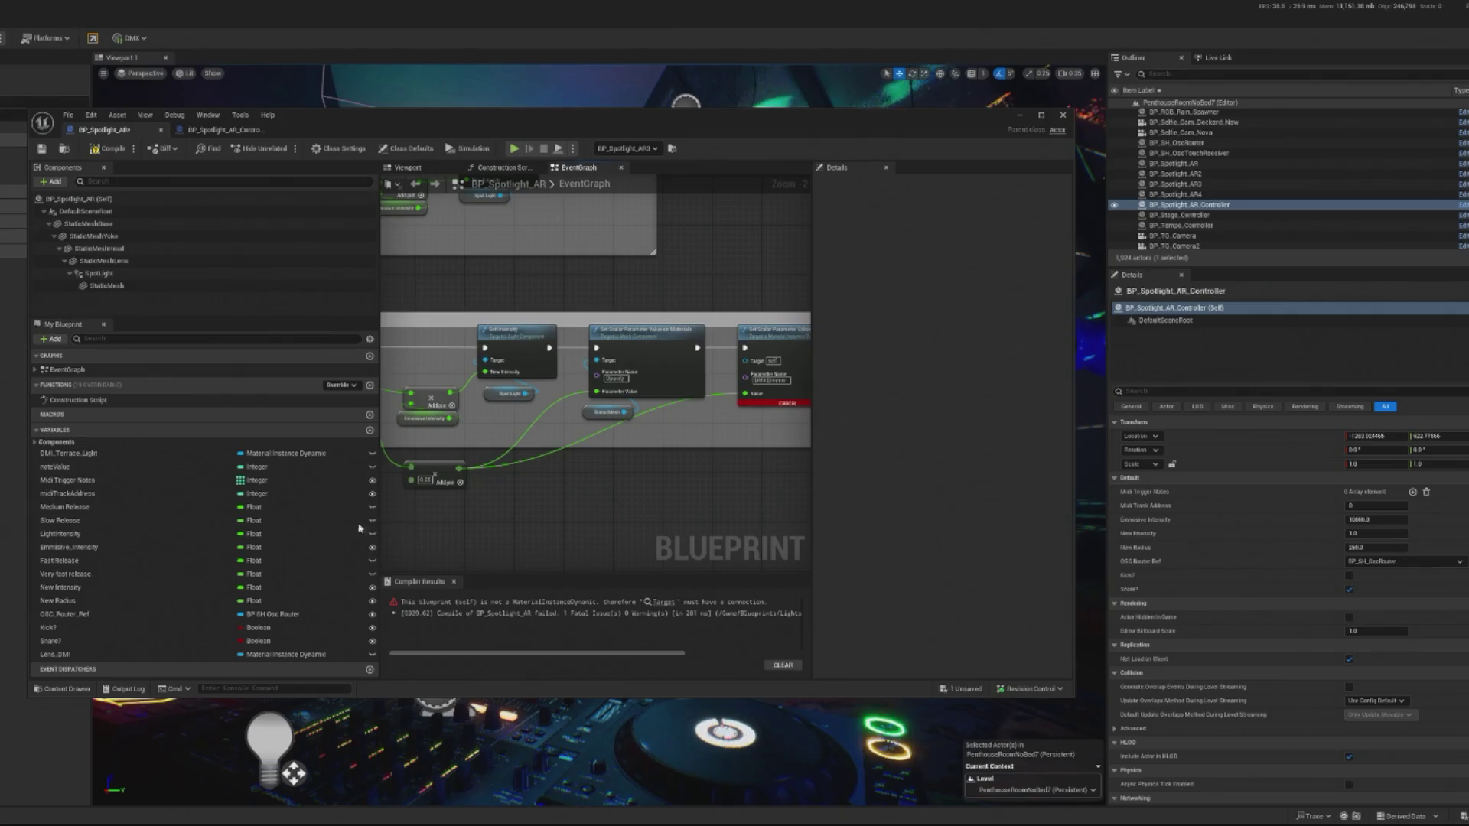
mouse_move(117, 655)
left_mouse_down()
mouse_move(730, 446)
mouse_move(745, 361)
left_mouse_up()
left_click(730, 446)
left_click(117, 151)
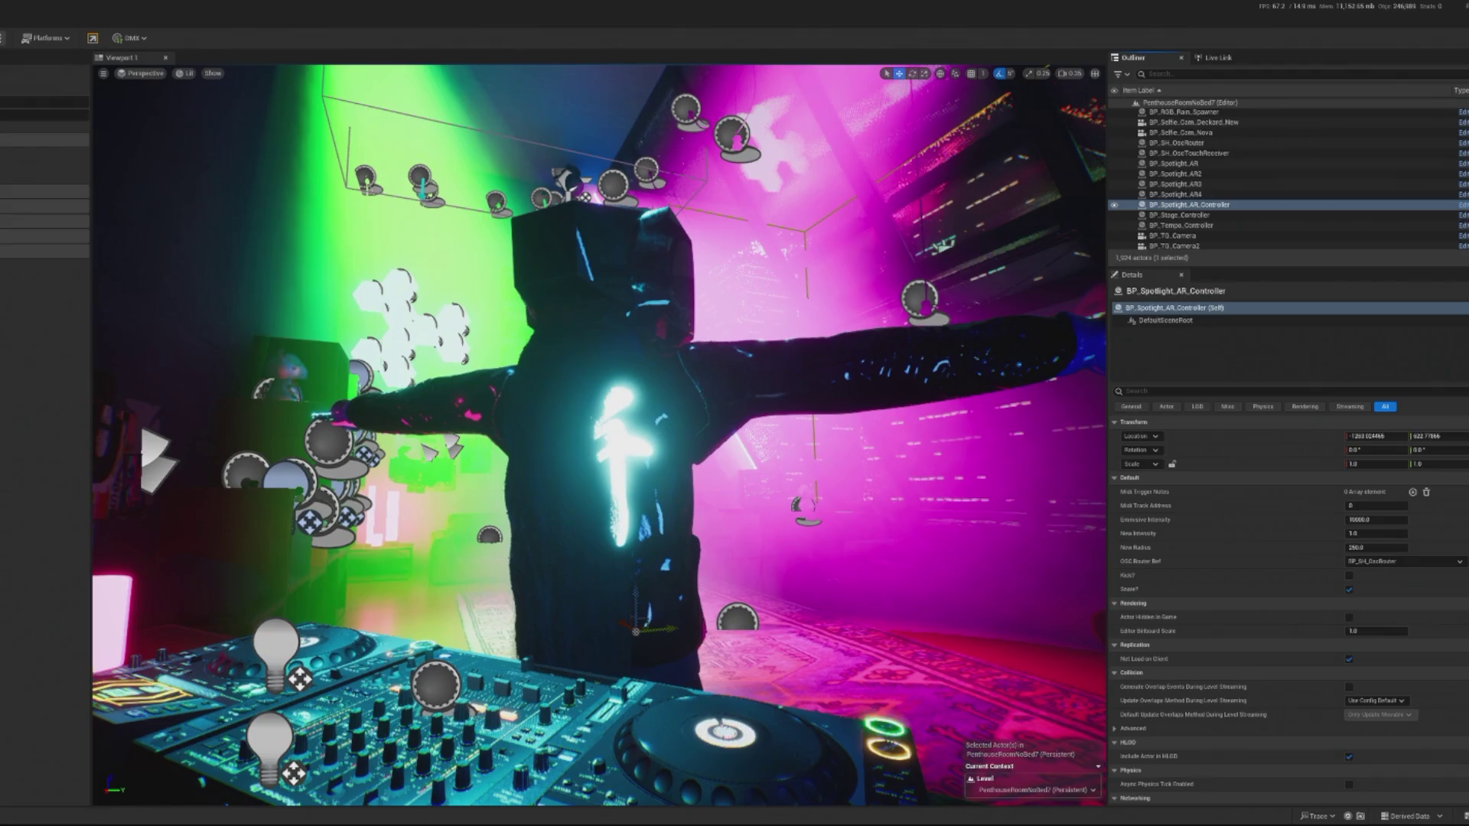
Run a Play in Editor session with Alt+P, then stop it with Esc.
key("alt+p")
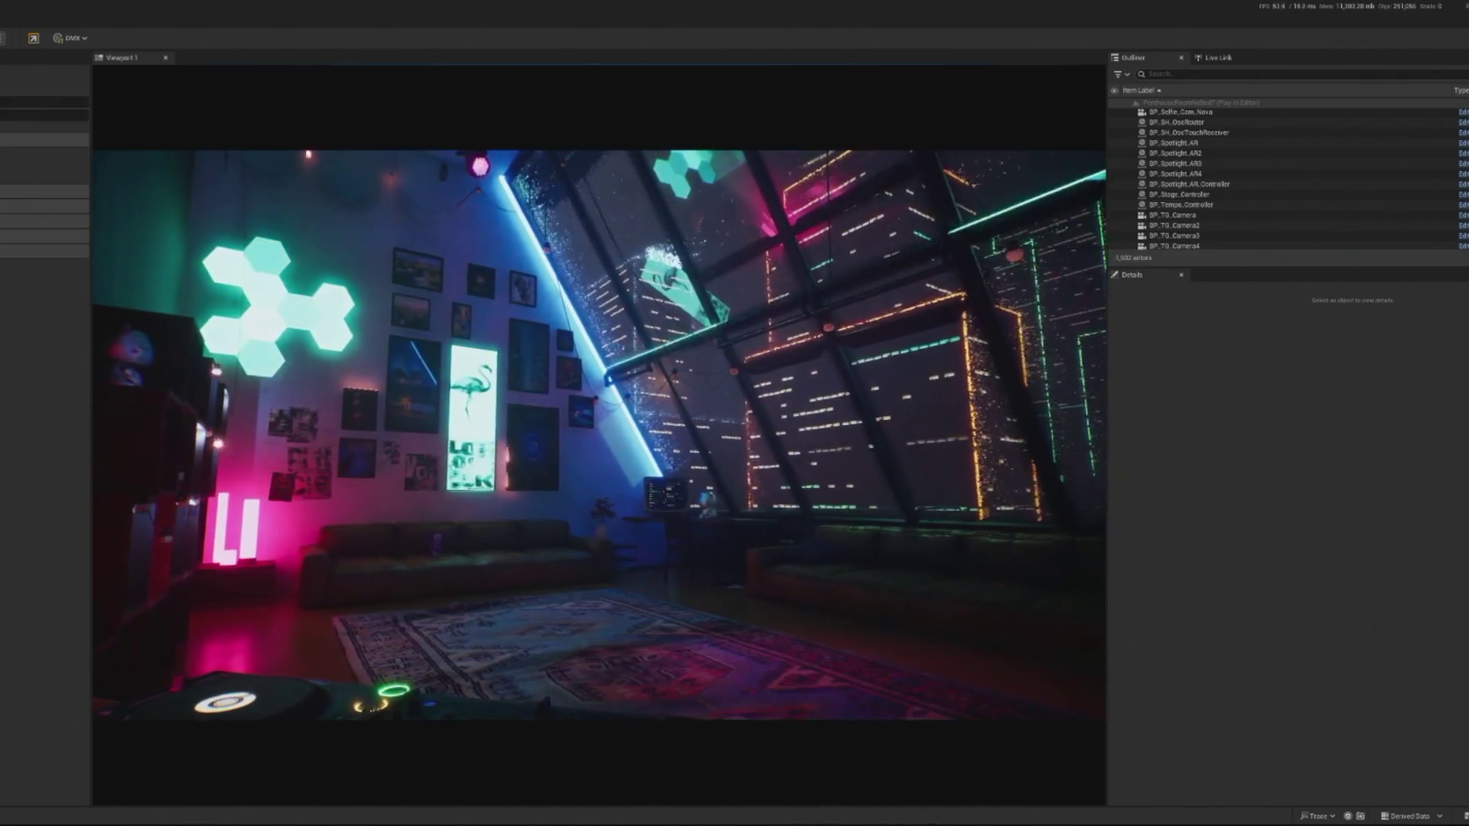
key("Escape")
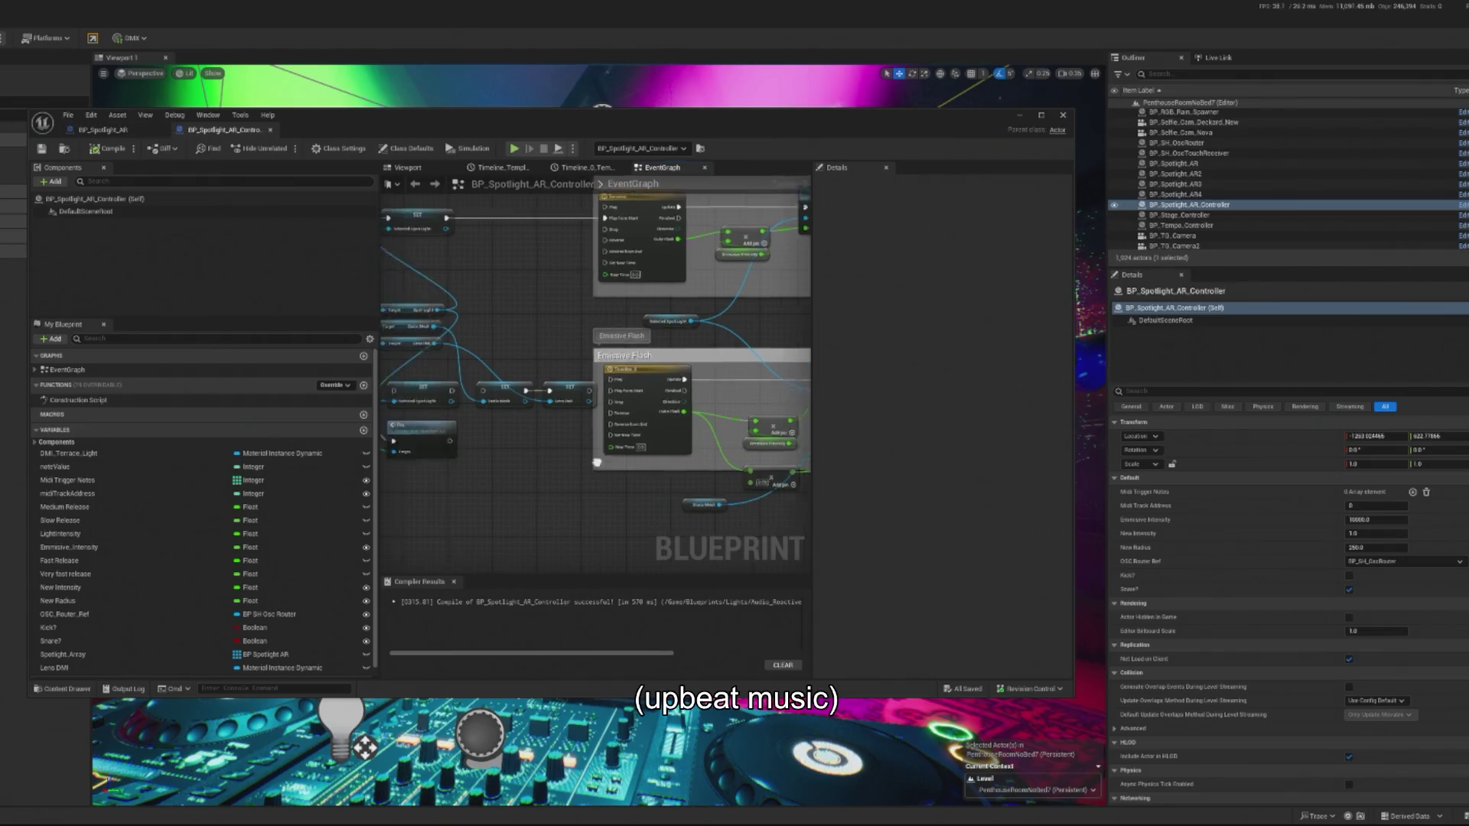
Delete the three SET nodes and the Sequence node, then open the Fire event from its call node.
left_click_drag(434, 297, 711, 415)
key("Delete")
left_click_drag(564, 449, 569, 403)
left_click(492, 418)
key("Delete")
left_click_drag(454, 398, 550, 401)
key("Escape")
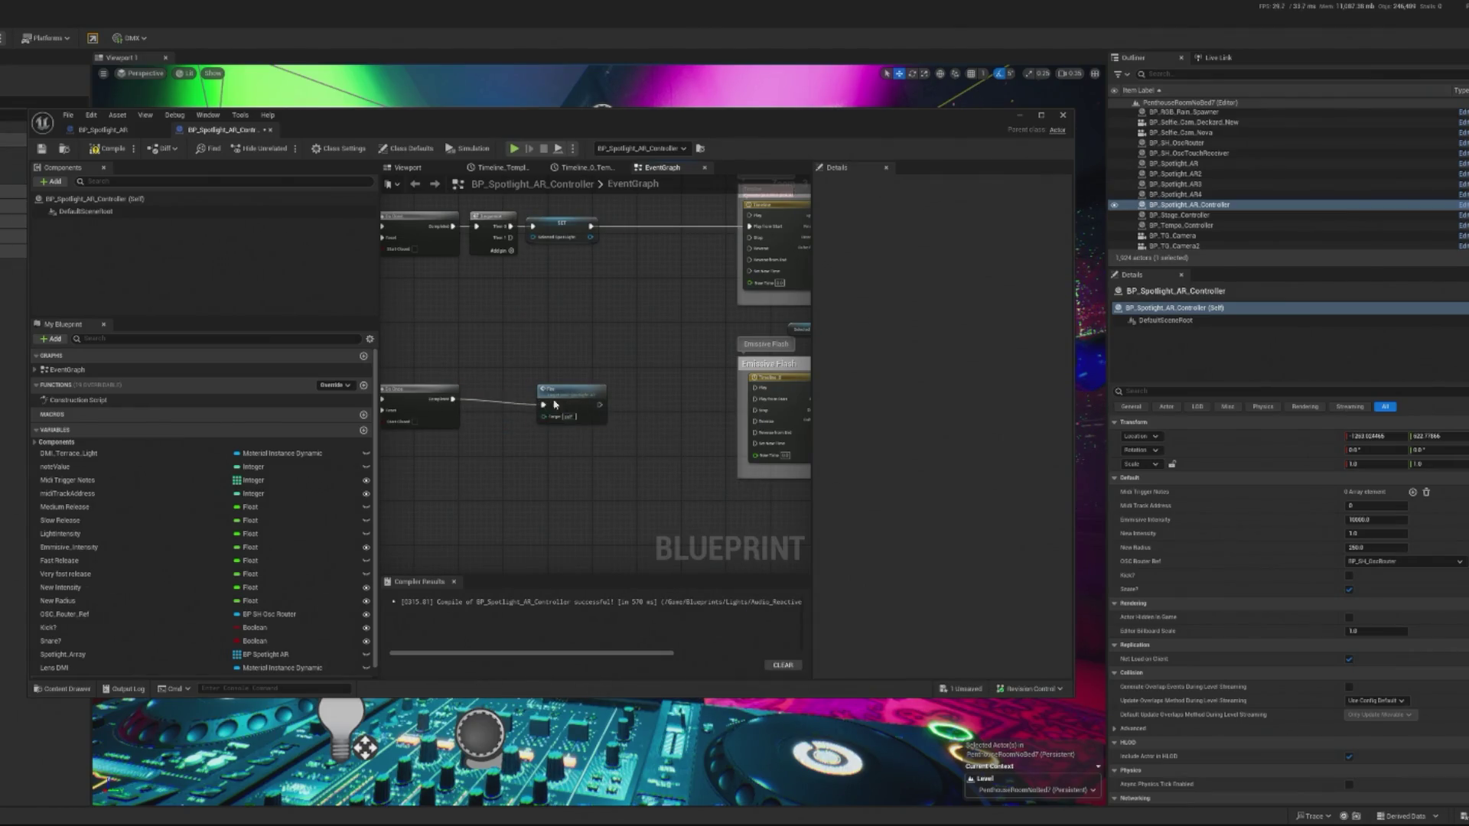
double_click(556, 404)
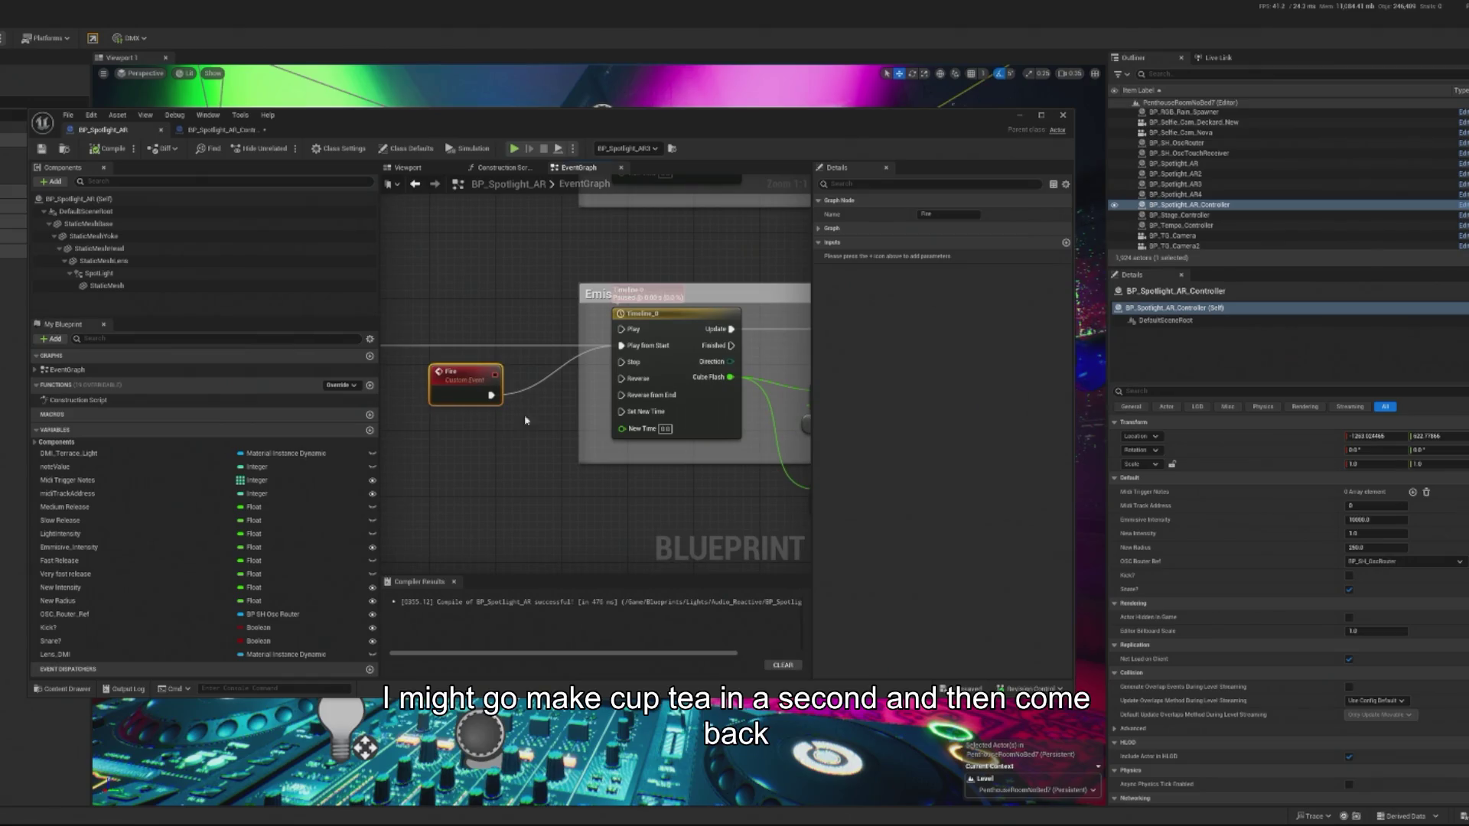
Open Timeline_0's curve, fit it in view, and break the first key's tangents.
scroll(533, 443, "down", 2)
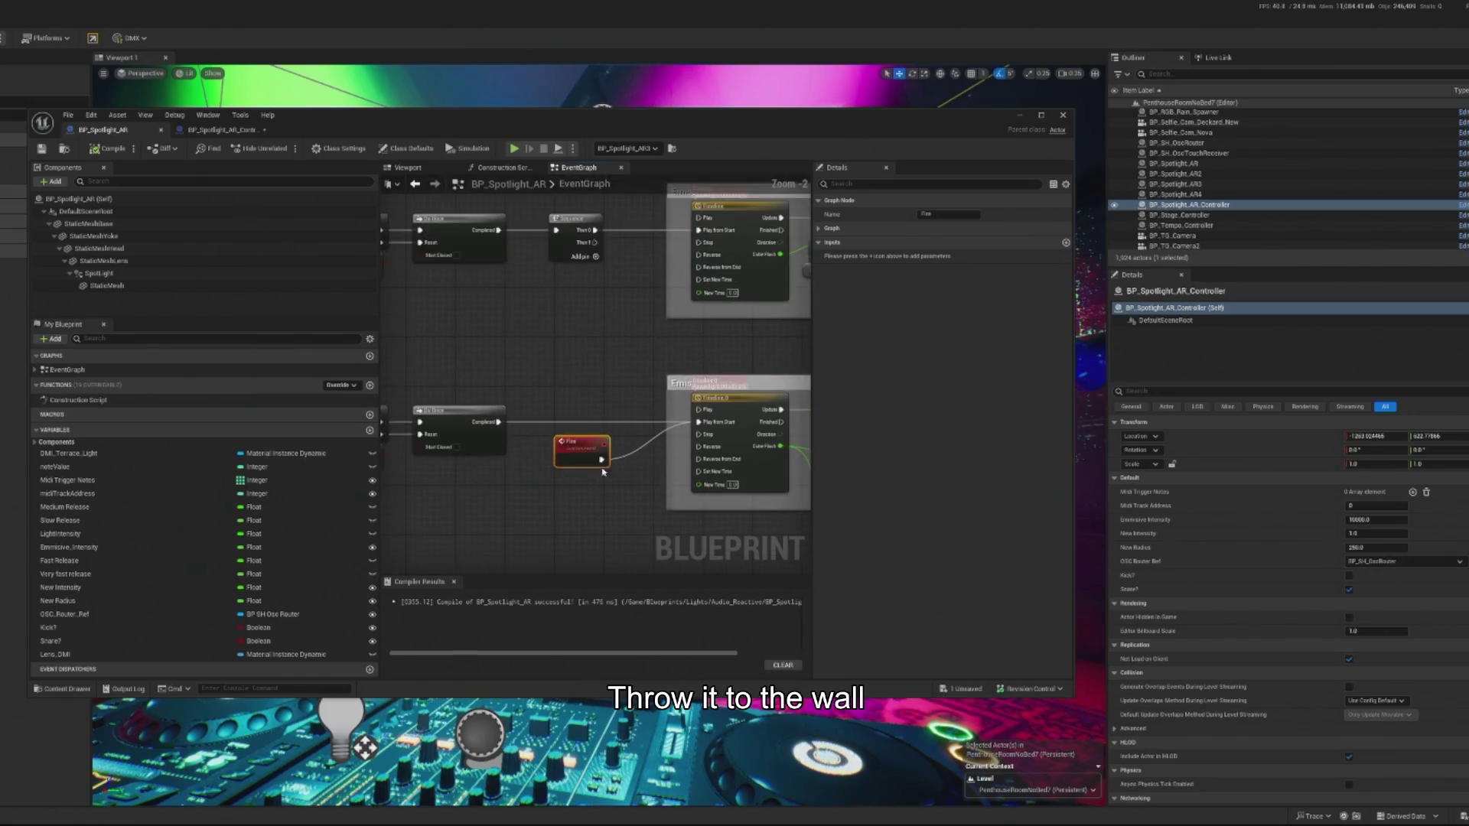
double_click(604, 371)
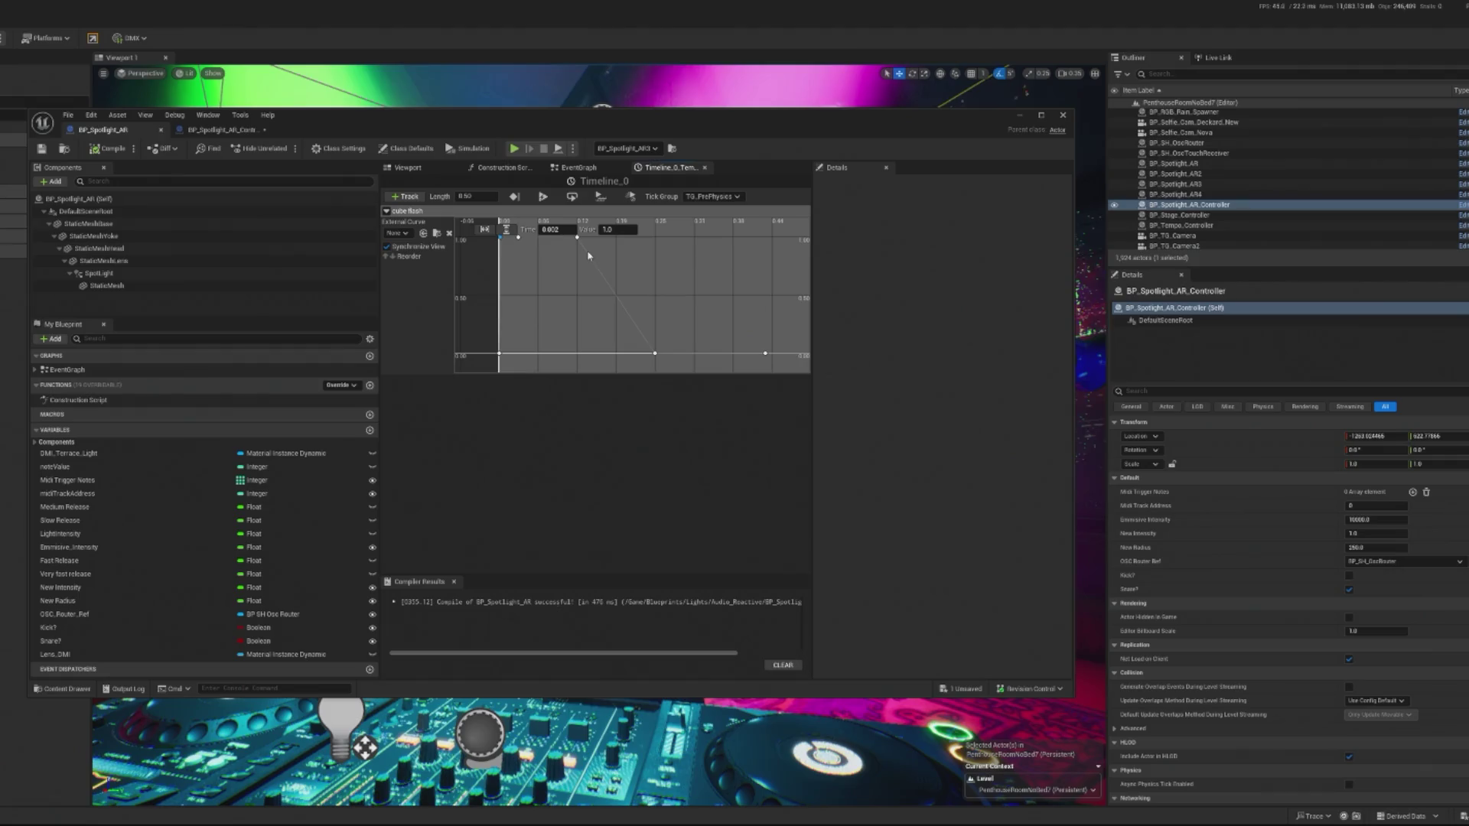
mouse_move(589, 255)
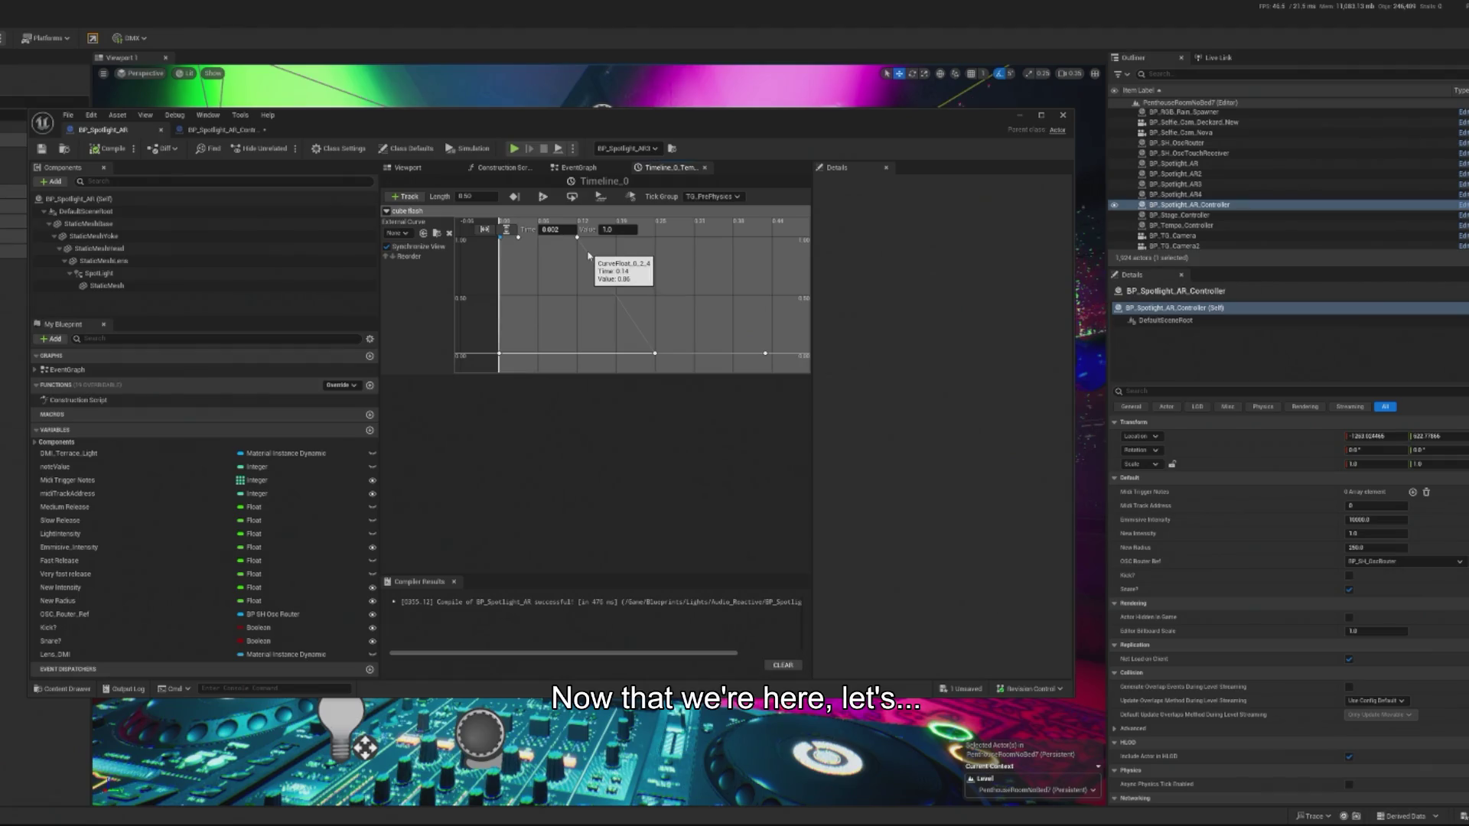
left_click(485, 229)
mouse_move(518, 270)
left_mouse_down()
mouse_move(586, 323)
mouse_move(555, 322)
left_mouse_up()
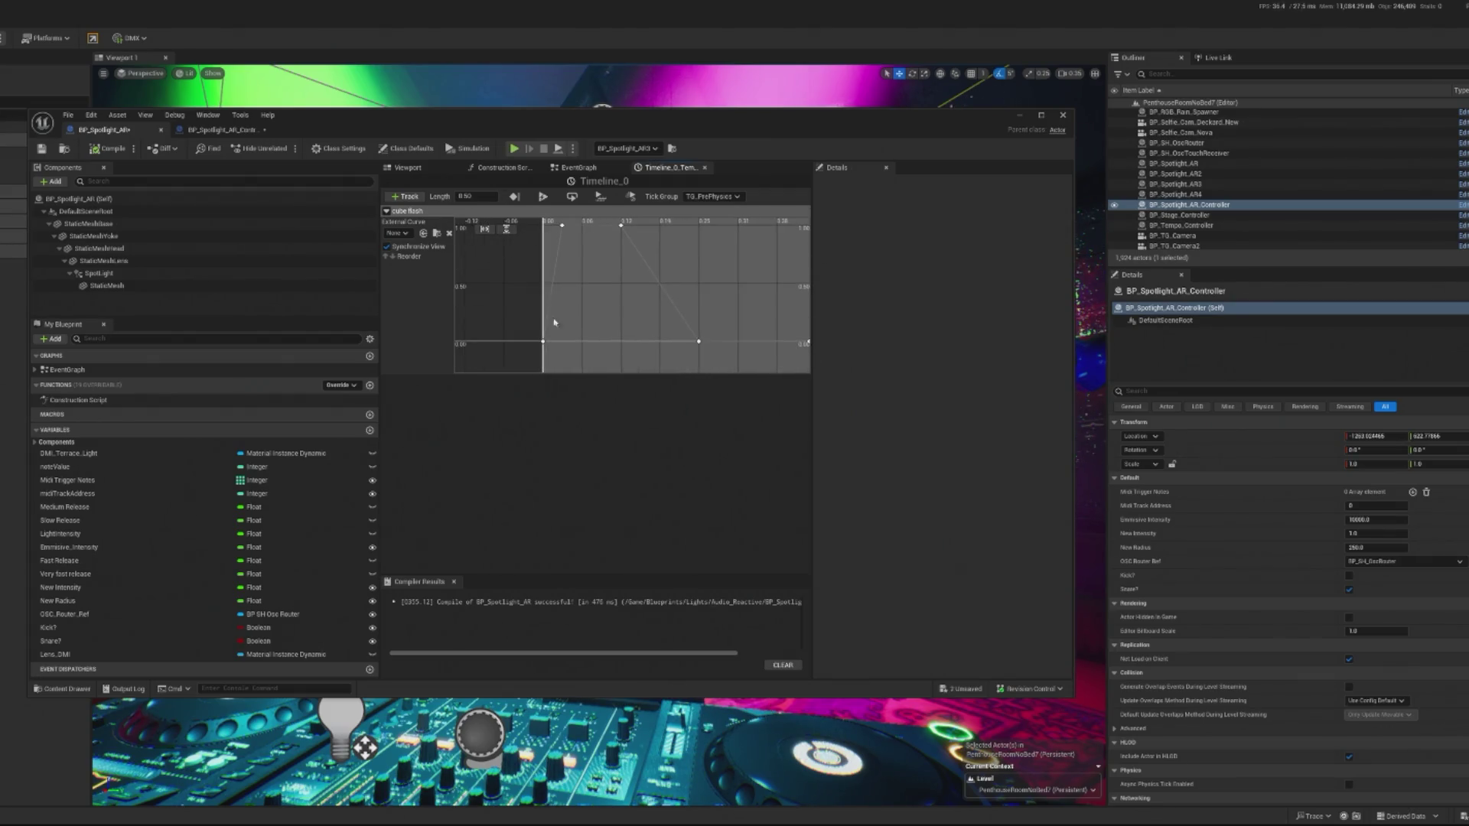
right_click(541, 342)
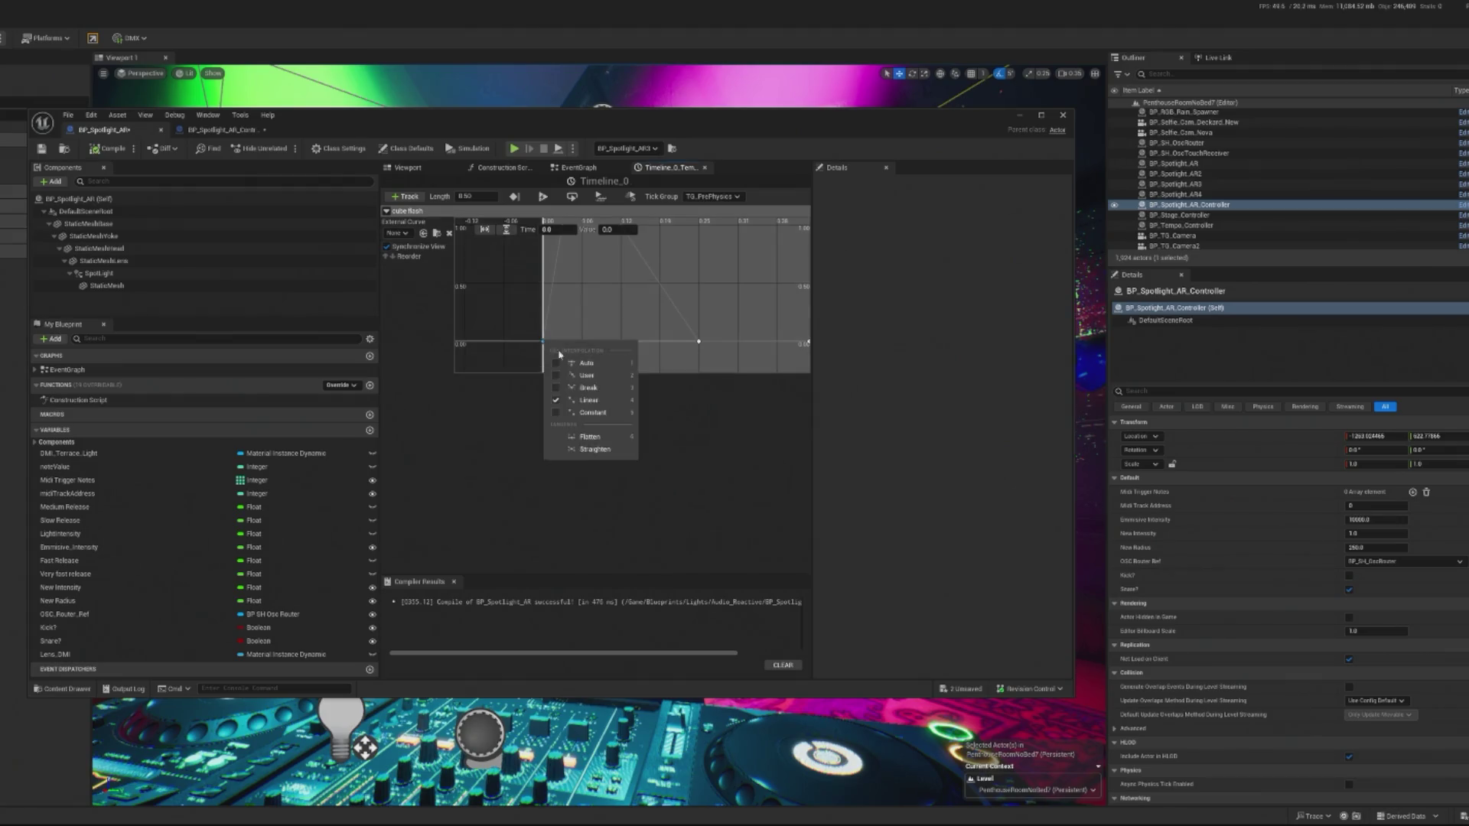
left_click(596, 388)
Set the 1.00 peak key to Constant interpolation and flatten the next key.
left_click_drag(584, 318, 579, 341)
right_click(563, 273)
left_click(596, 322)
right_click(570, 272)
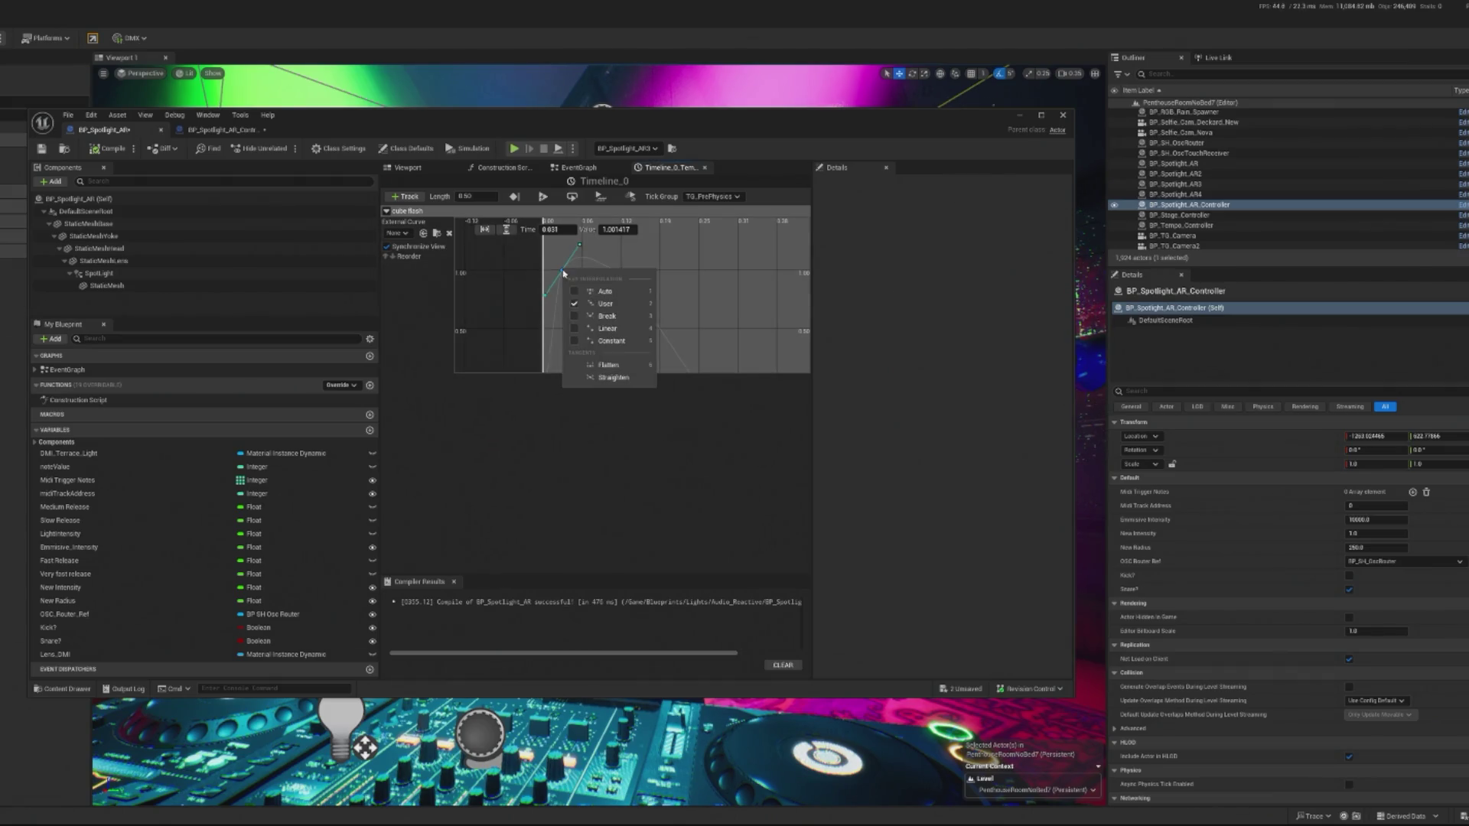
left_click(616, 343)
right_click(621, 272)
left_click(661, 372)
Give the peak key User tangents and flatten them so the top holds level.
right_click(617, 268)
left_click(611, 255)
right_click(625, 273)
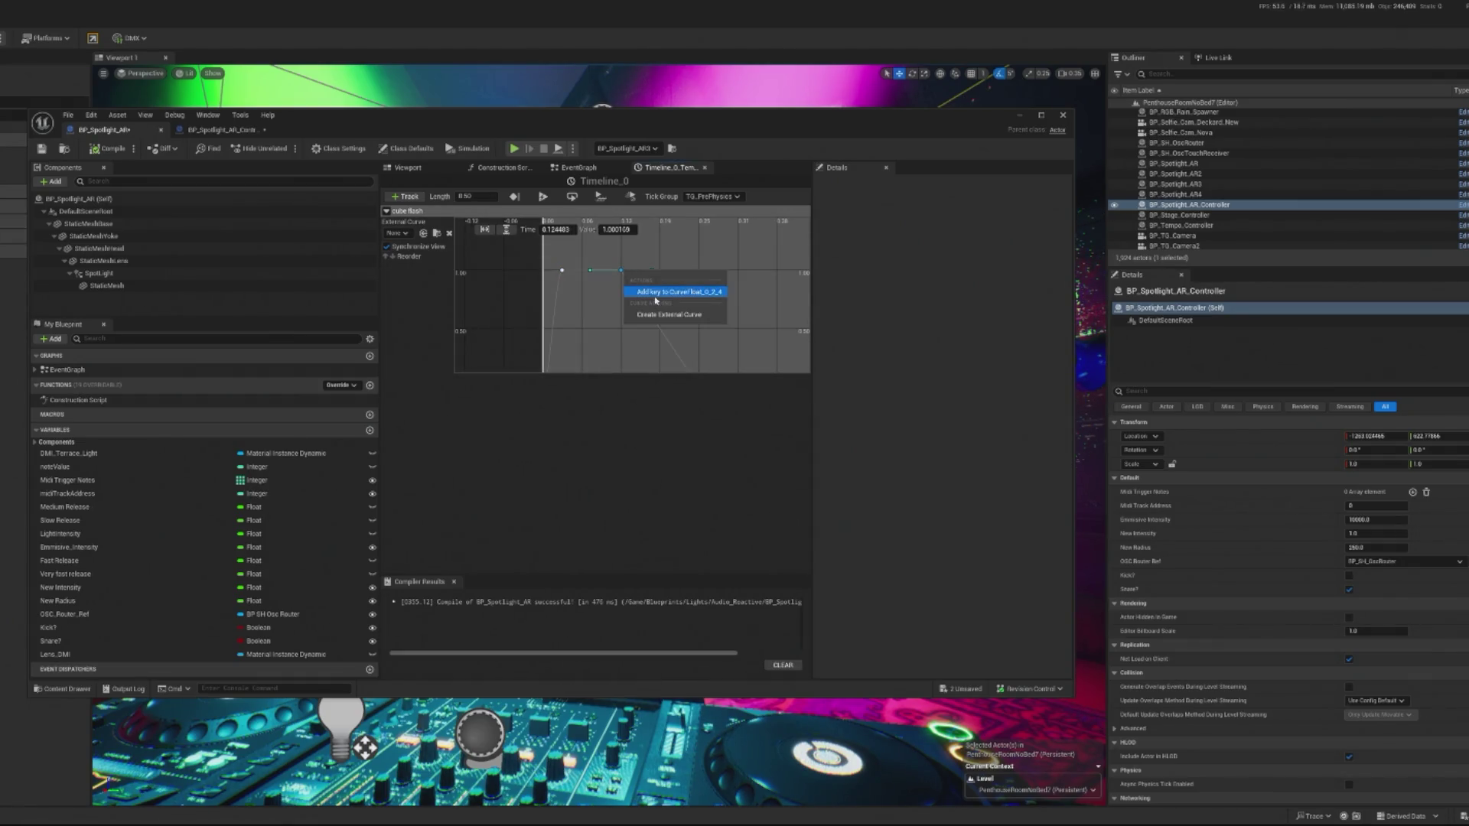
left_click(608, 255)
right_click(621, 271)
left_click(658, 305)
right_click(620, 271)
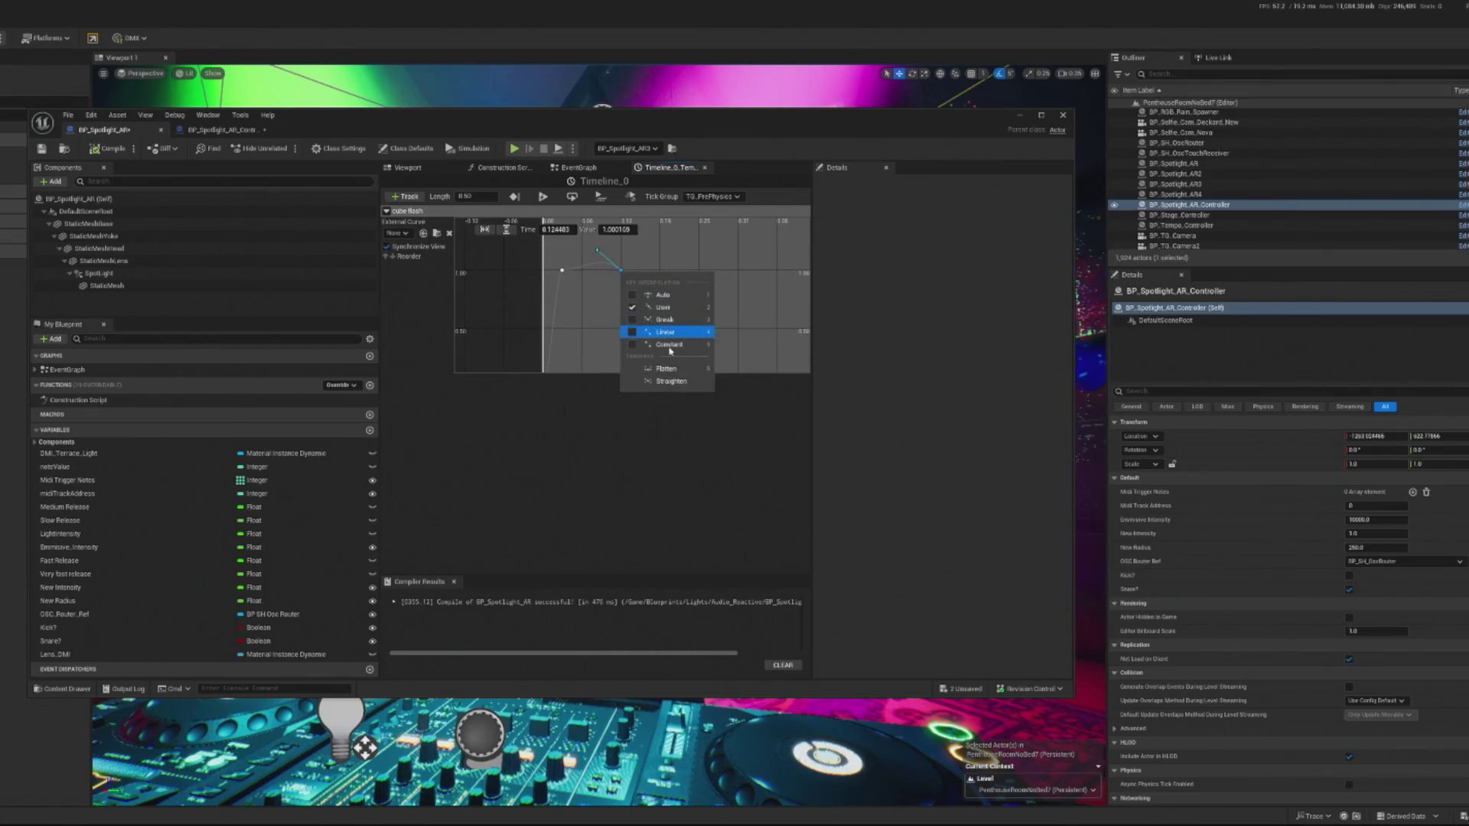
left_click(668, 369)
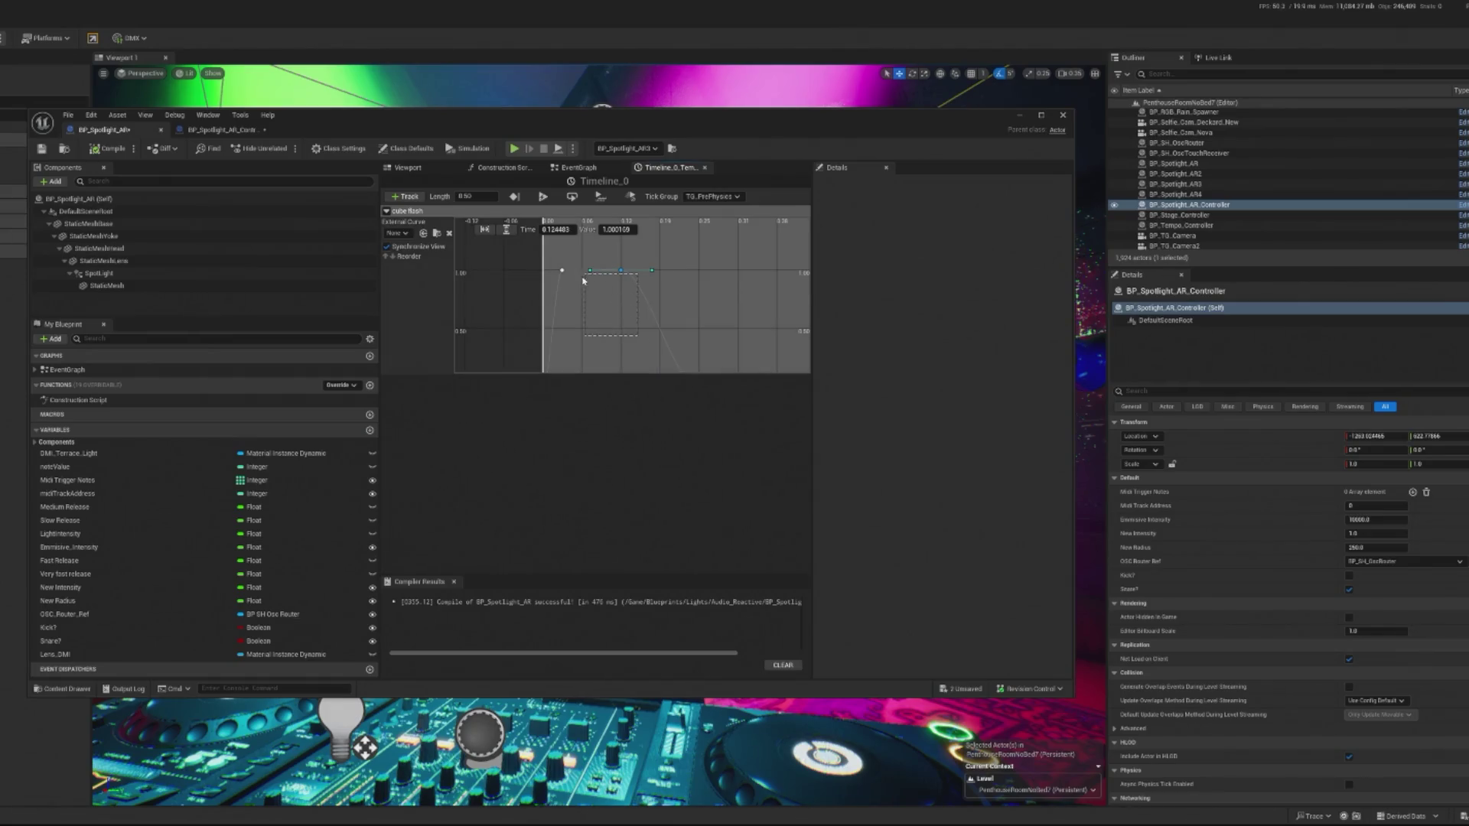
scroll(689, 337, "down", 2)
Shorten Timeline_0 to a length of 0.25 and launch a play session.
left_click(485, 197)
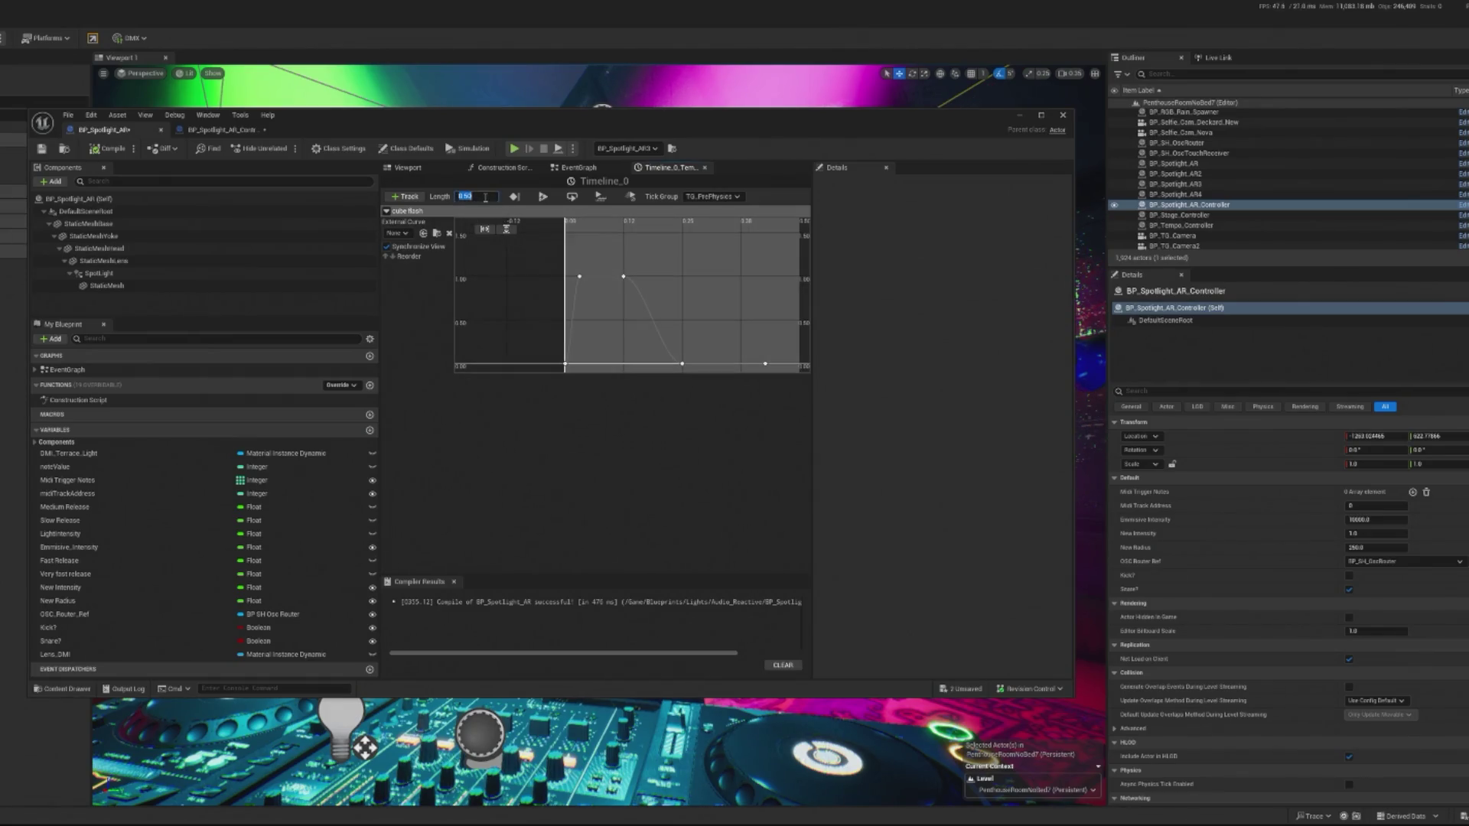
type("0.25")
key("Return")
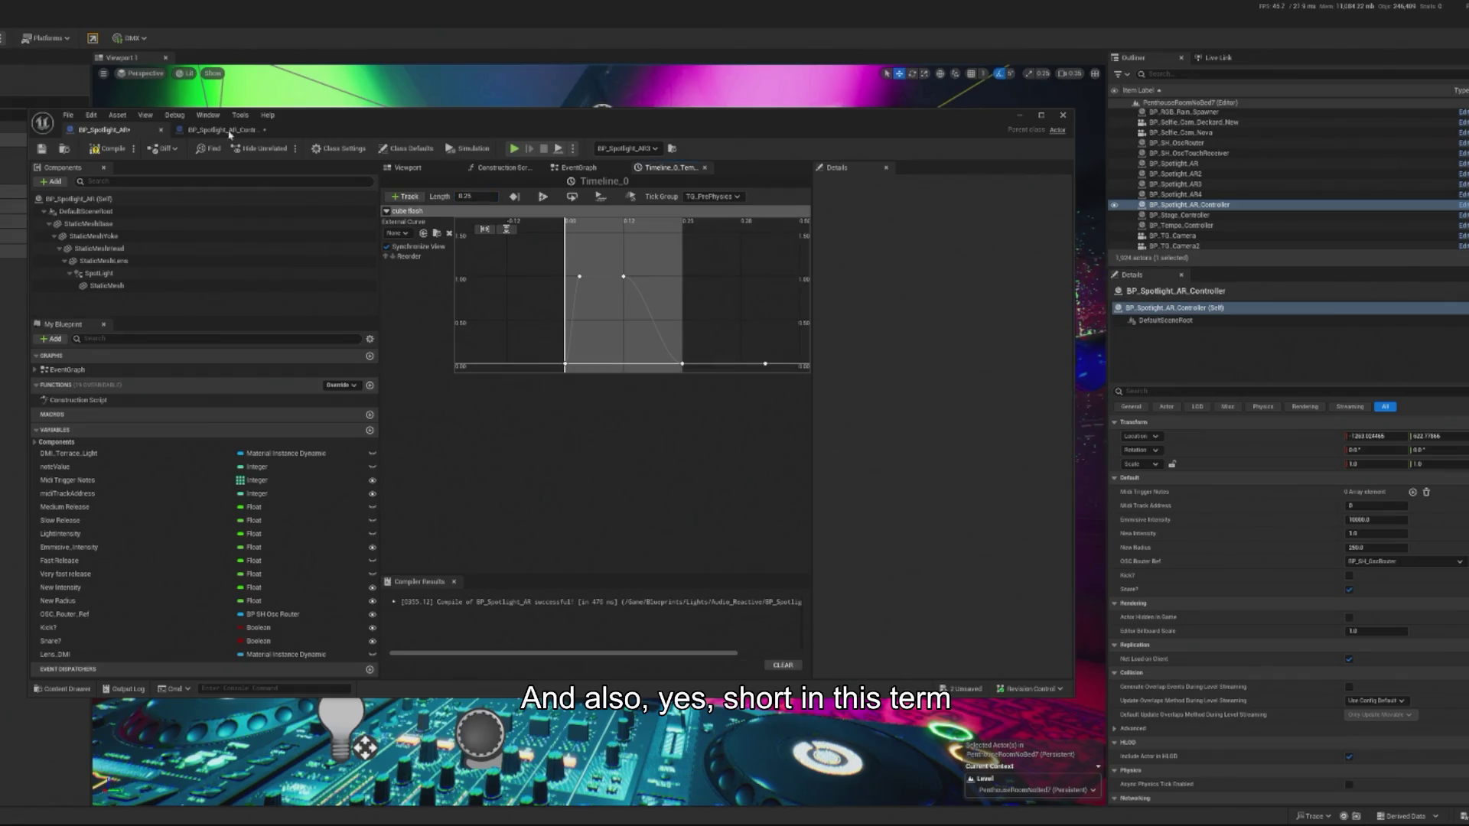
left_click(514, 148)
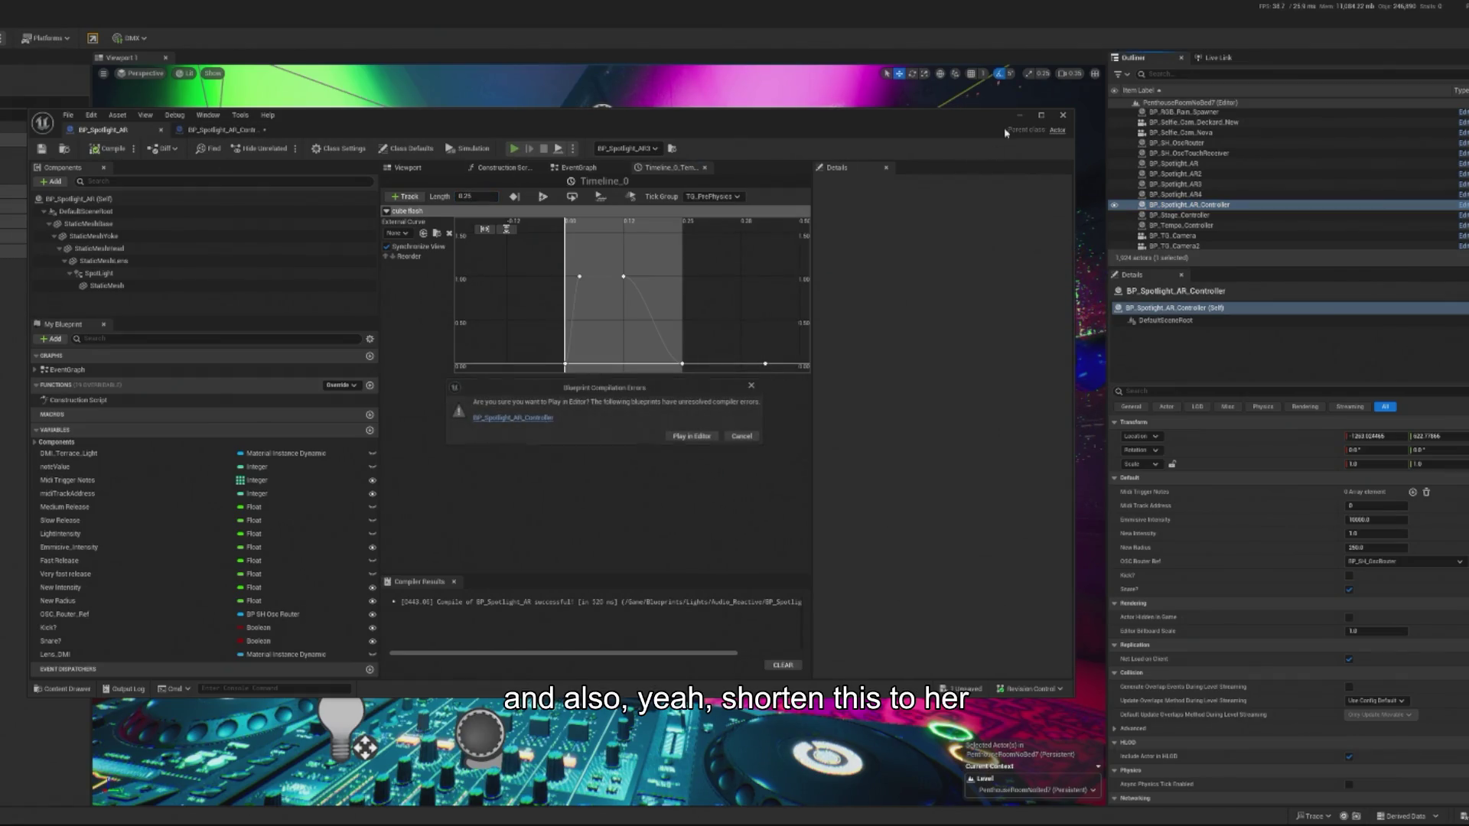
Dismiss the error log and open BP_Spotlight_AR_Controller's event graph.
left_click(742, 436)
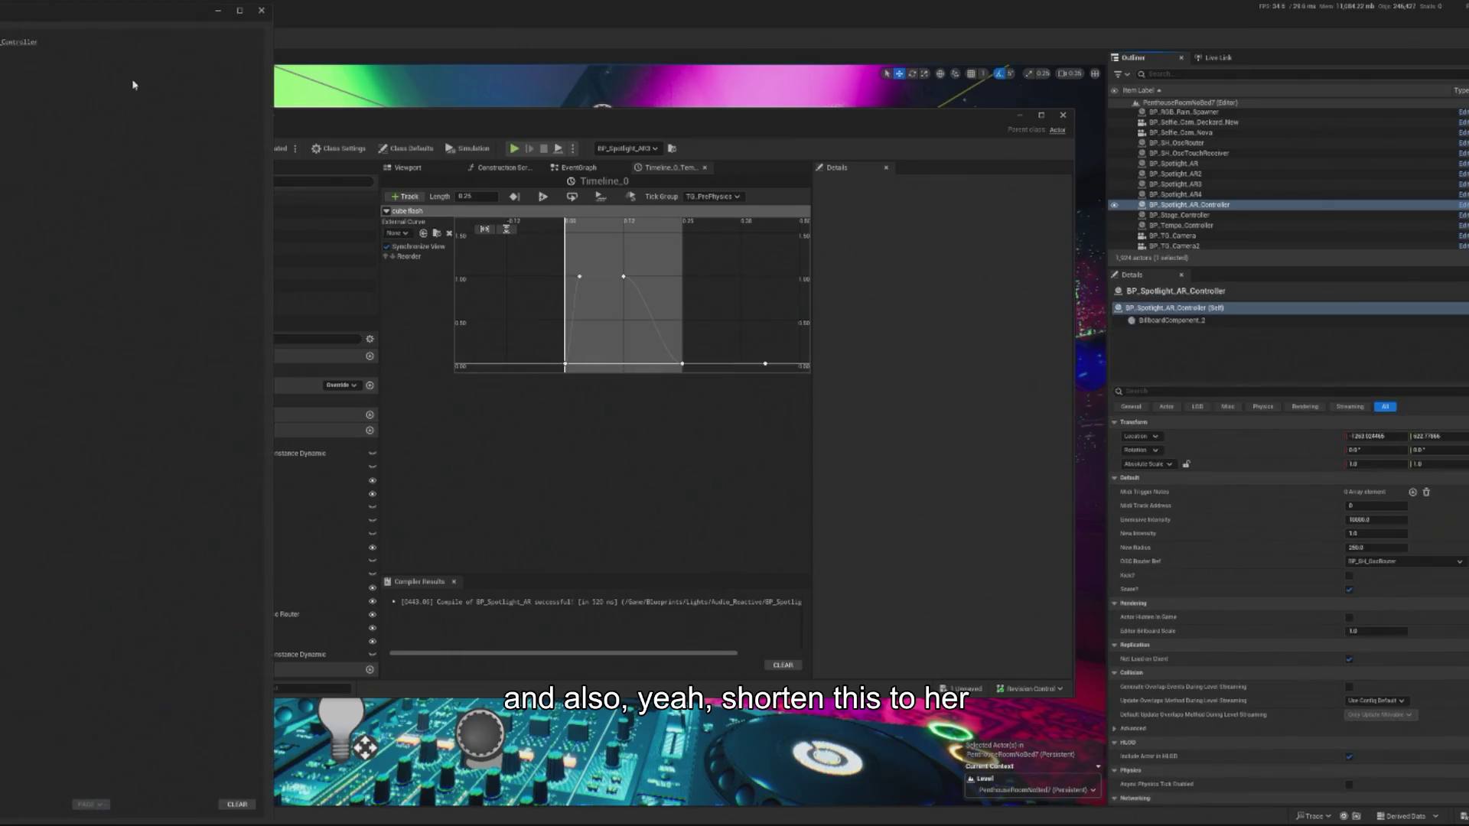
left_click(261, 11)
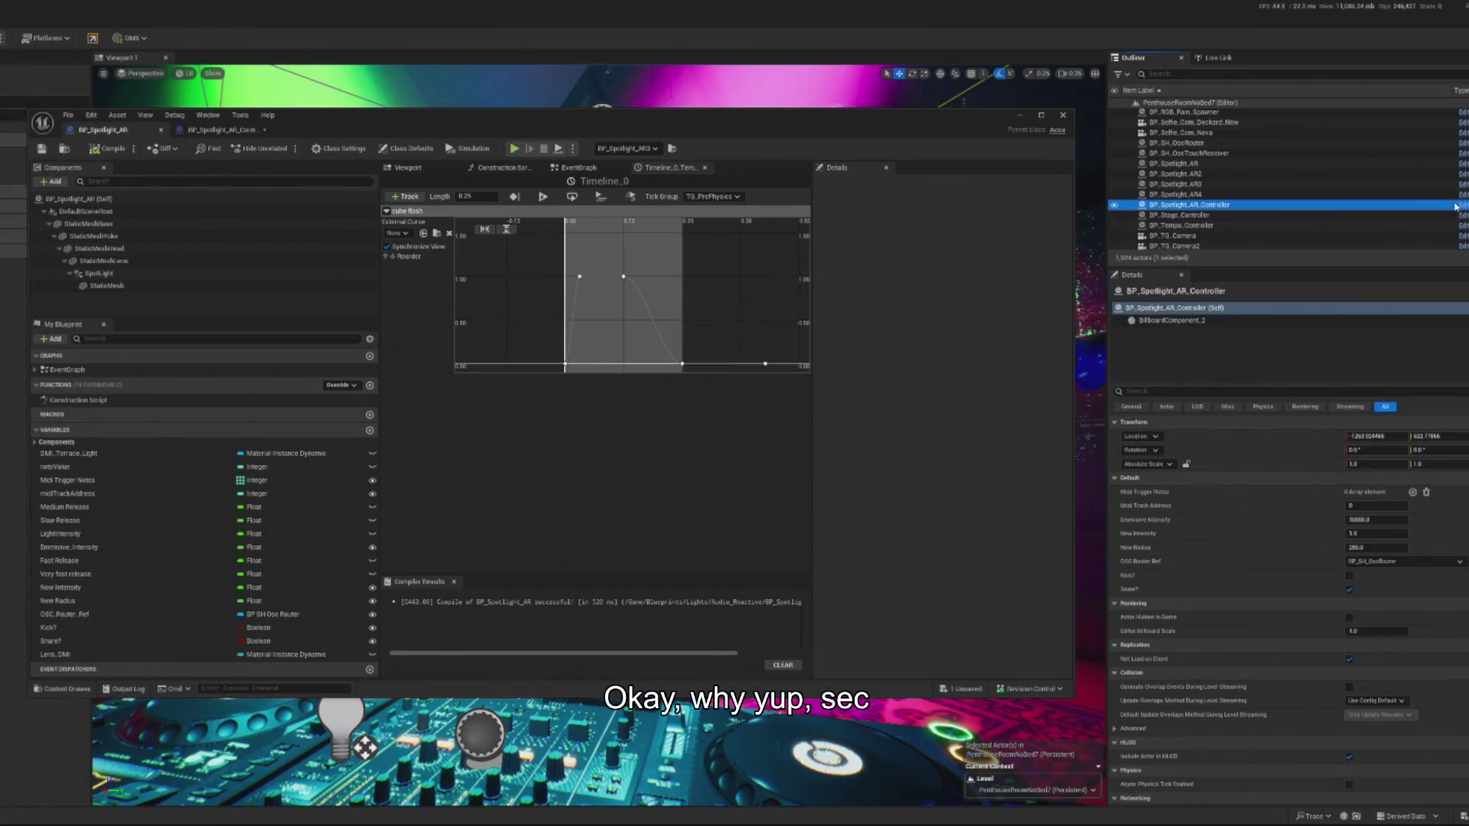
left_click(1212, 203)
left_click(1463, 204)
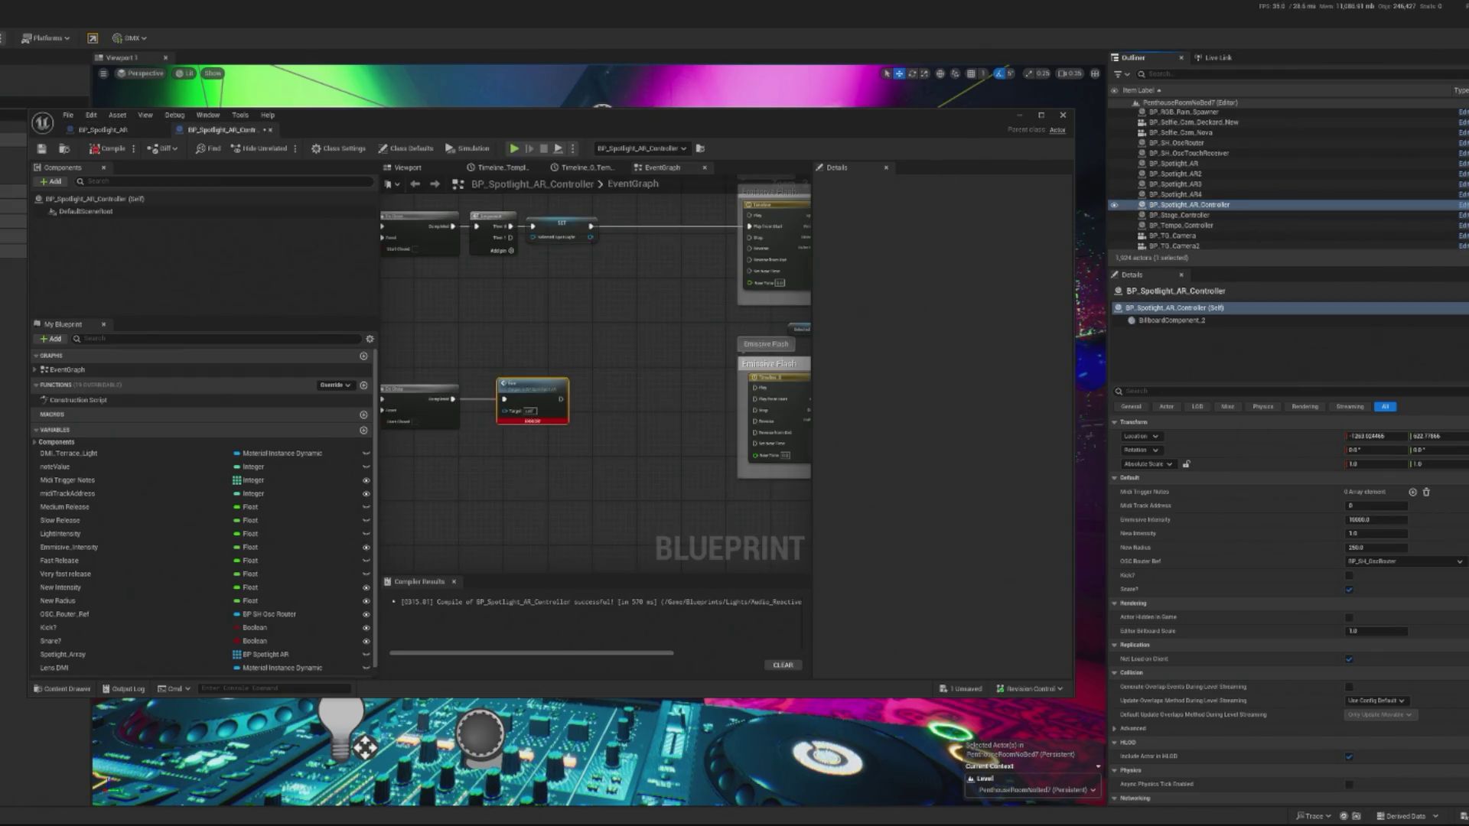
Restore the Random Integer, LENGTH and GET nodes with two undos.
scroll(666, 418, "down", 1)
scroll(630, 417, "up", 1)
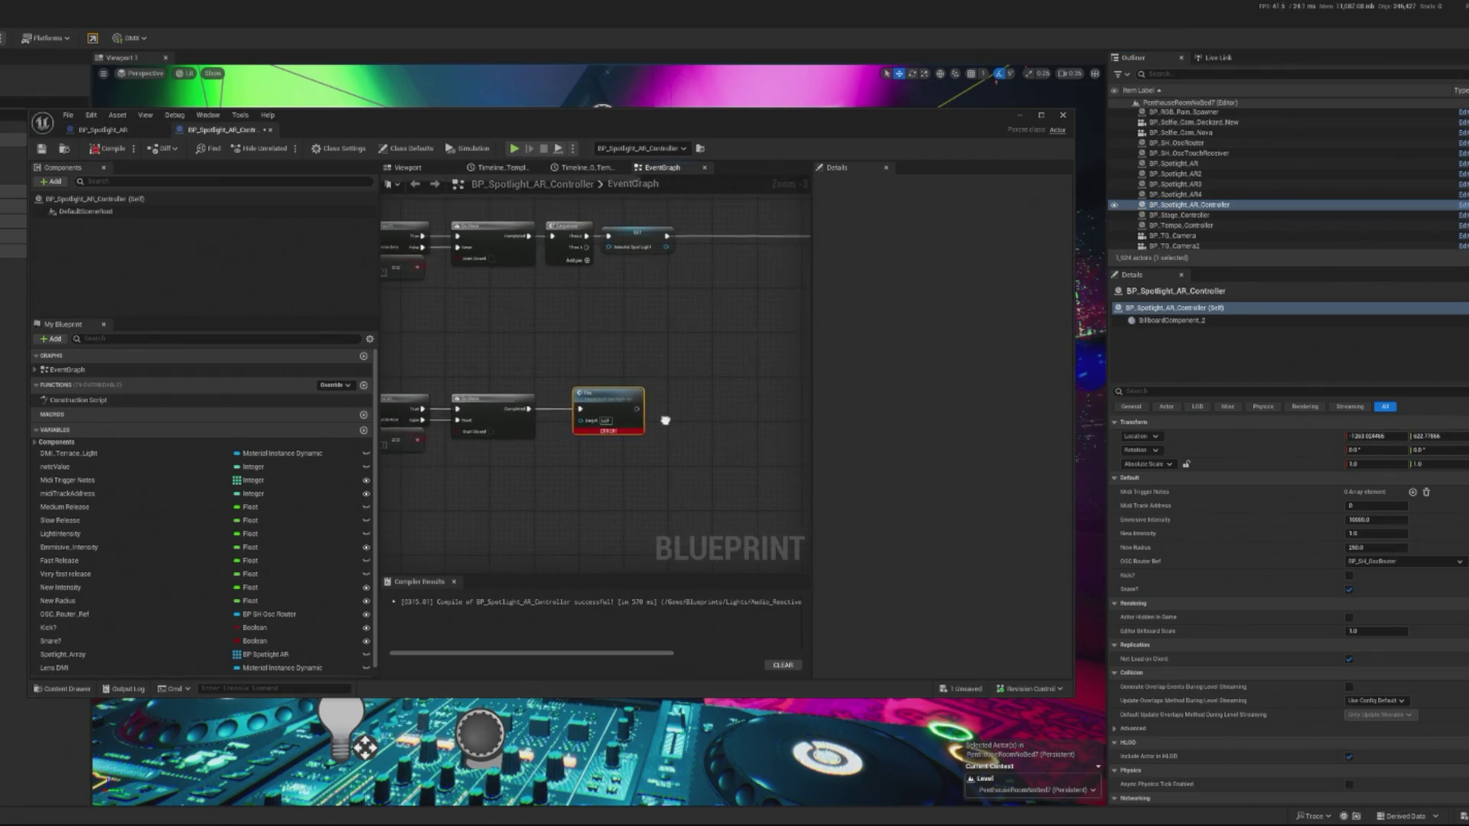
double_click(616, 420)
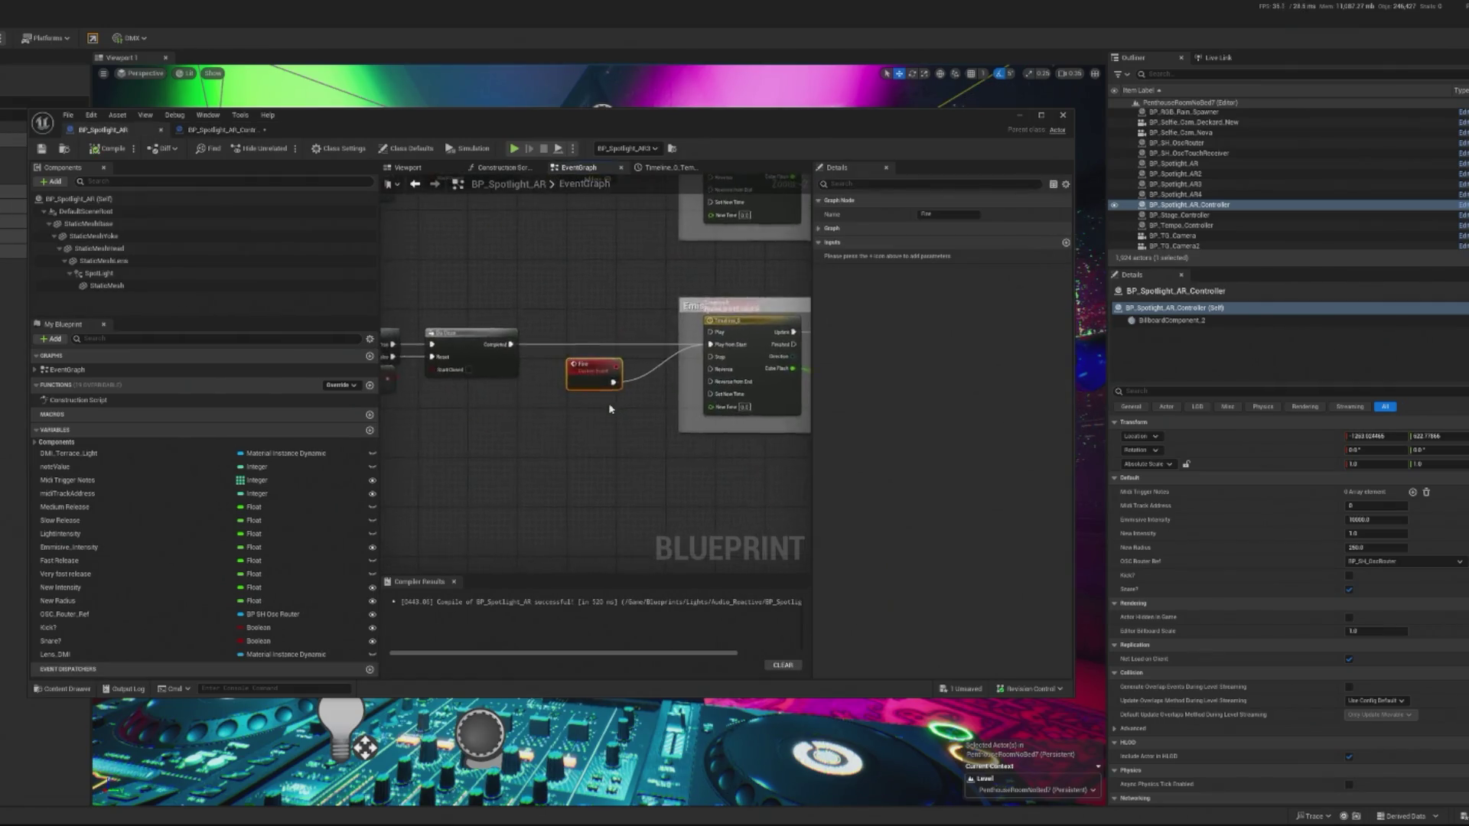
left_click(222, 129)
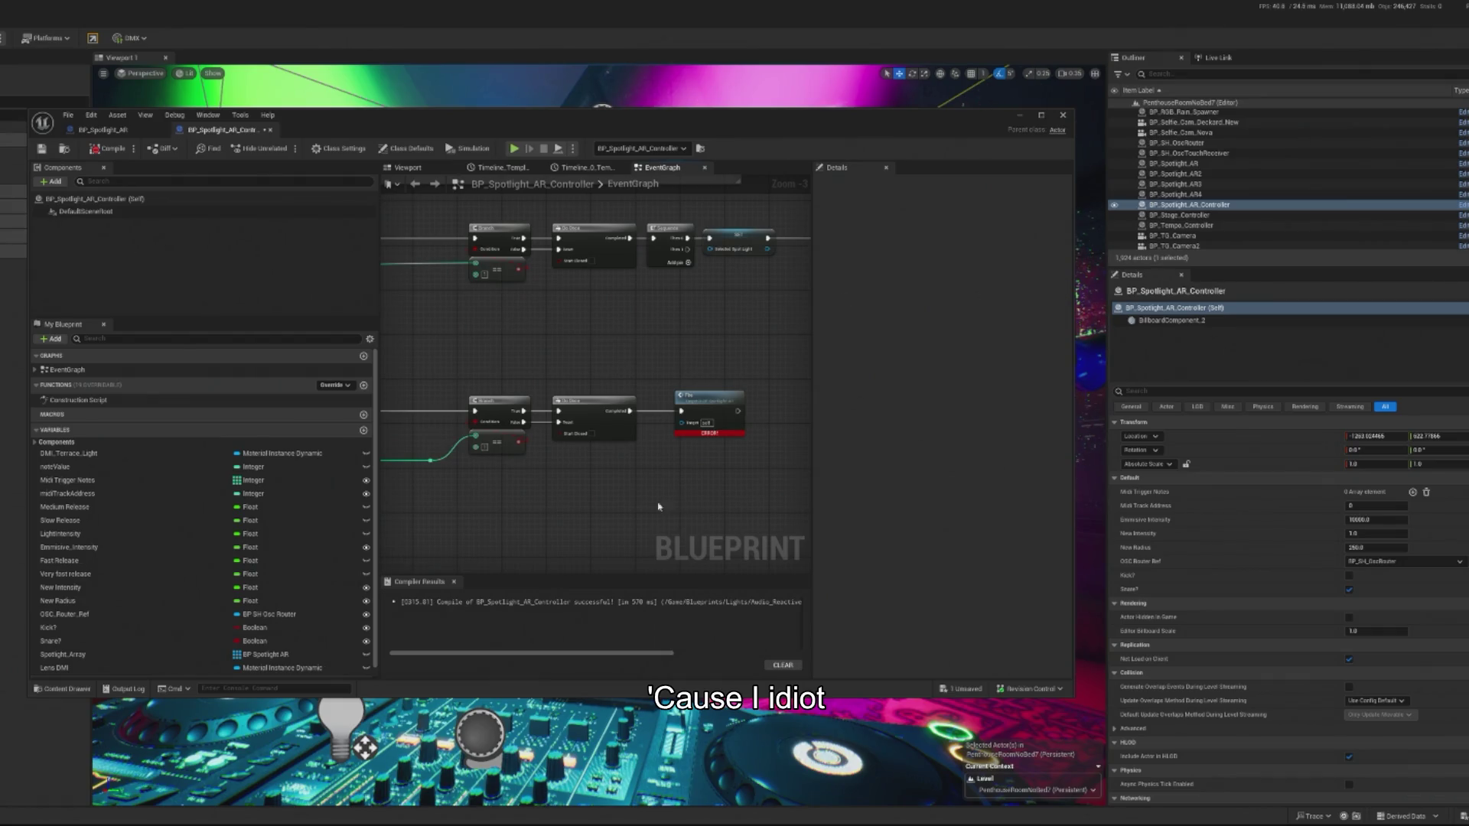
key("ctrl+z")
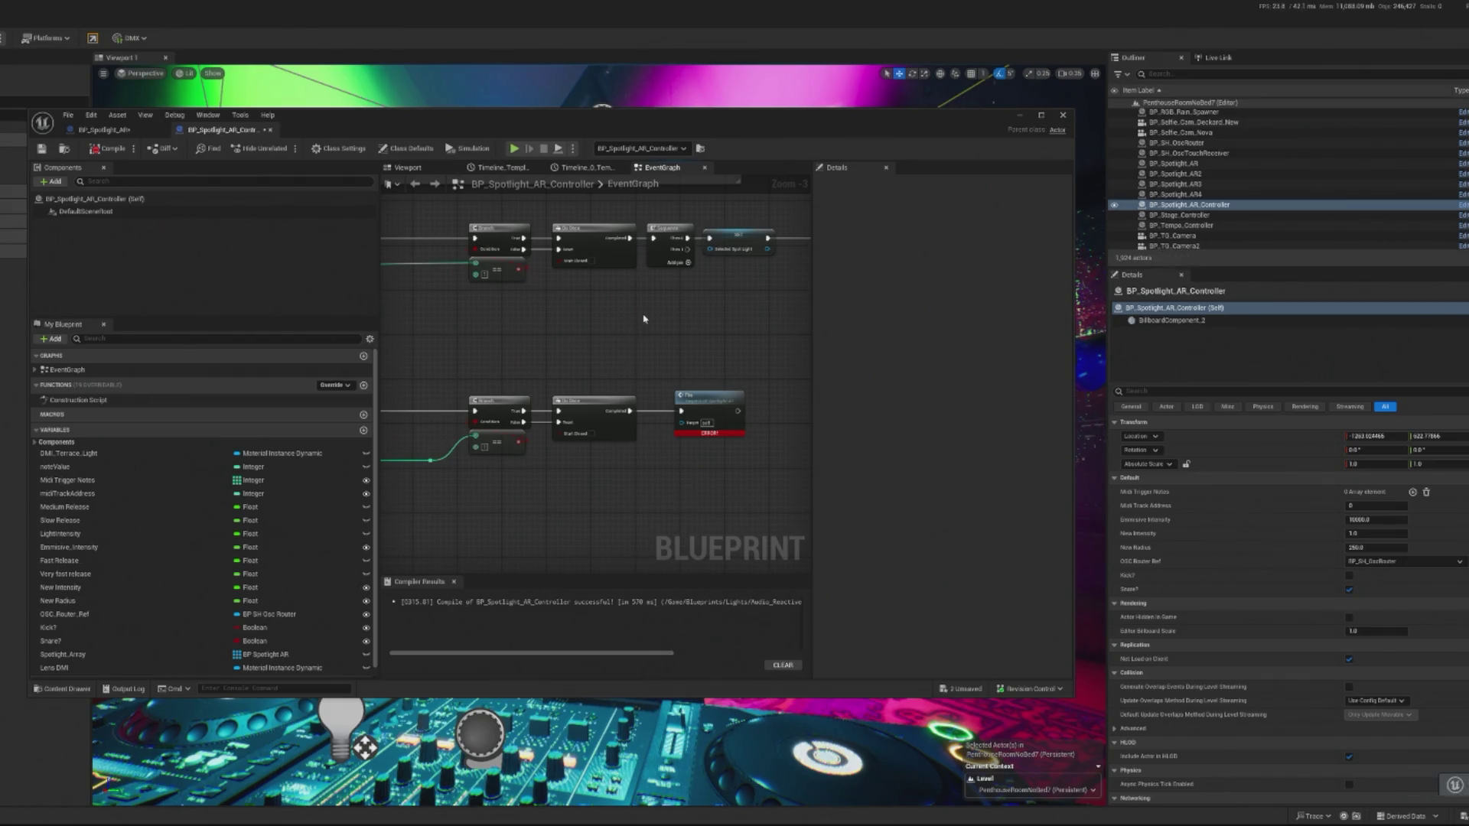
key("ctrl+z")
key("ctrl+z")
key("ctrl+z")
Delete the three stray nodes and the extra Set nodes in the lower row.
left_click_drag(634, 285, 661, 351)
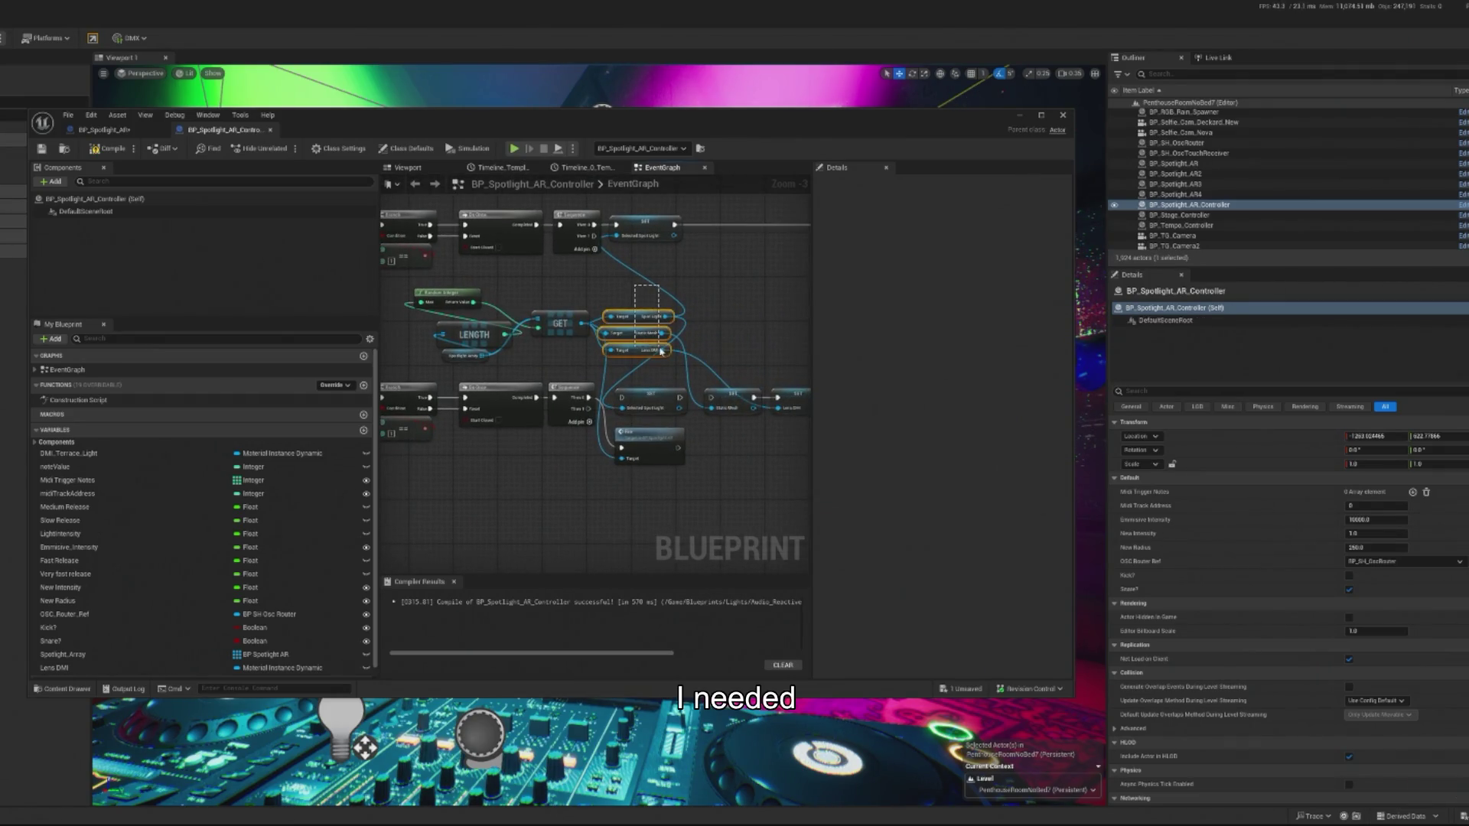
key("Delete")
left_click_drag(780, 405, 612, 382)
key("Delete")
Cluster Random Integer, LENGTH and GET tightly together below the Play node.
left_click_drag(404, 284, 650, 388)
left_click_drag(560, 324, 538, 501)
left_click_drag(449, 513, 438, 507)
left_click_drag(535, 501, 496, 484)
mouse_move(584, 551)
left_mouse_down()
mouse_move(476, 447)
mouse_move(498, 490)
mouse_move(621, 507)
left_mouse_up()
left_click_drag(519, 491, 587, 502)
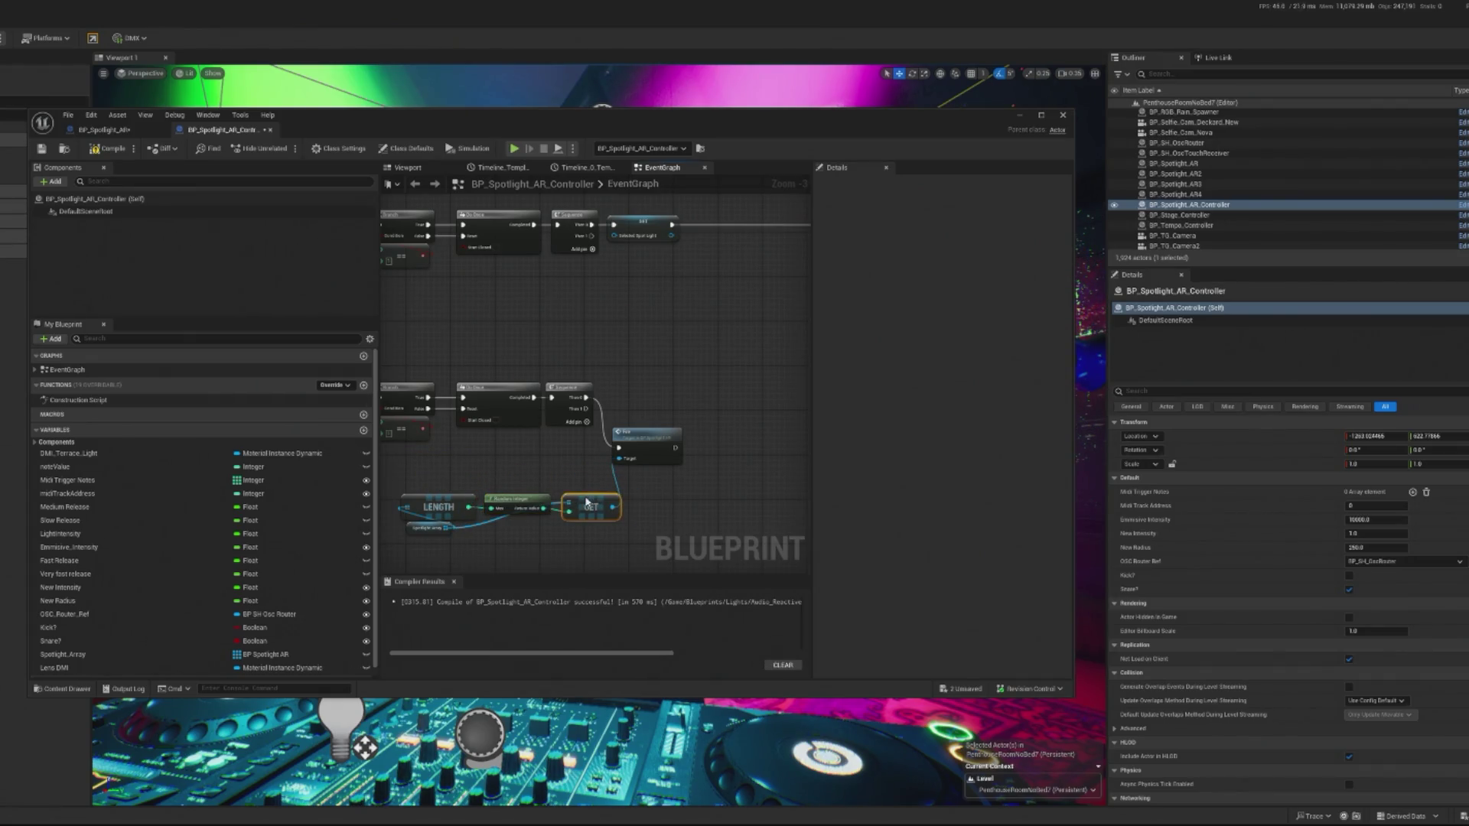
left_click_drag(630, 427, 653, 376)
left_click_drag(399, 465, 604, 557)
left_click_drag(591, 507, 690, 486)
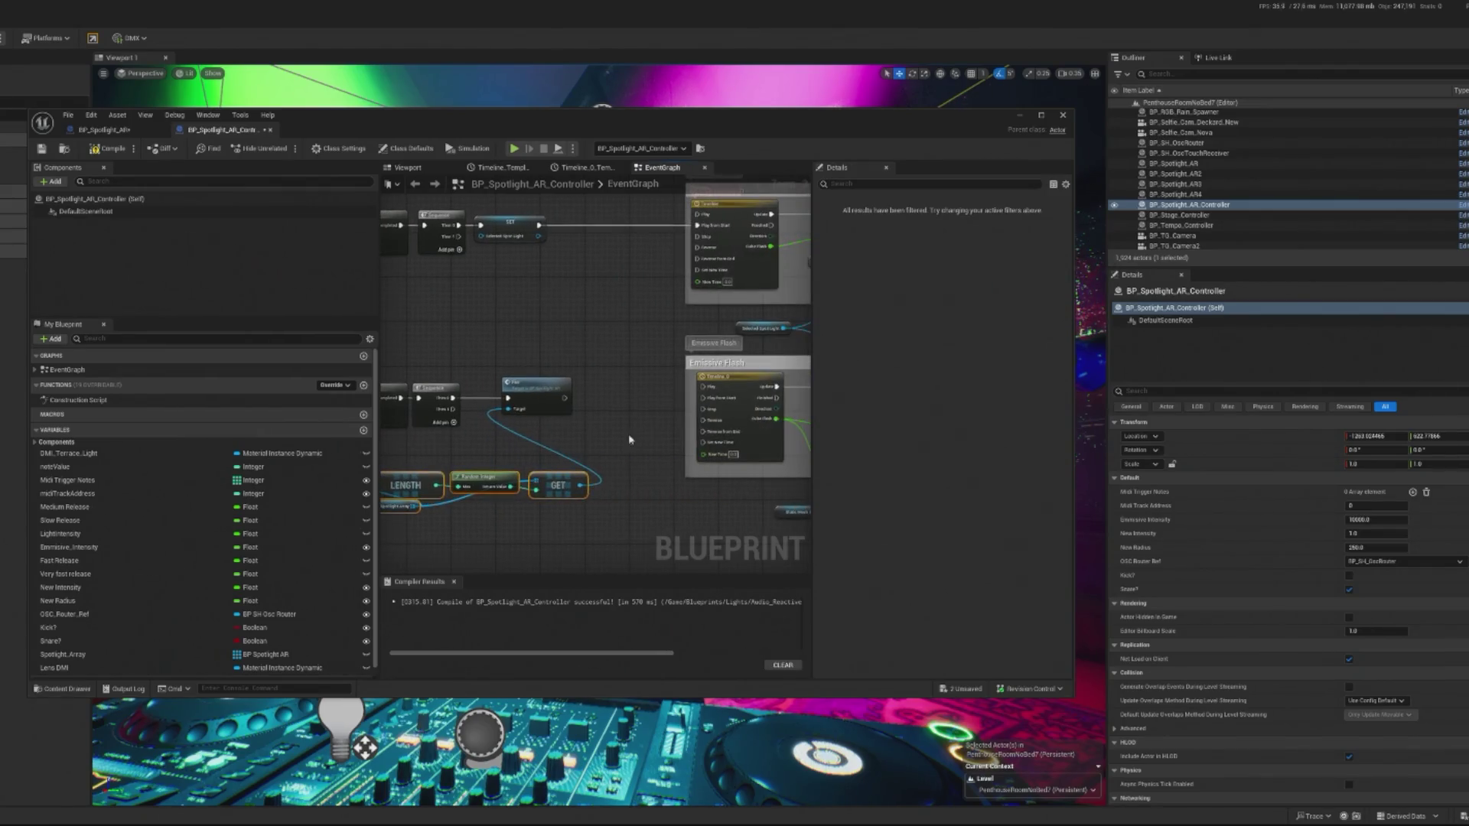
left_click(148, 135)
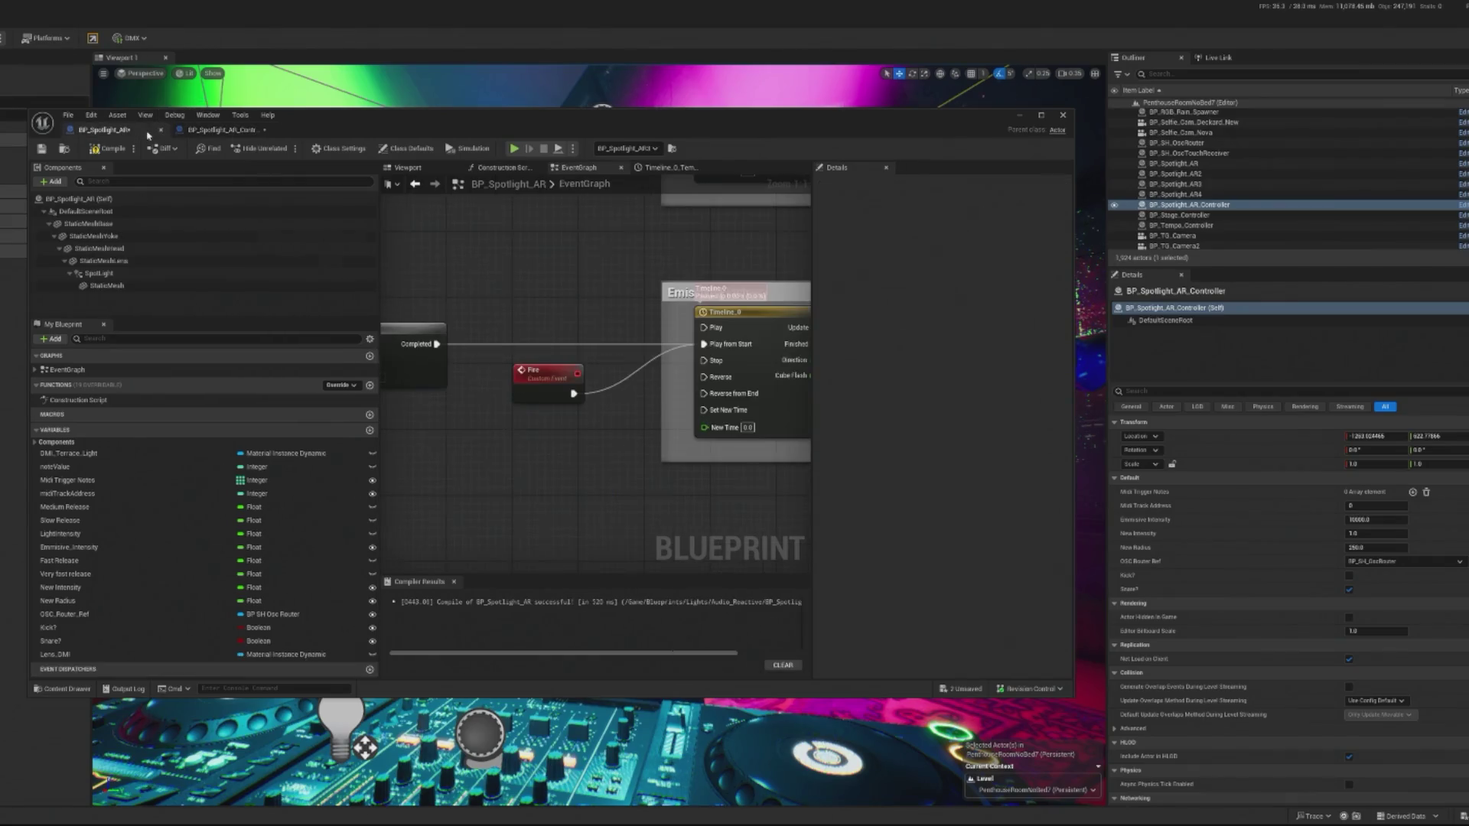
Set the cube flash curve's keys to Auto interpolation and flatten the peak key.
double_click(651, 335)
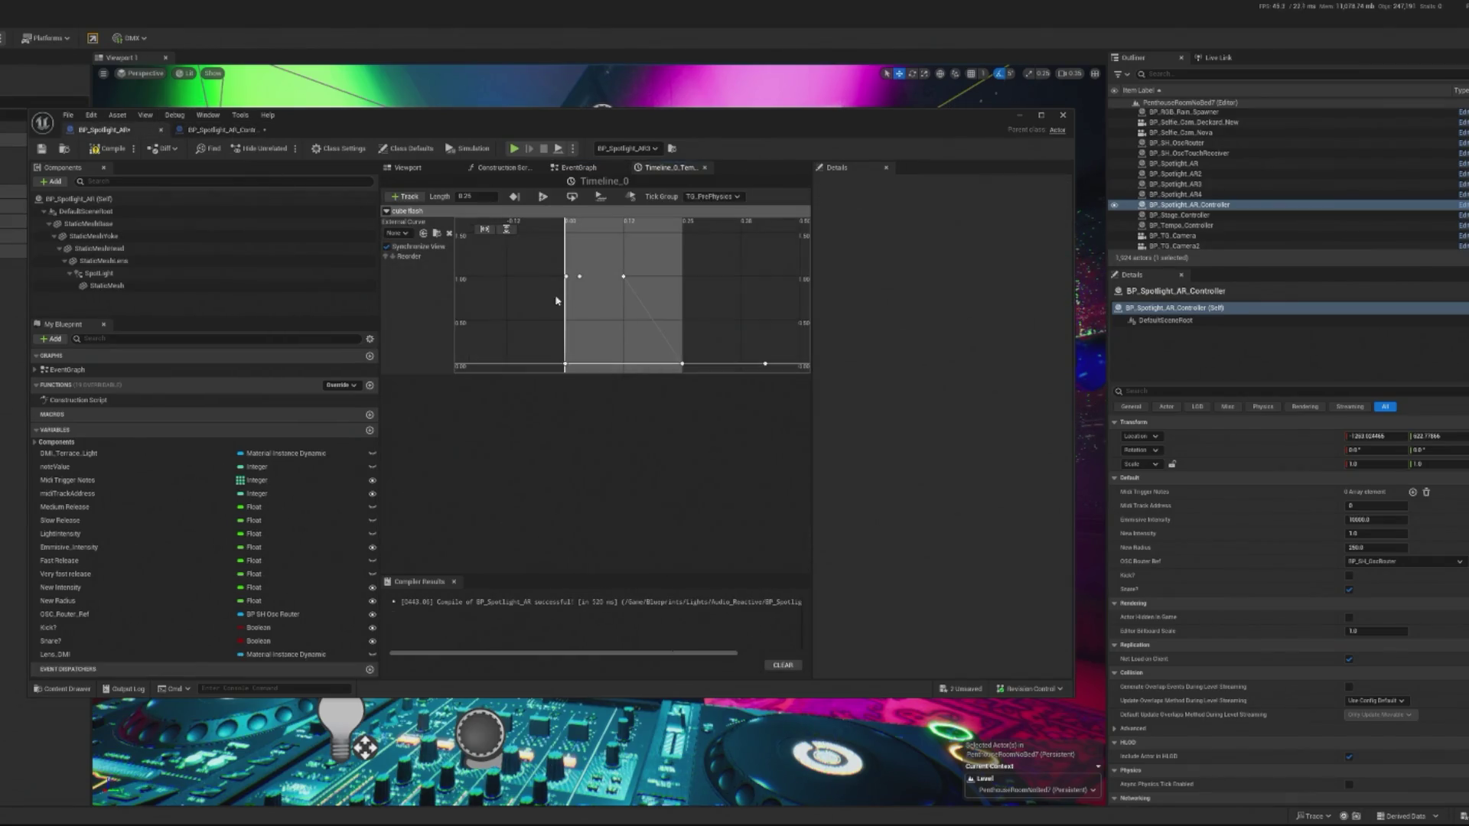
right_click(563, 365)
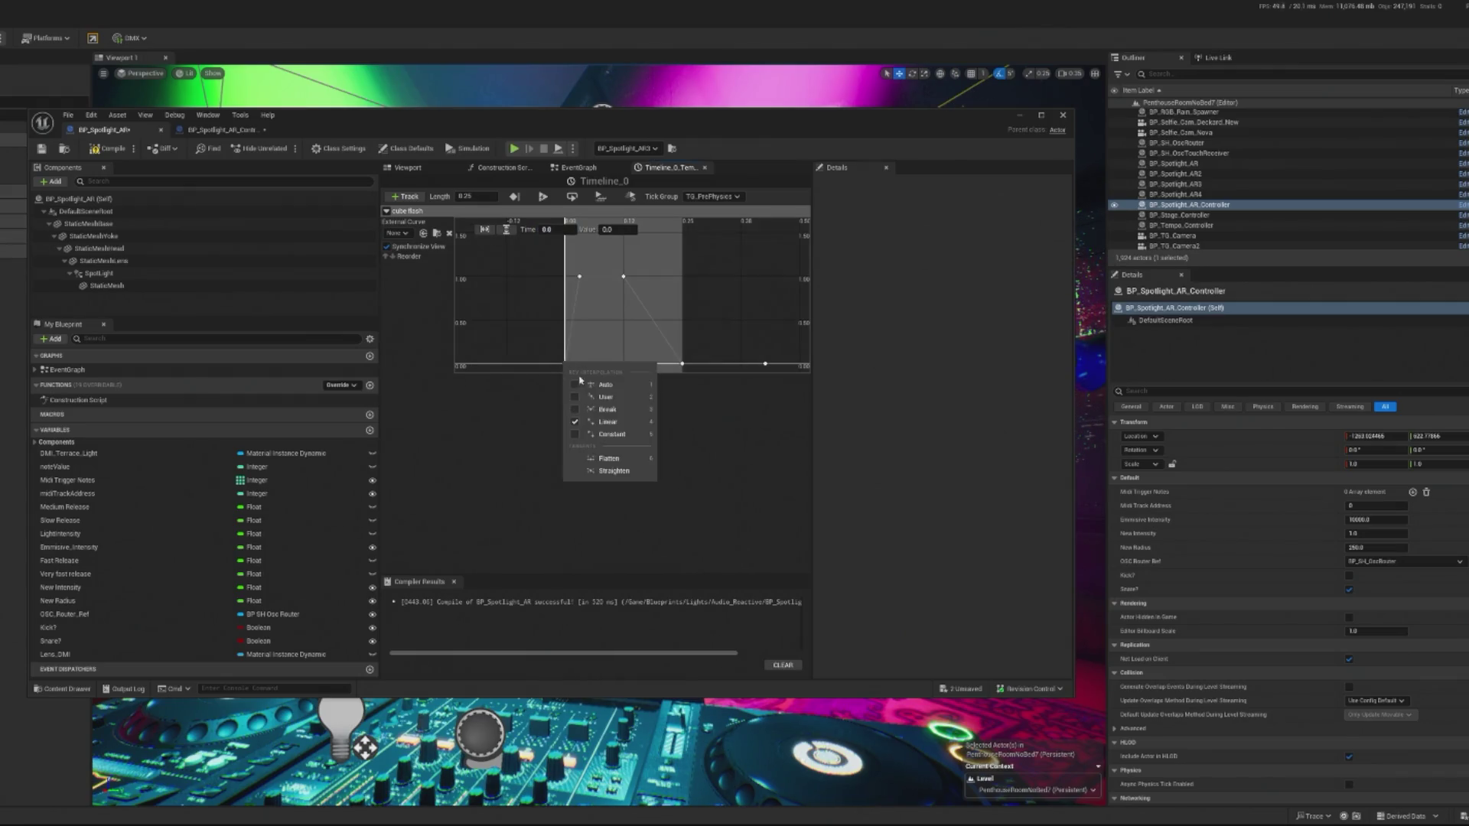
left_click(598, 385)
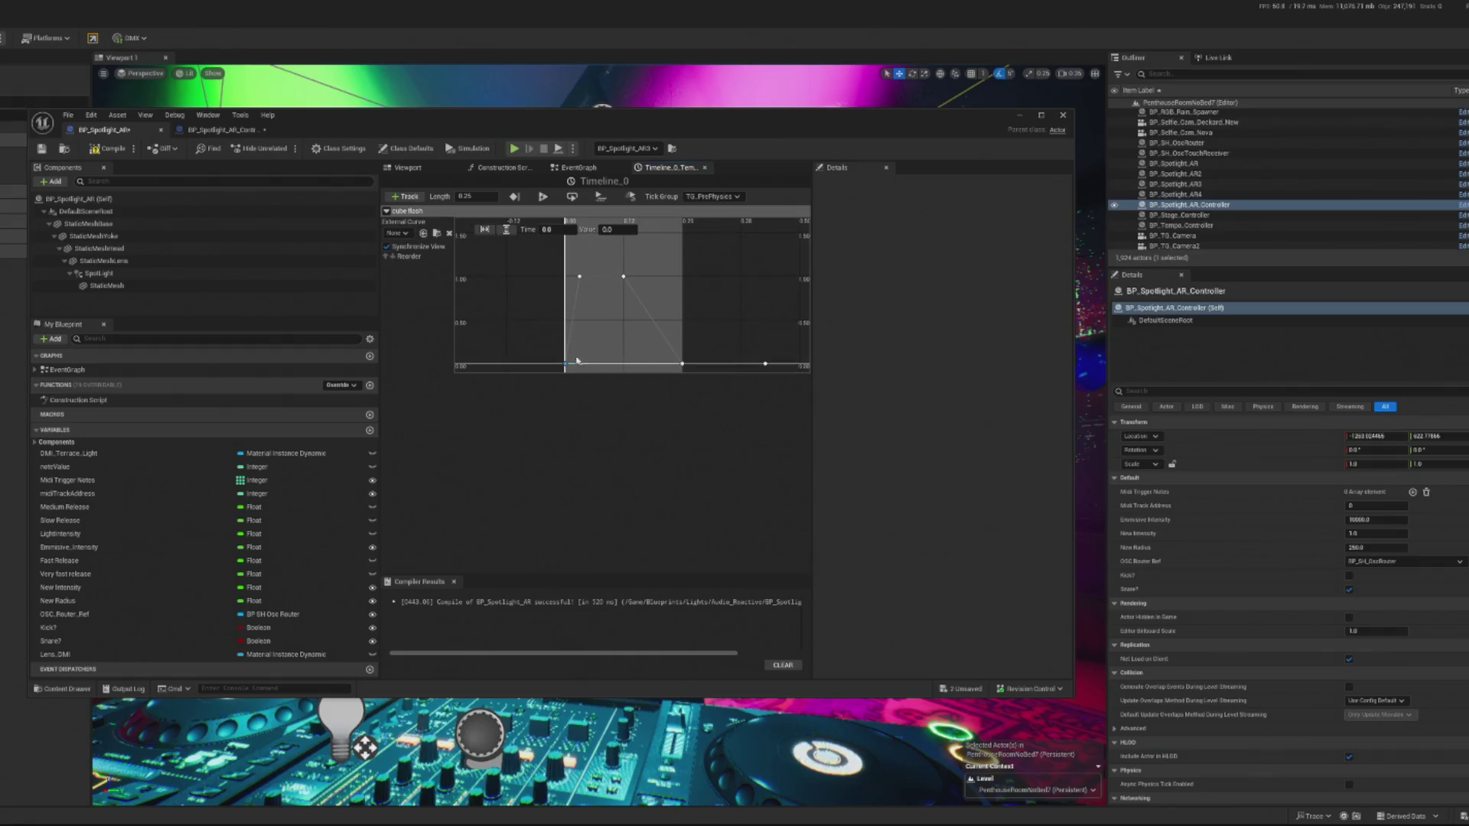
right_click(581, 278)
left_click(614, 298)
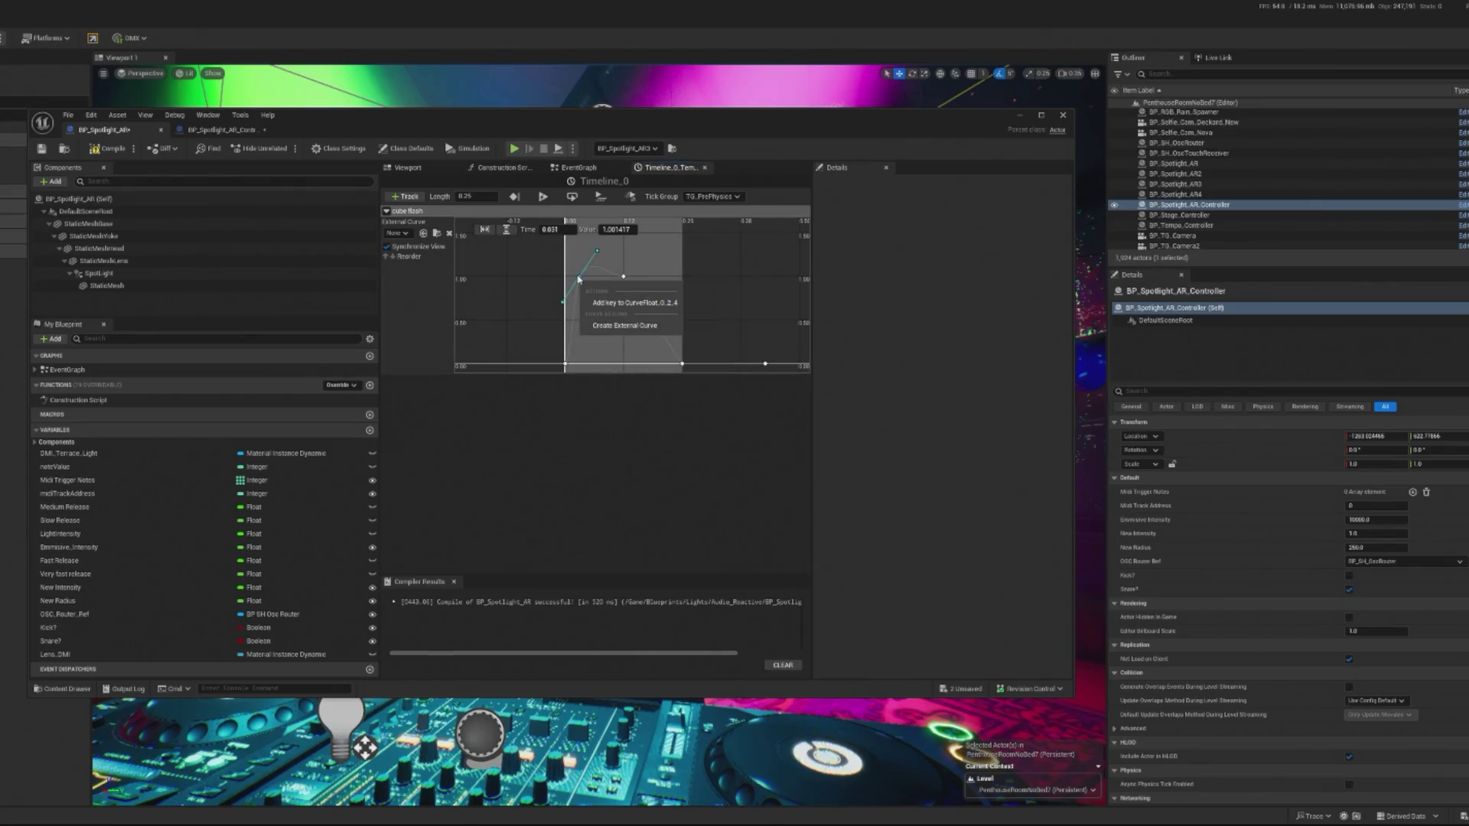
right_click(579, 278)
left_click(624, 372)
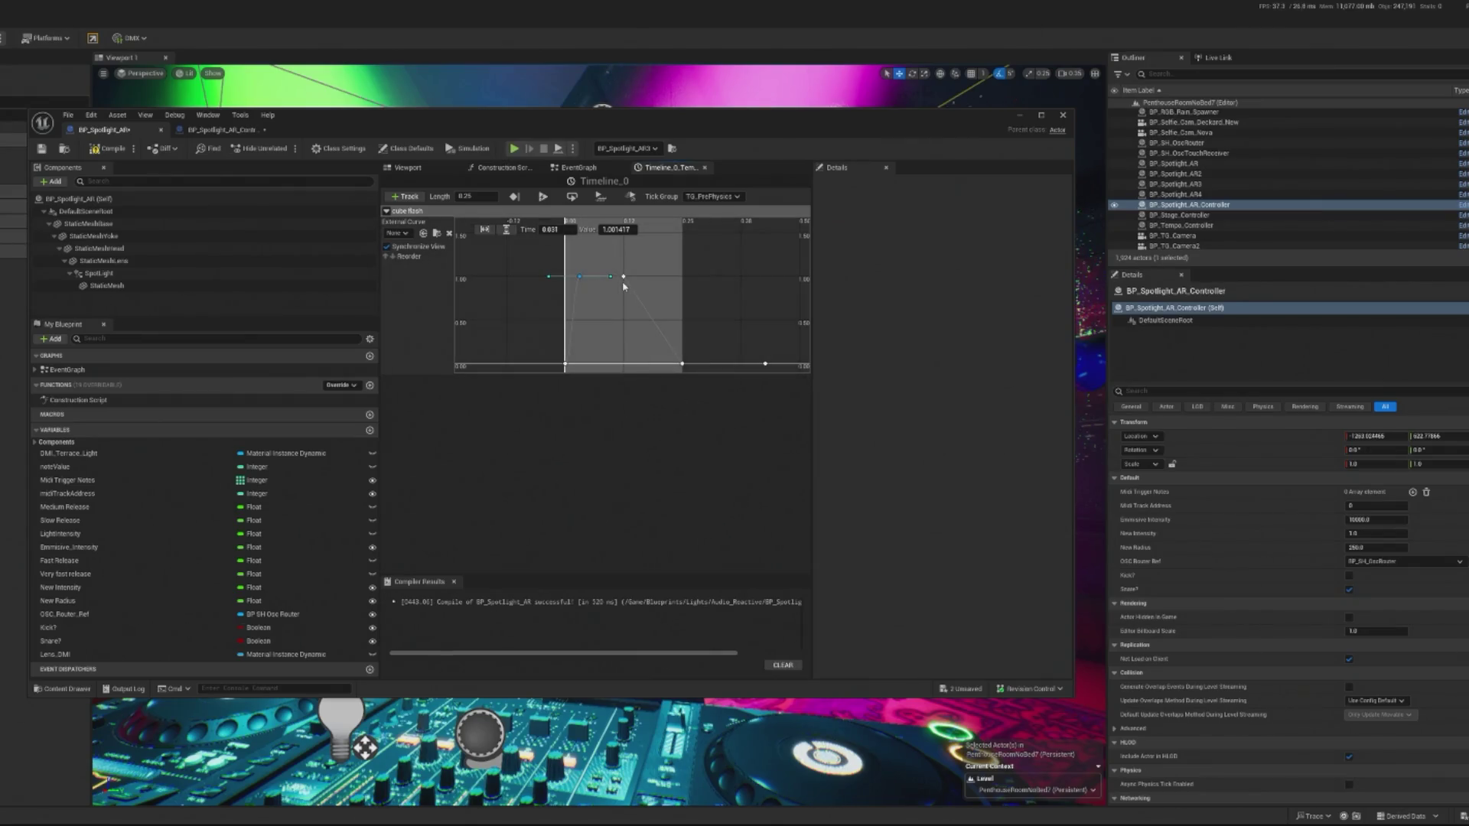
Add a key near 0.12 with flattened User tangents to hold the top level, then compile.
right_click(624, 280)
left_click(624, 280)
right_click(624, 279)
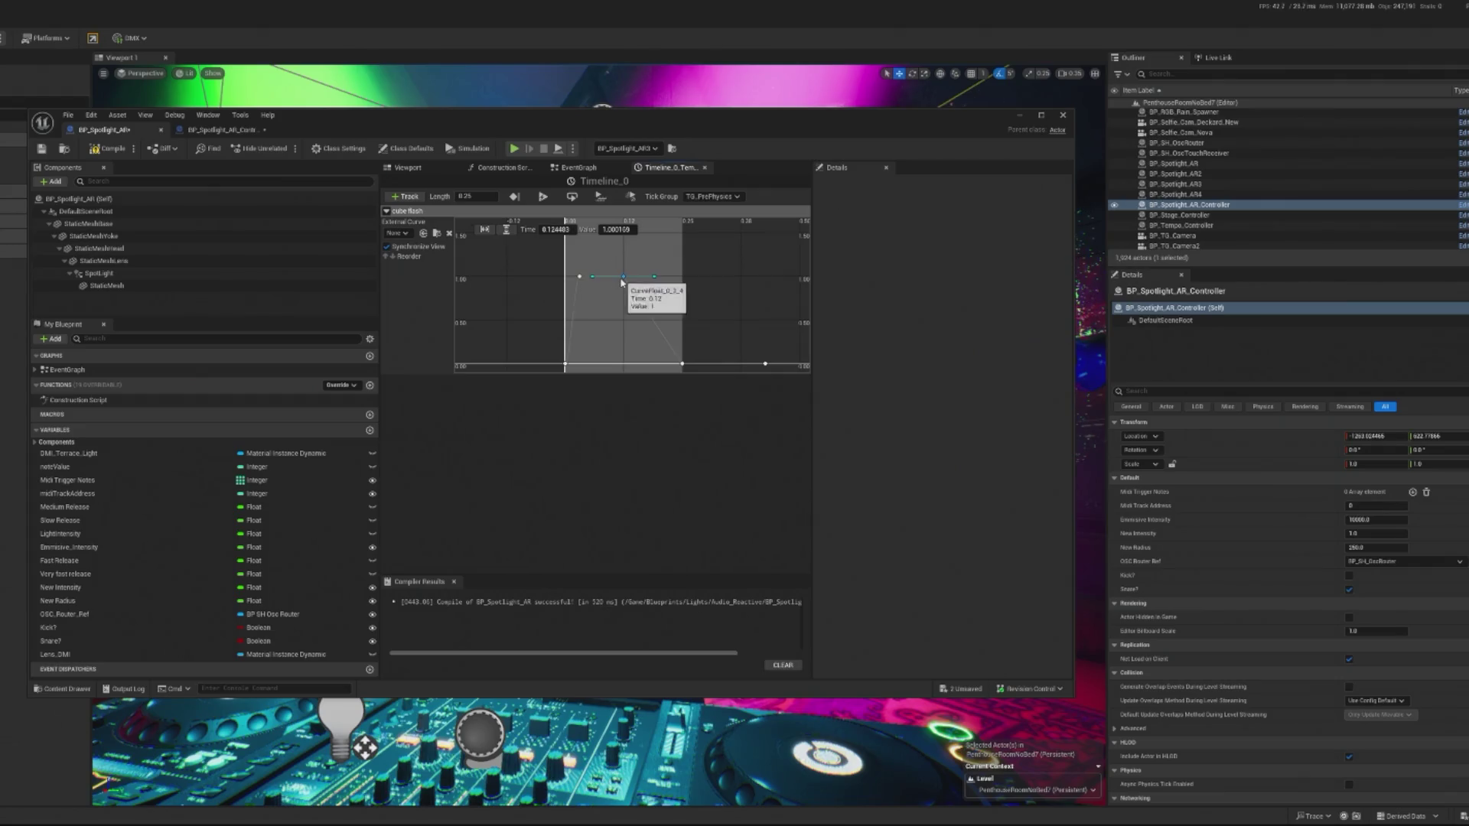
left_click(666, 296)
right_click(624, 281)
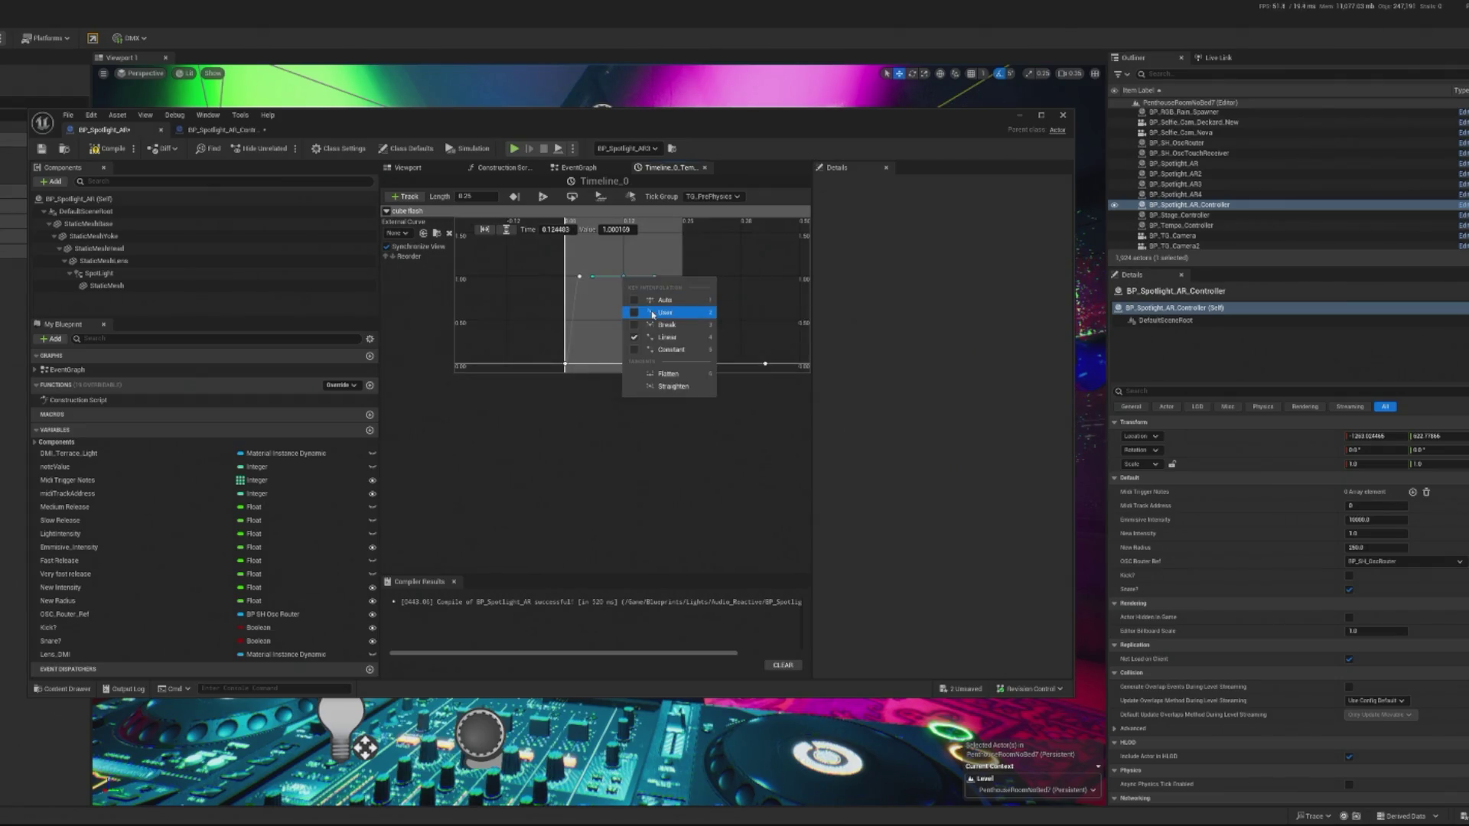
left_click(653, 313)
right_click(626, 282)
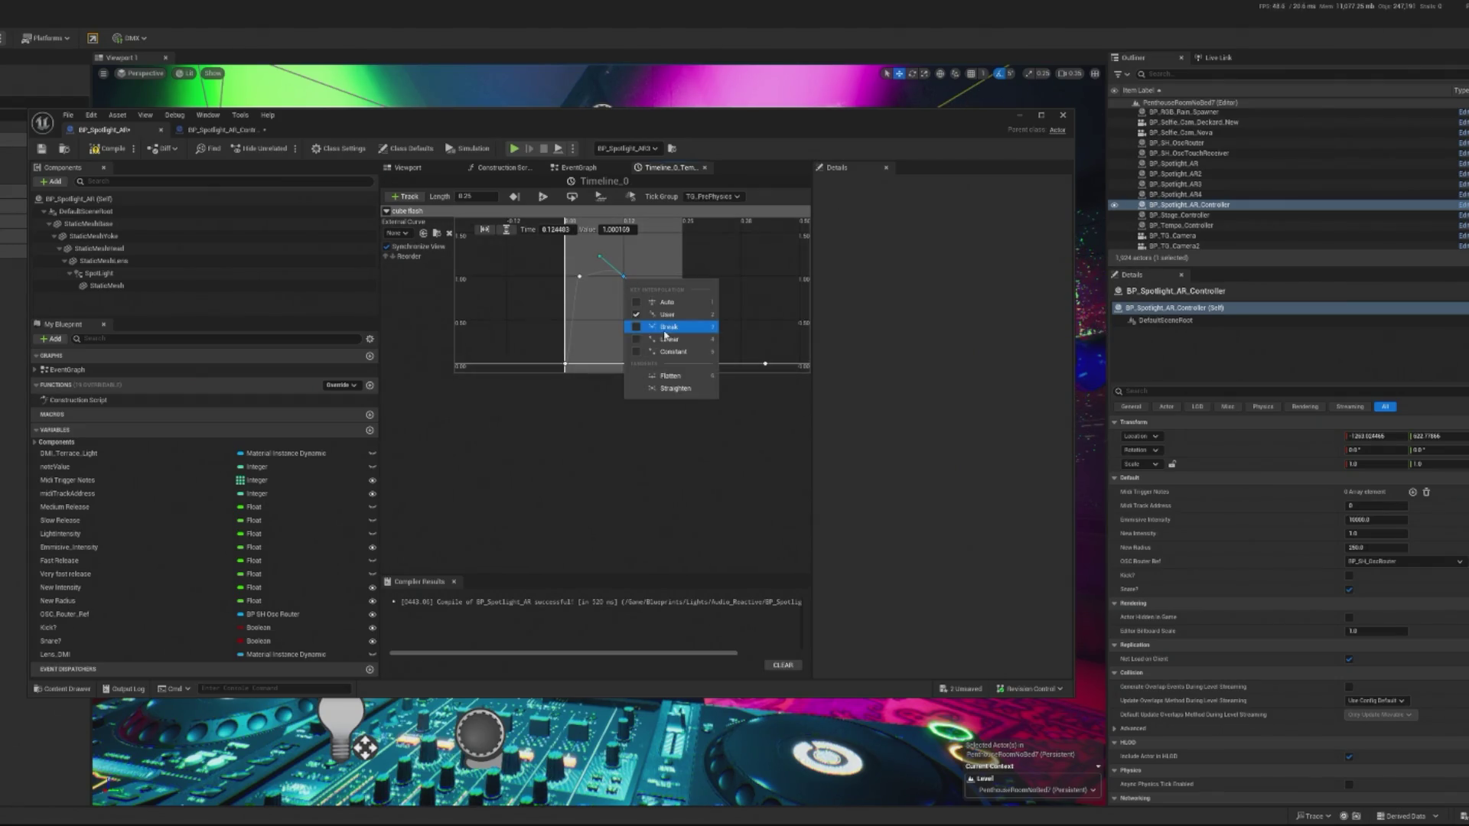
left_click(670, 374)
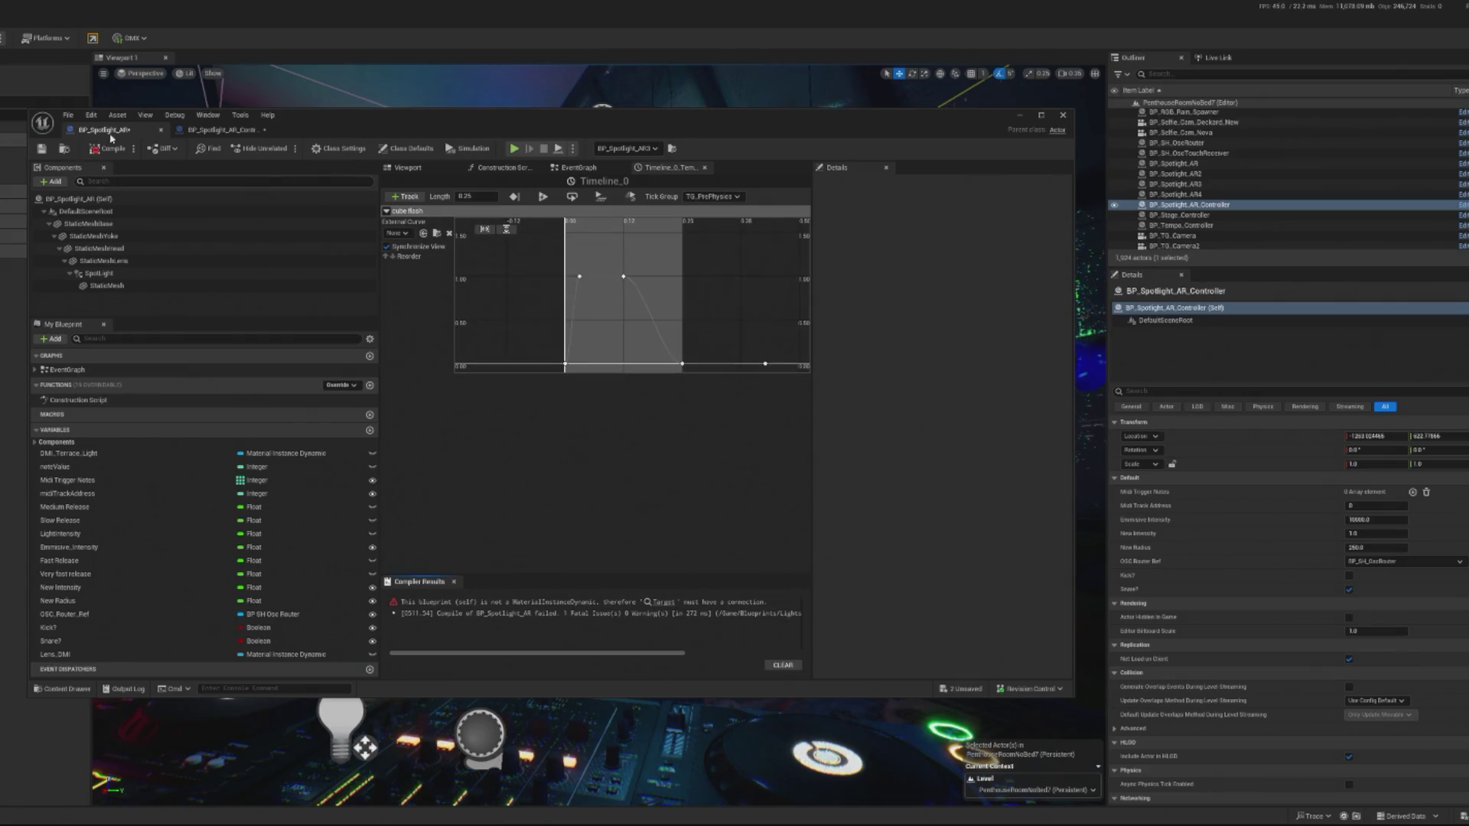
left_click(111, 151)
Delete the erroring Set Scalar Parameter Value node and Lens DMI in the EventGraph, then compile.
left_click(80, 373)
double_click(80, 373)
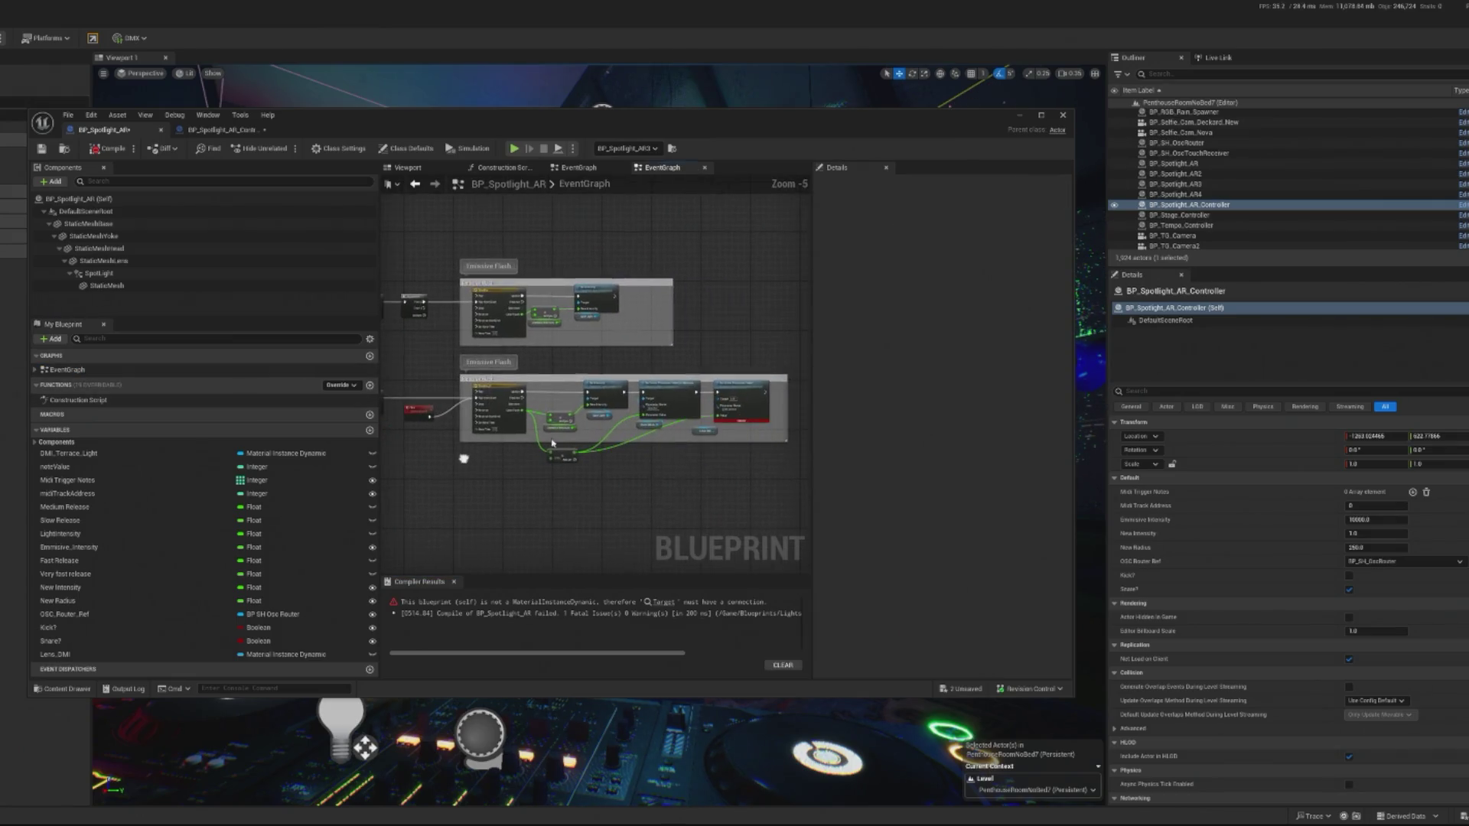
left_click_drag(632, 387, 692, 463)
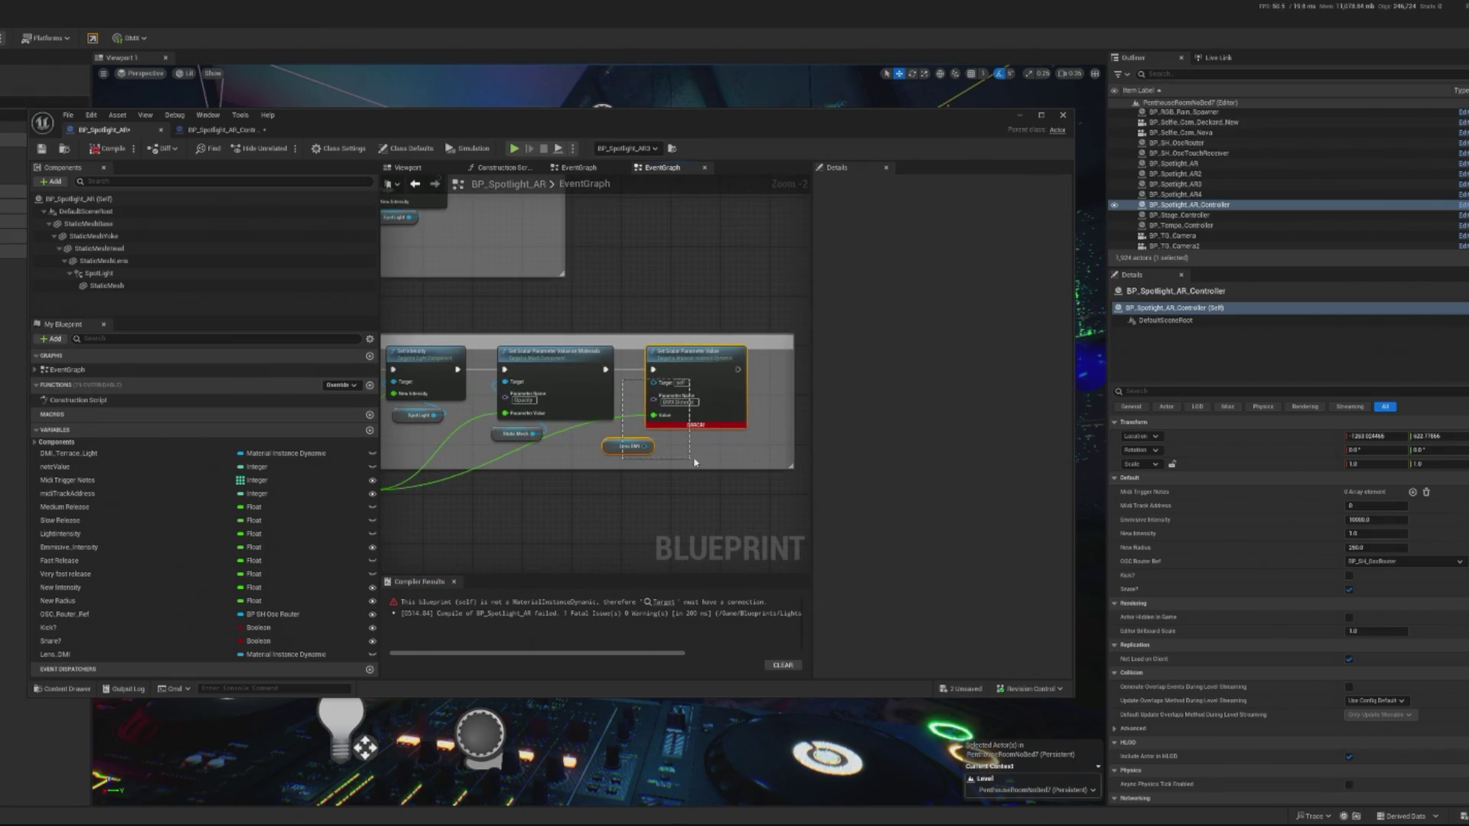
key("Delete")
left_click_drag(611, 535, 686, 524)
scroll(686, 525, "down", 1)
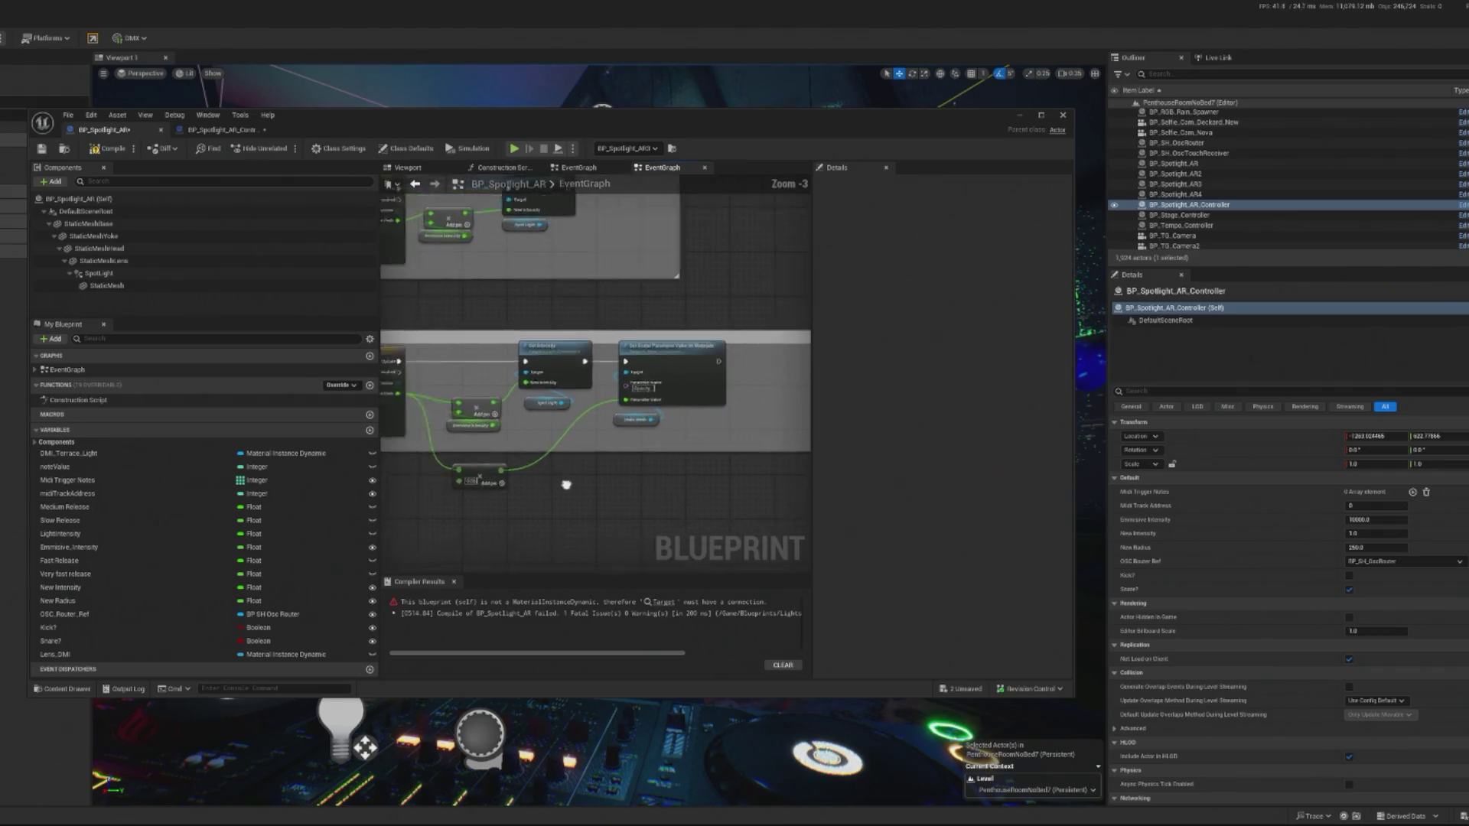
key("F7")
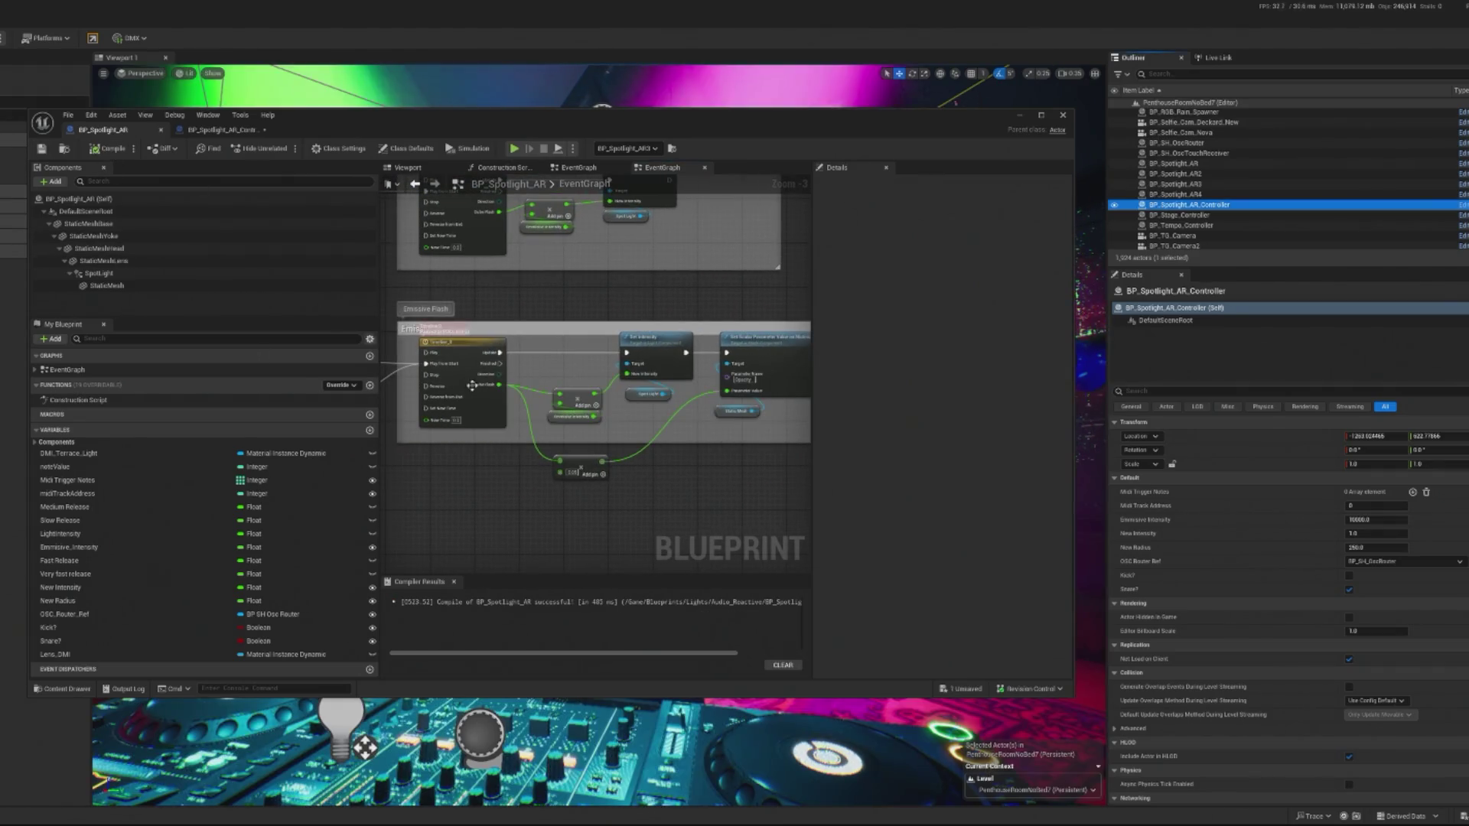
Bring back the deleted scalar-parameter node and Lens DMI with undo.
mouse_move(567, 400)
left_mouse_down()
mouse_move(678, 407)
mouse_move(580, 407)
mouse_move(554, 397)
mouse_move(554, 373)
left_mouse_up()
scroll(555, 374, "down", 2)
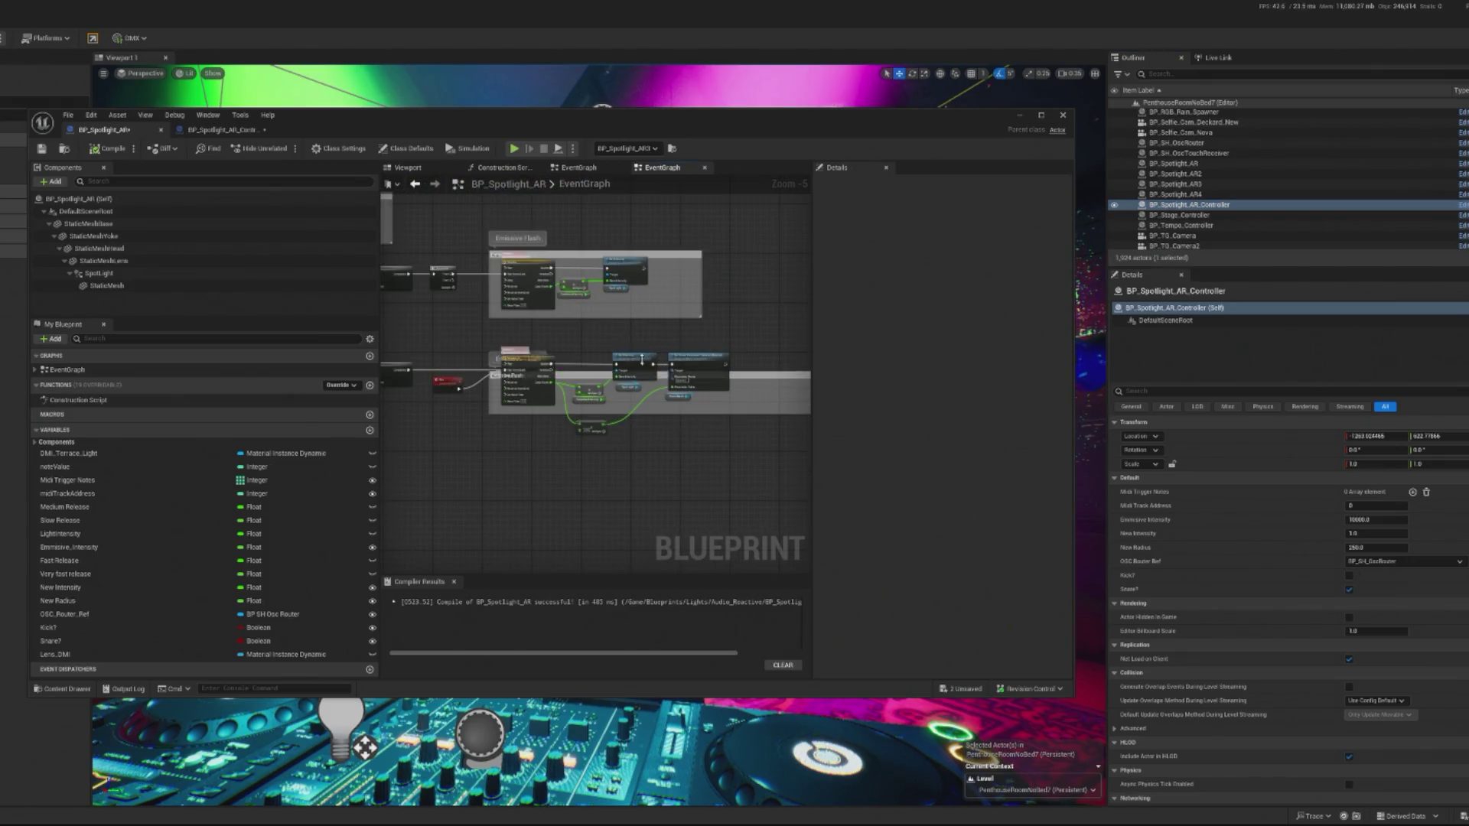
left_click_drag(468, 339, 655, 408)
left_click_drag(744, 437, 744, 436)
scroll(493, 367, "up", 2)
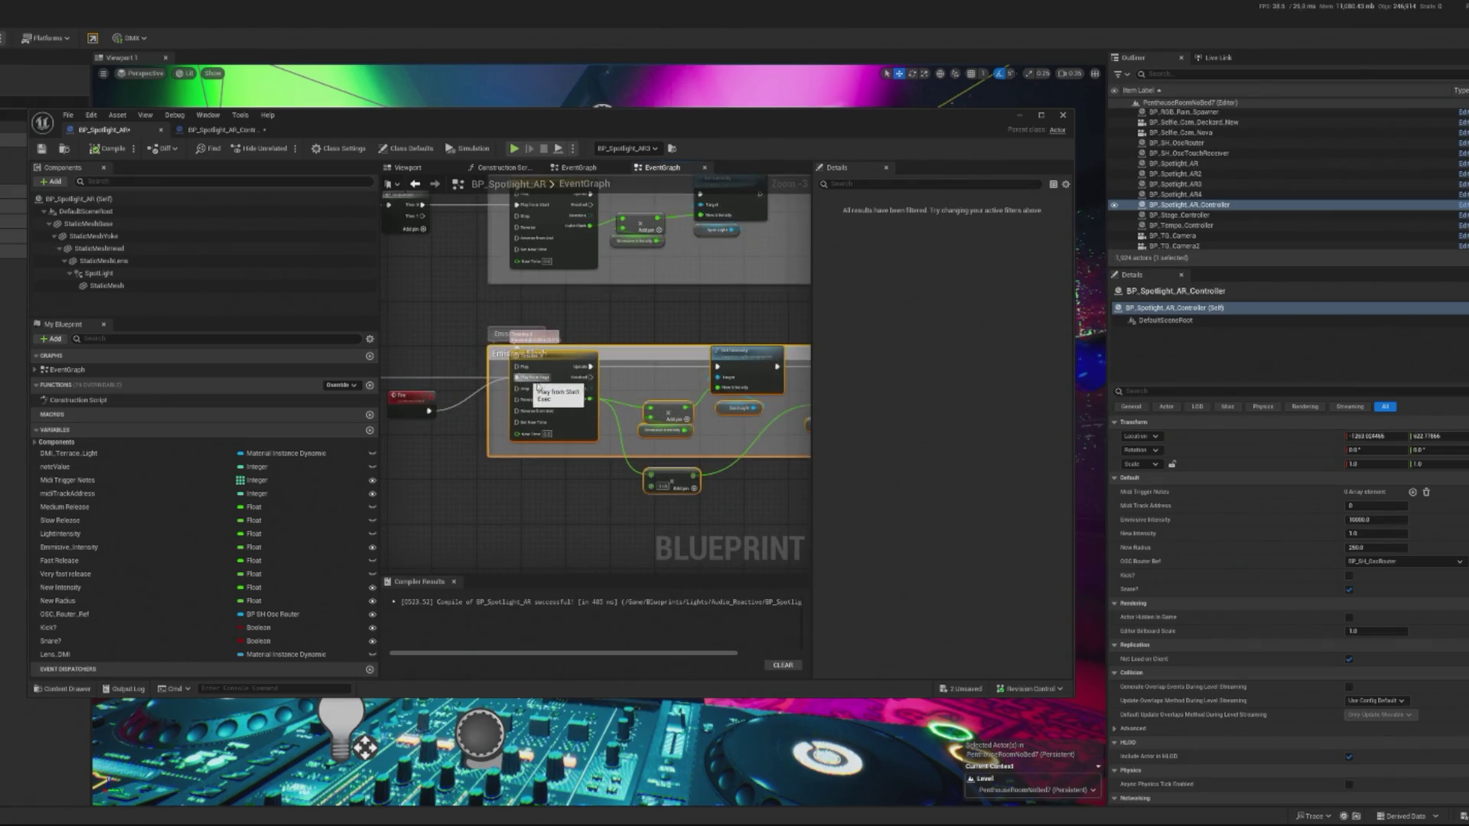
mouse_move(527, 383)
left_mouse_down()
mouse_move(618, 459)
mouse_move(526, 448)
mouse_move(595, 472)
left_mouse_up()
key("ctrl+z")
key("ctrl+z")
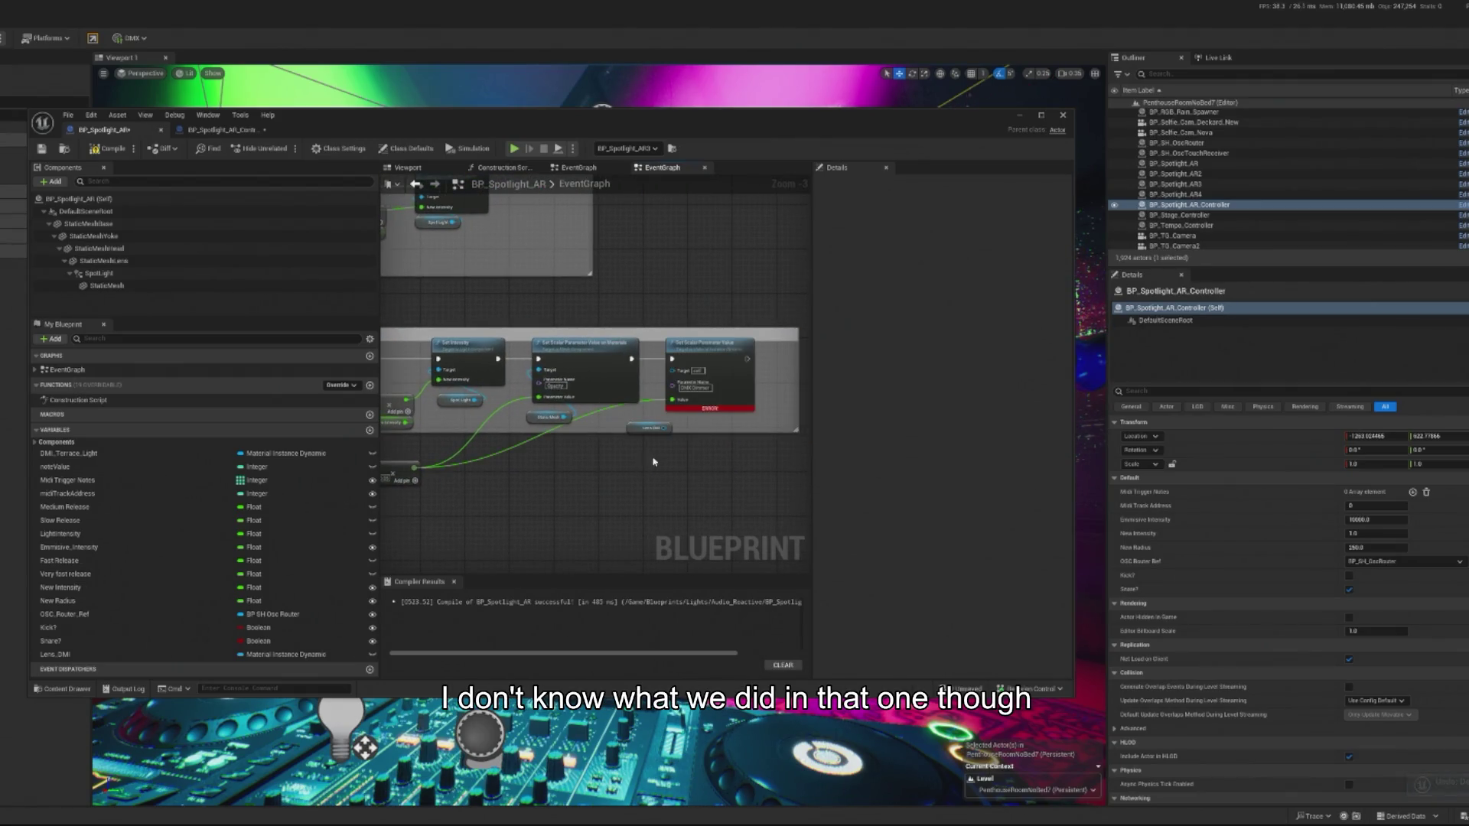
Connect Lens DMI to the node's Target pin, recompile, and close the Blueprint editor.
left_click_drag(668, 428, 673, 370)
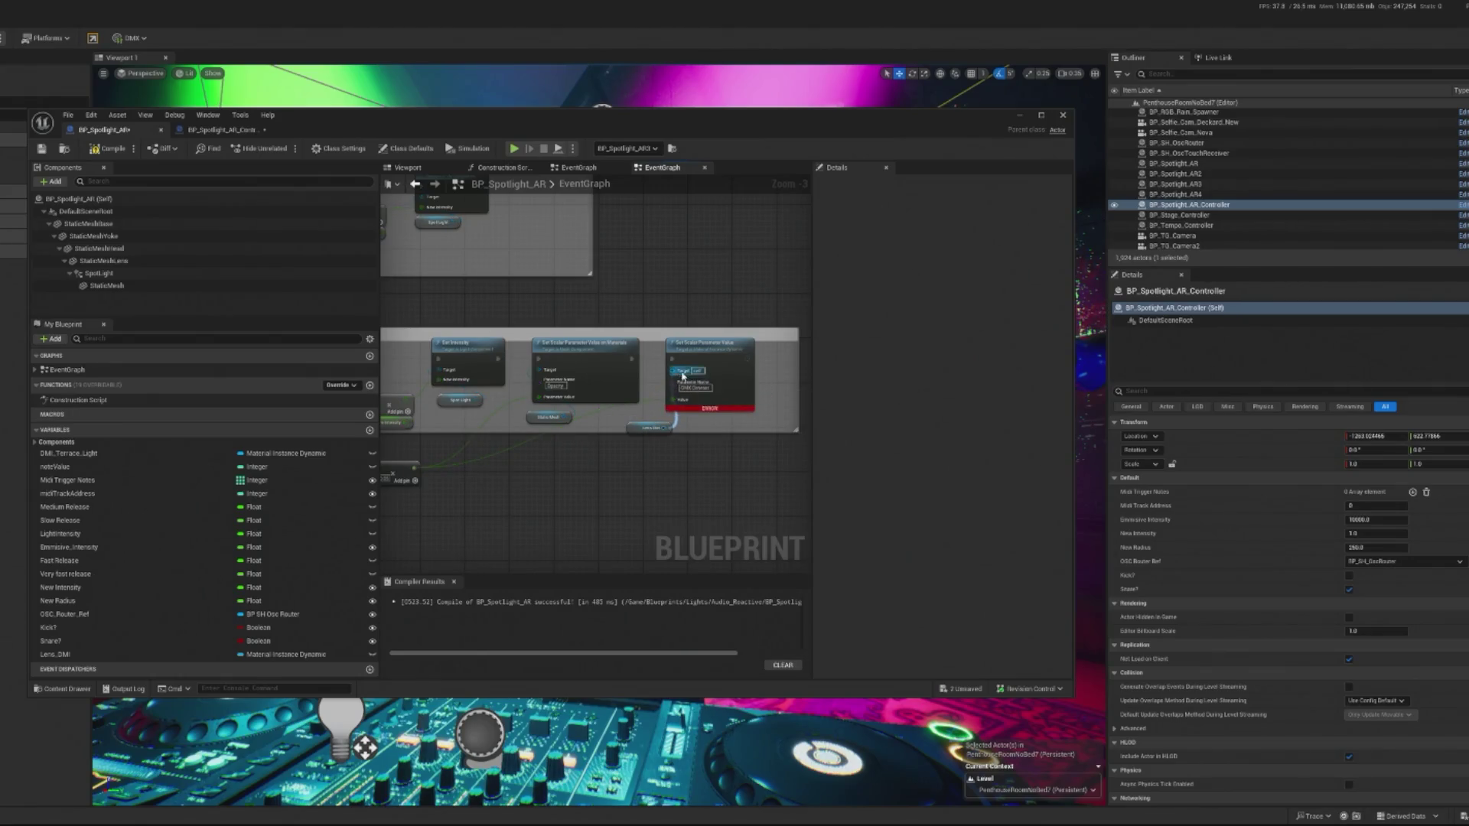
left_click(121, 150)
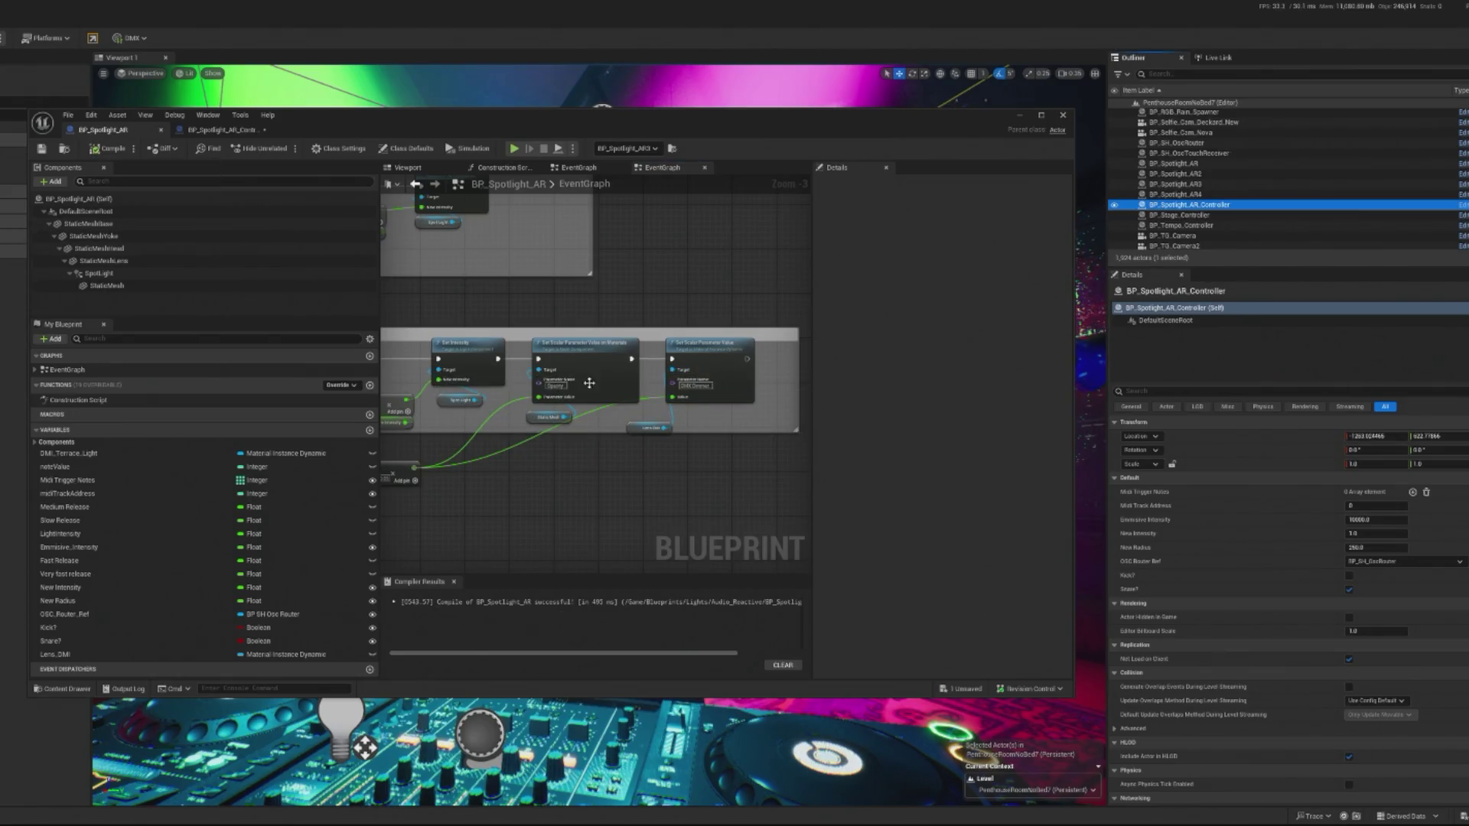
left_click(1018, 115)
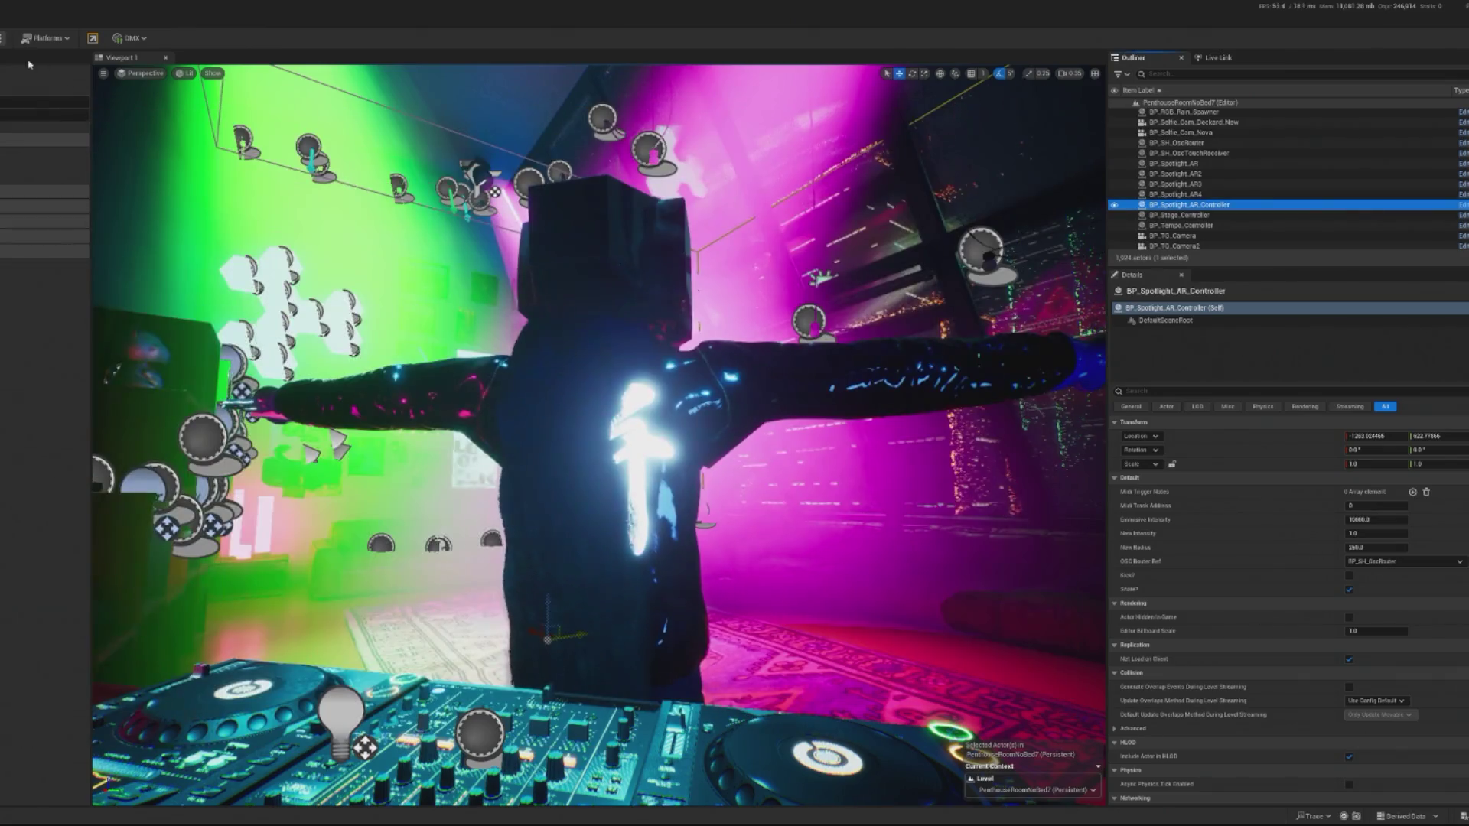
Play the level, switch to a wider DJ booth camera, then stop the session with Esc.
key("alt+p")
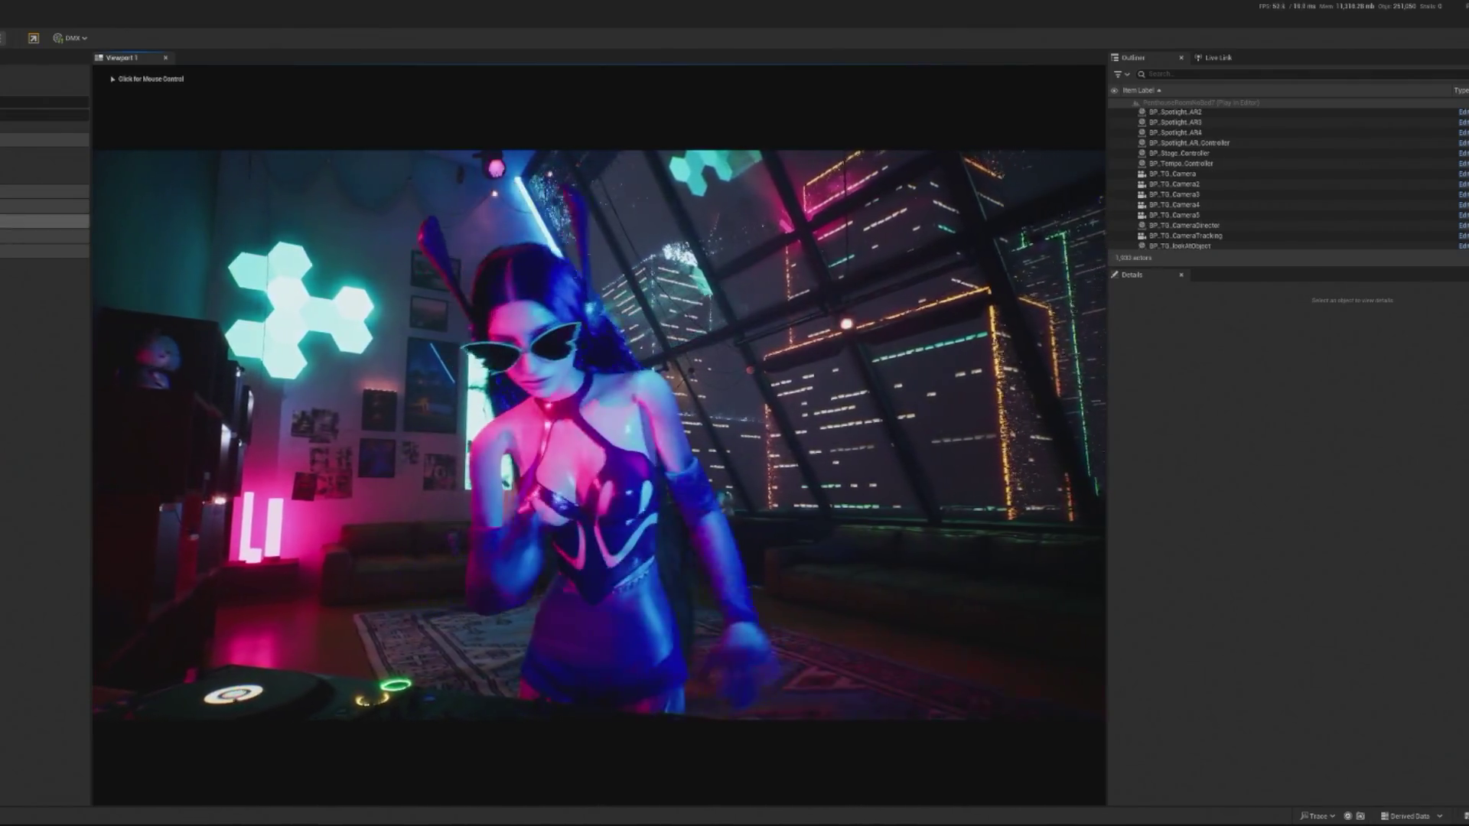
key("shift+F1")
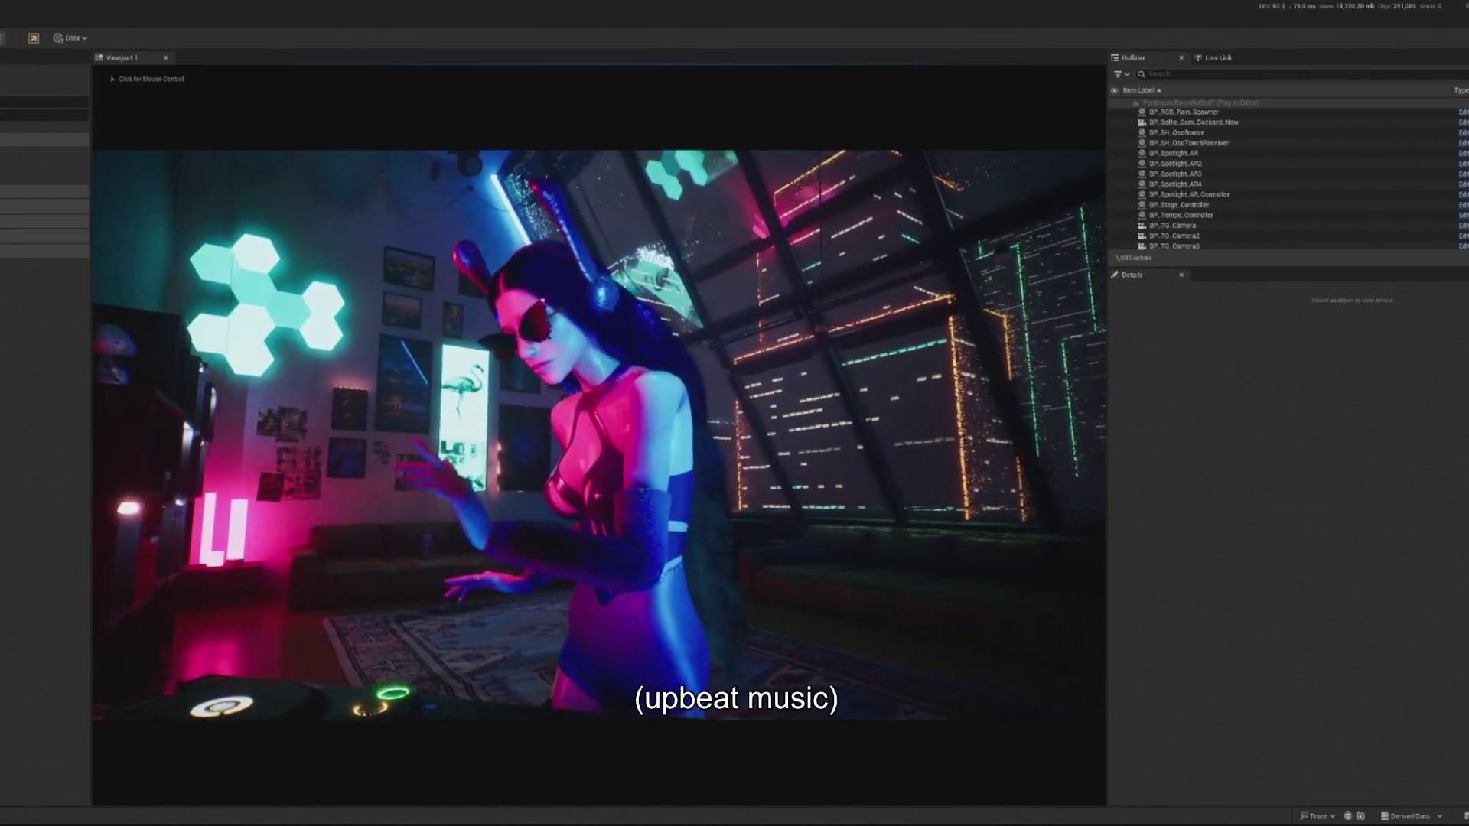
left_click(44, 102)
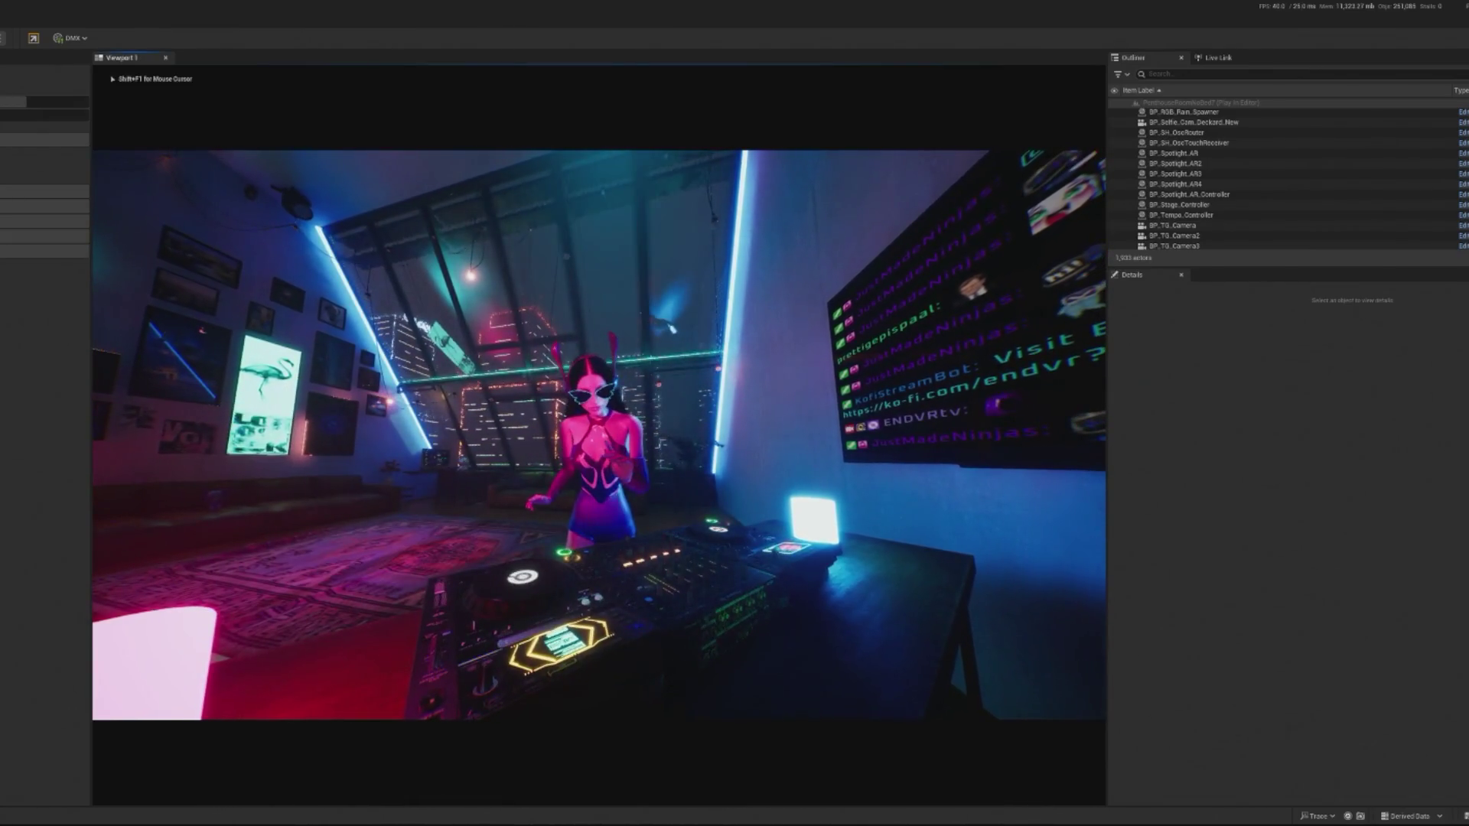
key("Escape")
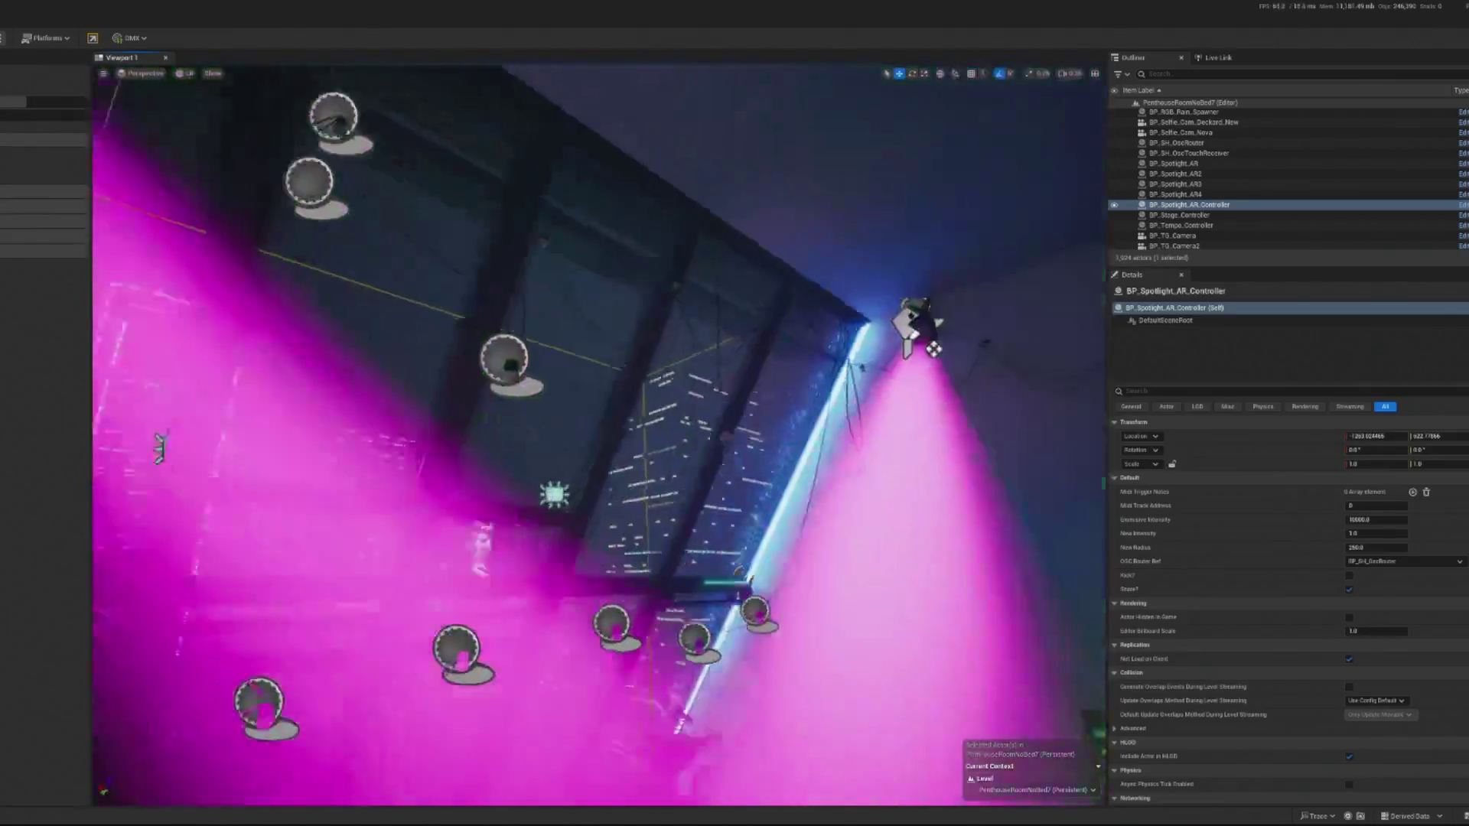
Move BP_Spotlight_AR3's green spotlight right, re-angle its beam wider, and preview in play mode.
left_click(1007, 394)
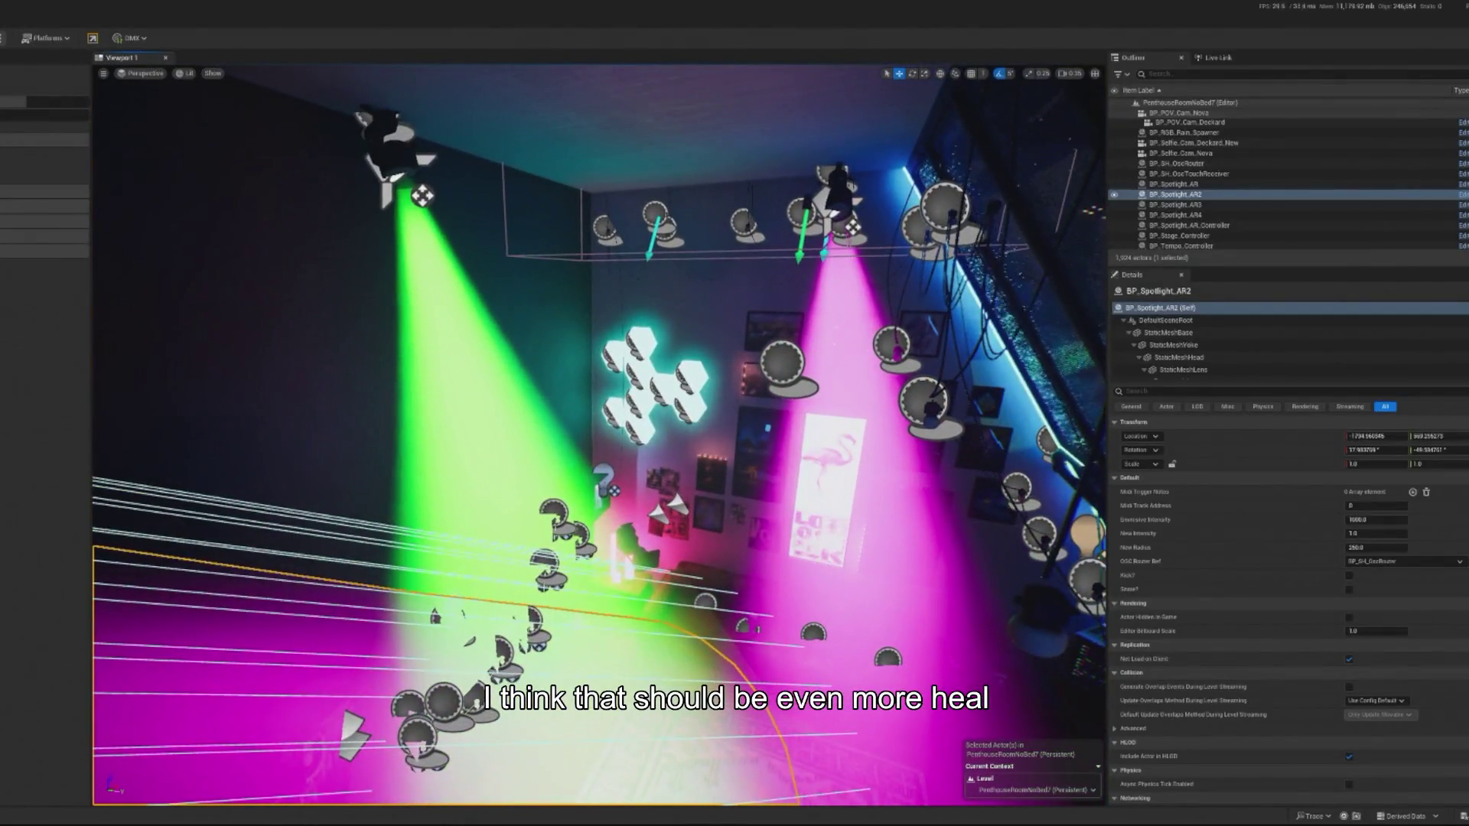
left_click(1175, 204)
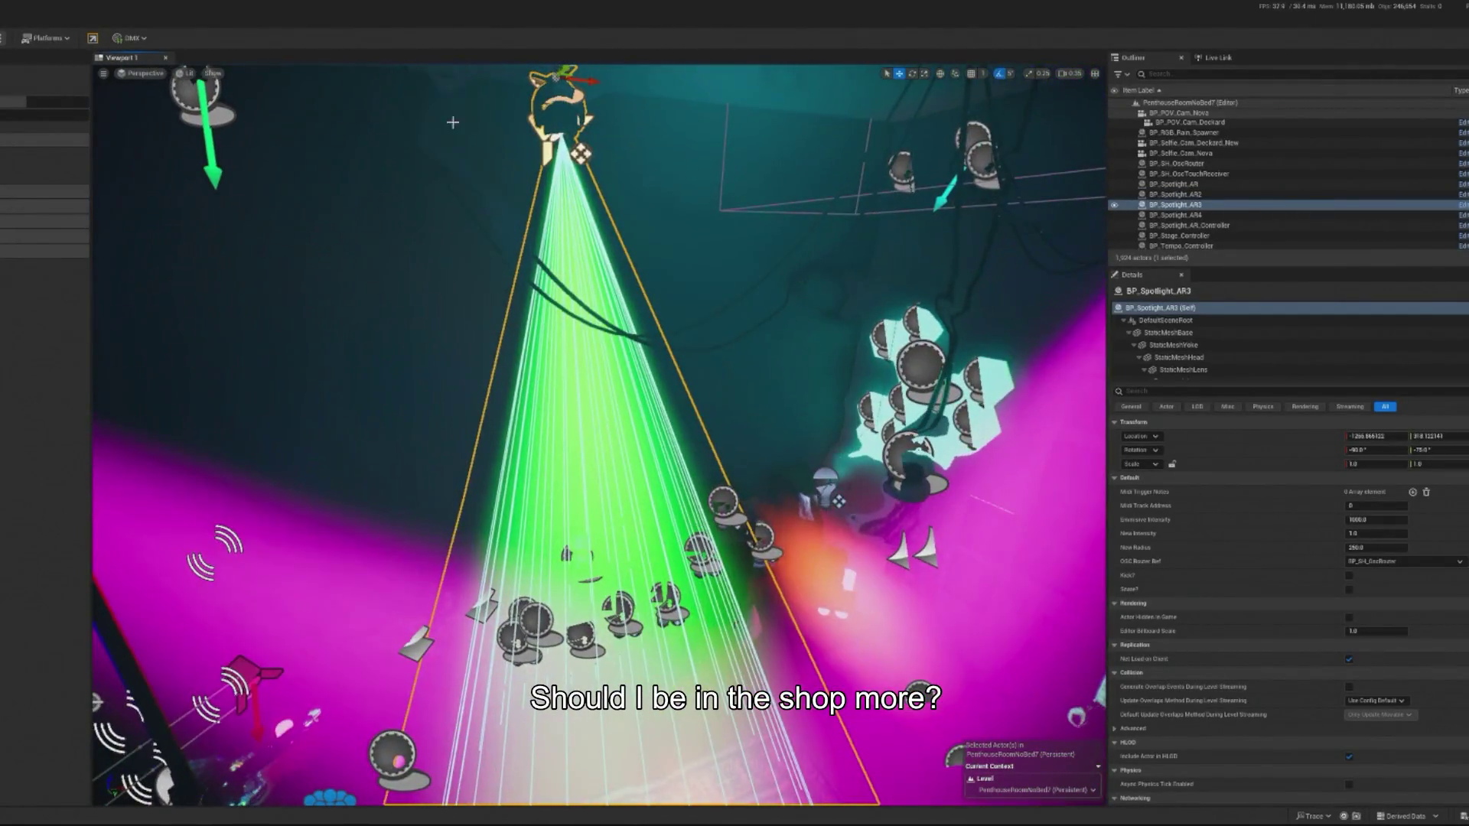
left_click_drag(579, 153, 808, 167)
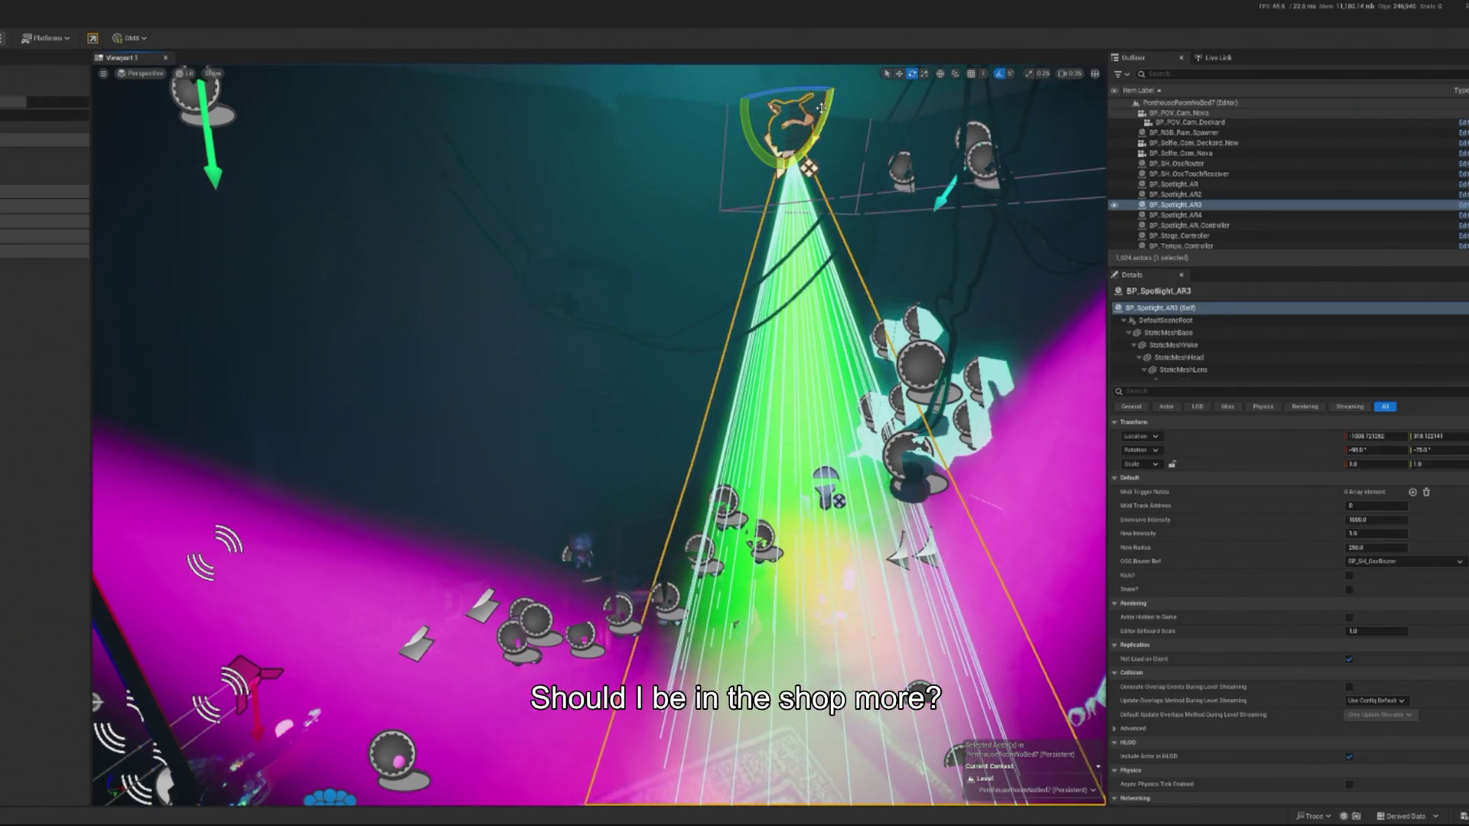
left_click_drag(811, 92, 856, 95)
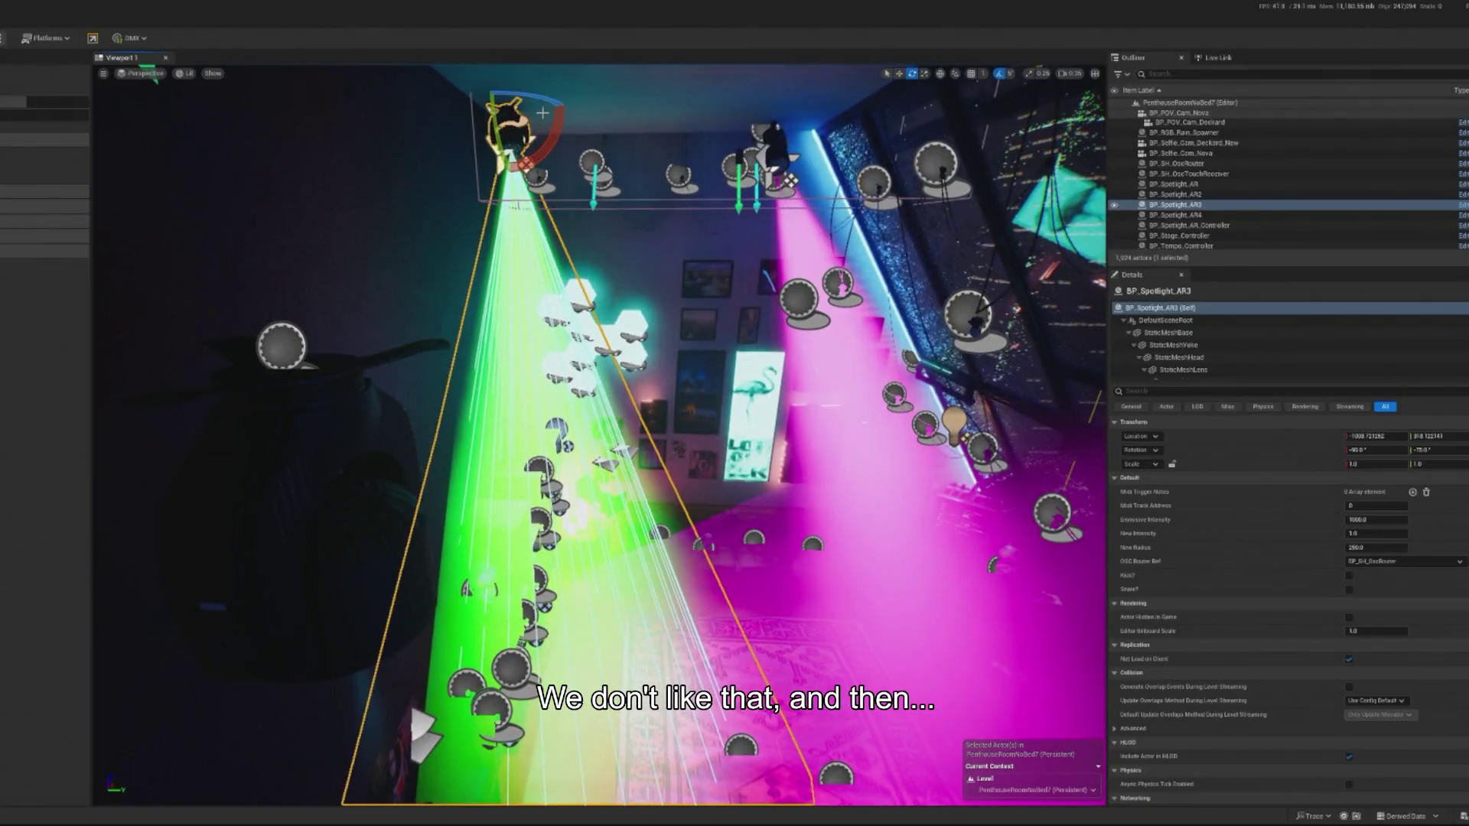
left_click_drag(561, 127, 561, 118)
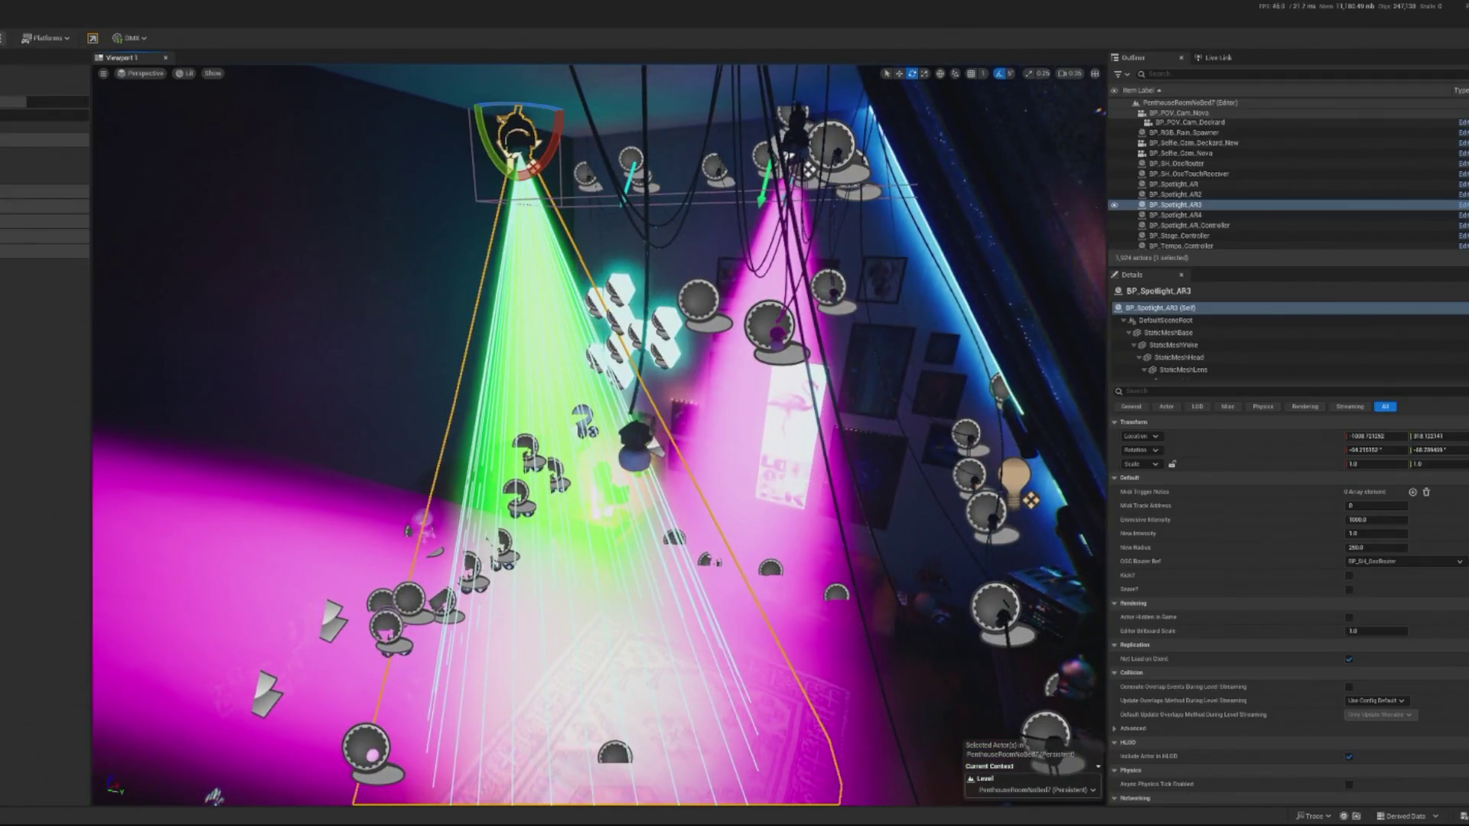
key("alt+p")
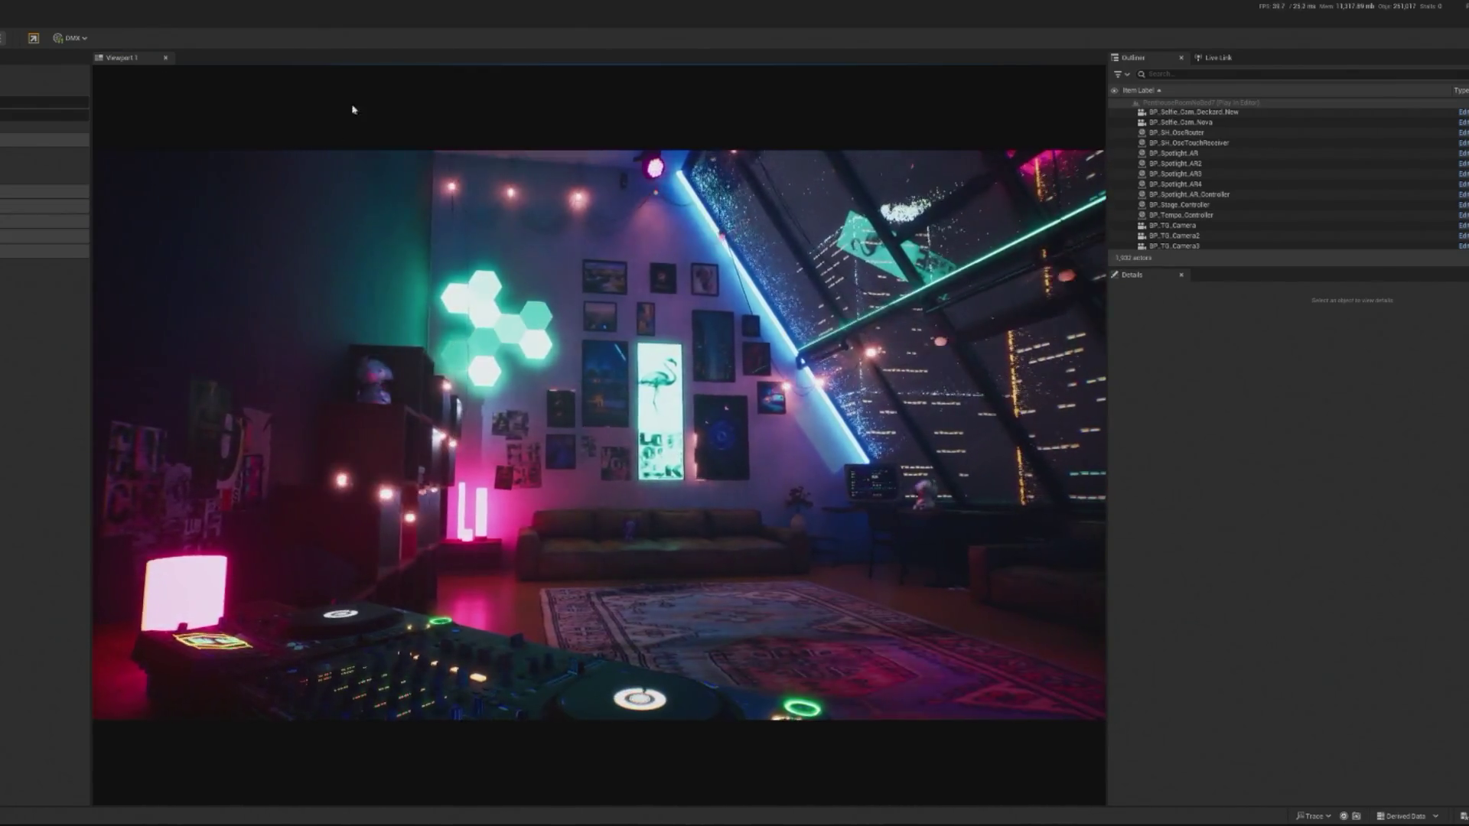
key("Escape")
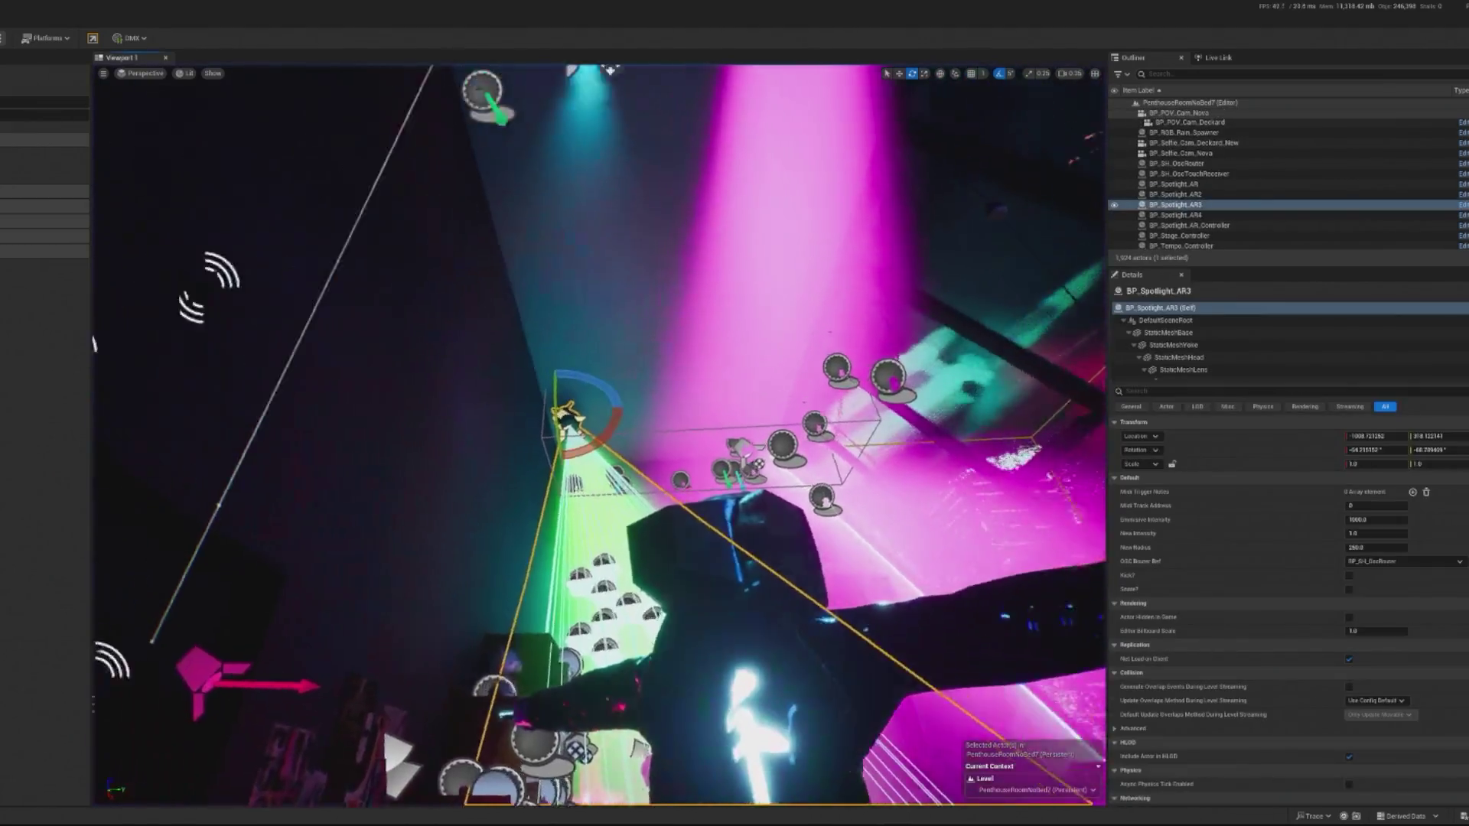
Reposition the spotlight near the back-wall lights, tilt it -15 degrees, then preview again.
key("w")
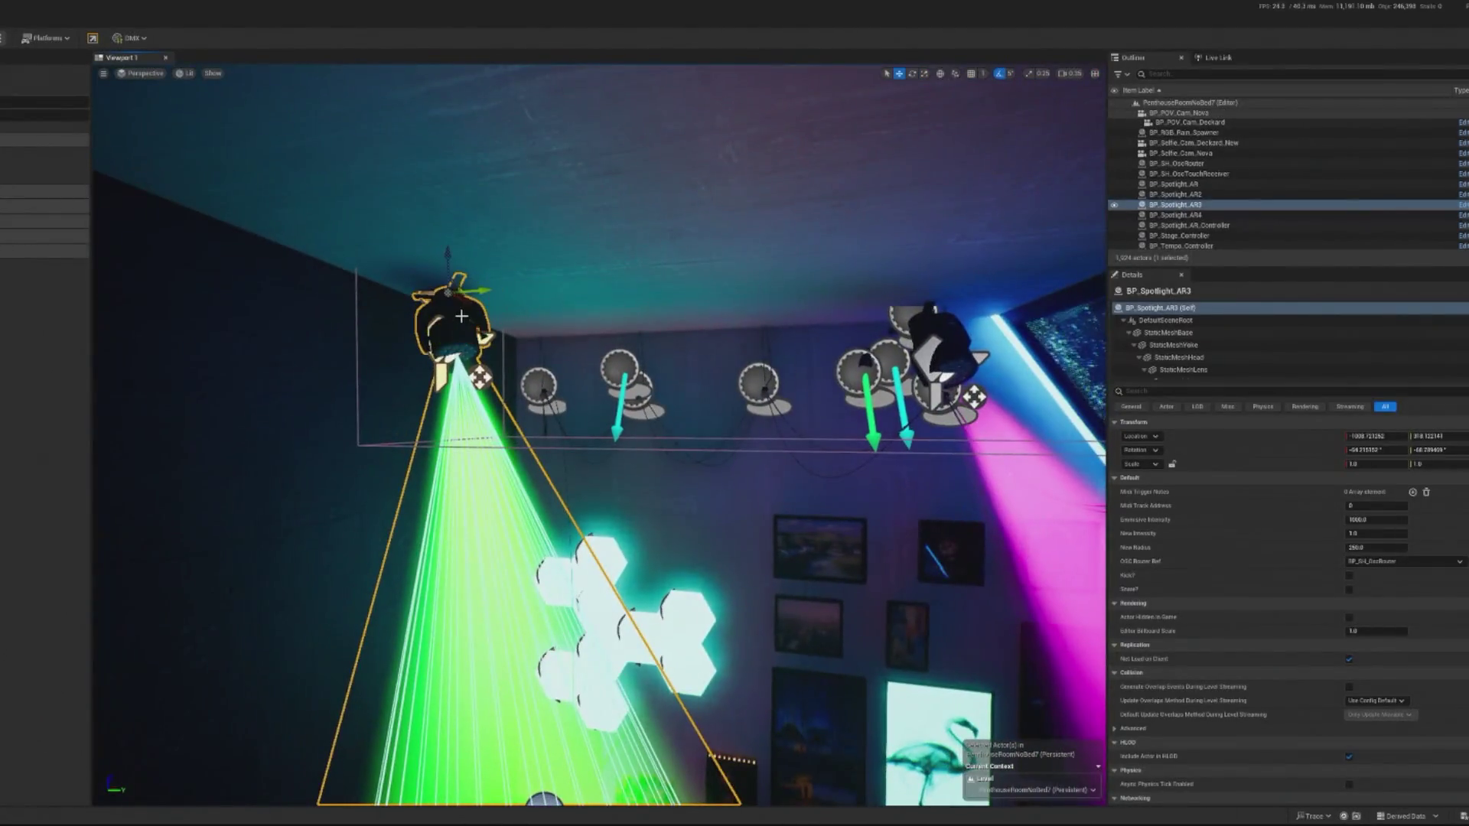
mouse_move(458, 293)
left_mouse_down()
mouse_move(606, 301)
mouse_move(548, 330)
mouse_move(564, 334)
mouse_move(723, 334)
mouse_move(685, 320)
left_mouse_up()
key("e")
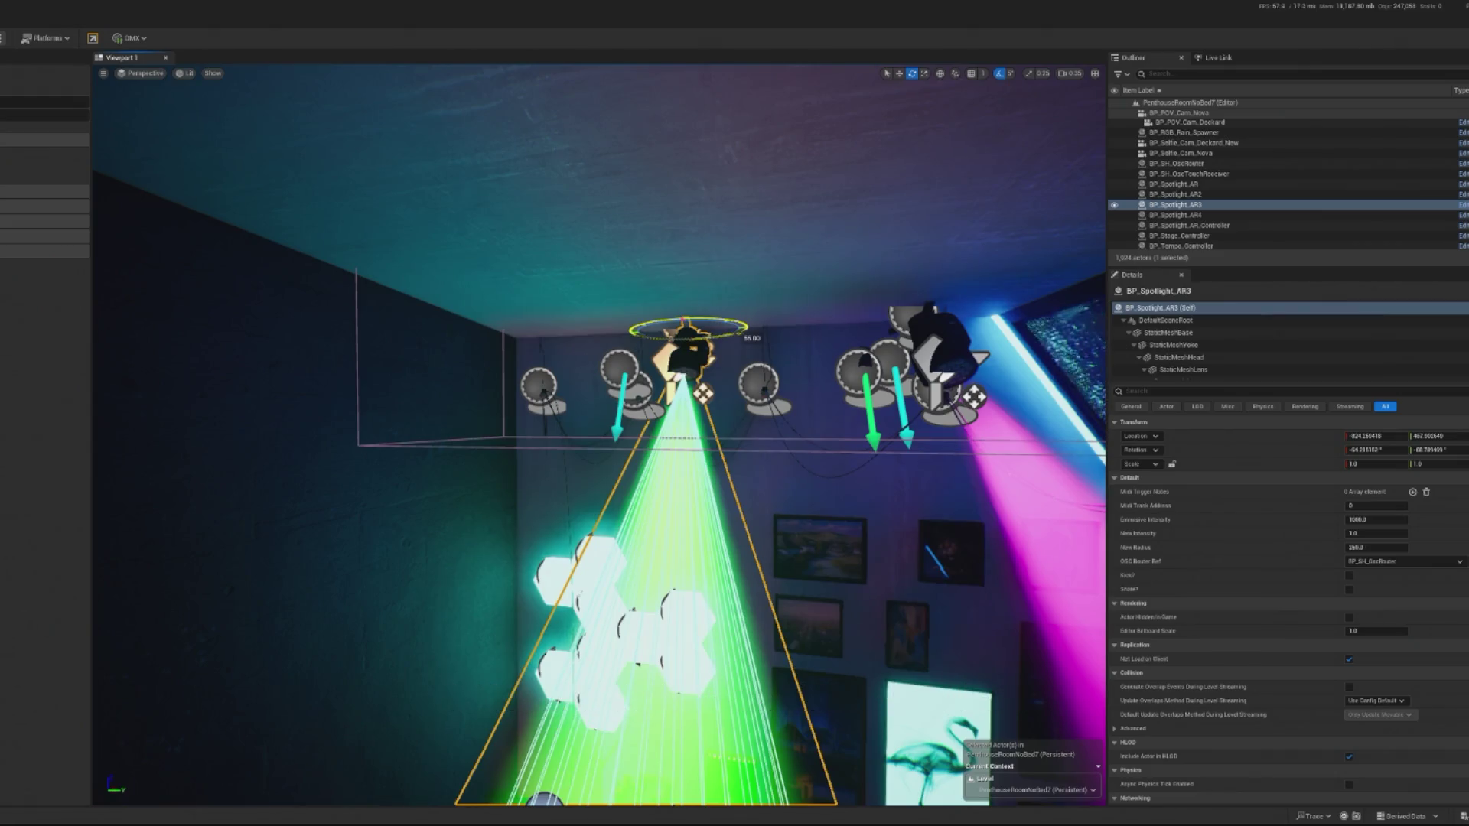
key("w")
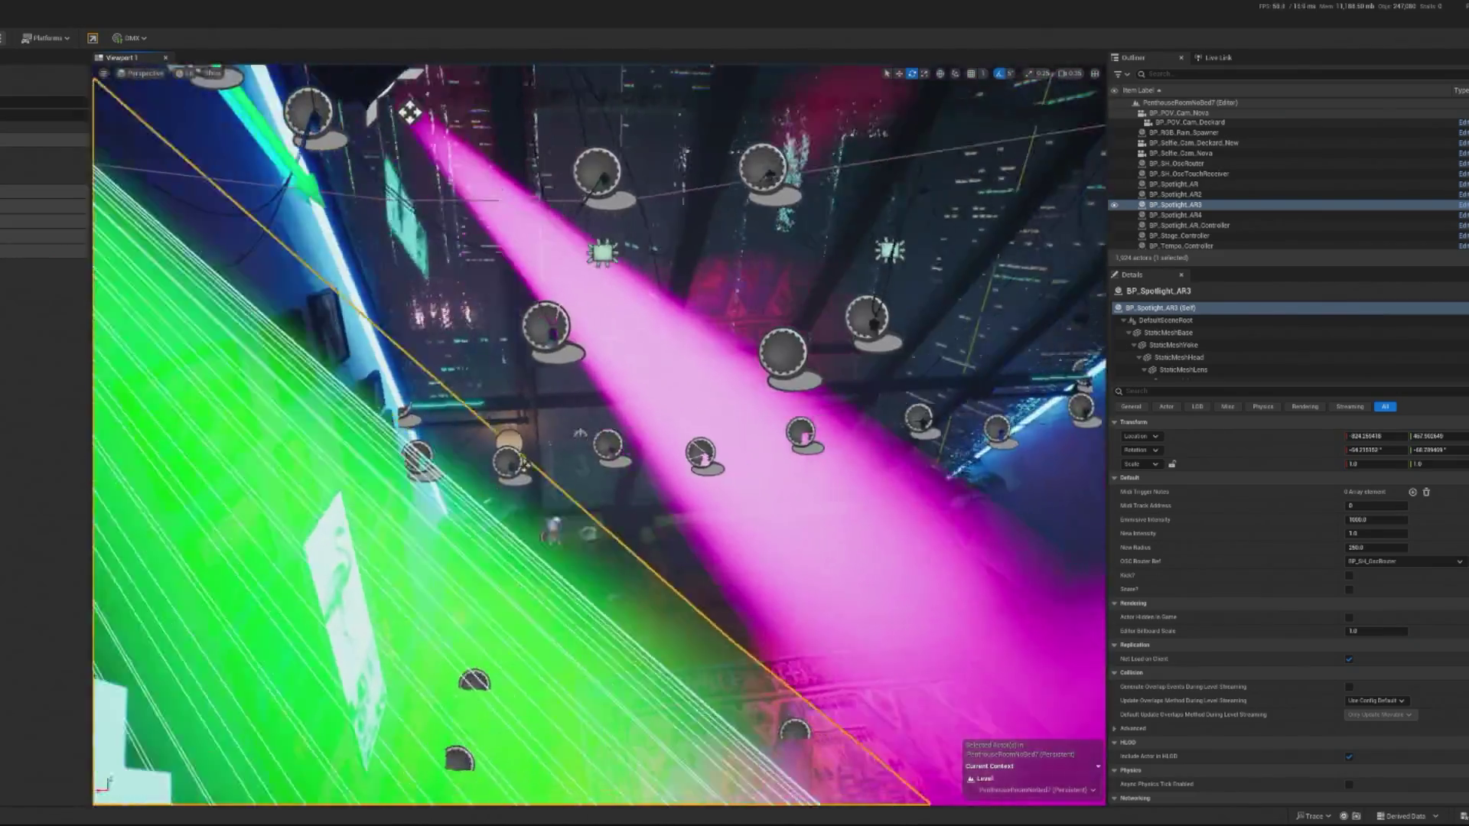
key("f")
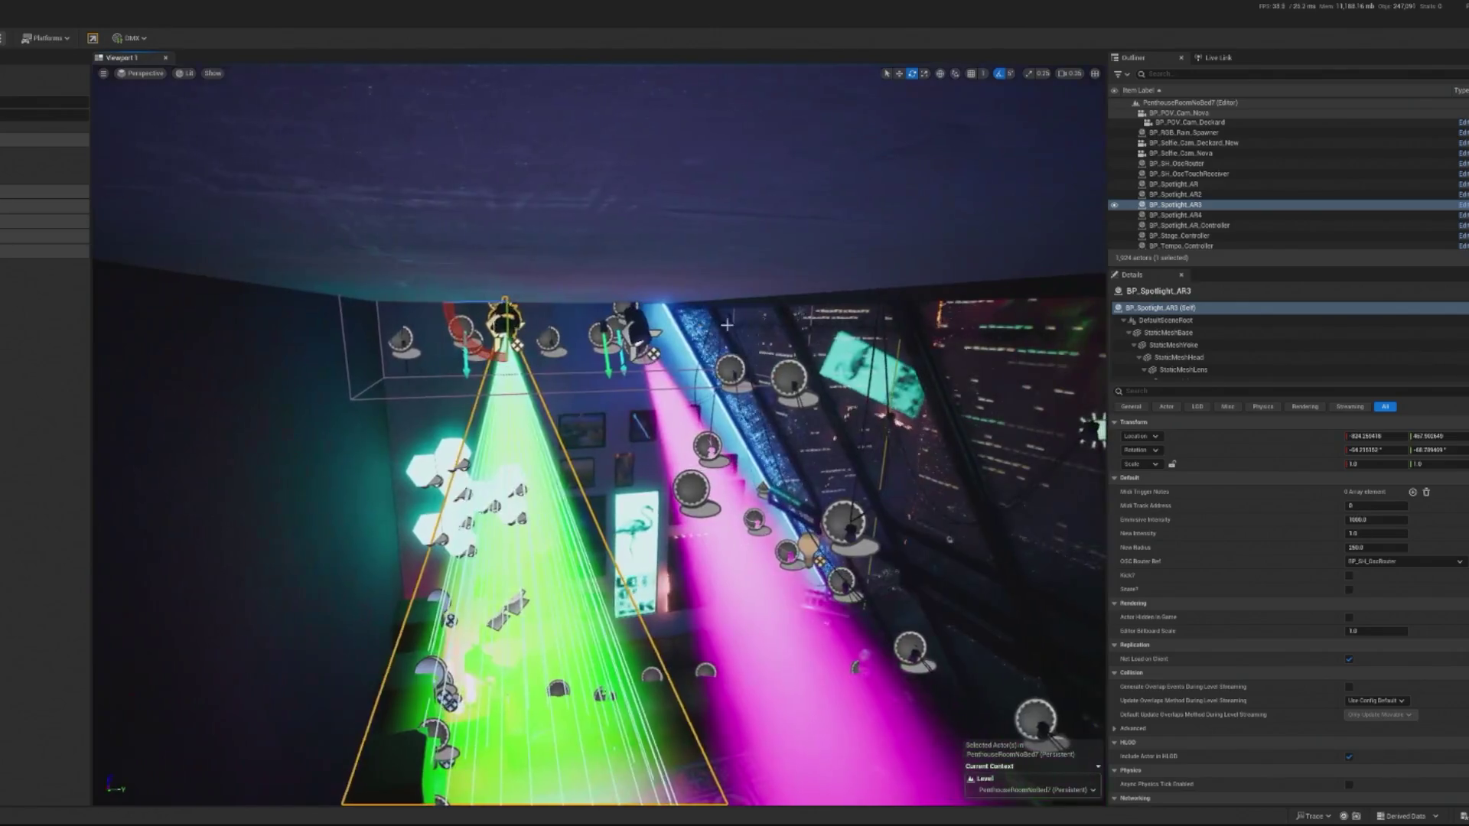
left_click_drag(465, 333, 462, 345)
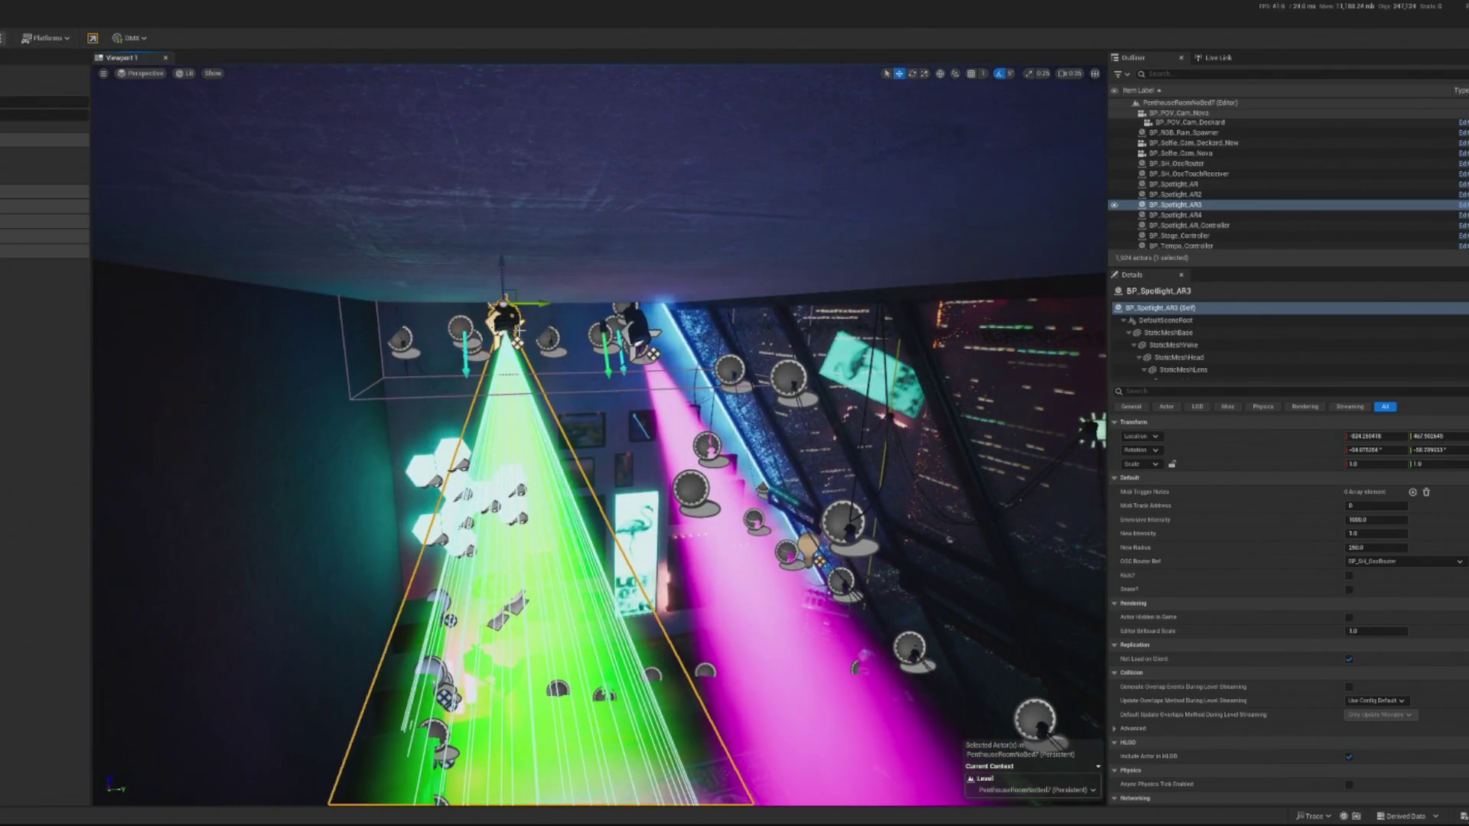
left_click_drag(533, 311, 486, 371)
left_click_drag(518, 270, 622, 353)
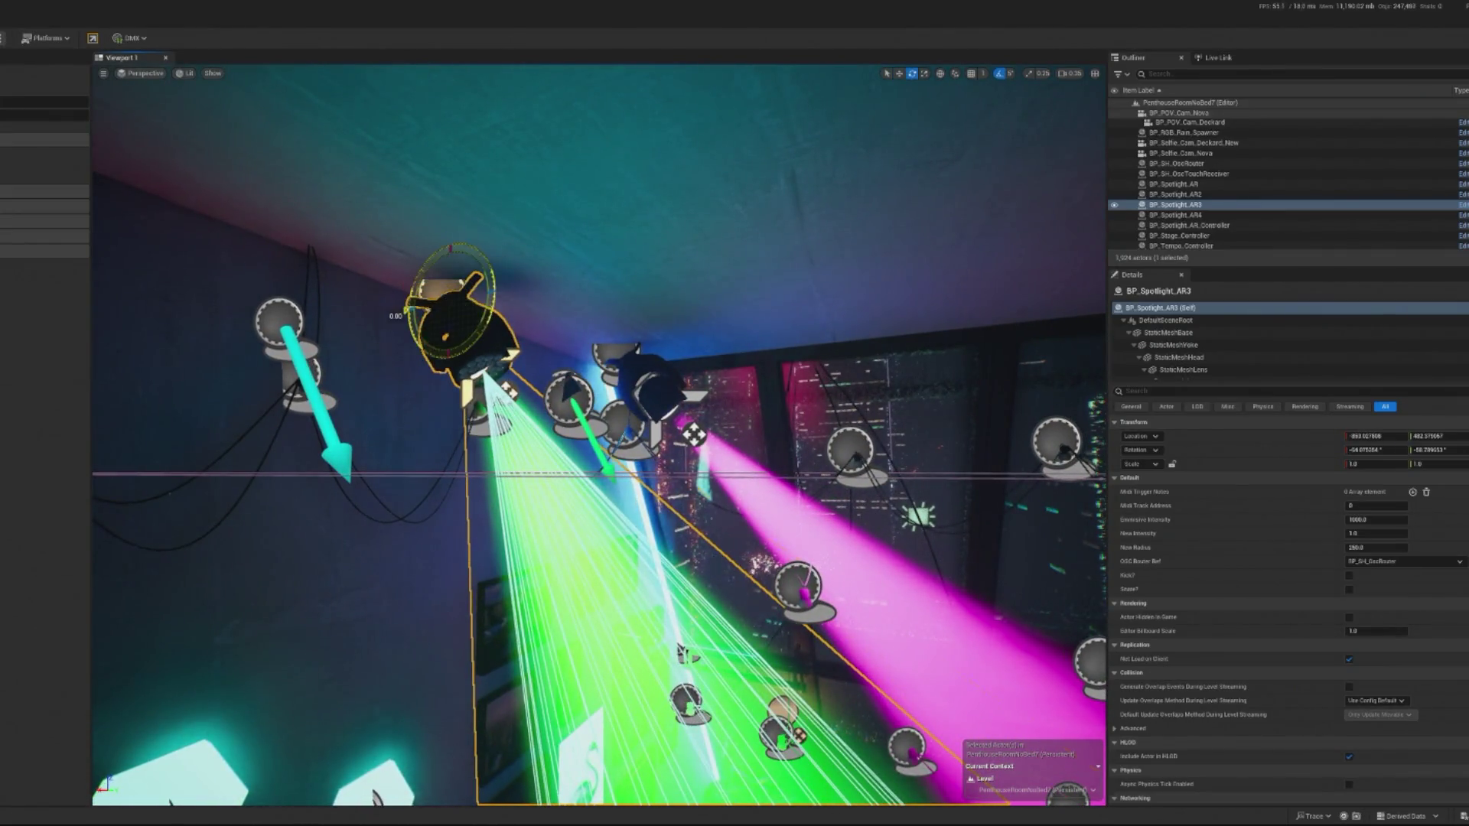
left_click_drag(493, 291, 484, 298)
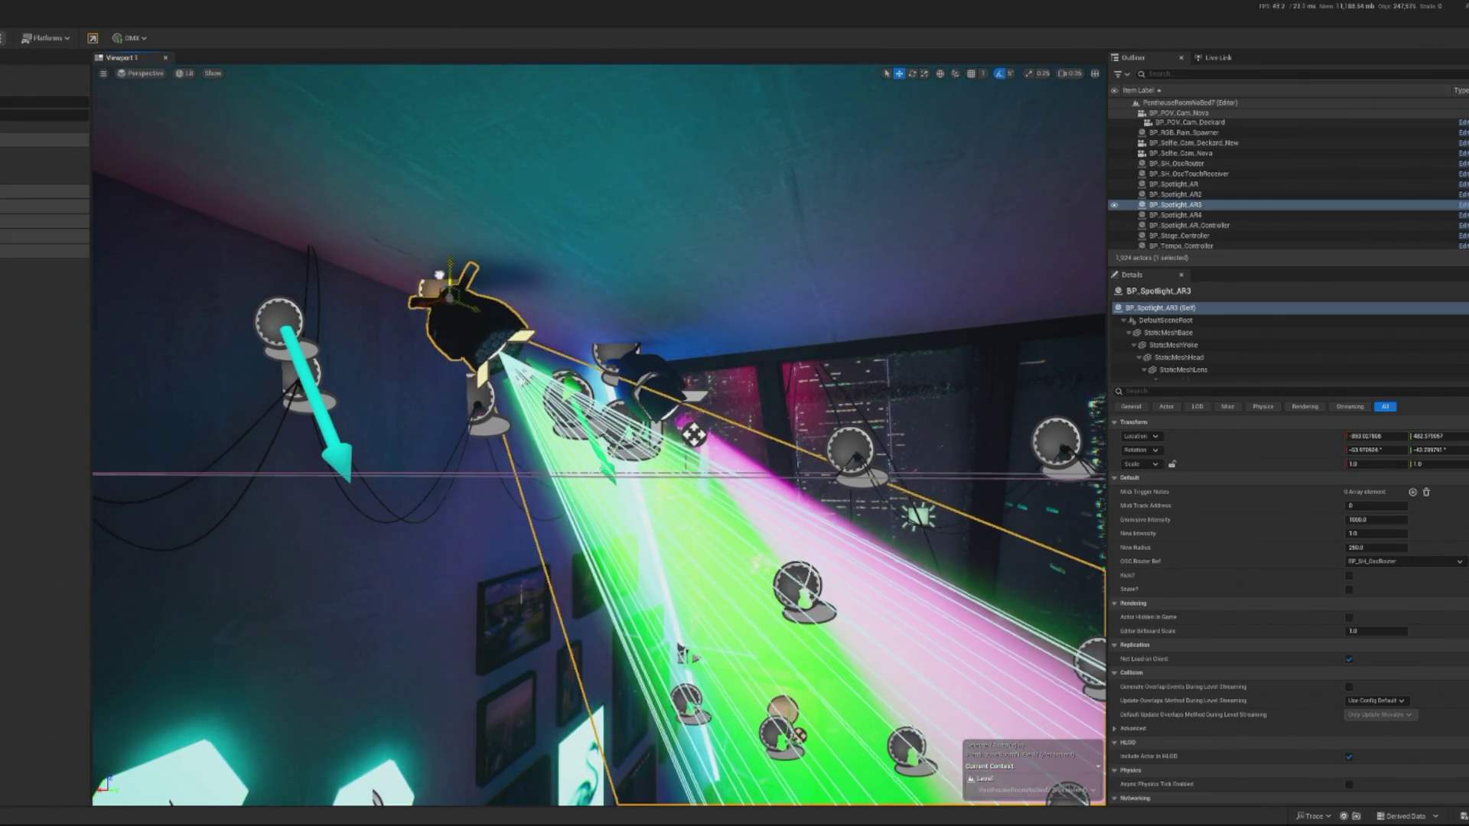
left_click_drag(433, 323, 403, 325)
left_click(601, 371)
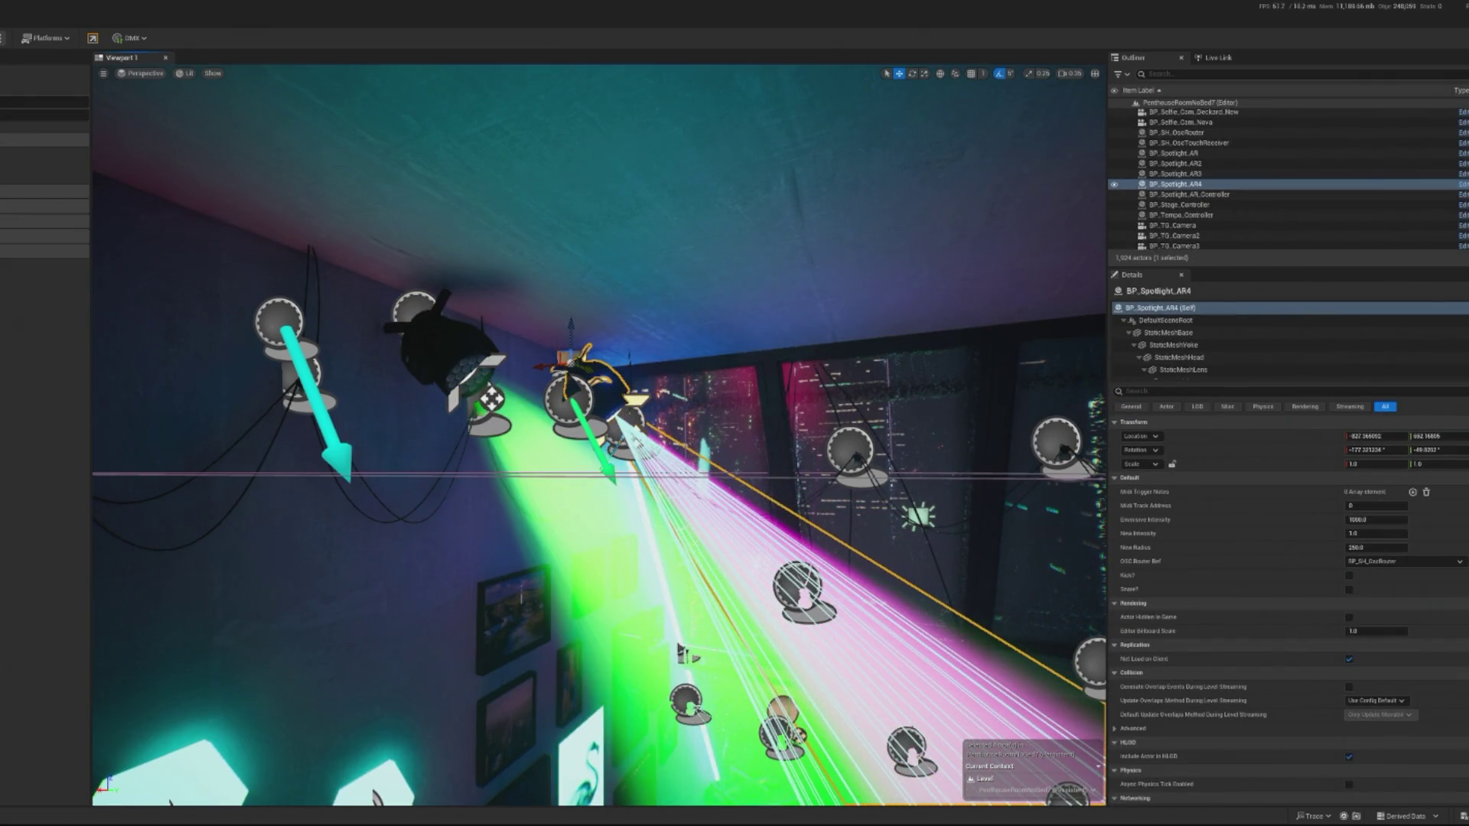
key("alt+p")
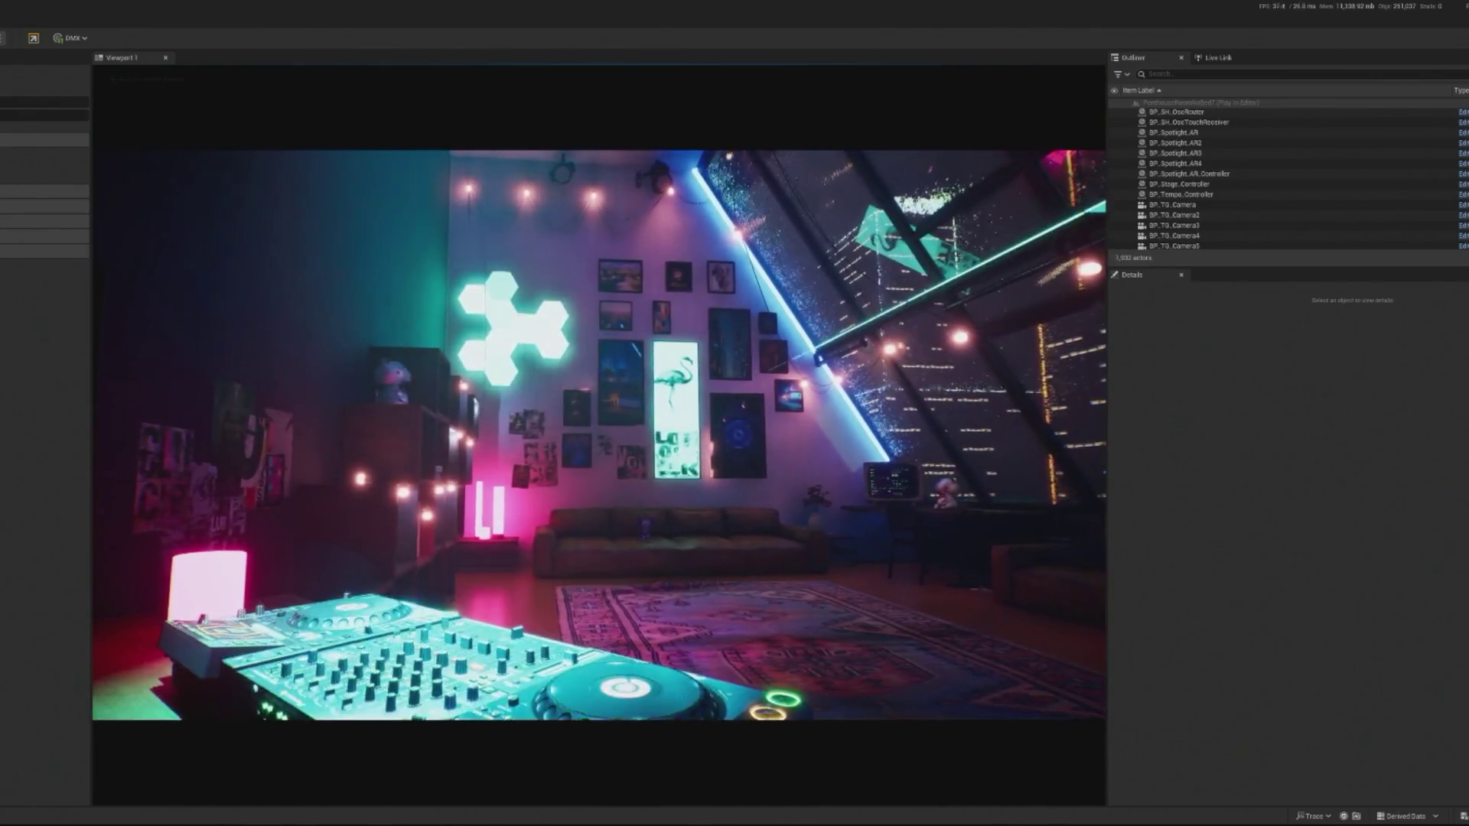
Aim BP_Spotlight_AR3's green beam steeply down onto the hexagon wall lights at pitch -60.
key("Escape")
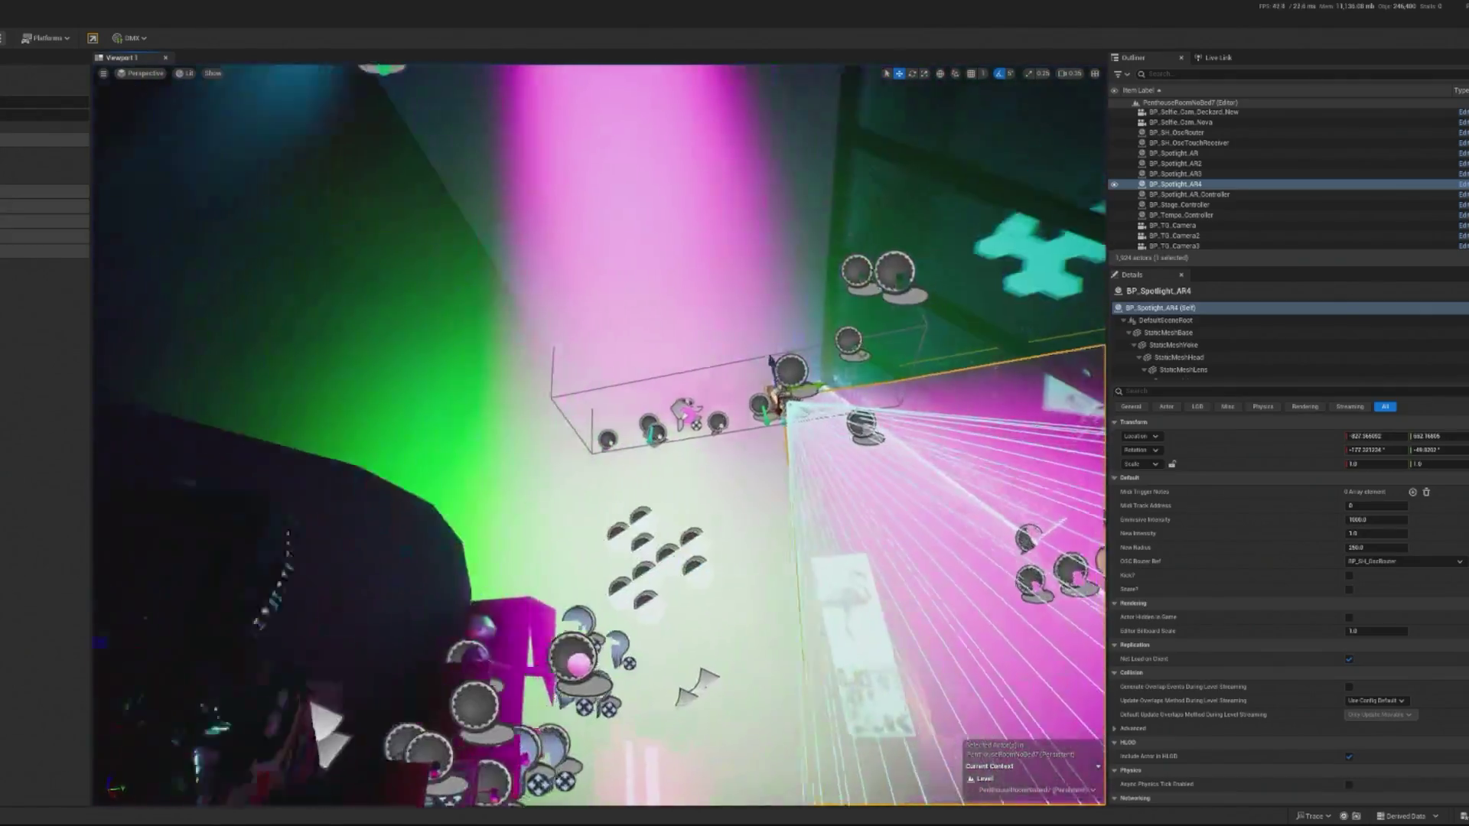
key("f")
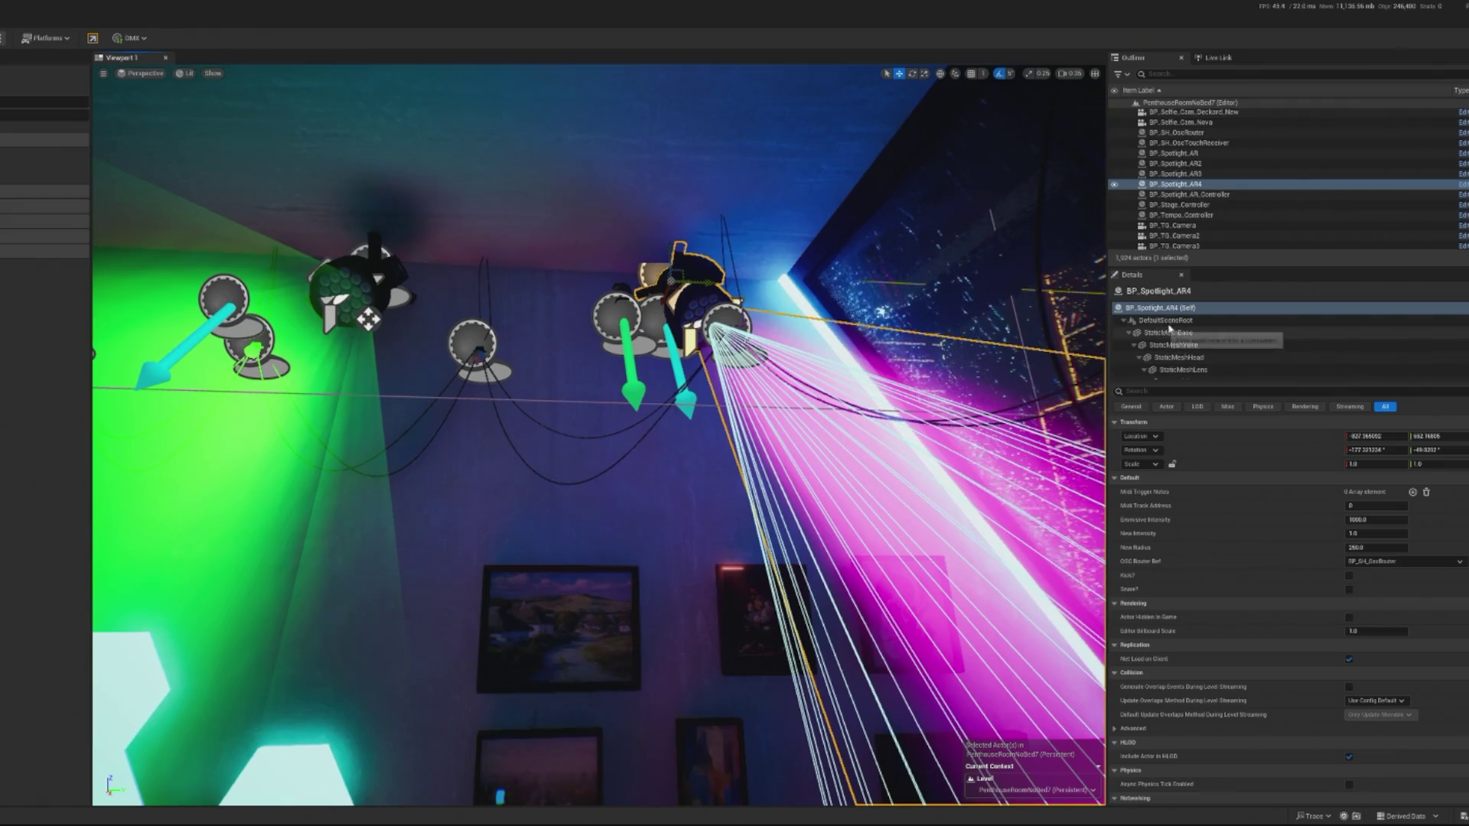
left_click(368, 320)
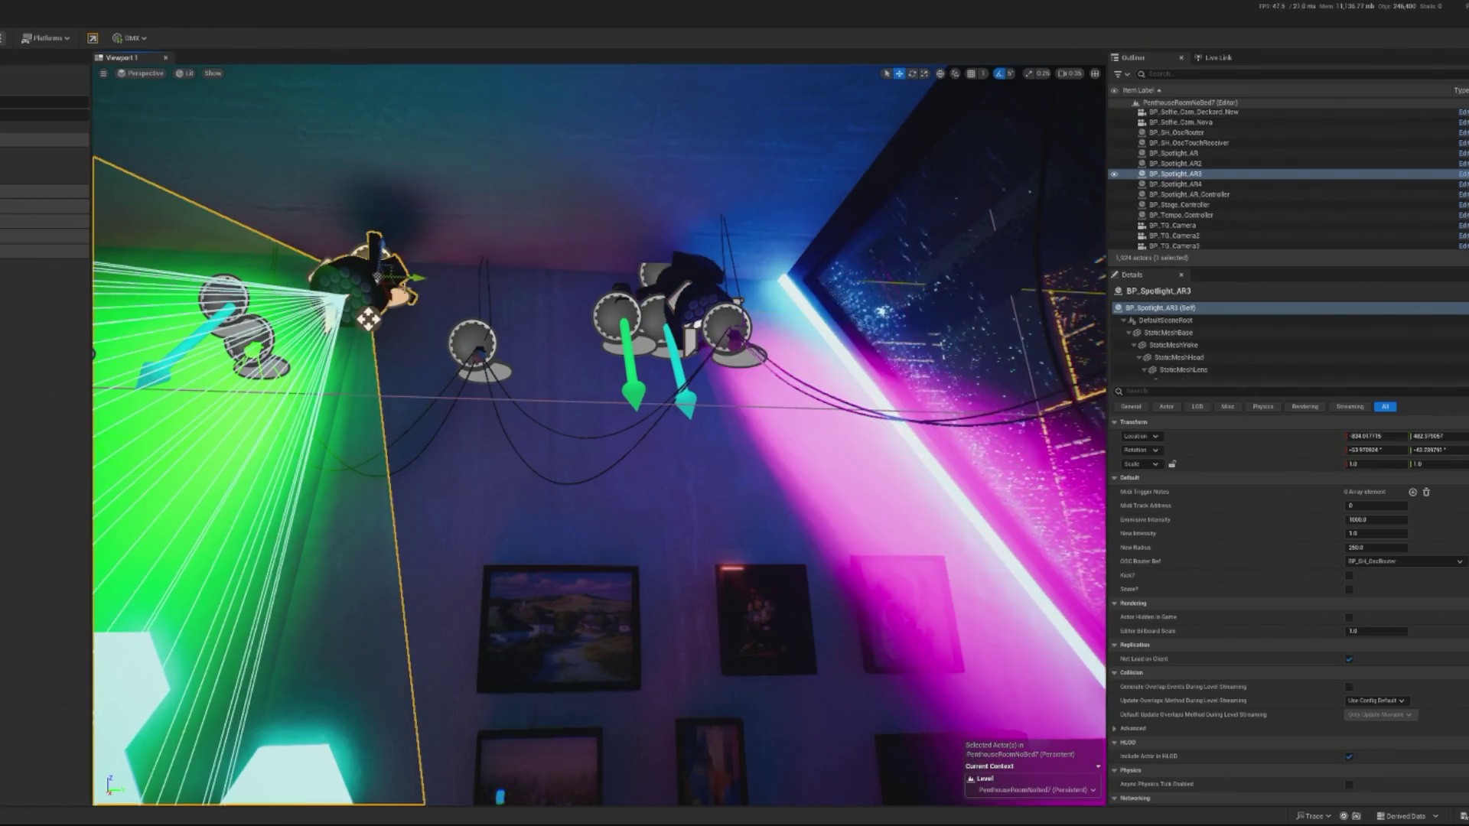
left_click_drag(567, 331, 951, 259)
mouse_move(605, 289)
left_mouse_down()
mouse_move(698, 309)
mouse_move(377, 195)
mouse_move(375, 221)
mouse_move(480, 313)
left_mouse_up()
key("f")
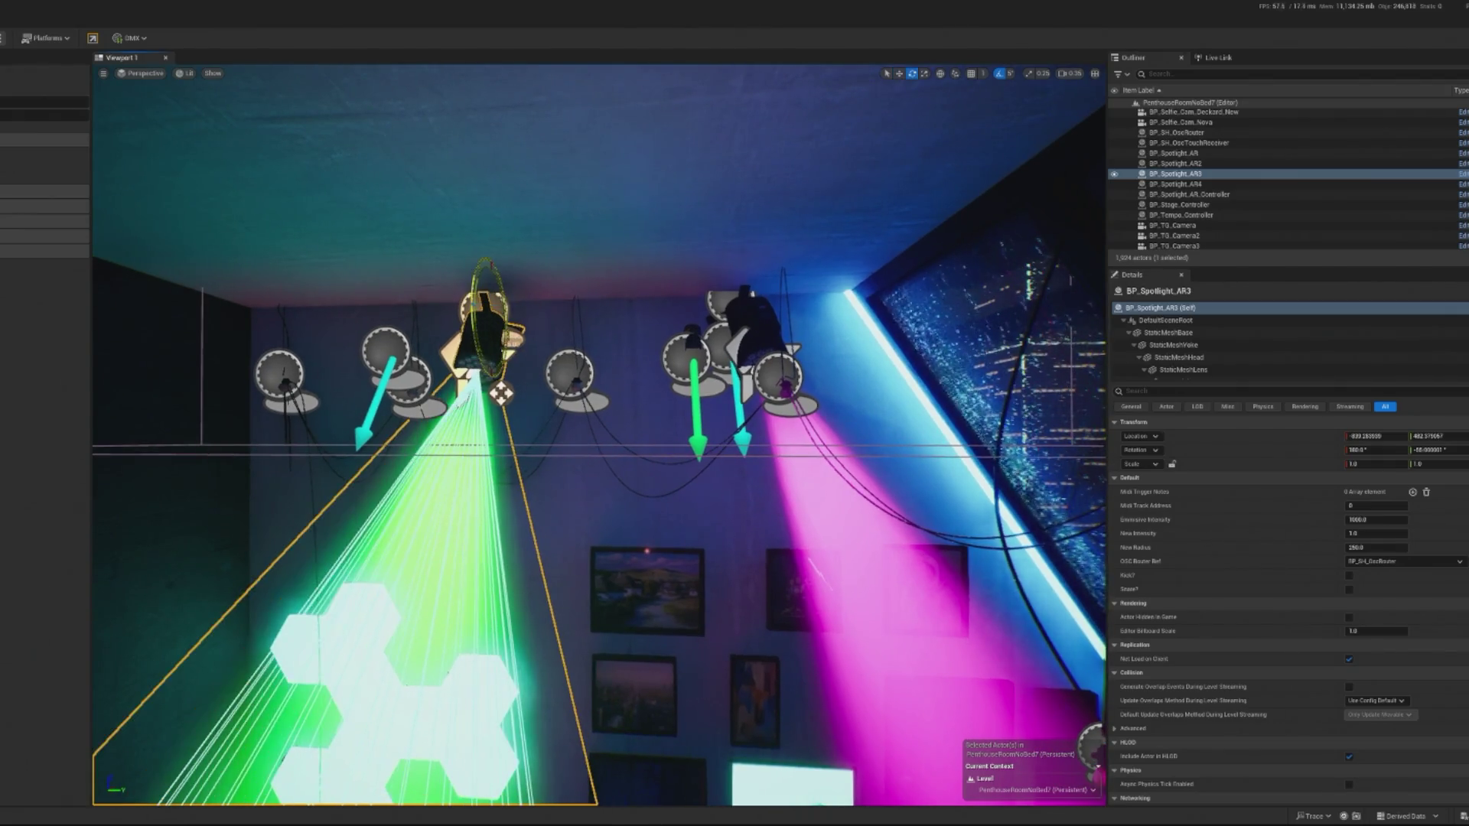
left_click_drag(501, 394, 499, 389)
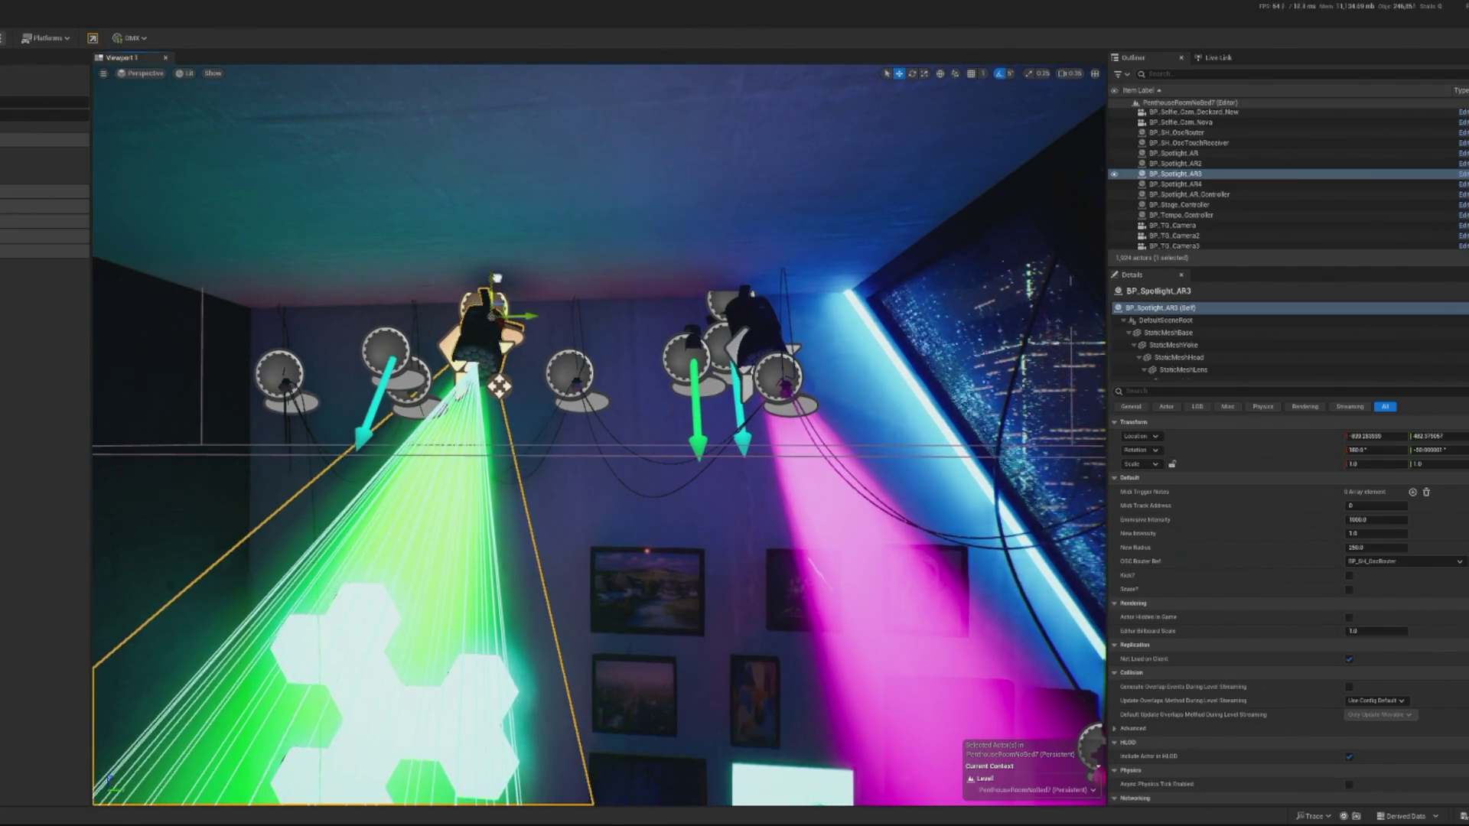
left_click_drag(485, 319, 495, 351)
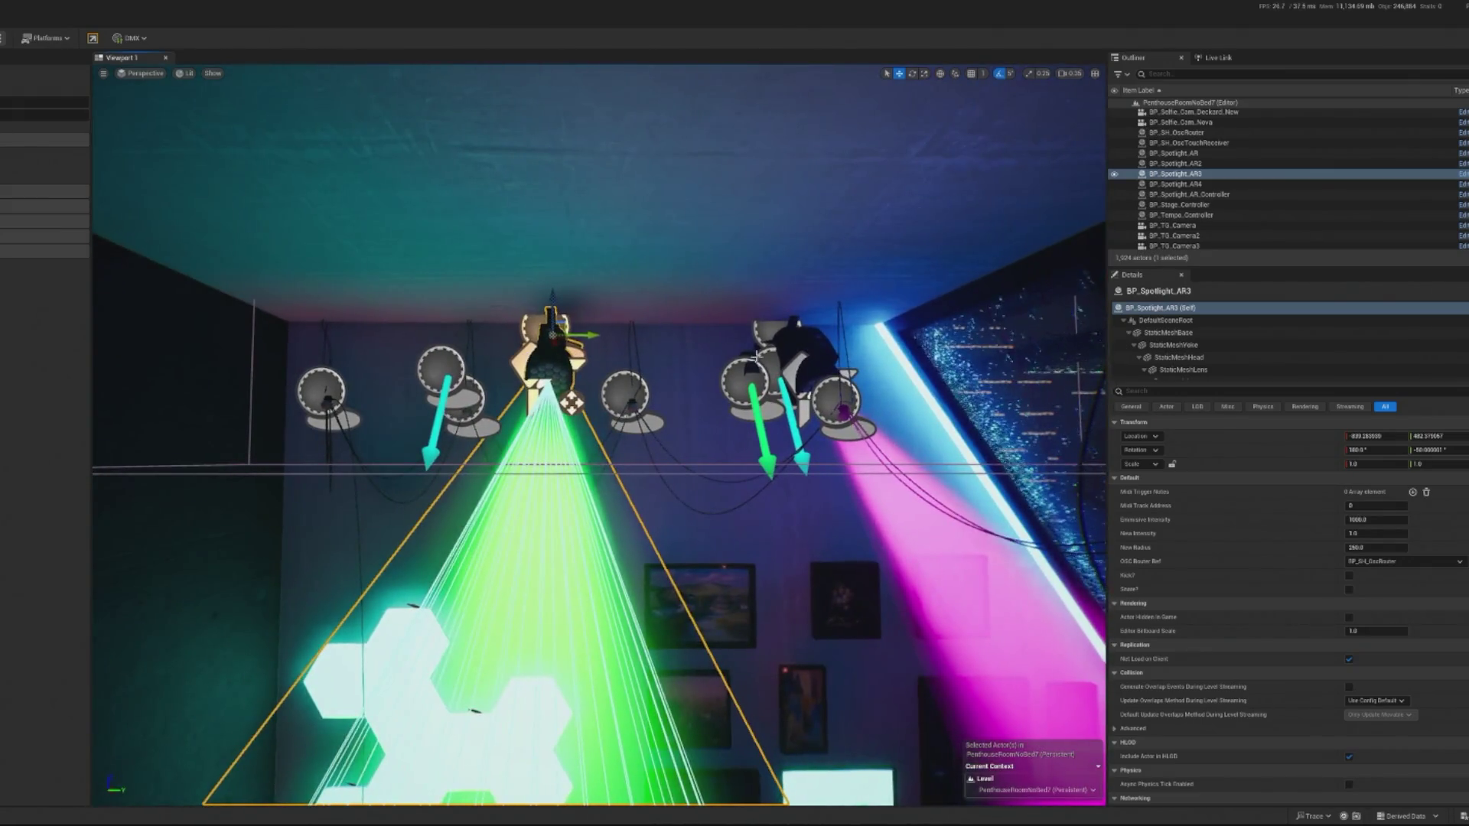
Compare BP_Spotlight_AR3's beam against AR4's and start a play-mode preview.
left_click(821, 355)
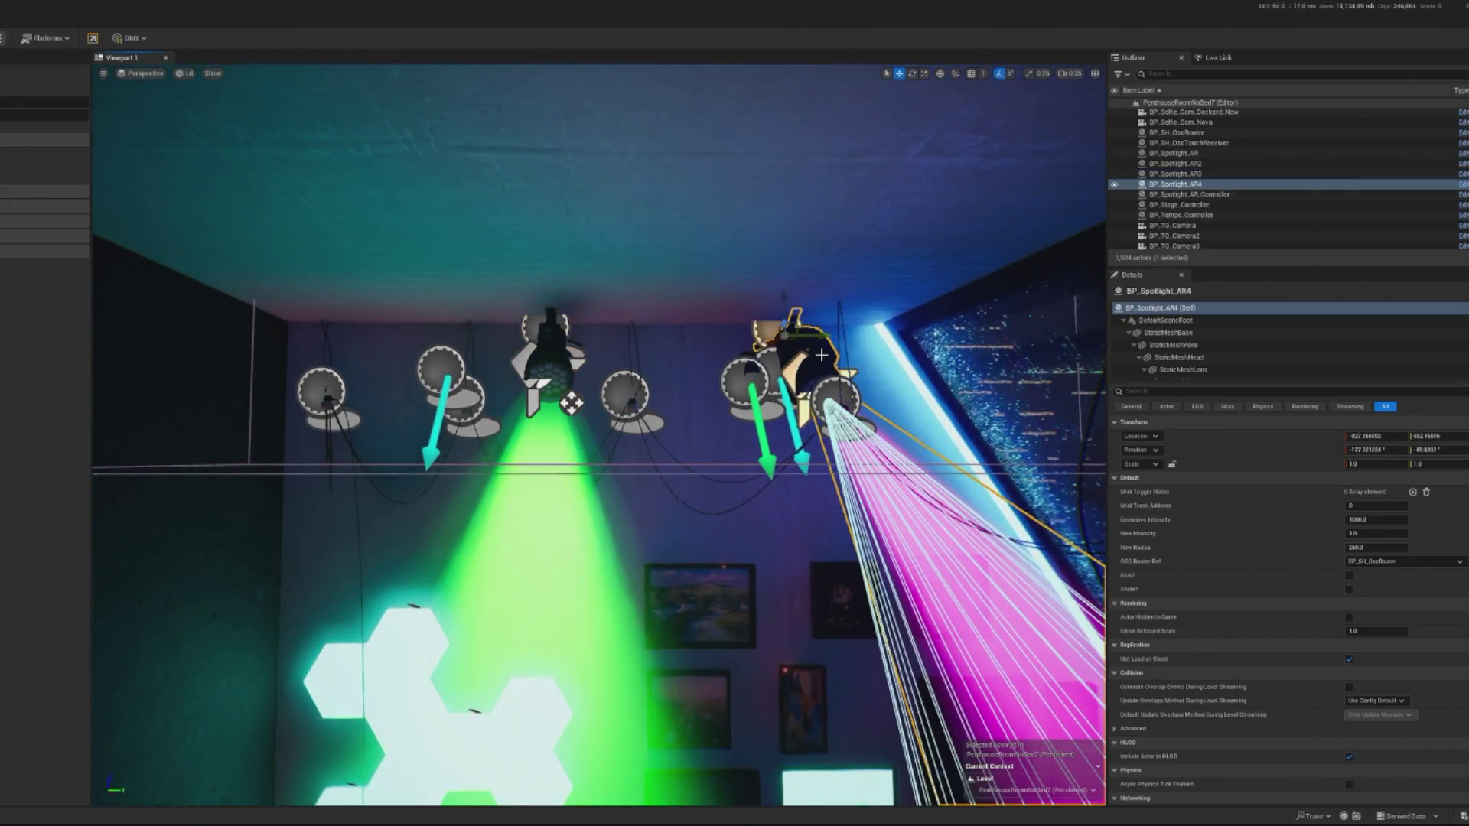
left_click(548, 359)
left_click(821, 355)
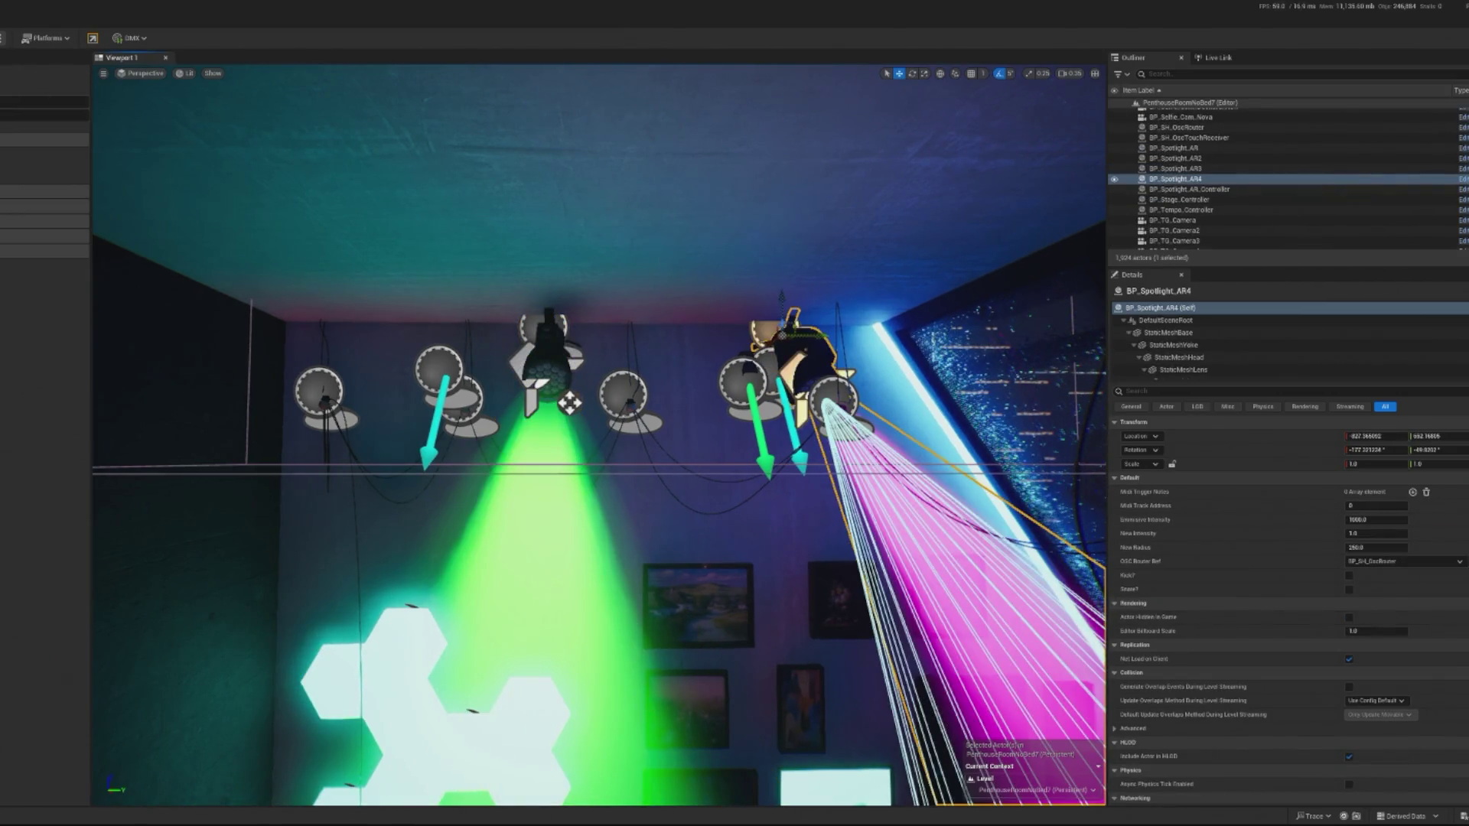
key("alt+p")
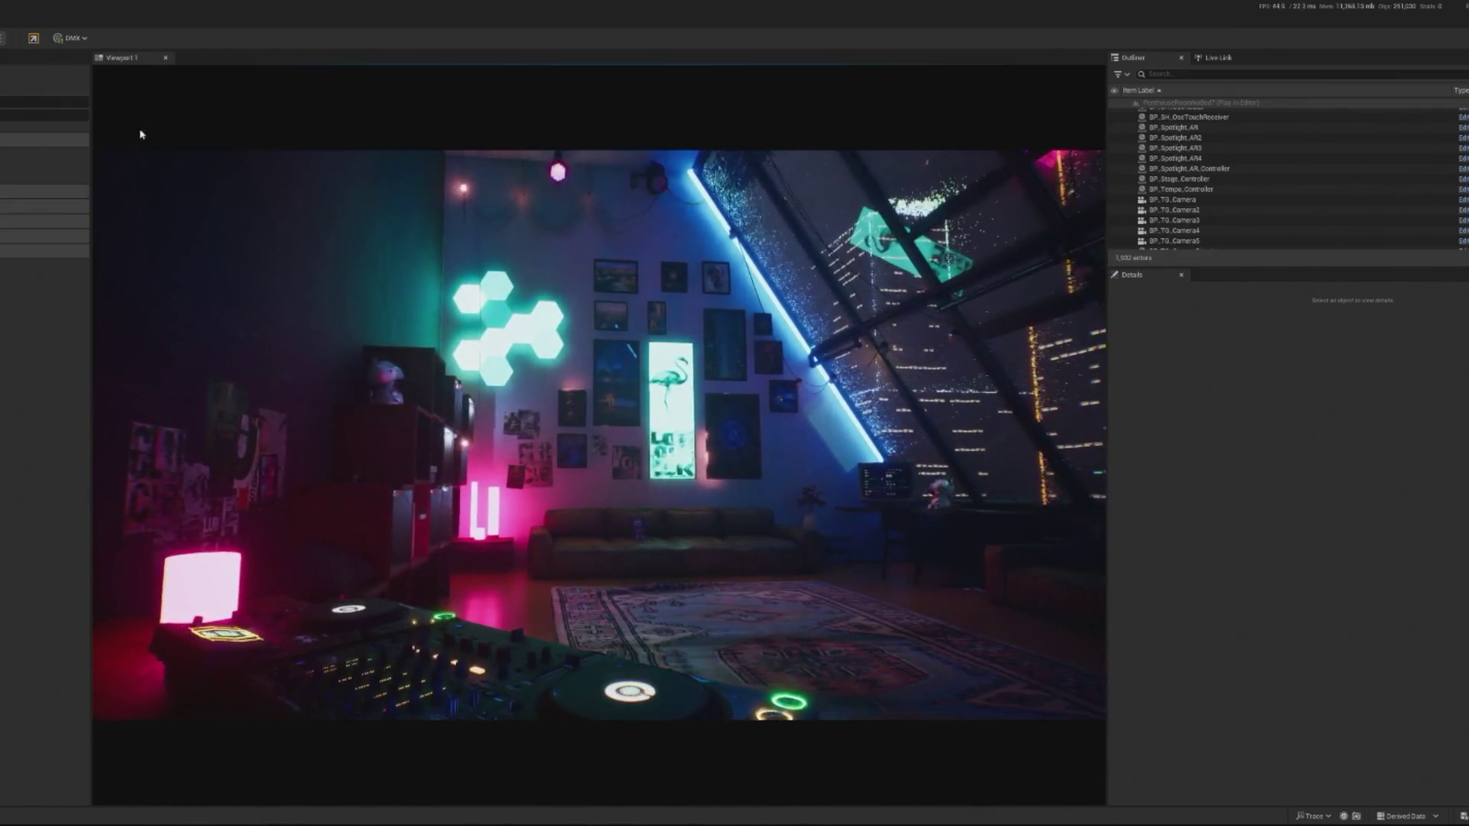
Nudge BP_Spotlight_AR3 slightly along its Y axis and check it in a play test.
key("Escape")
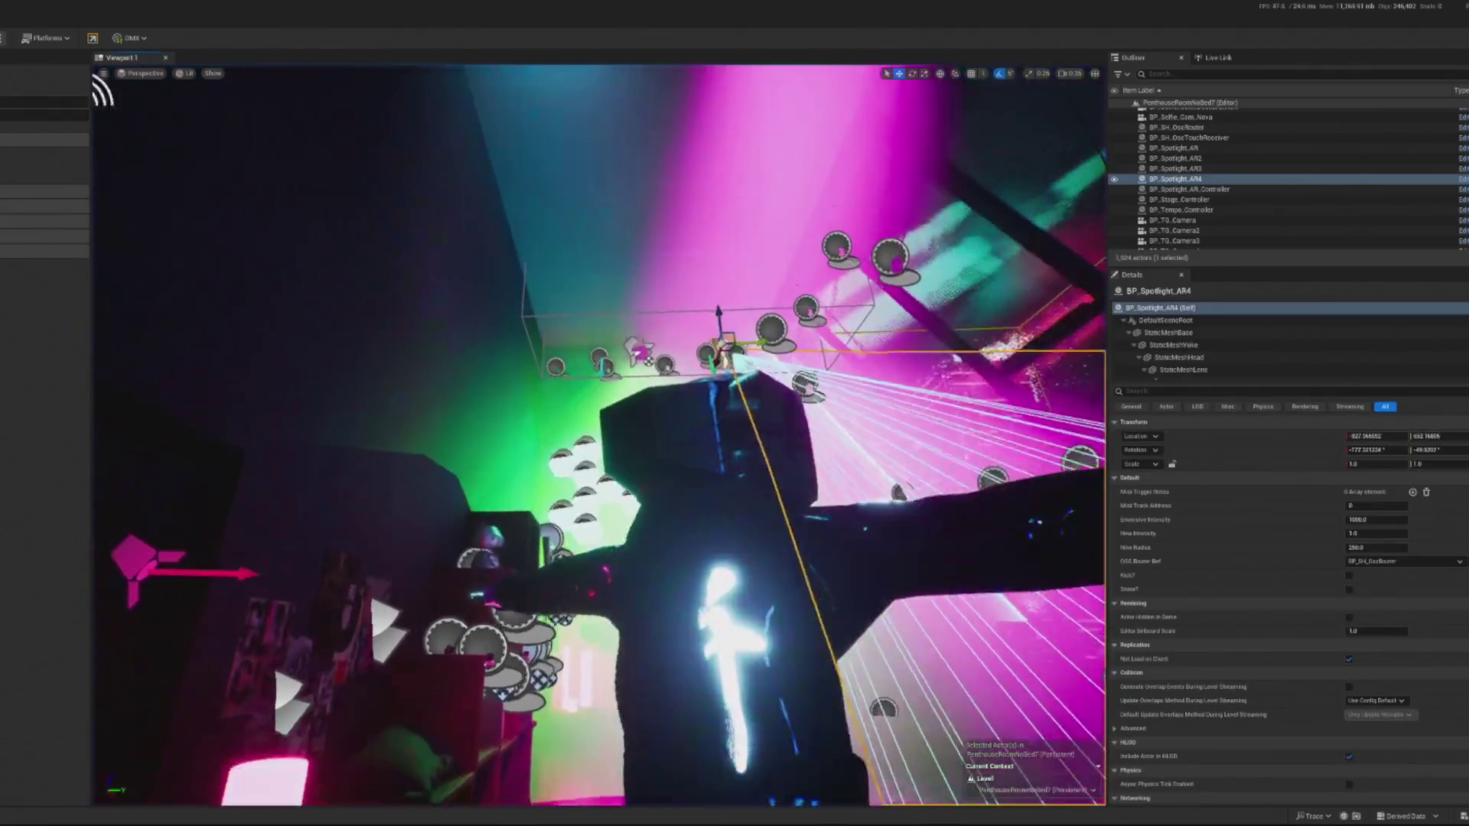
double_click(1175, 168)
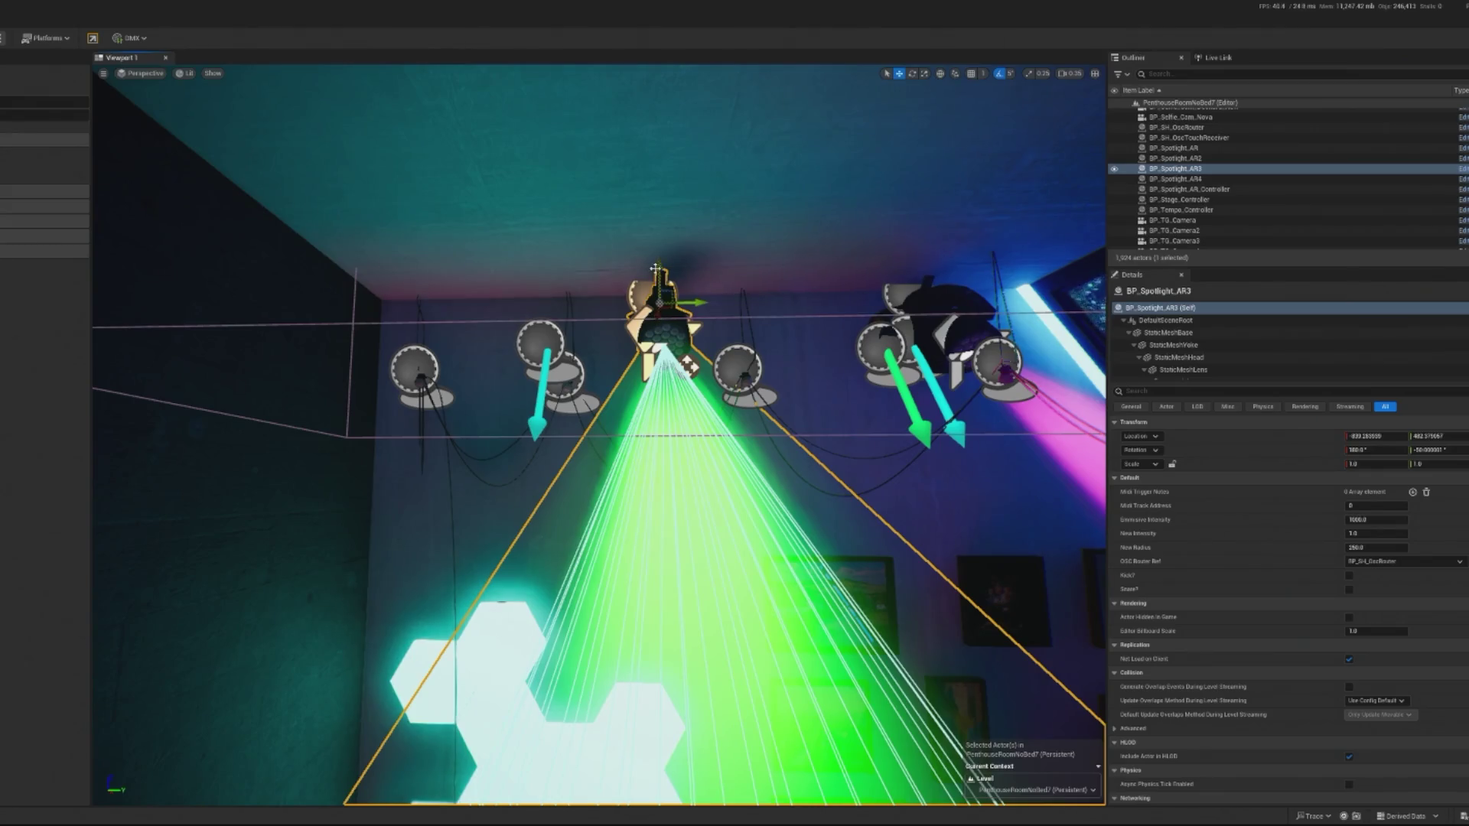
left_click_drag(689, 310, 666, 309)
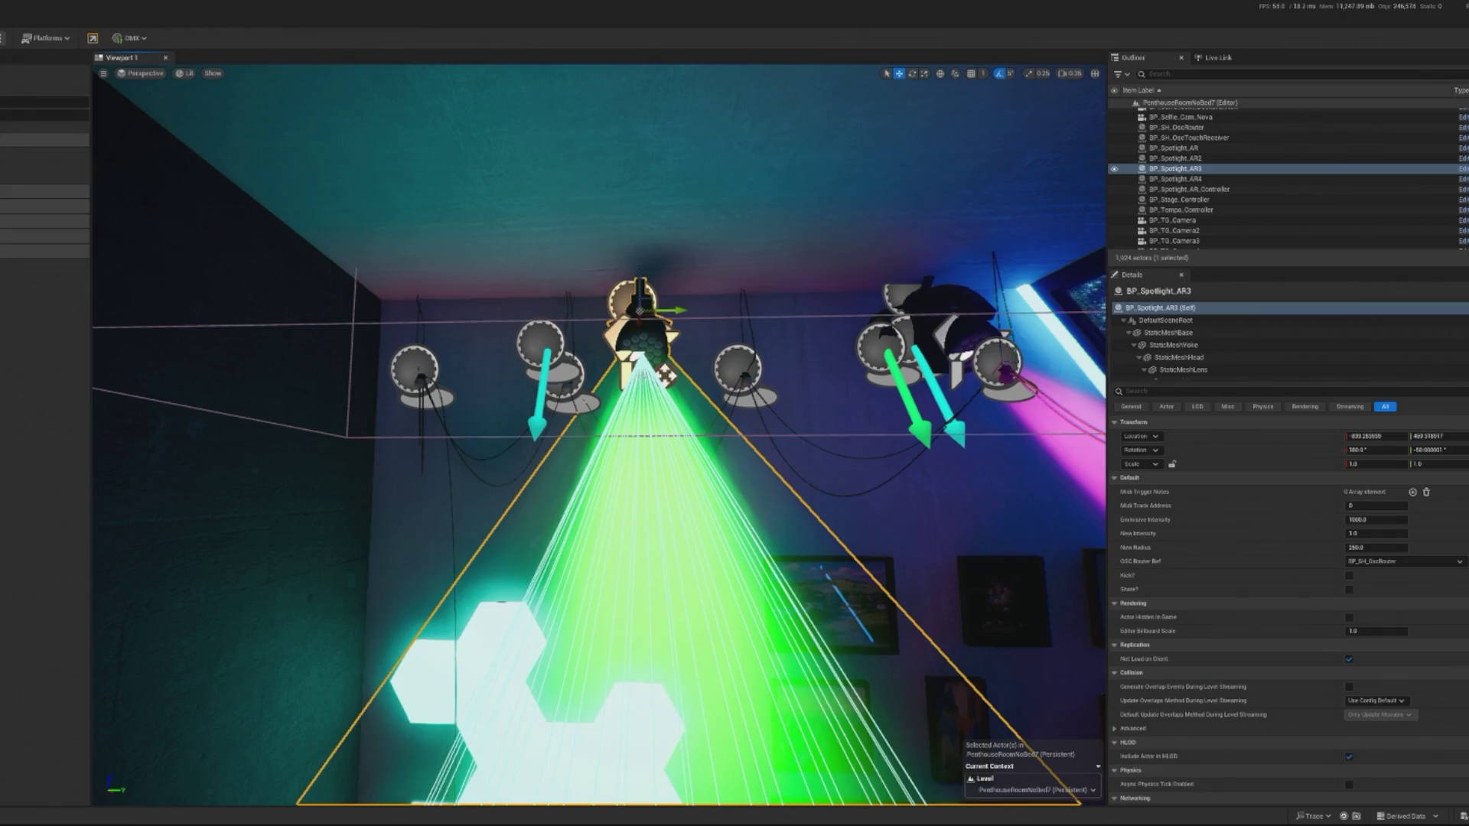
key("alt+p")
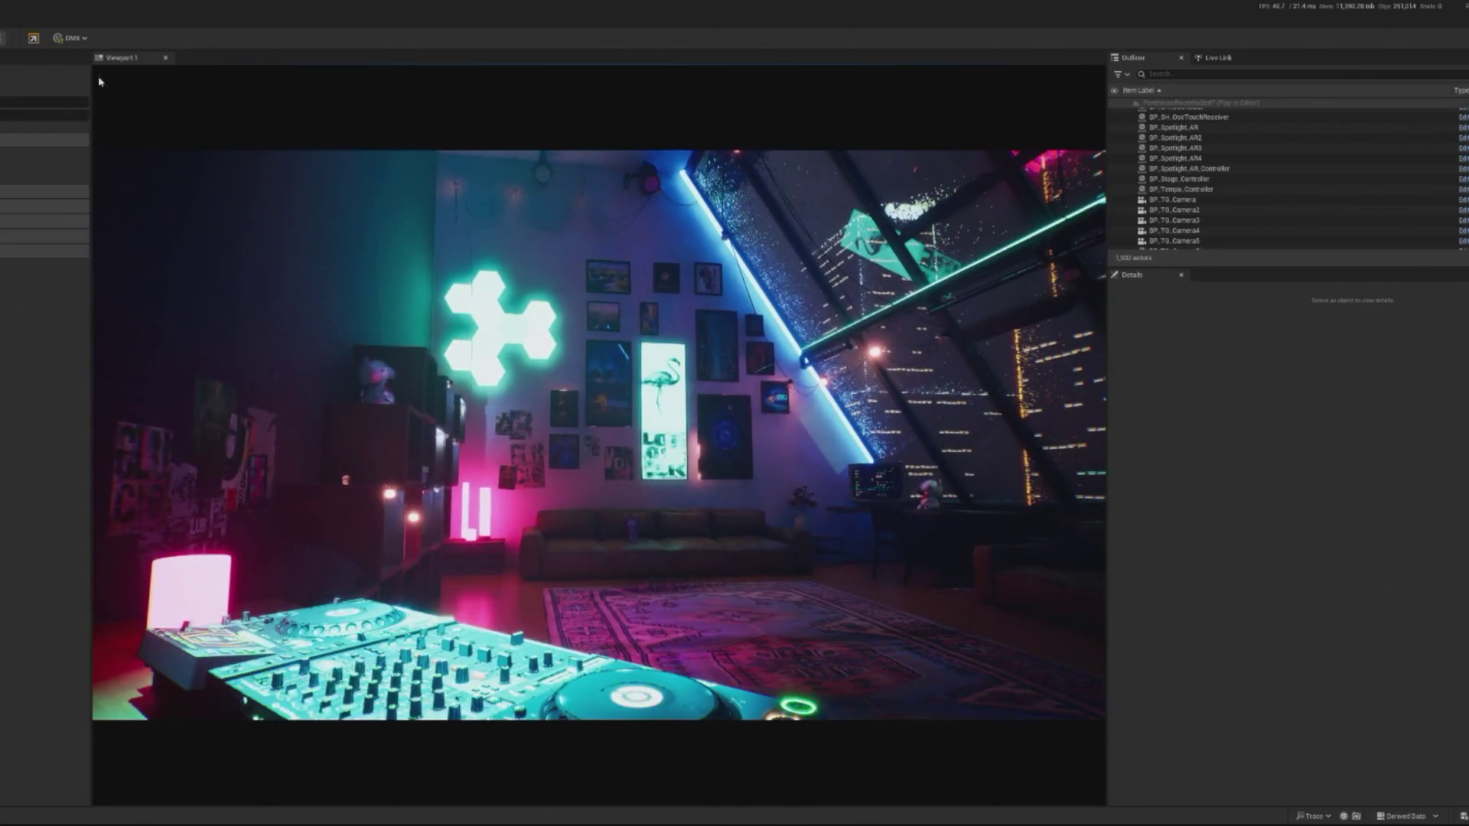
key("Escape")
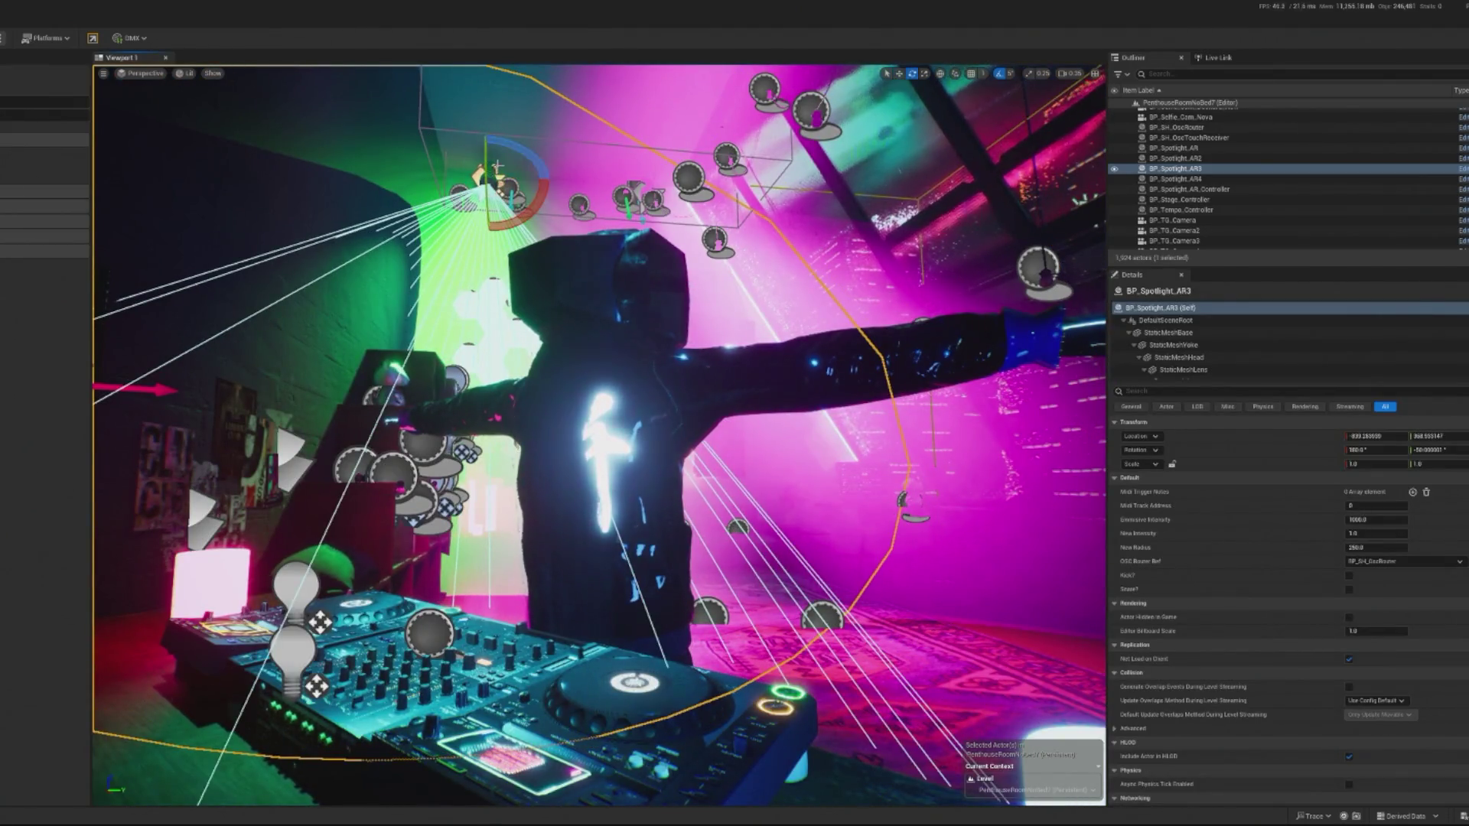
Reselect and frame BP_Spotlight_AR3, then review its lighting in another play test.
left_click(1175, 158)
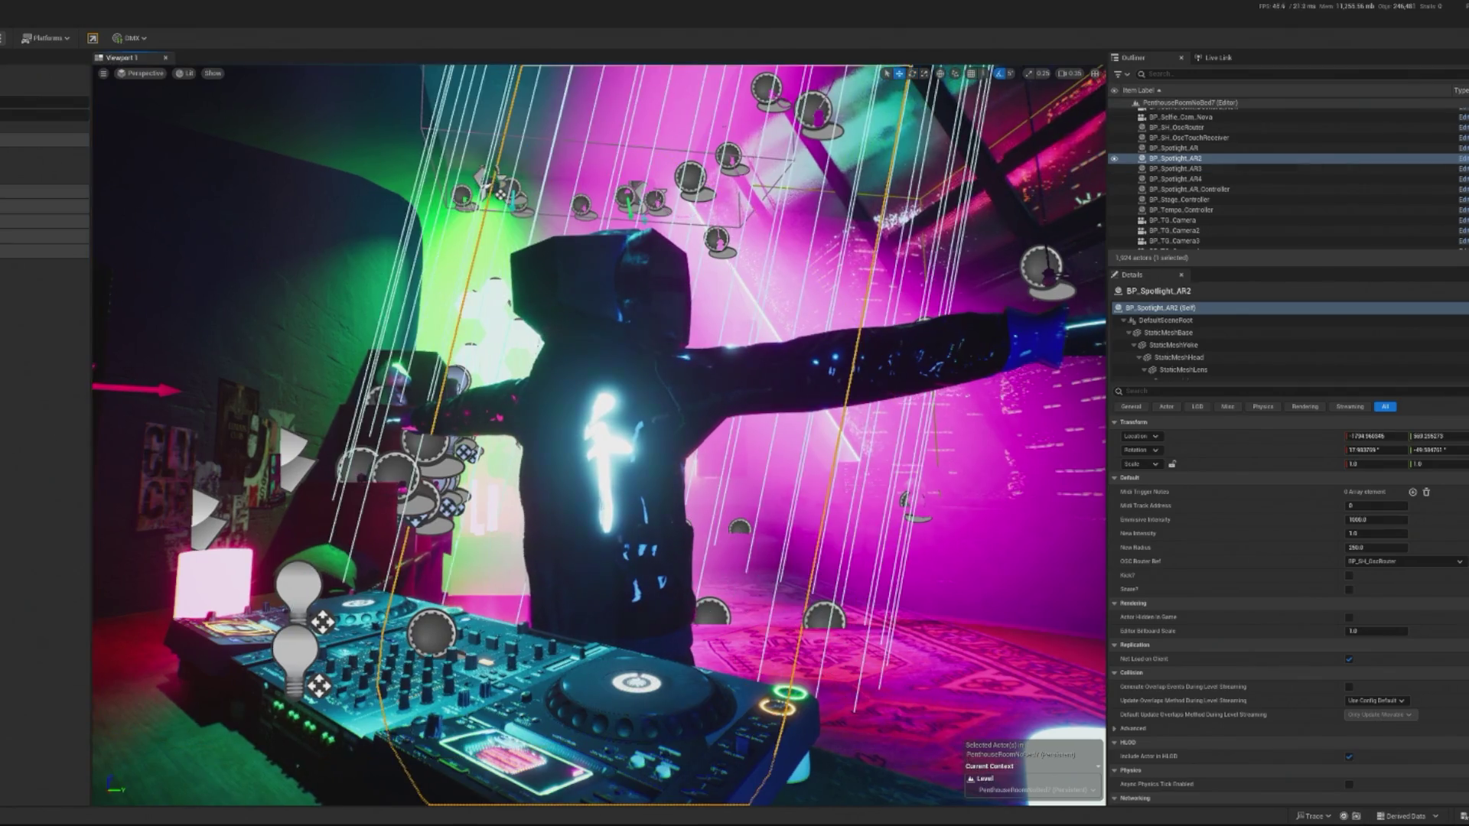
double_click(1175, 168)
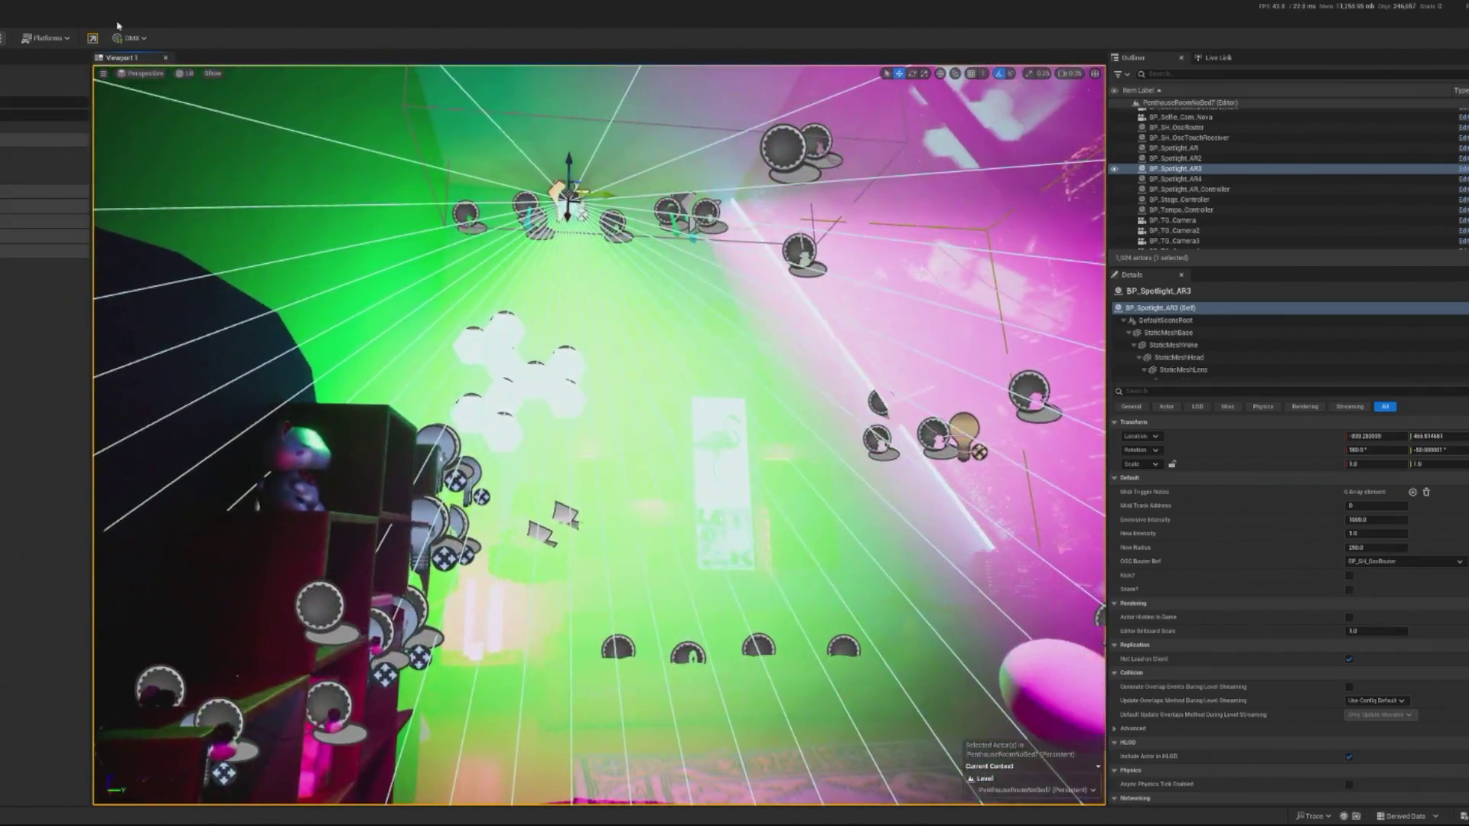
key("alt+p")
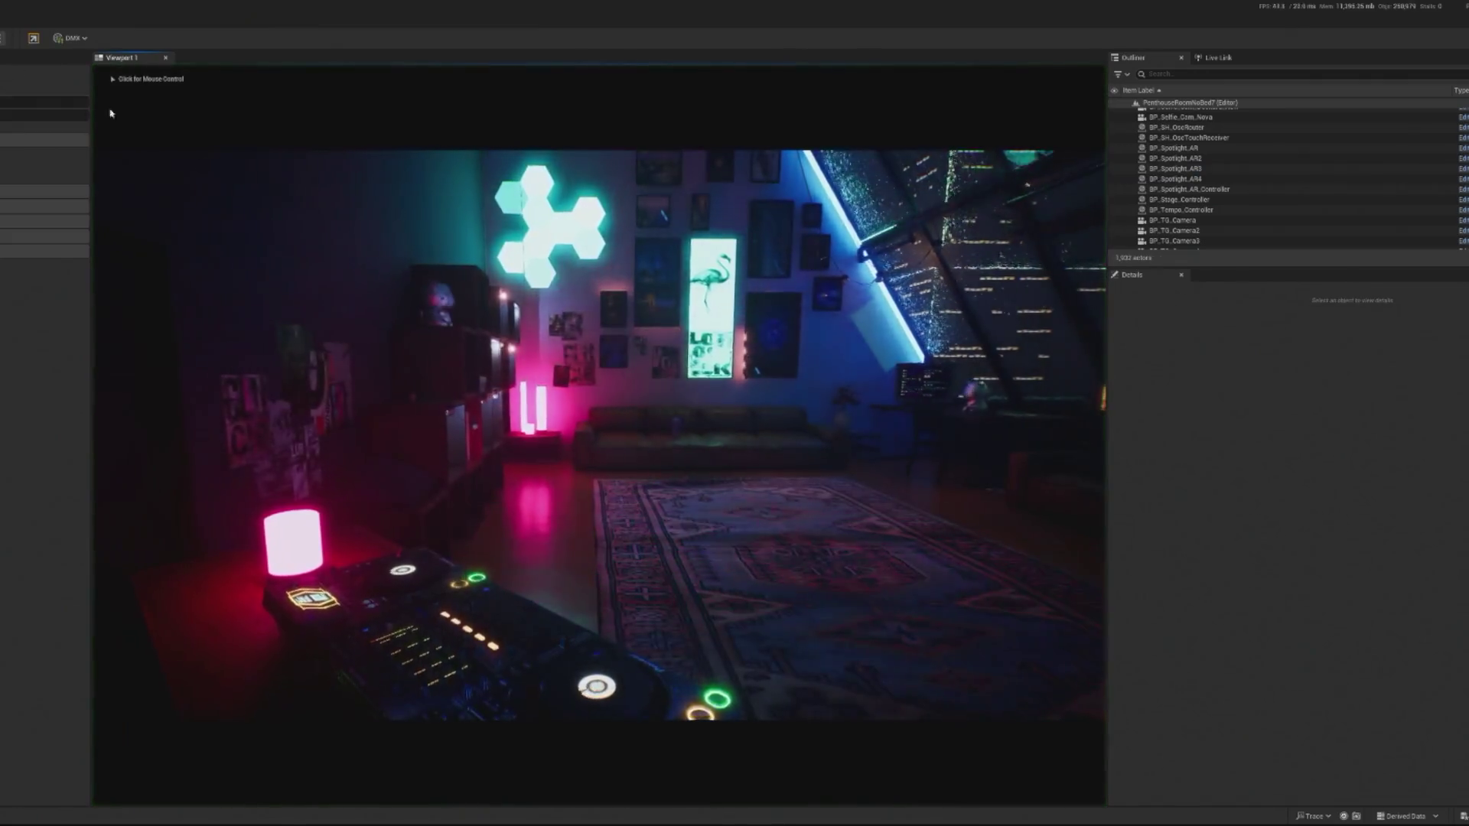
left_click(599, 435)
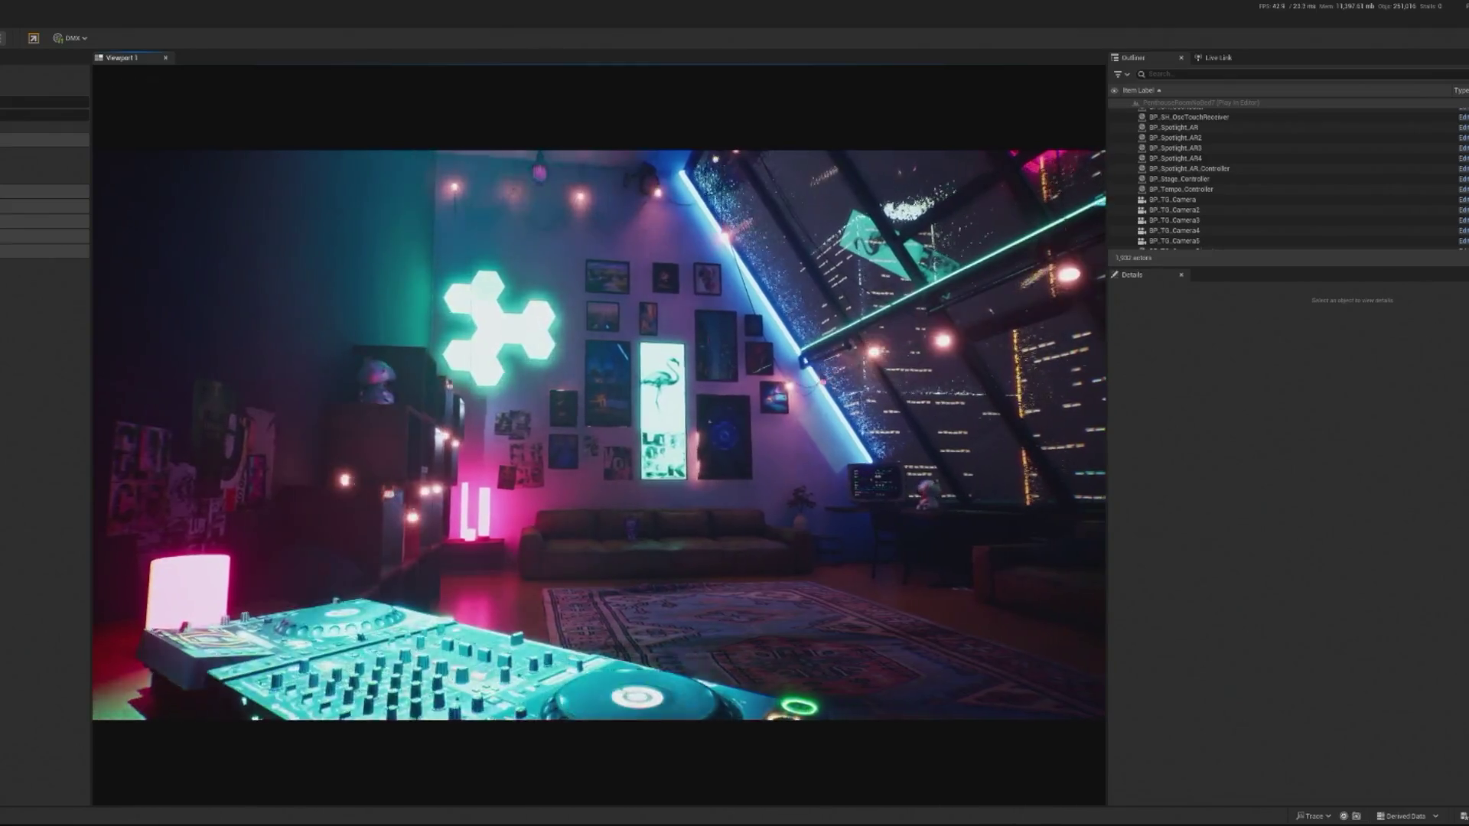
key("Escape")
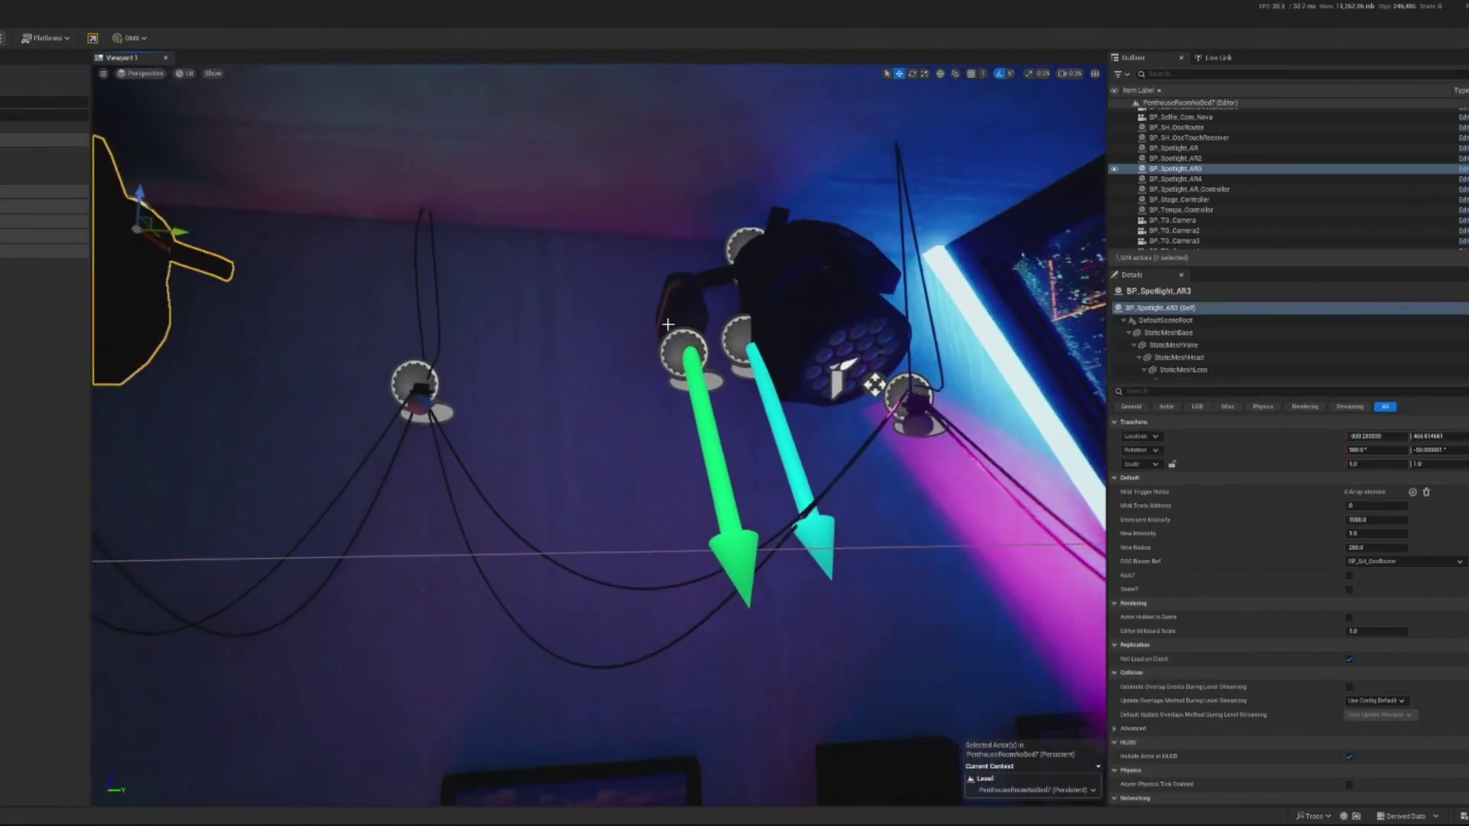
Inspect the BP_CO2_Spawner3 and BP_Bubble_Spawner2 ceiling effect actors.
left_click(730, 314)
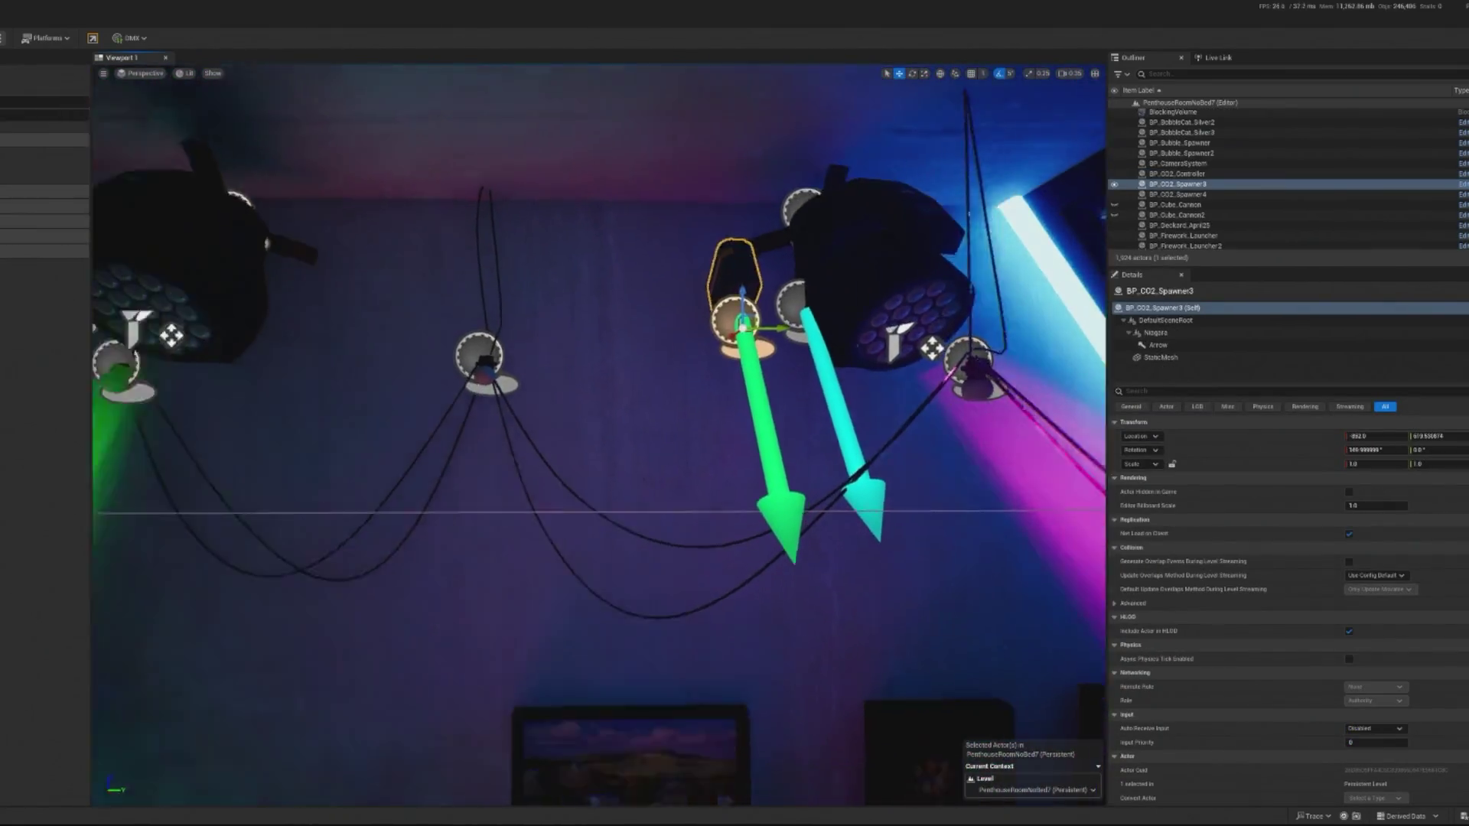
left_click(764, 319)
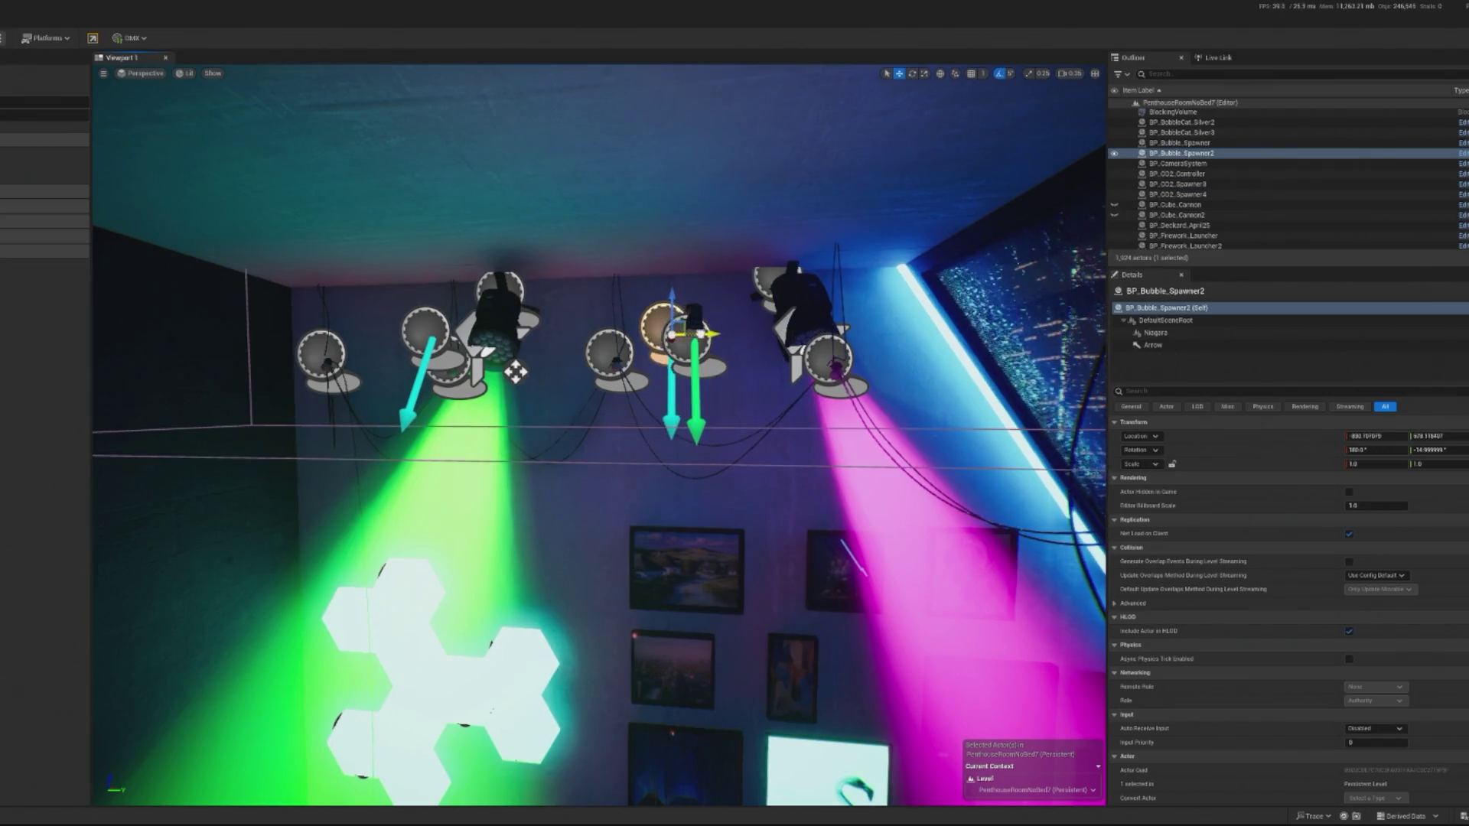
left_click(694, 341)
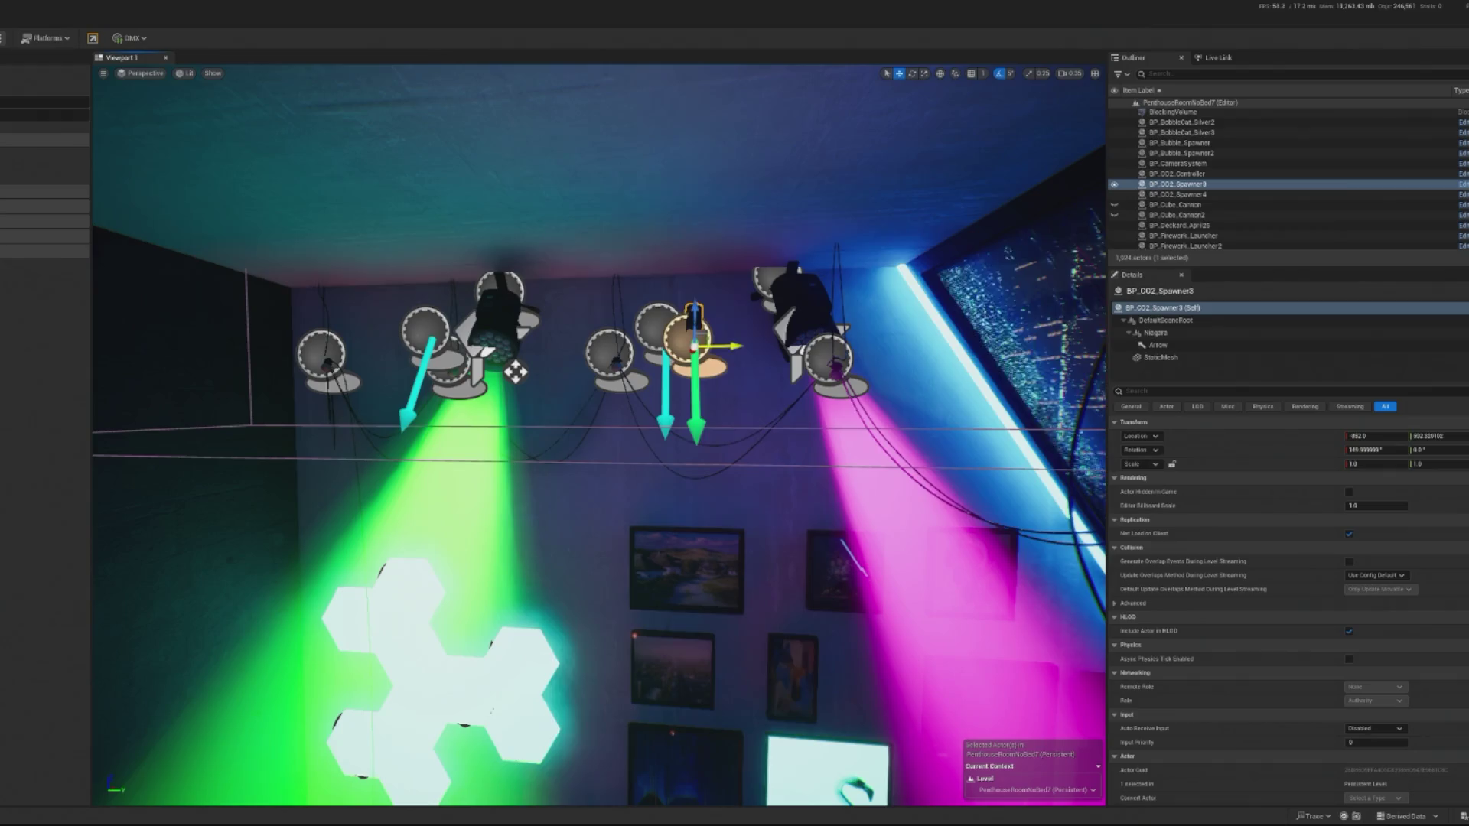
scroll(599, 436, "up", 5)
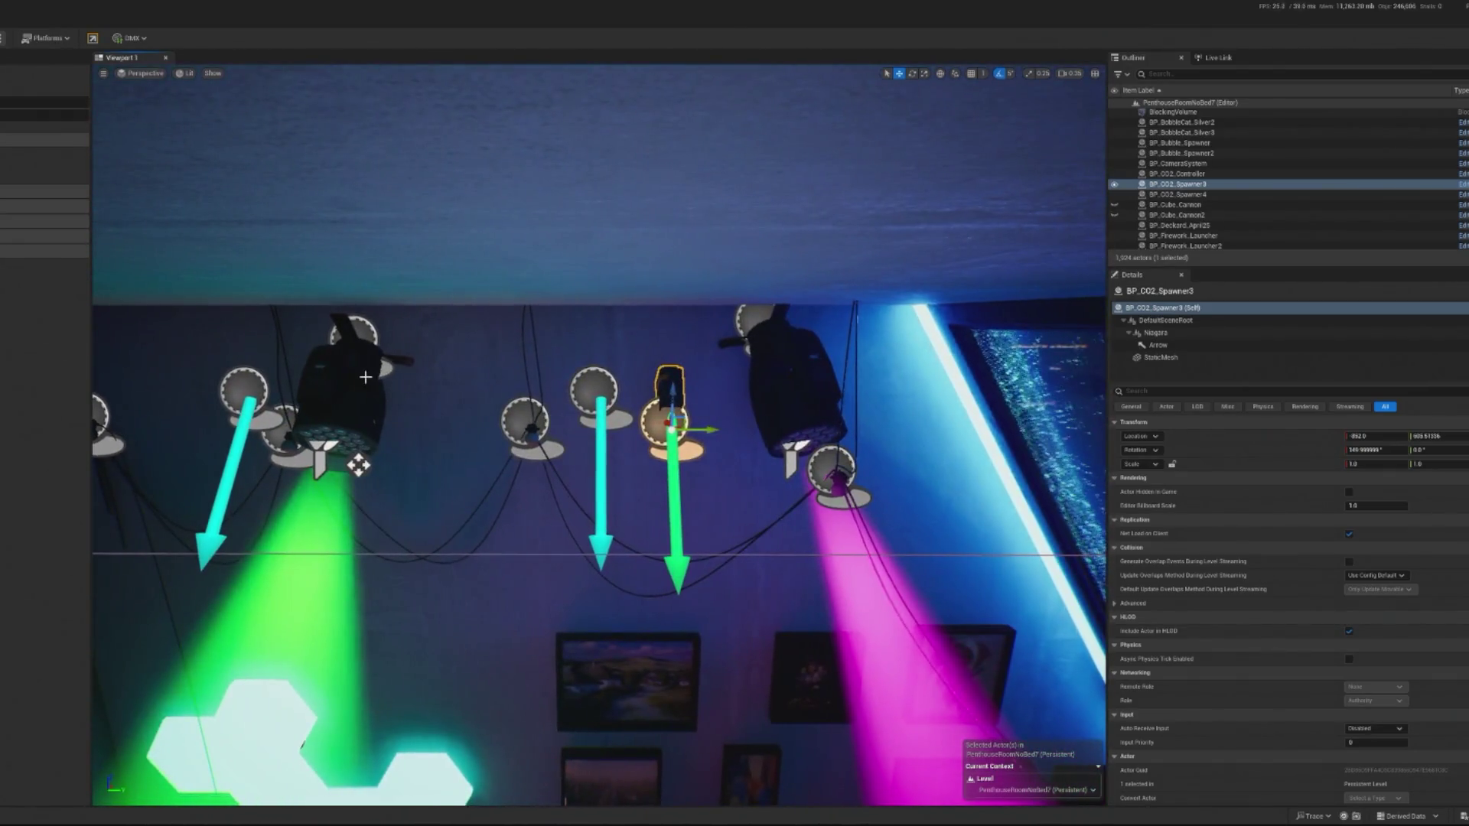
Raise BP_Spotlight_AR3 and rotate its green beam to swing left, then play-test.
left_click(367, 353)
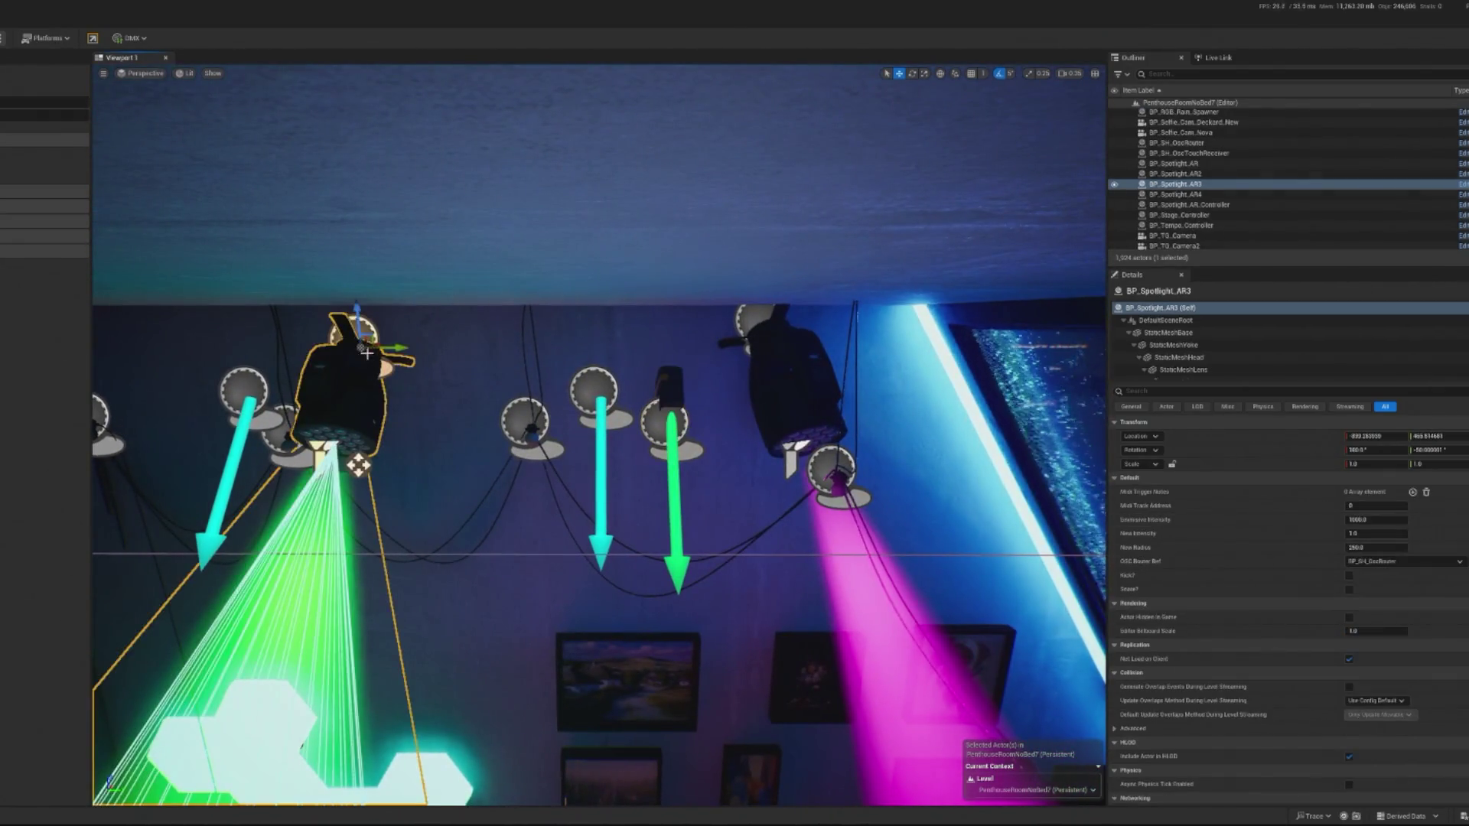
left_click_drag(360, 308, 357, 300)
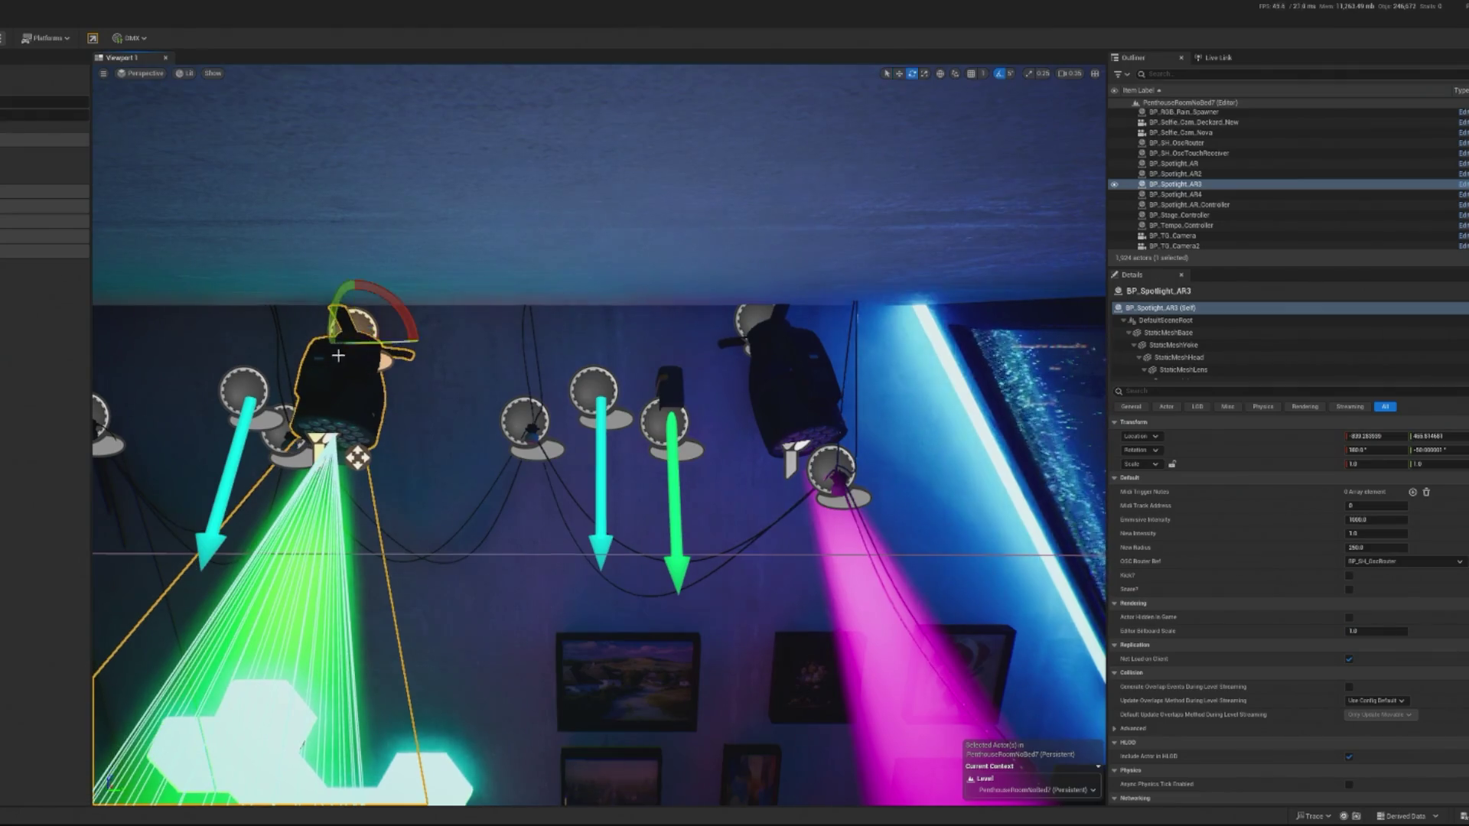
left_click_drag(357, 458, 352, 453)
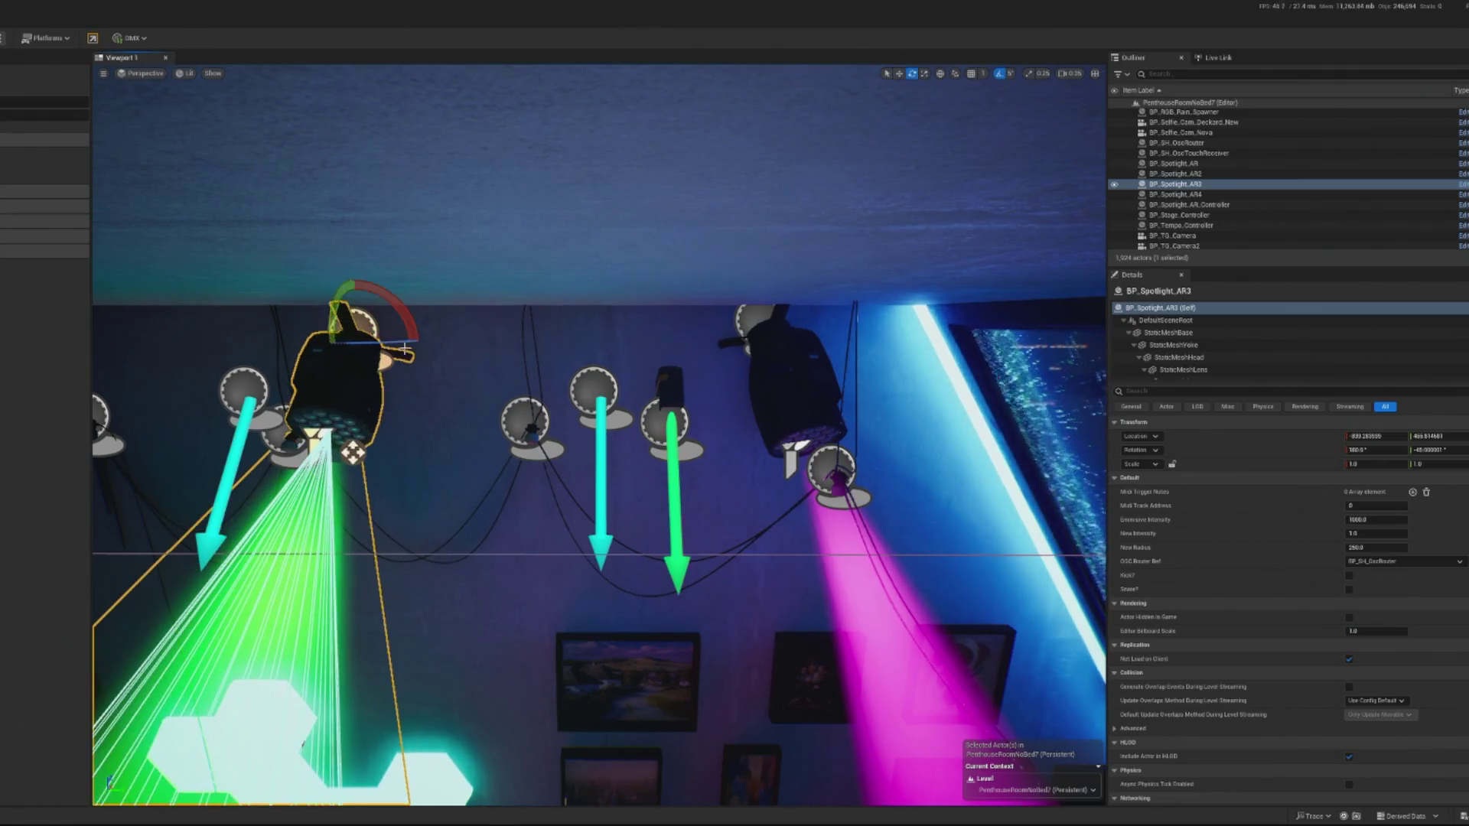
key("f")
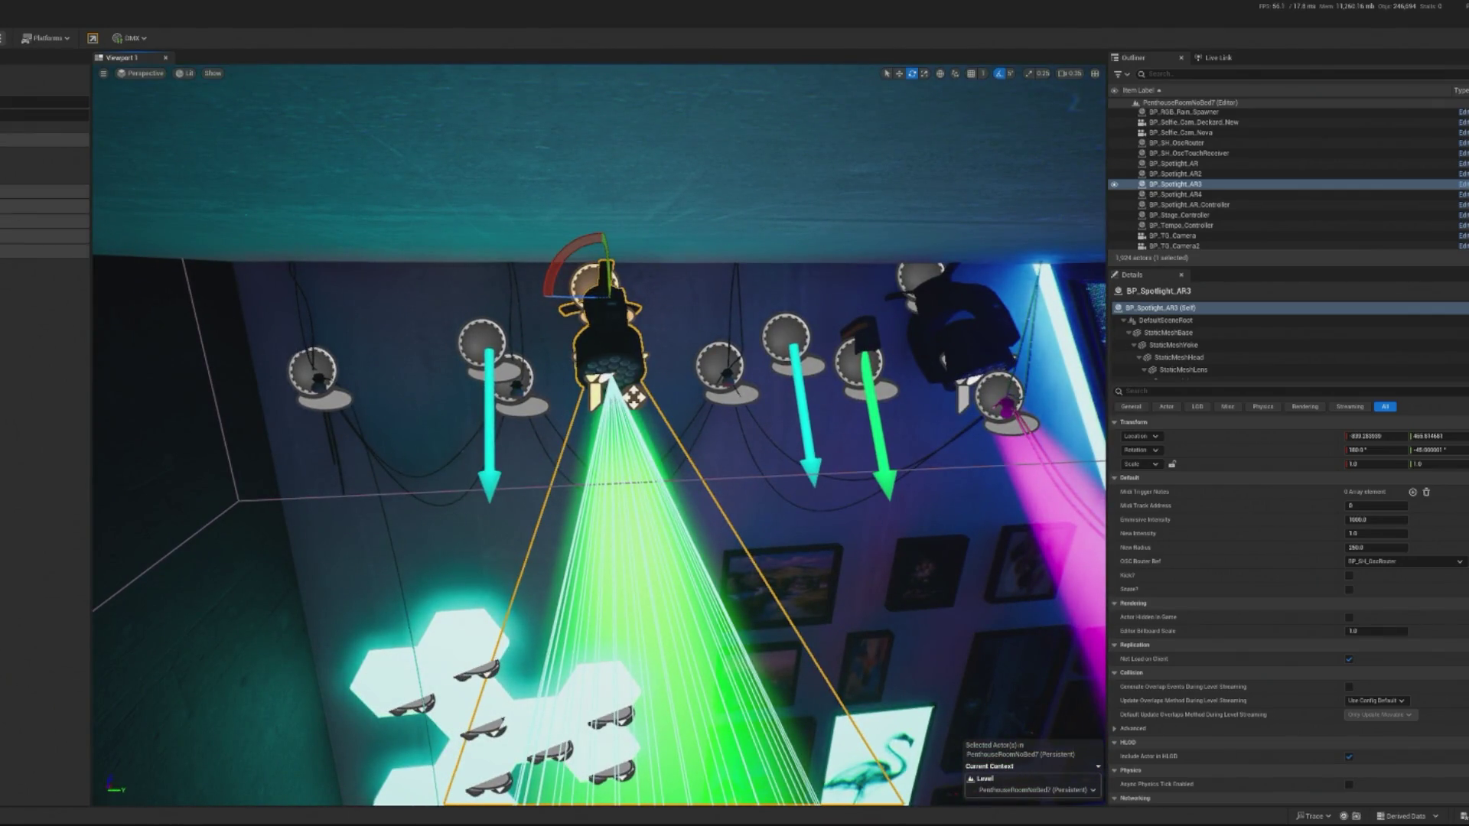
key("alt+p")
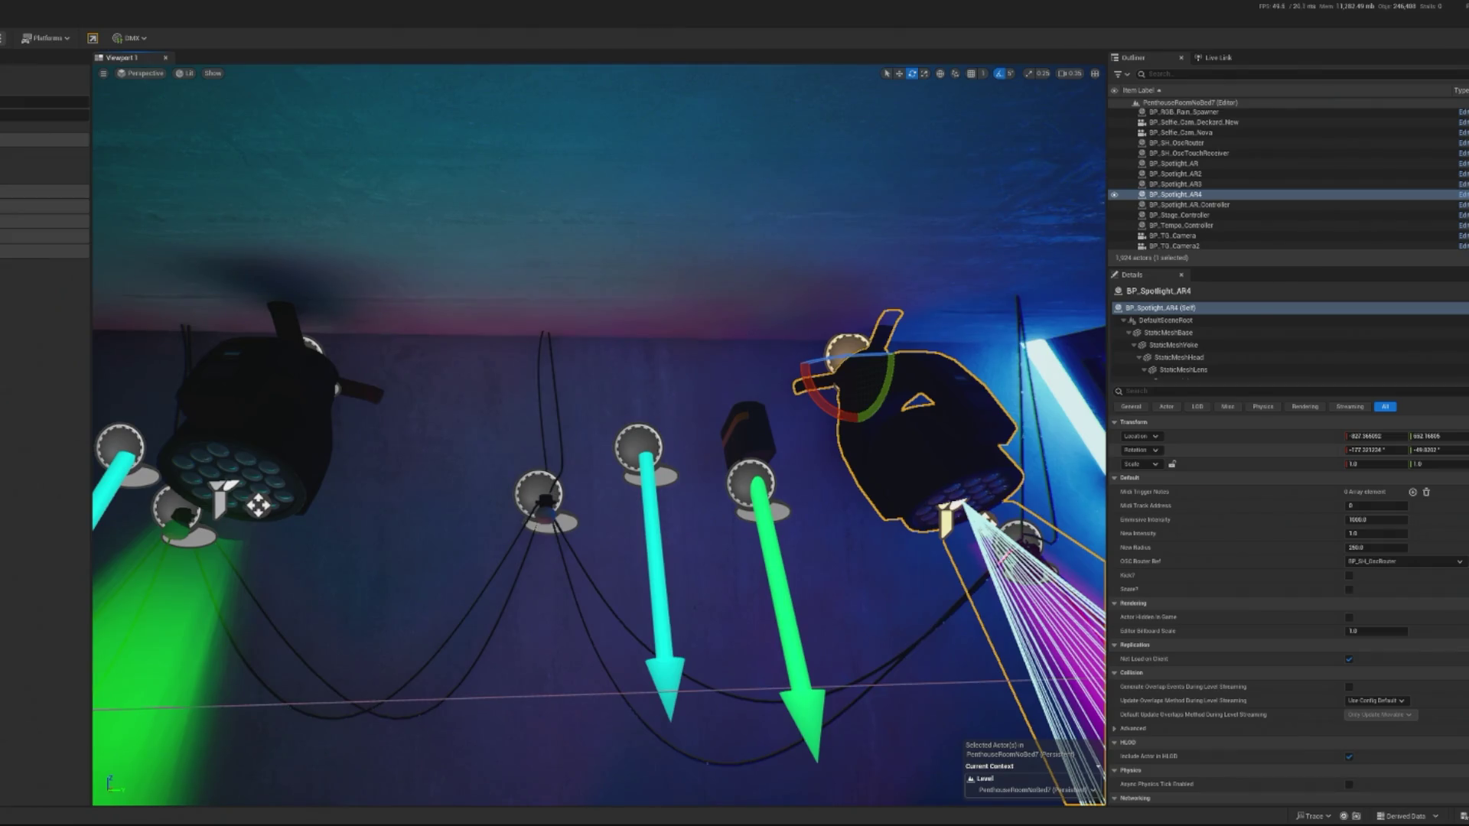
Swing BP_Spotlight_AR4 to 160° and reset and re-aim BP_Spotlight_AR3's beam down-left.
left_click_drag(887, 378, 887, 399)
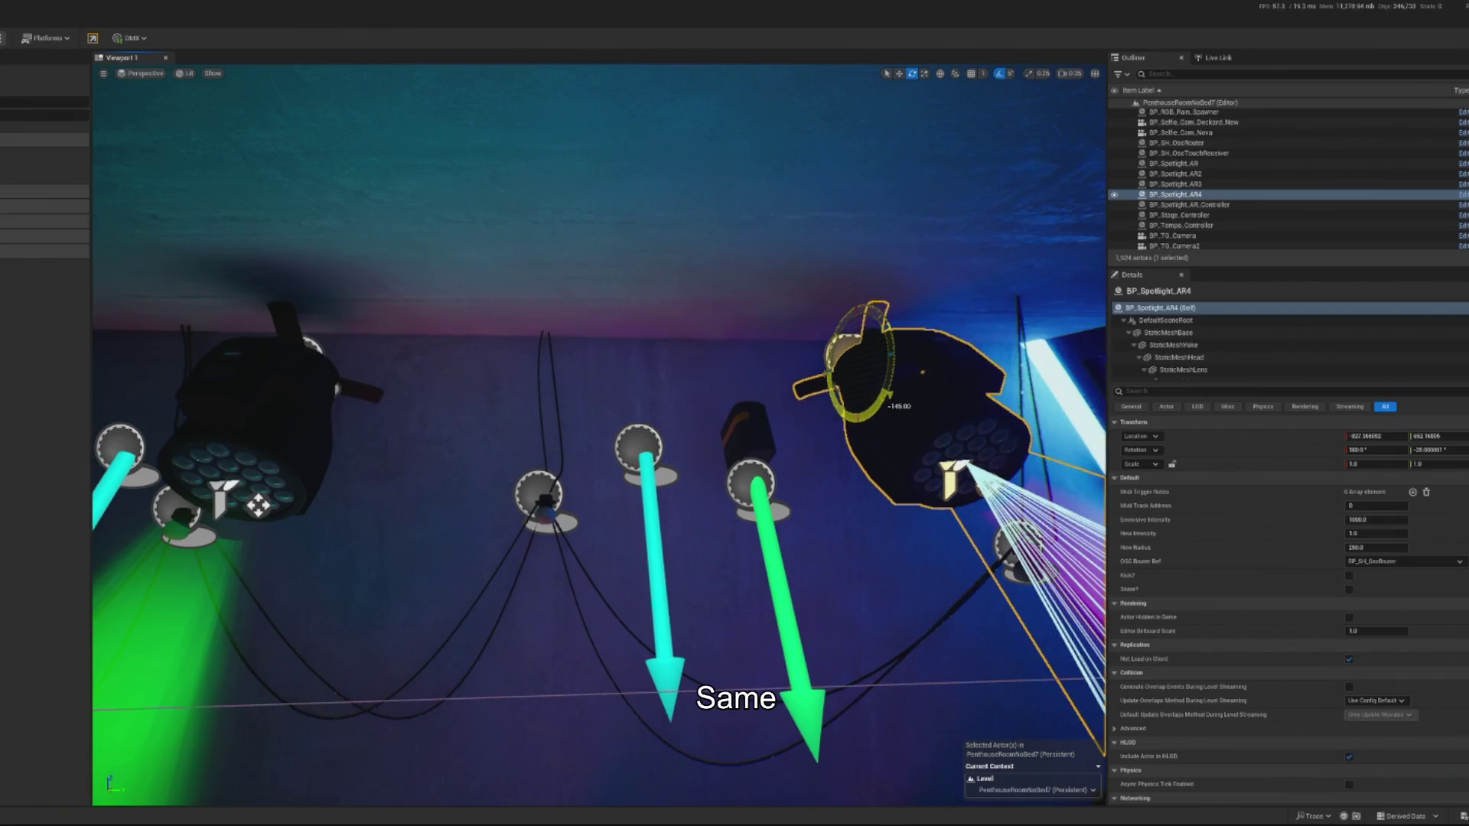
left_click(261, 302)
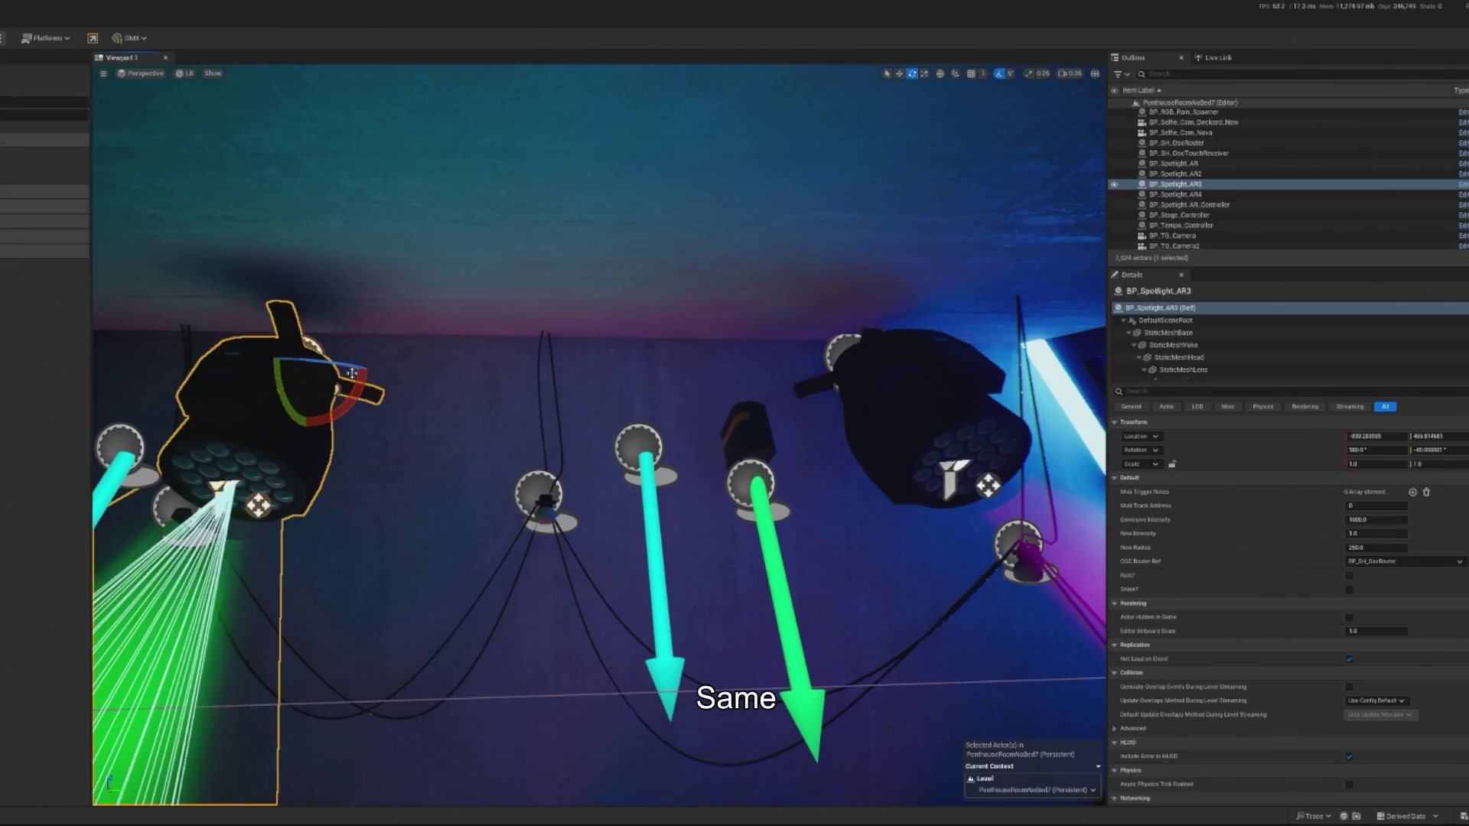
left_click(1438, 450)
left_click_drag(283, 397, 277, 417)
scroll(600, 436, "down", 5)
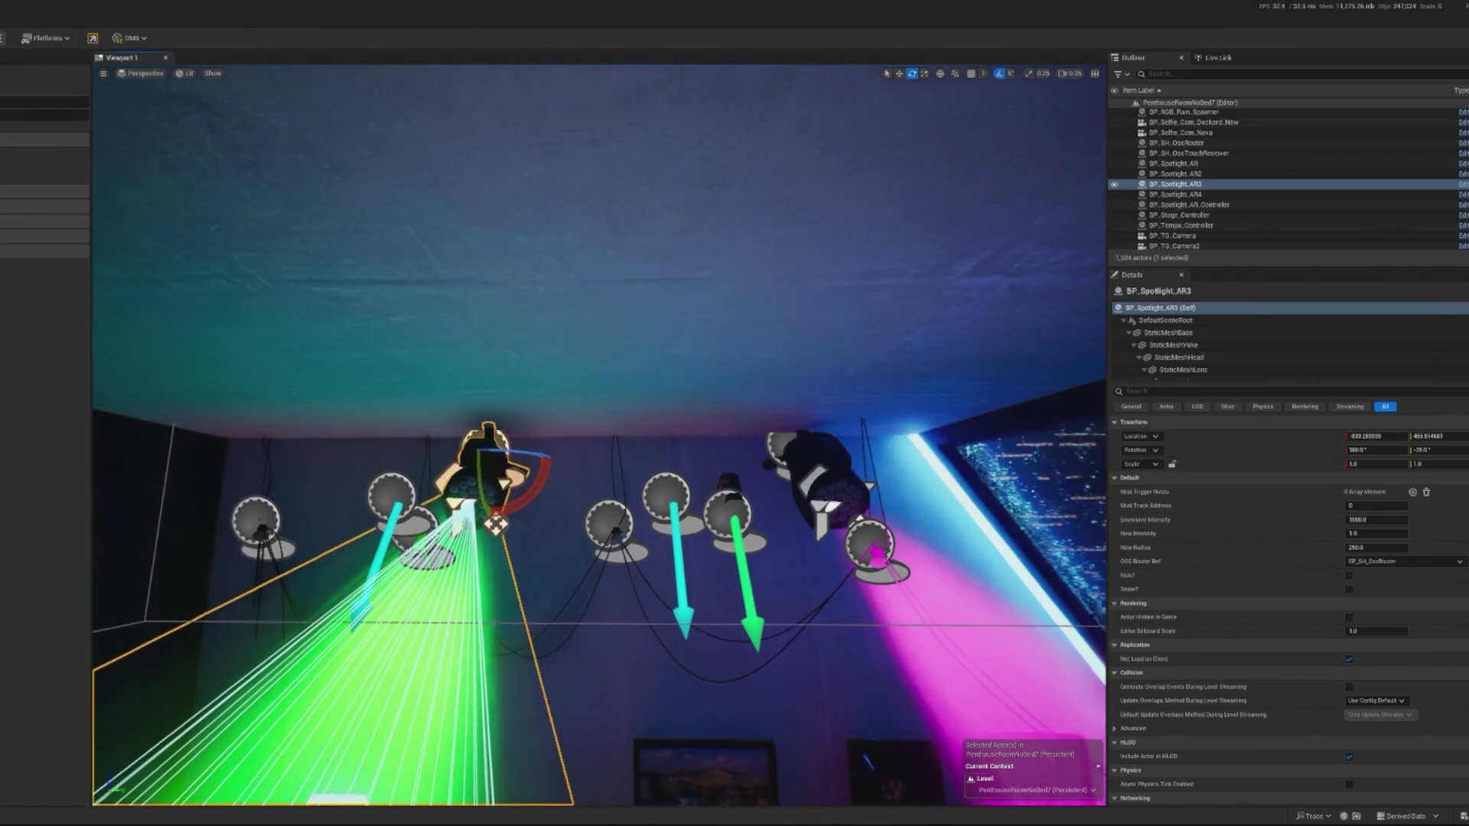
scroll(599, 436, "down", 3)
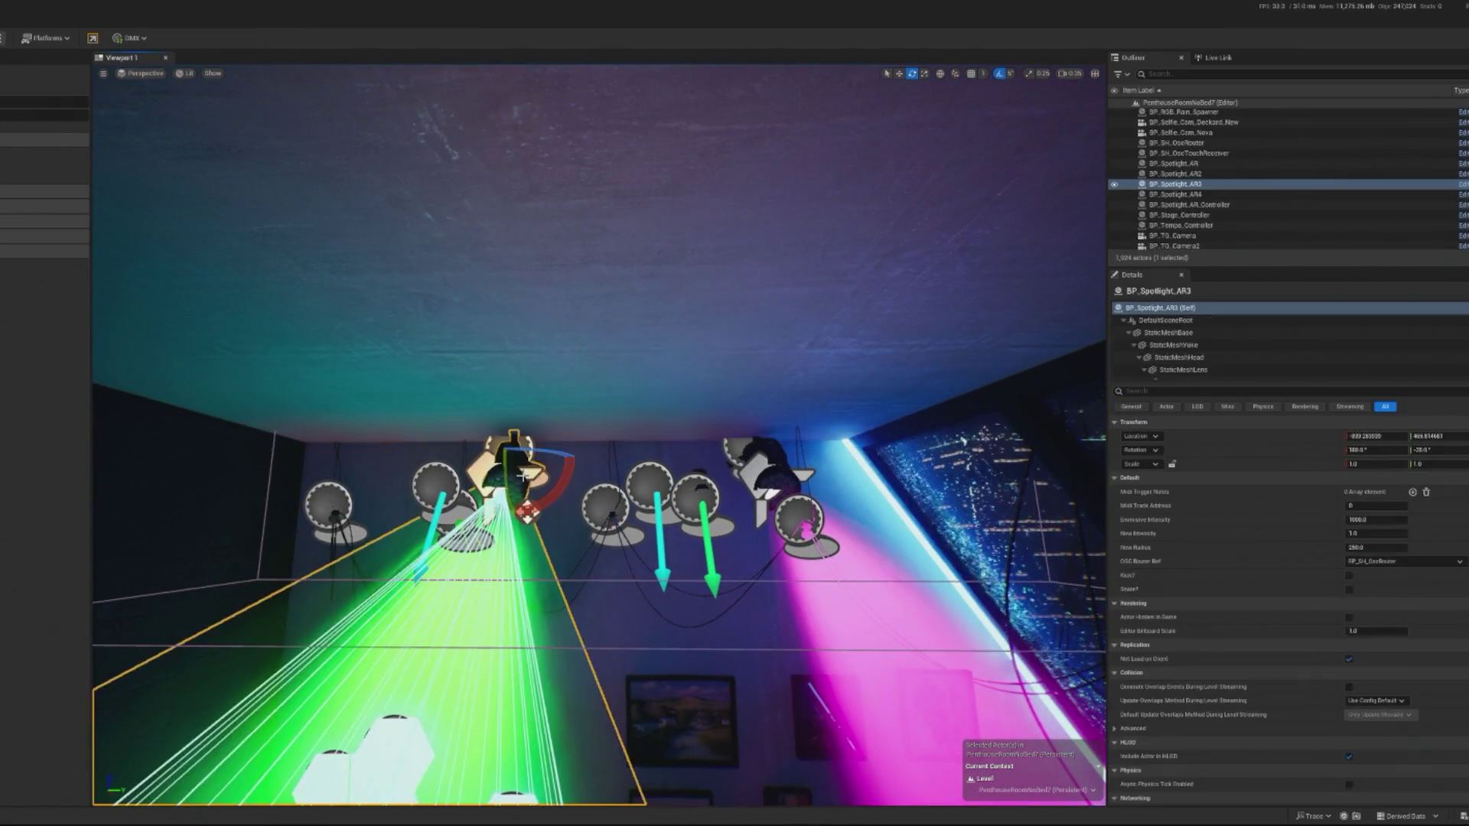
Copy-paste the spotlight Location onto BP_Spotlight_AR3, slide it left along Y, and play-test.
left_click(765, 468)
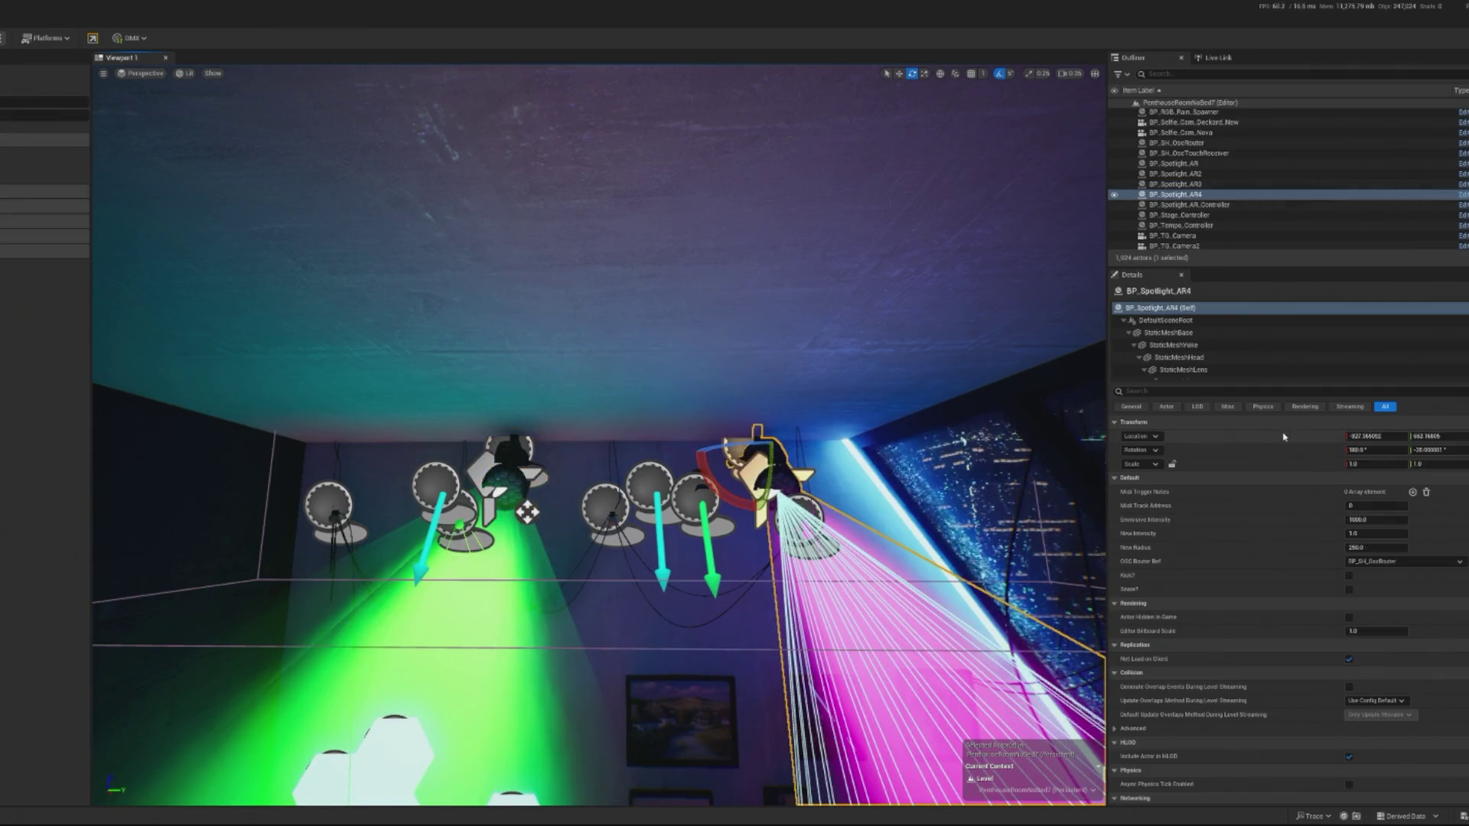
right_click(501, 467)
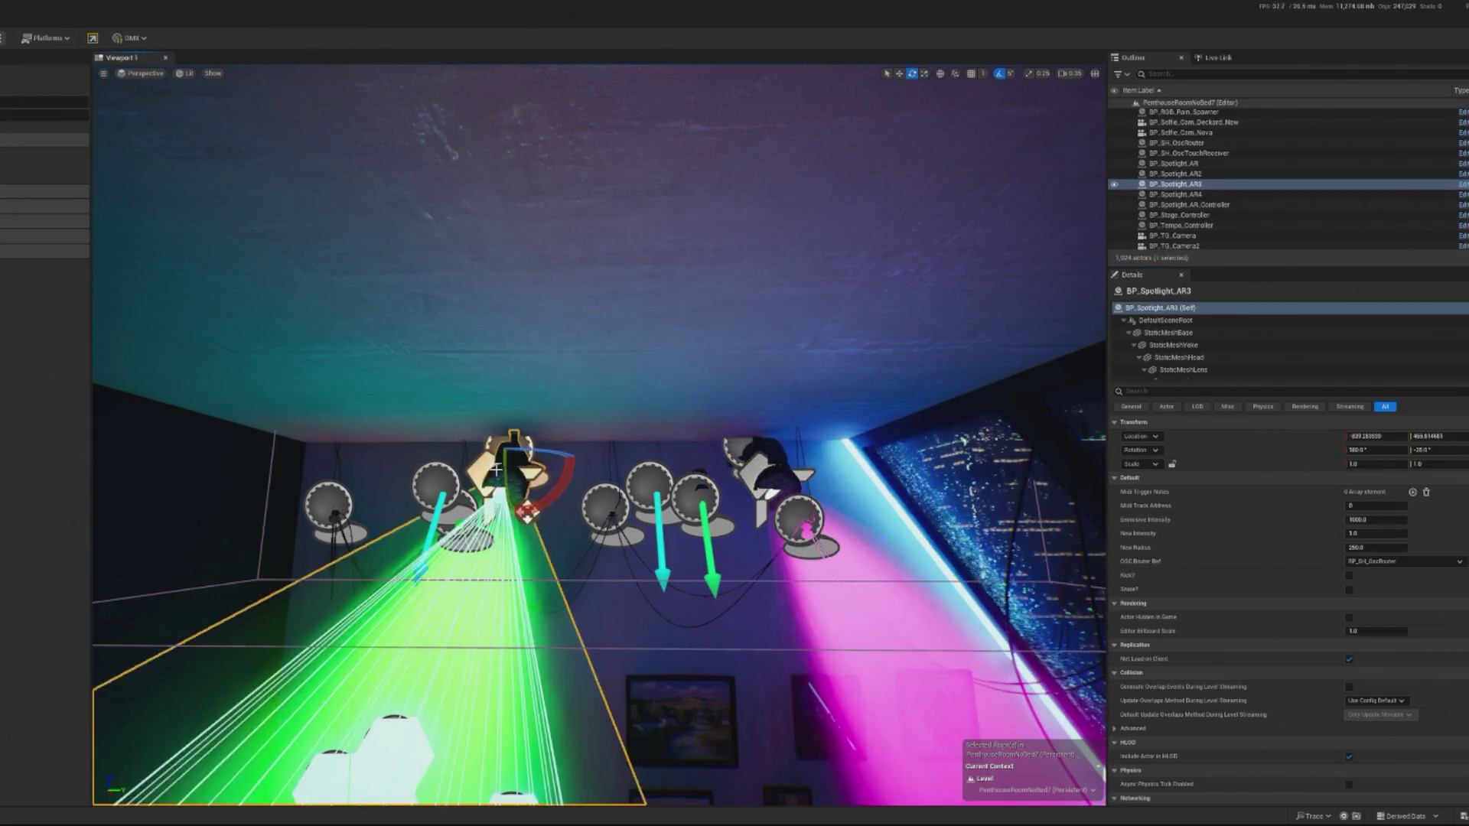
left_click(1188, 430)
right_click(1187, 434)
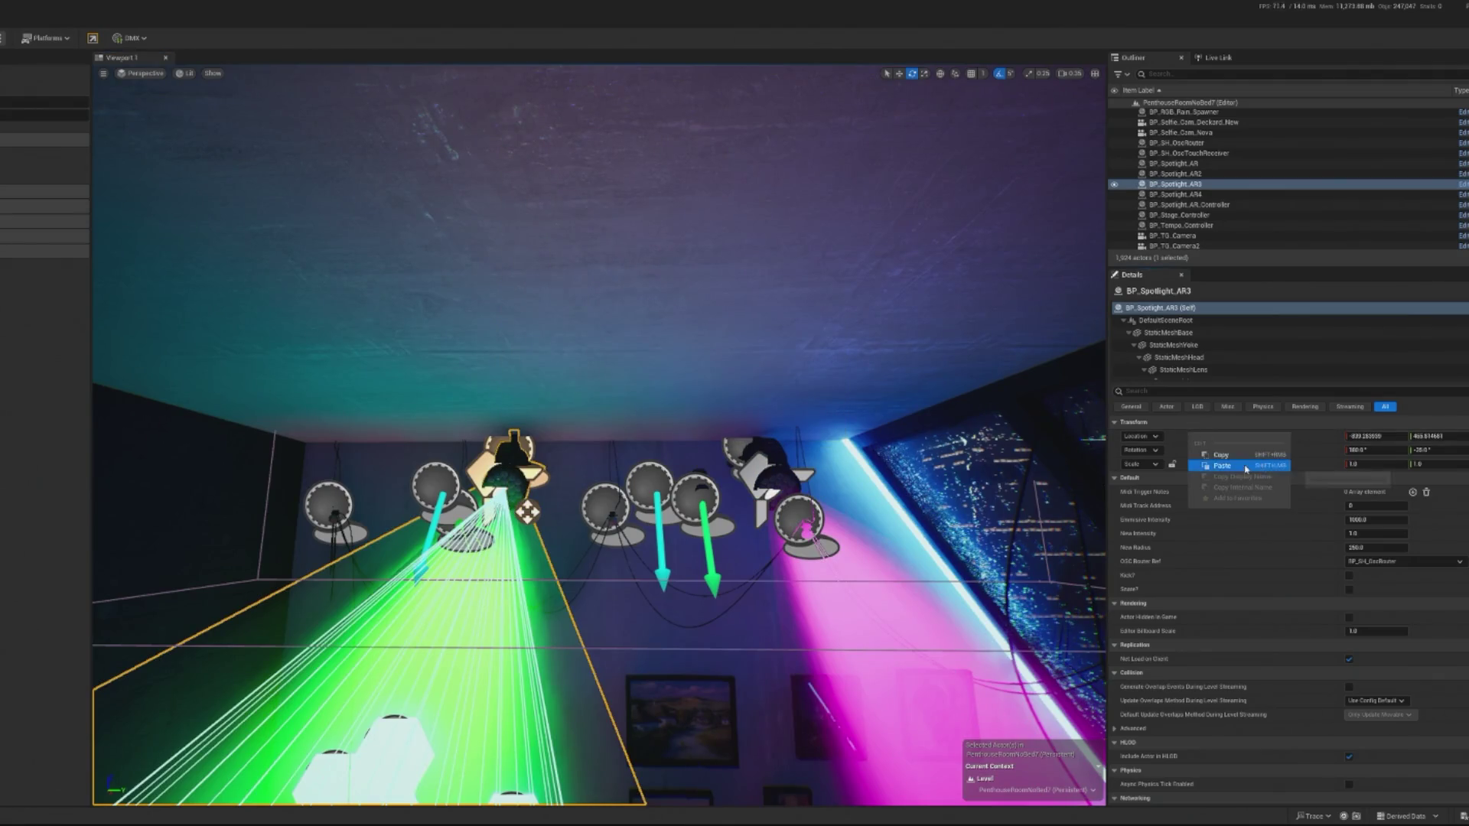
left_click(1208, 481)
key("w")
left_click_drag(796, 452, 581, 460)
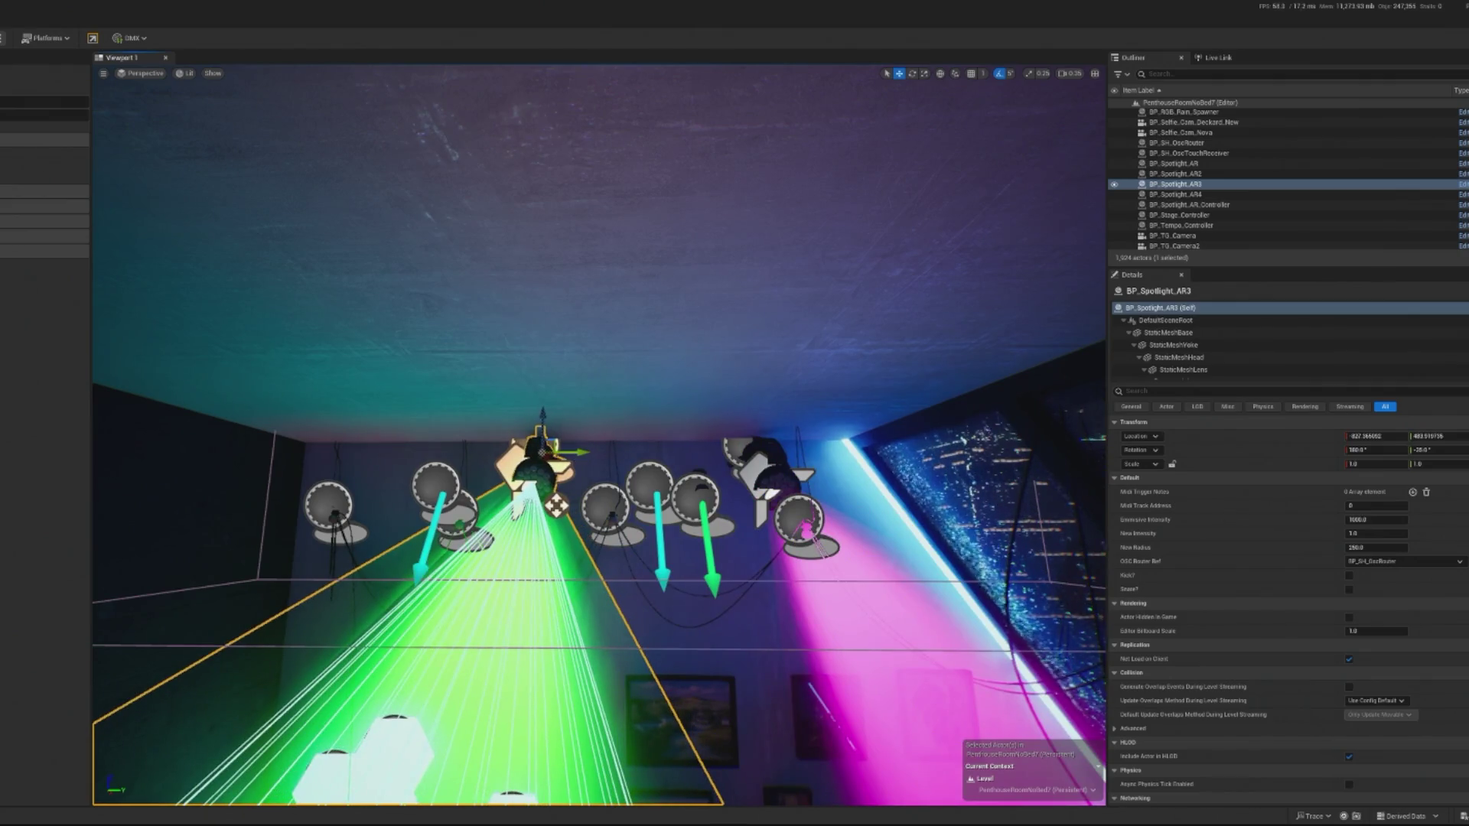
left_click(610, 508)
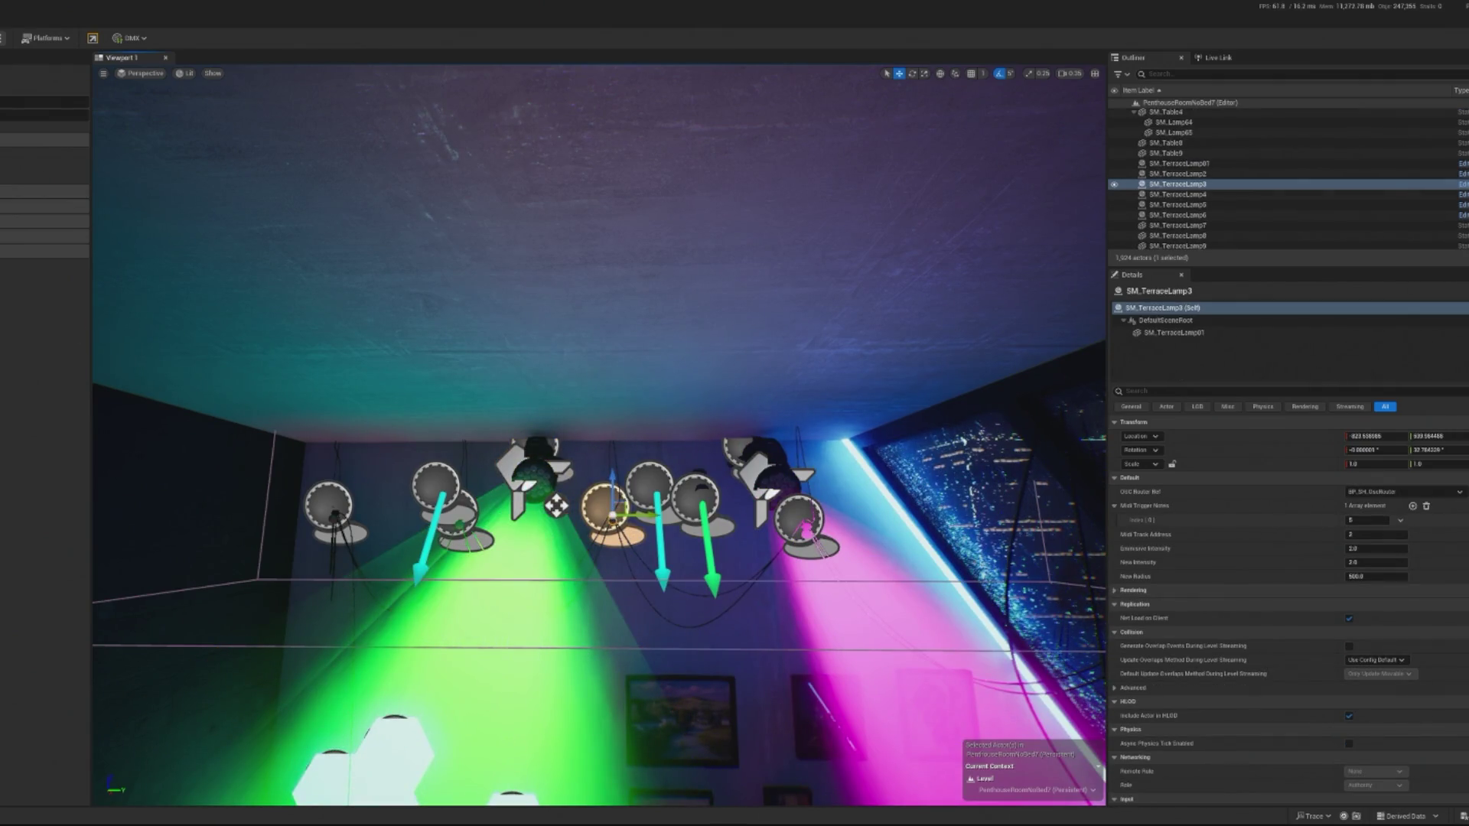
key("alt+p")
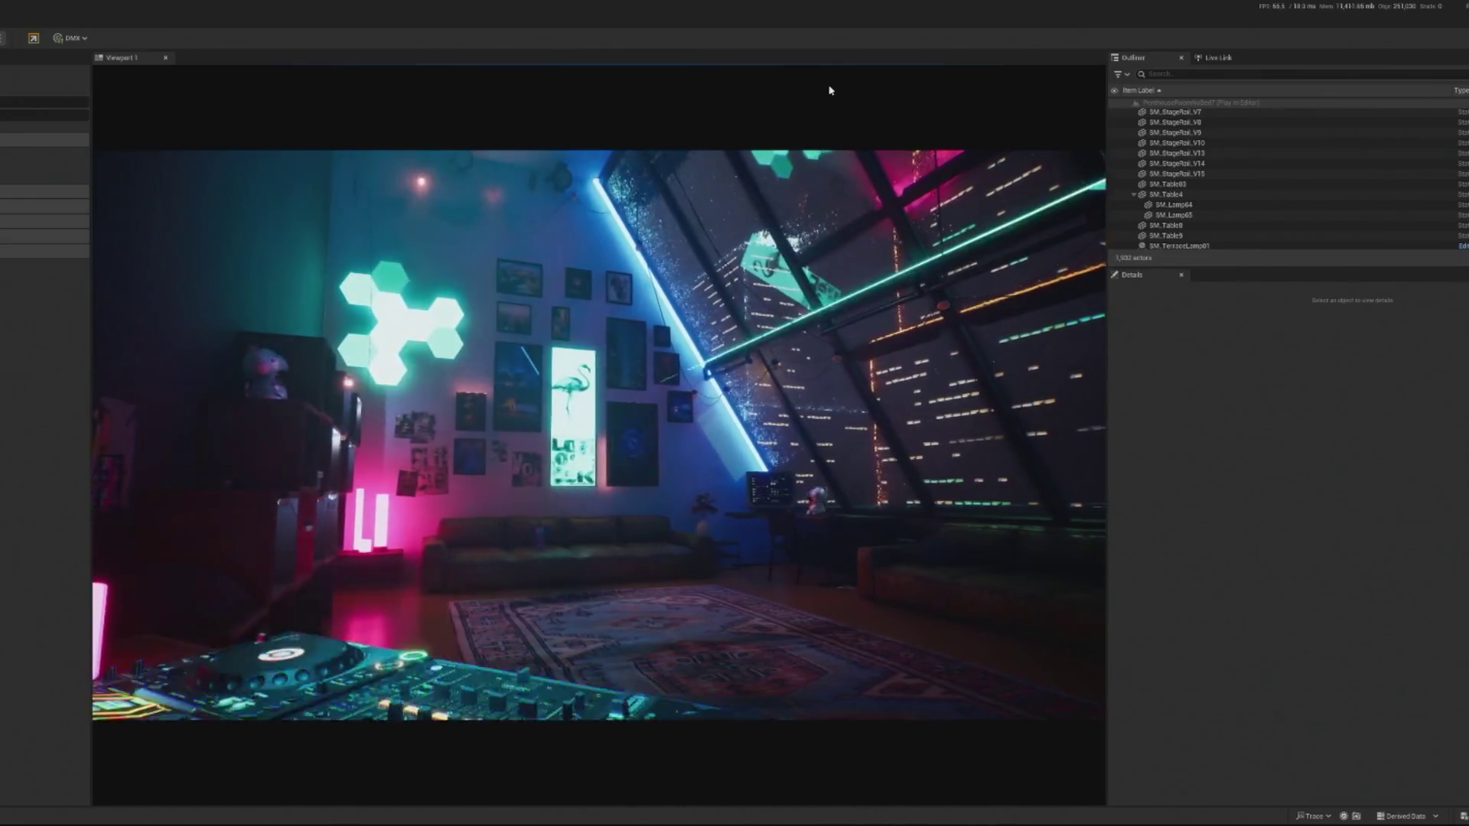
Filter the Outliner ('drowd'), select BP_InteractiveCrowd, and spawn debug dancers into the running preview.
left_click(1158, 73)
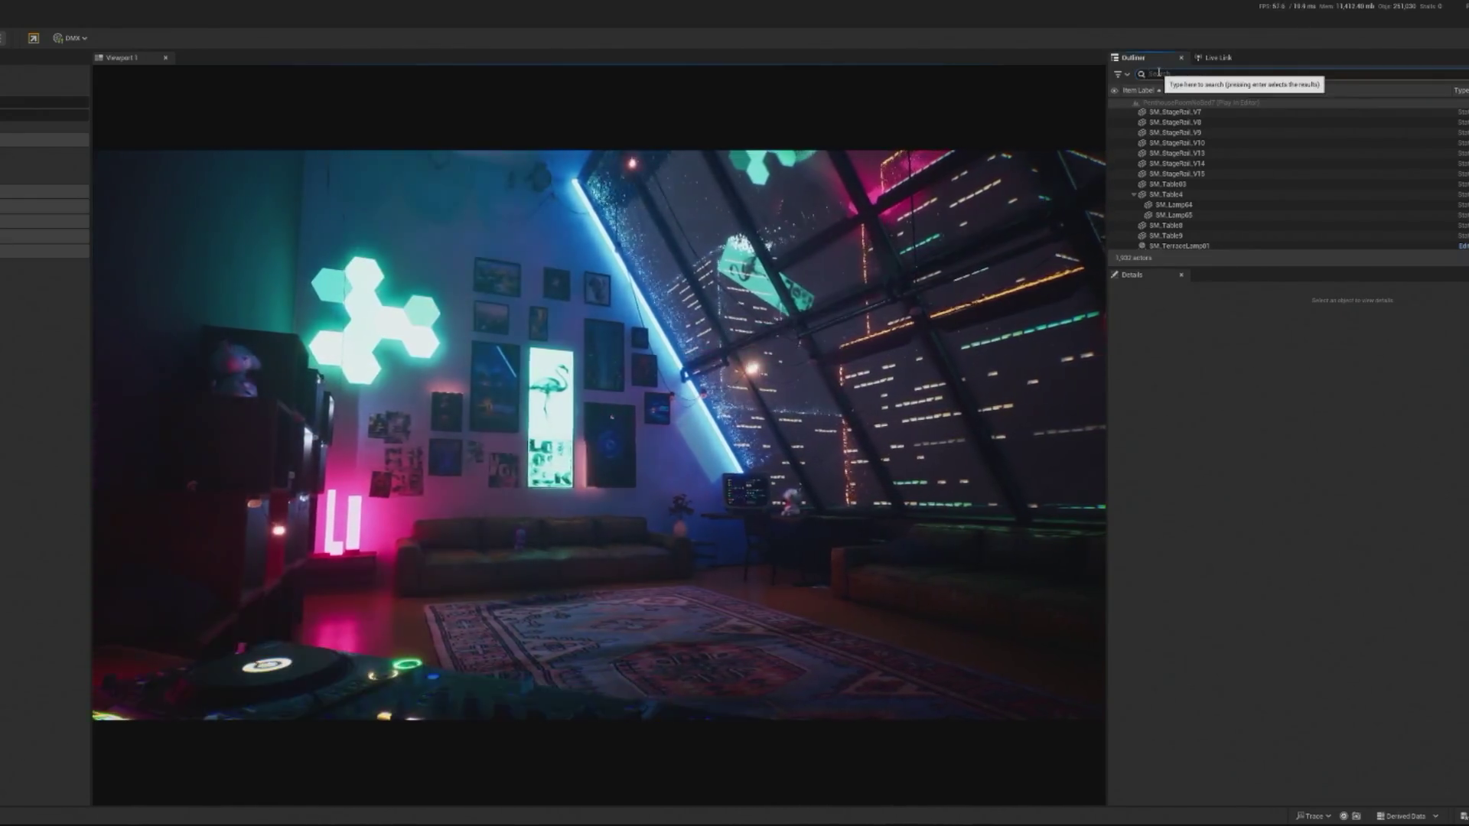
type("drowd")
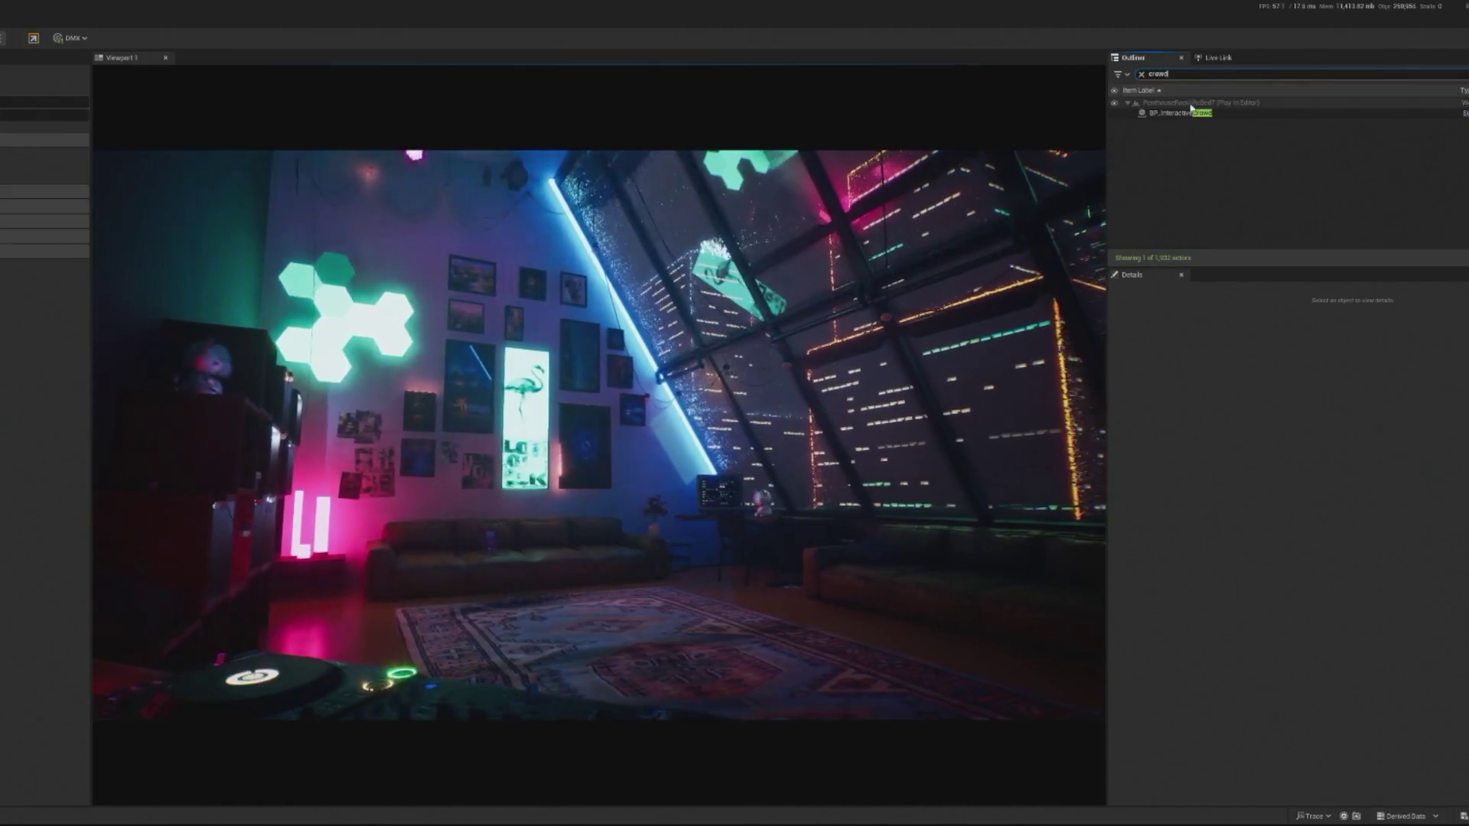
left_click(1186, 114)
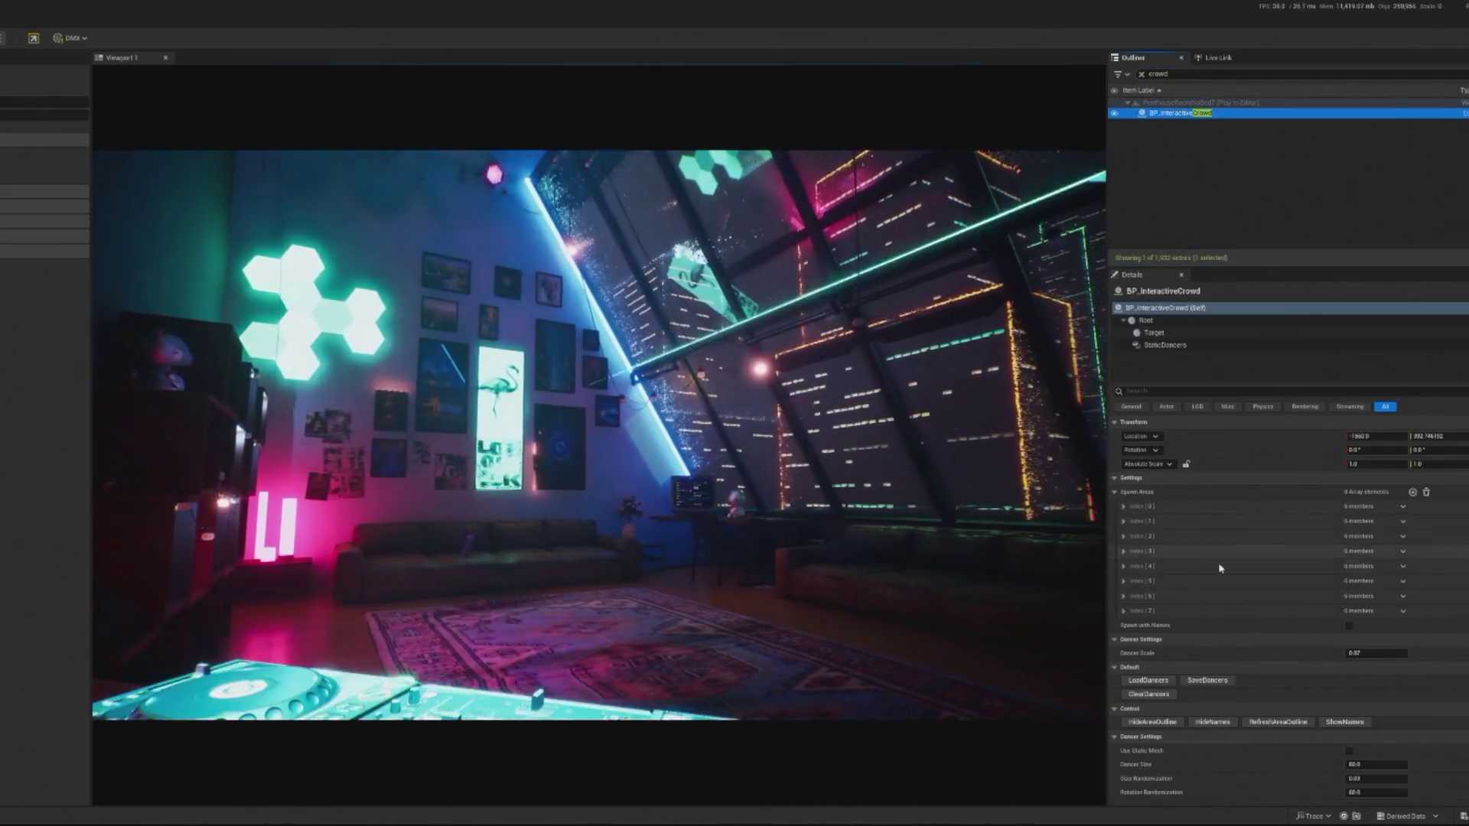
scroll(1344, 704, "down", 5)
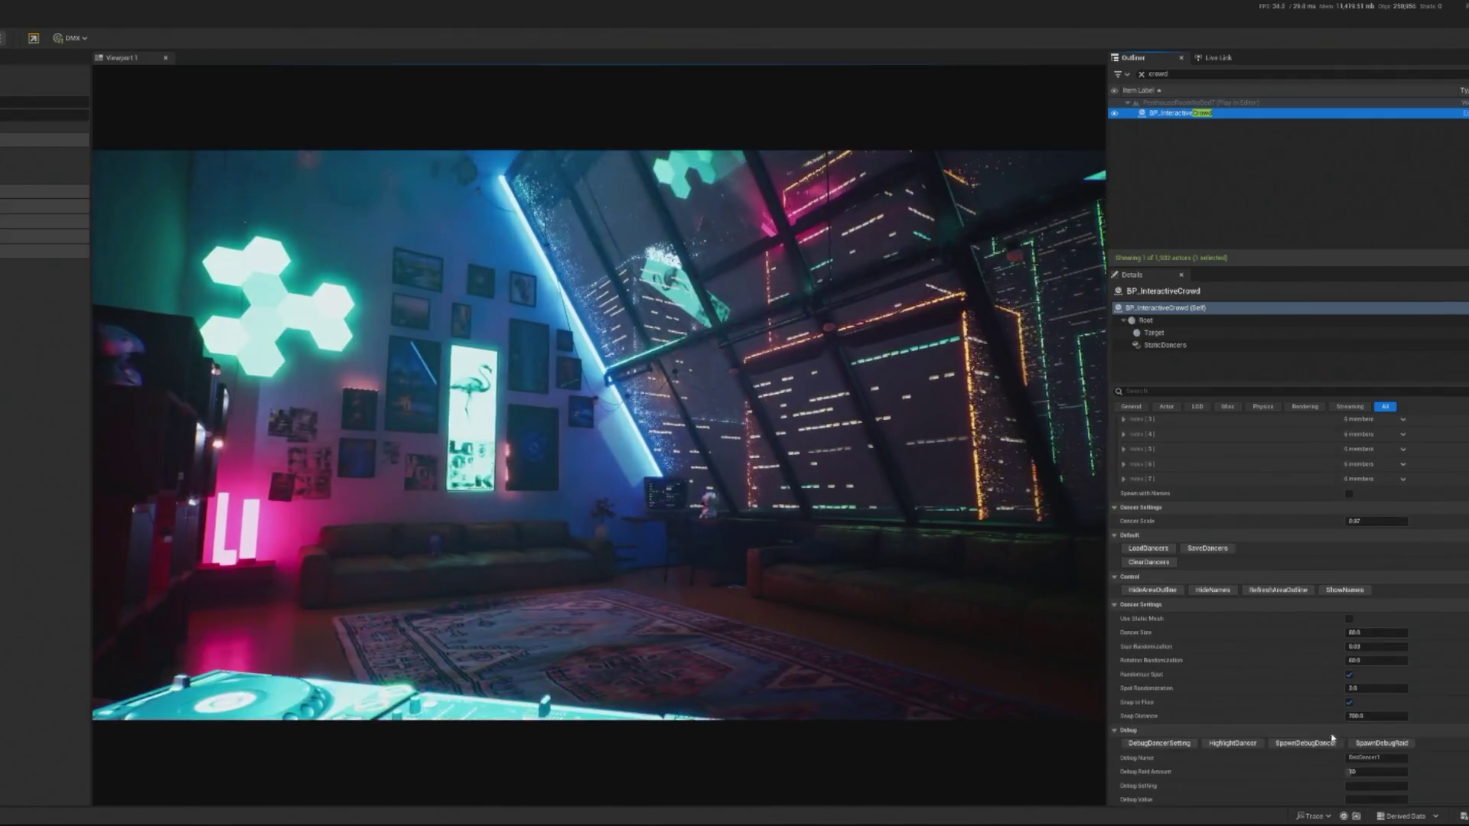
left_click(1310, 696)
left_click(1310, 696)
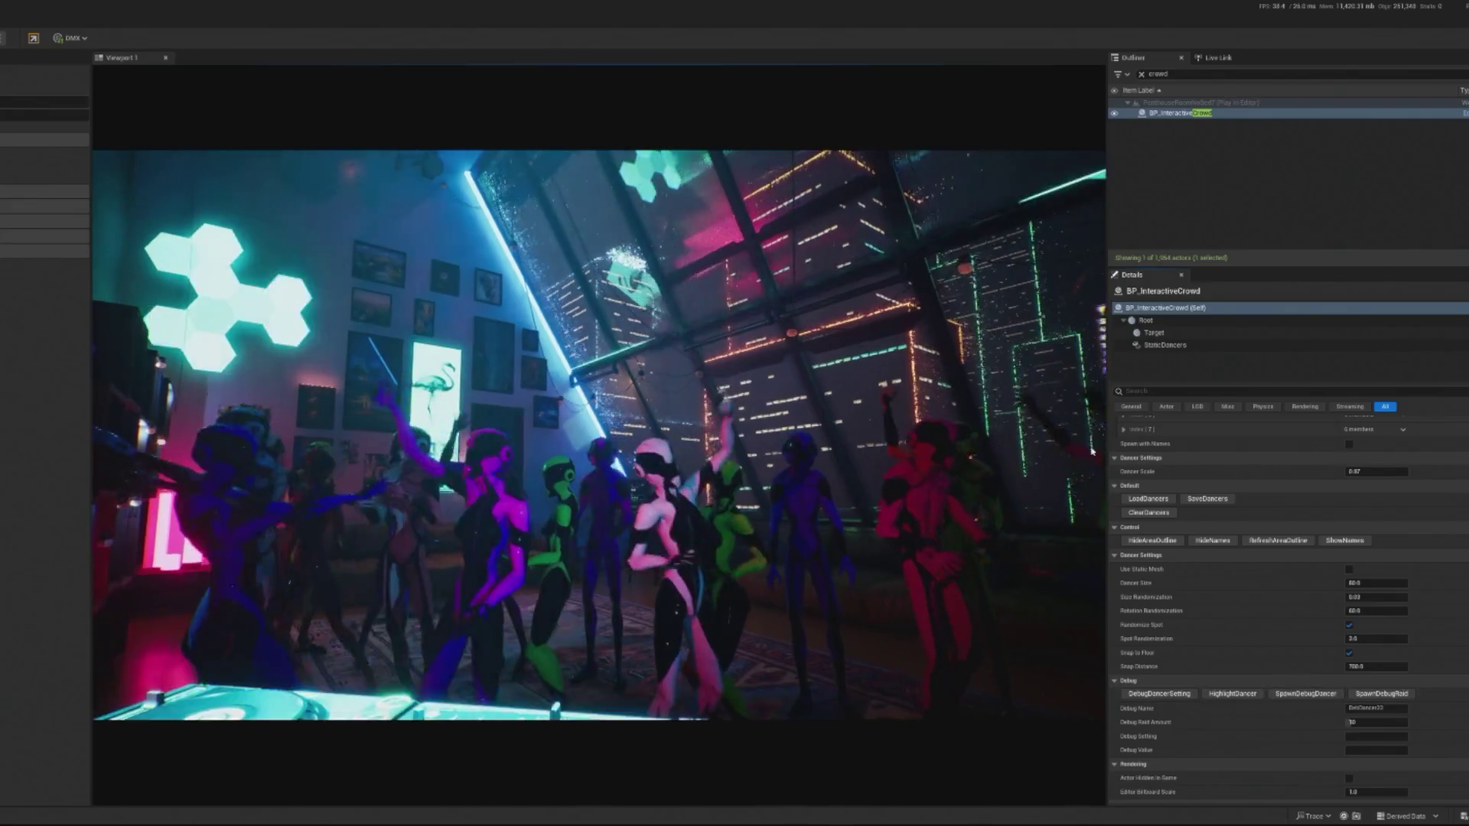
left_click(597, 429)
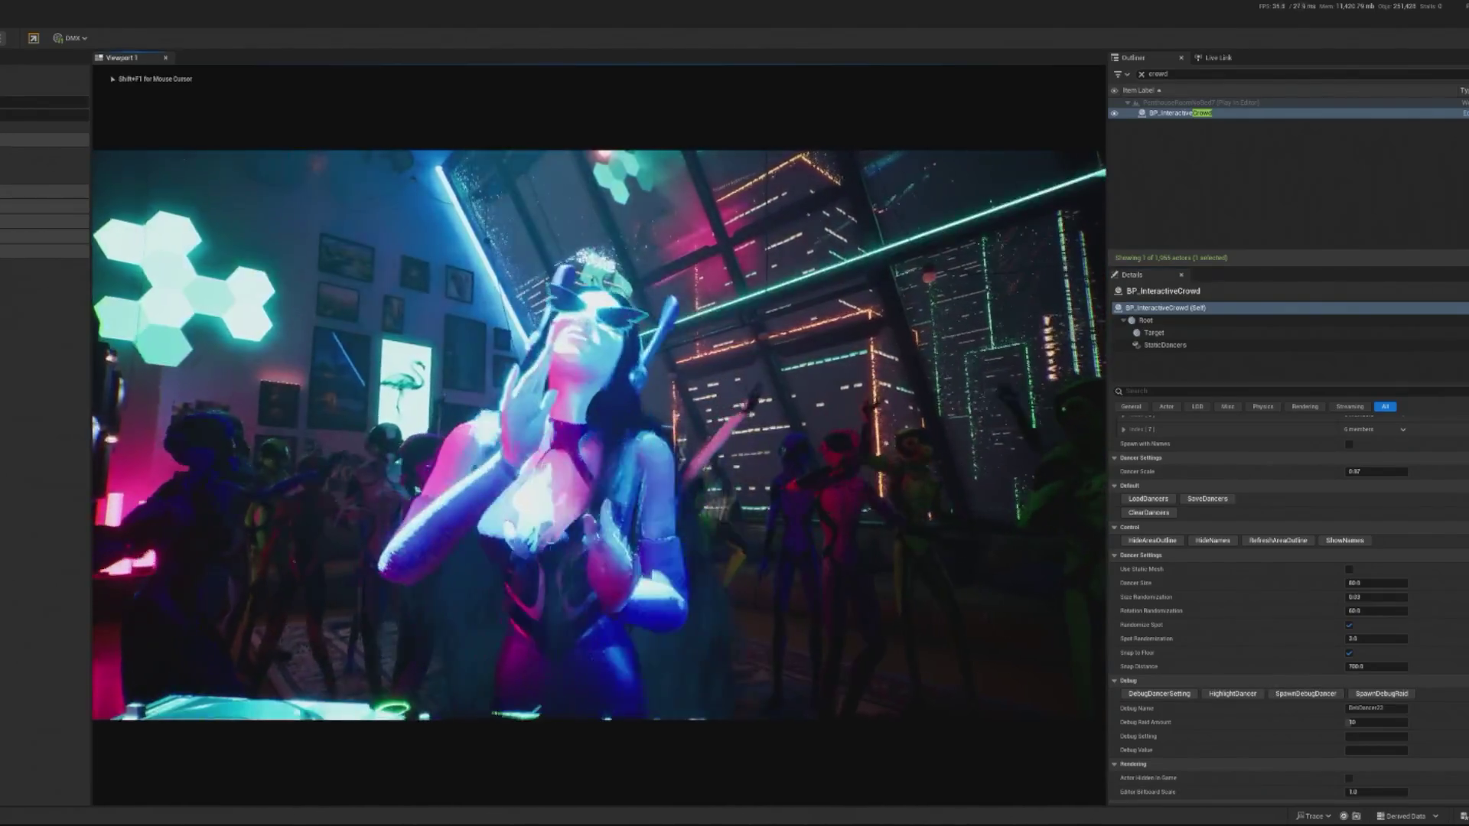
left_click(781, 411)
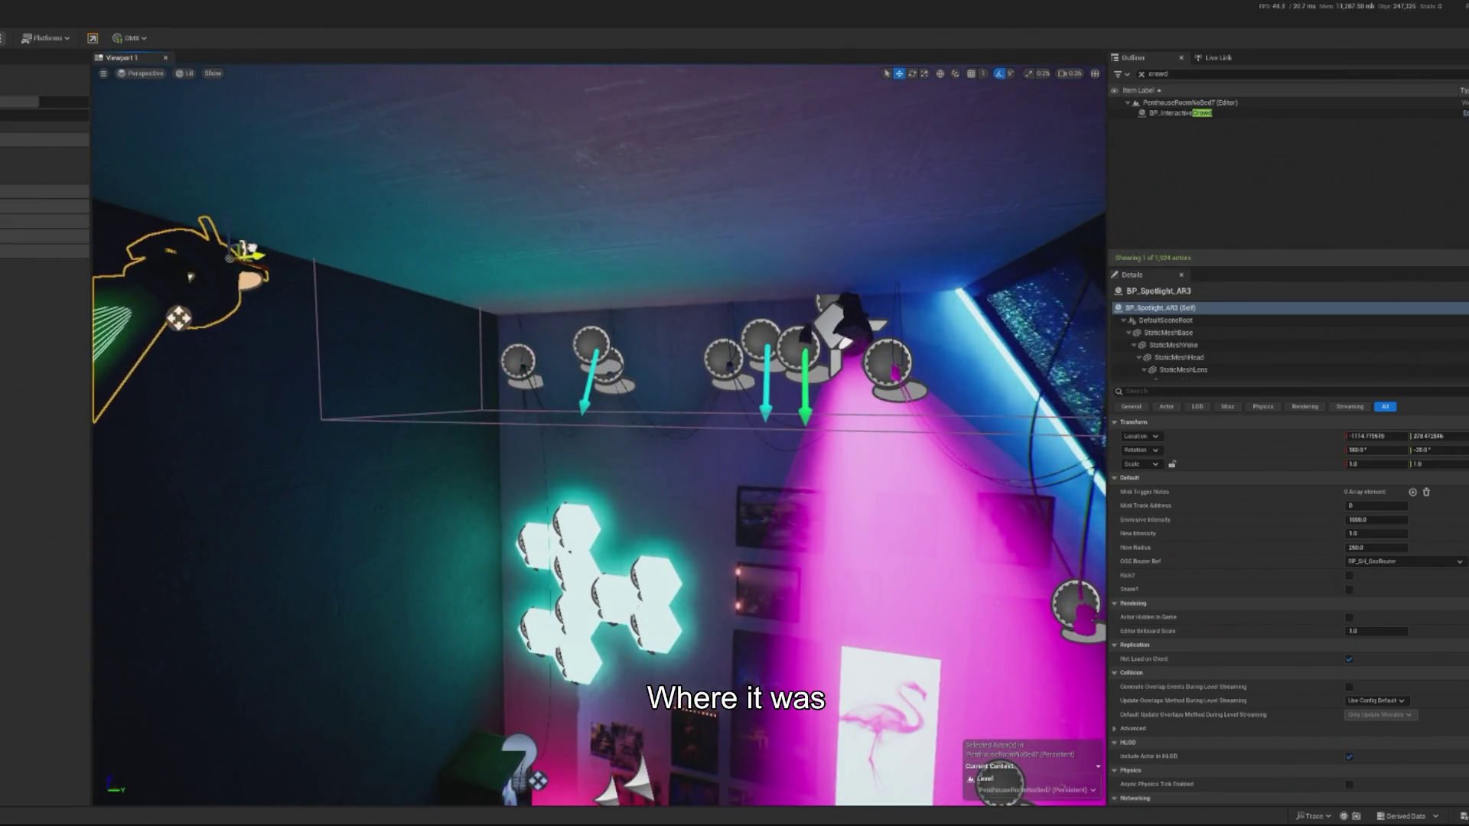
Swing BP_Spotlight_AR3's beam across the room and shift its position sideways.
key("e")
left_click_drag(295, 268, 173, 264)
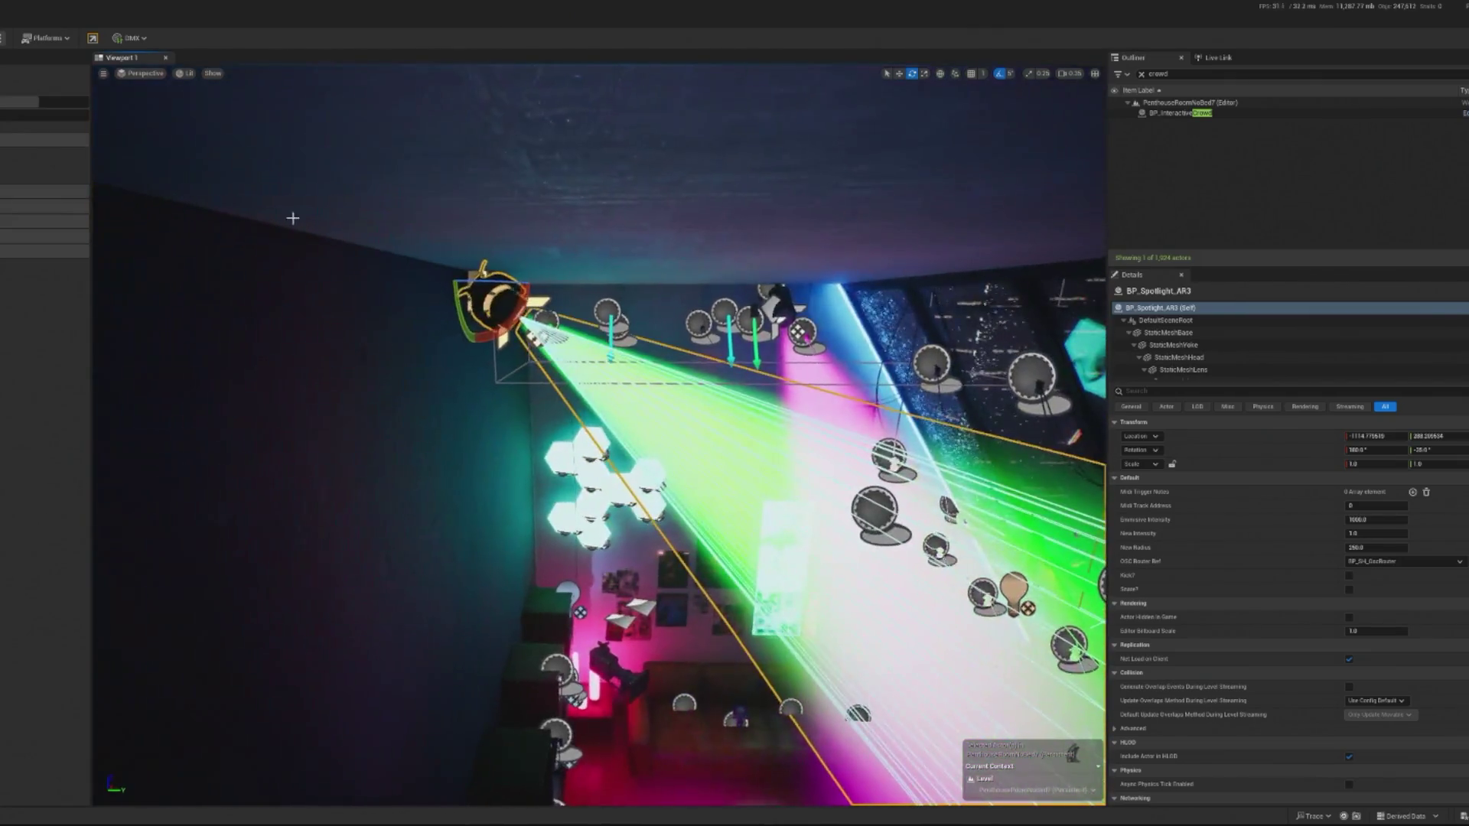
key("w")
mouse_move(517, 272)
left_mouse_down()
mouse_move(421, 274)
mouse_move(509, 270)
mouse_move(541, 295)
mouse_move(434, 274)
mouse_move(360, 285)
mouse_move(597, 253)
mouse_move(417, 264)
left_mouse_up()
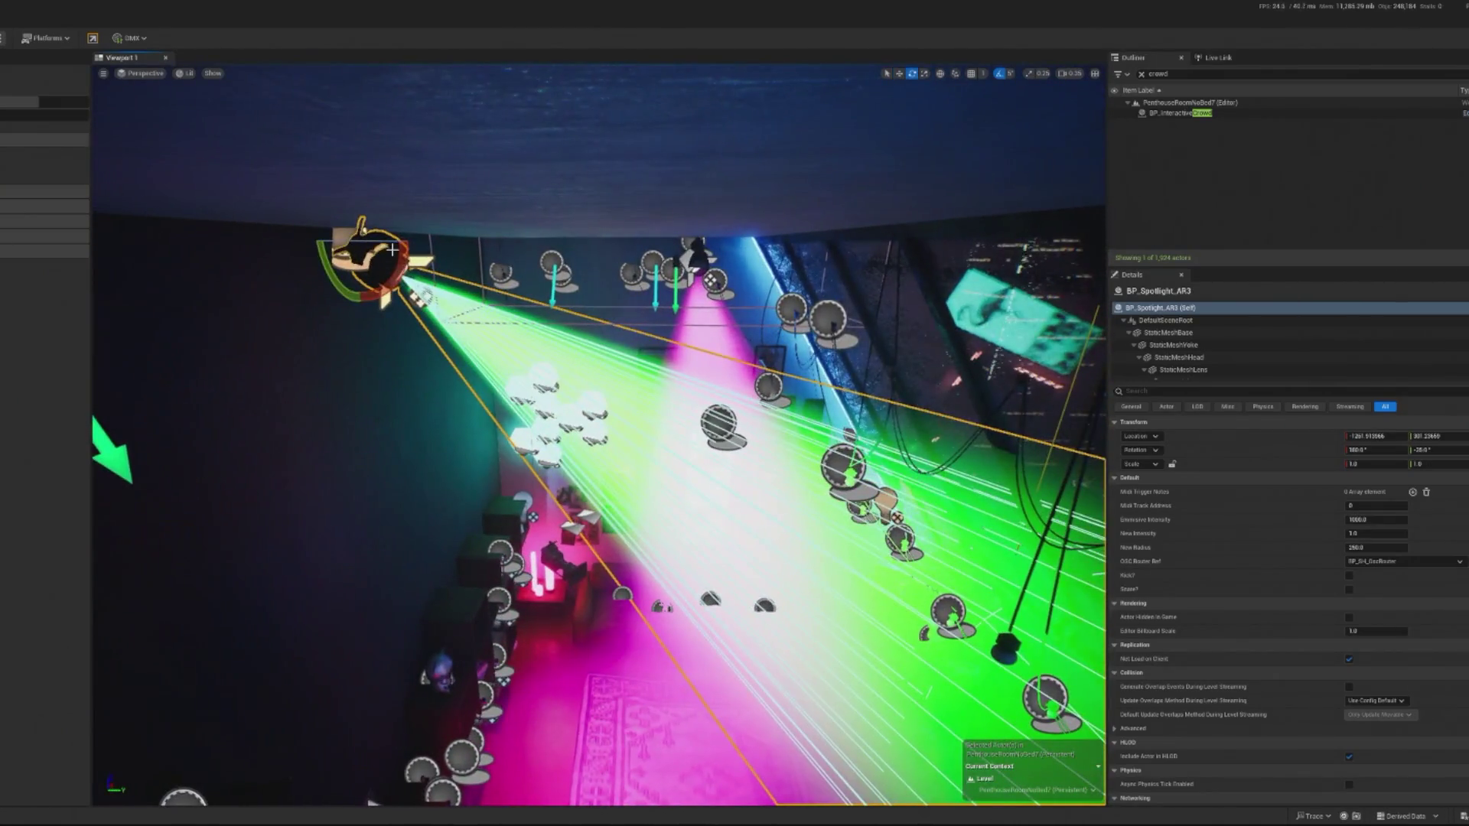
Tilt BP_Spotlight_AR3's beam steeply downward and start a play preview of the room.
key("e")
left_click_drag(359, 200, 383, 233)
key("f")
scroll(599, 434, "down", 5)
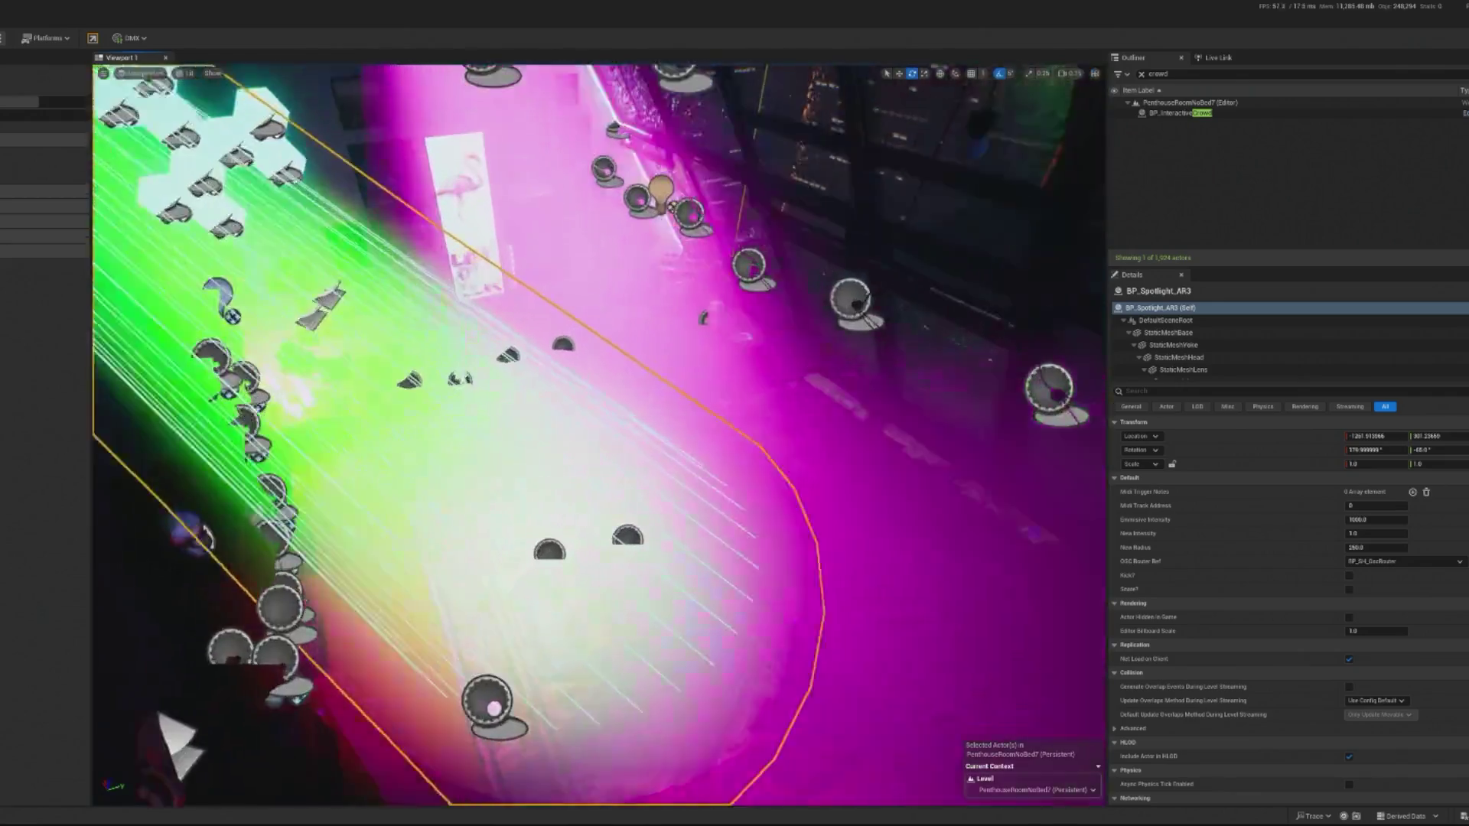
scroll(308, 148, "up", 3)
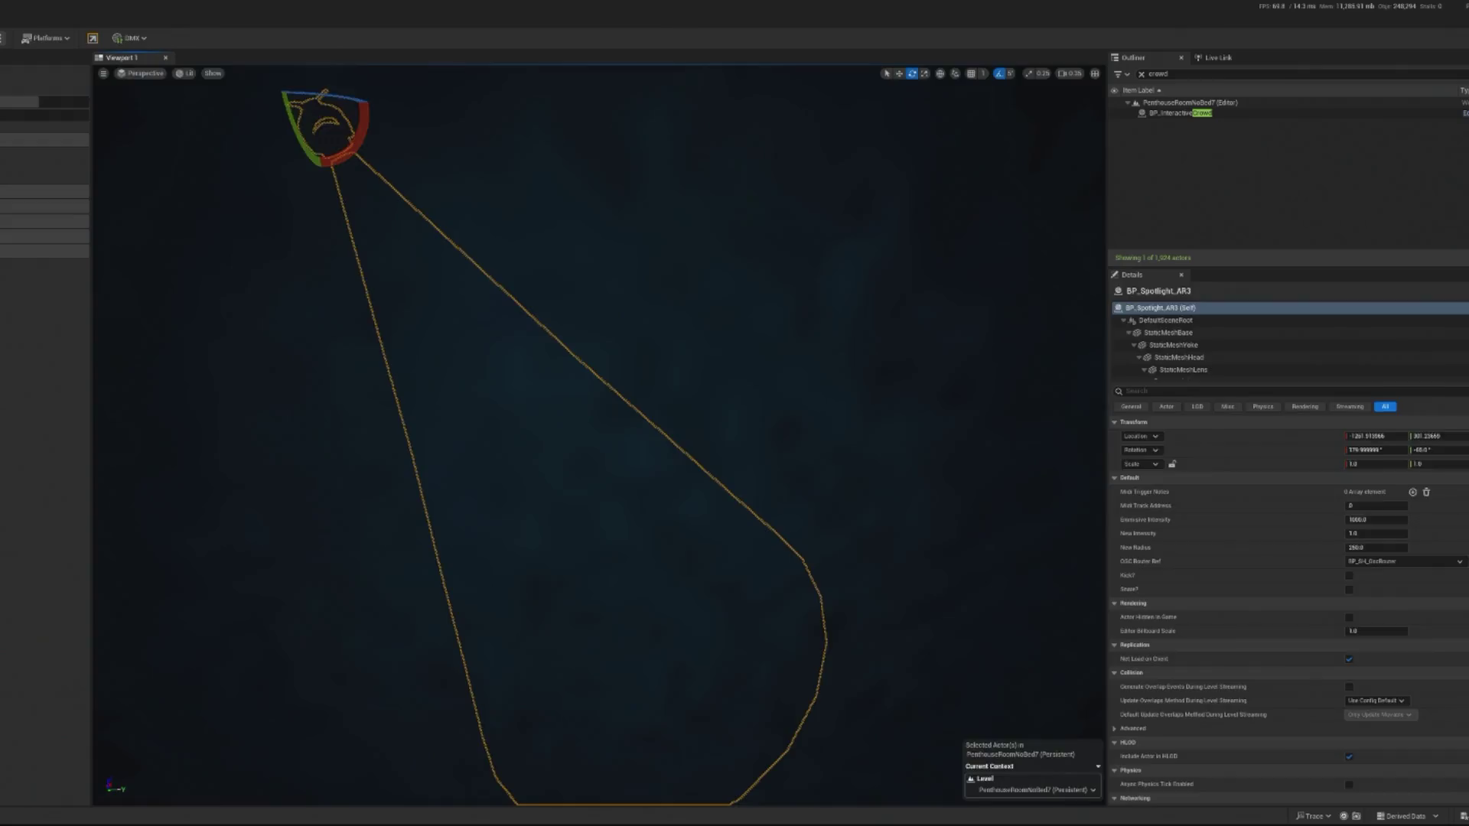
key("alt+p")
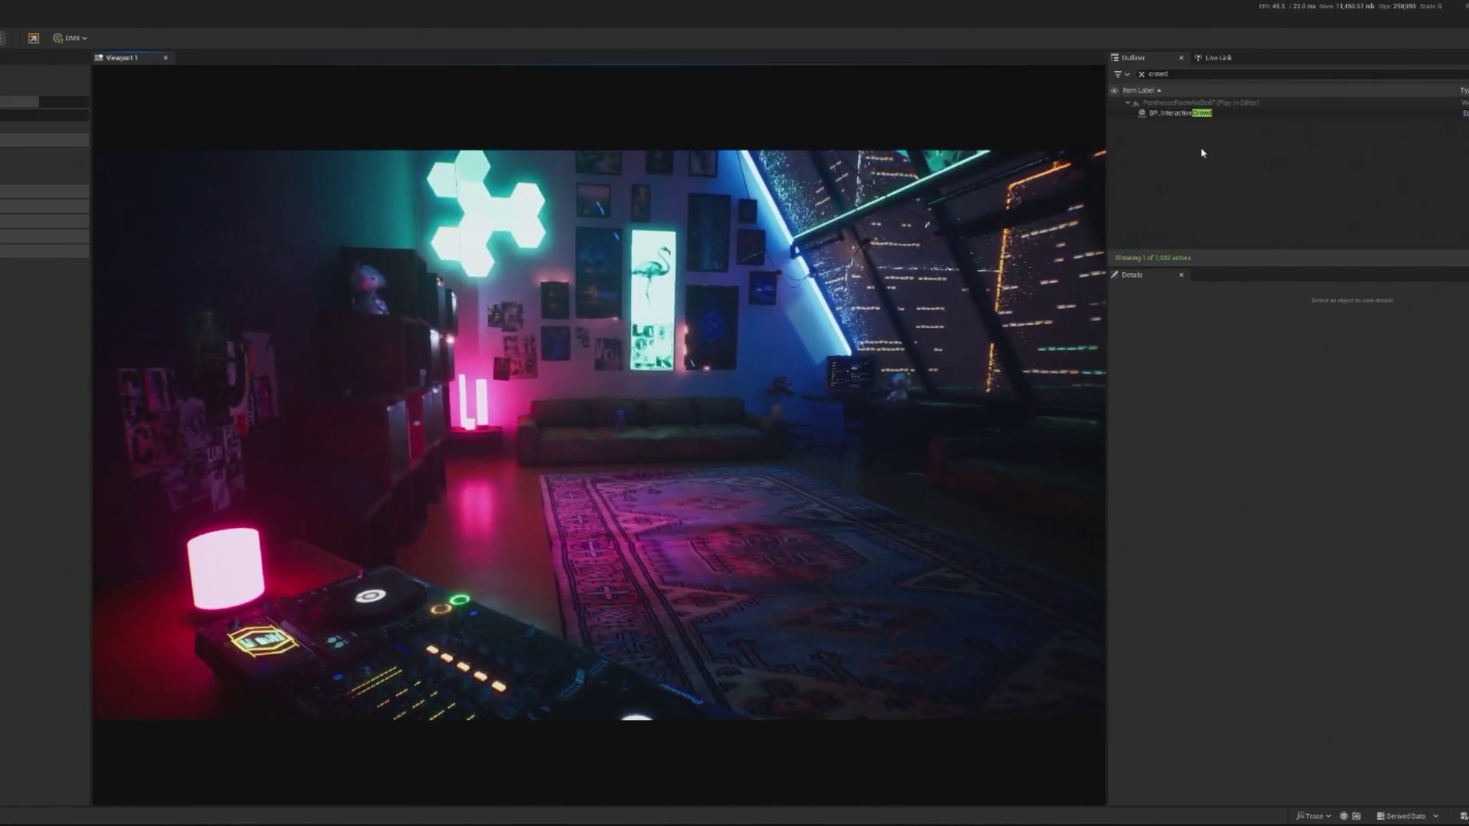
Spawn seven debug dancers from BP_InteractiveCrowd, then stop the preview and return to the move gizmo.
left_click(1179, 113)
scroll(1293, 719, "down", 3)
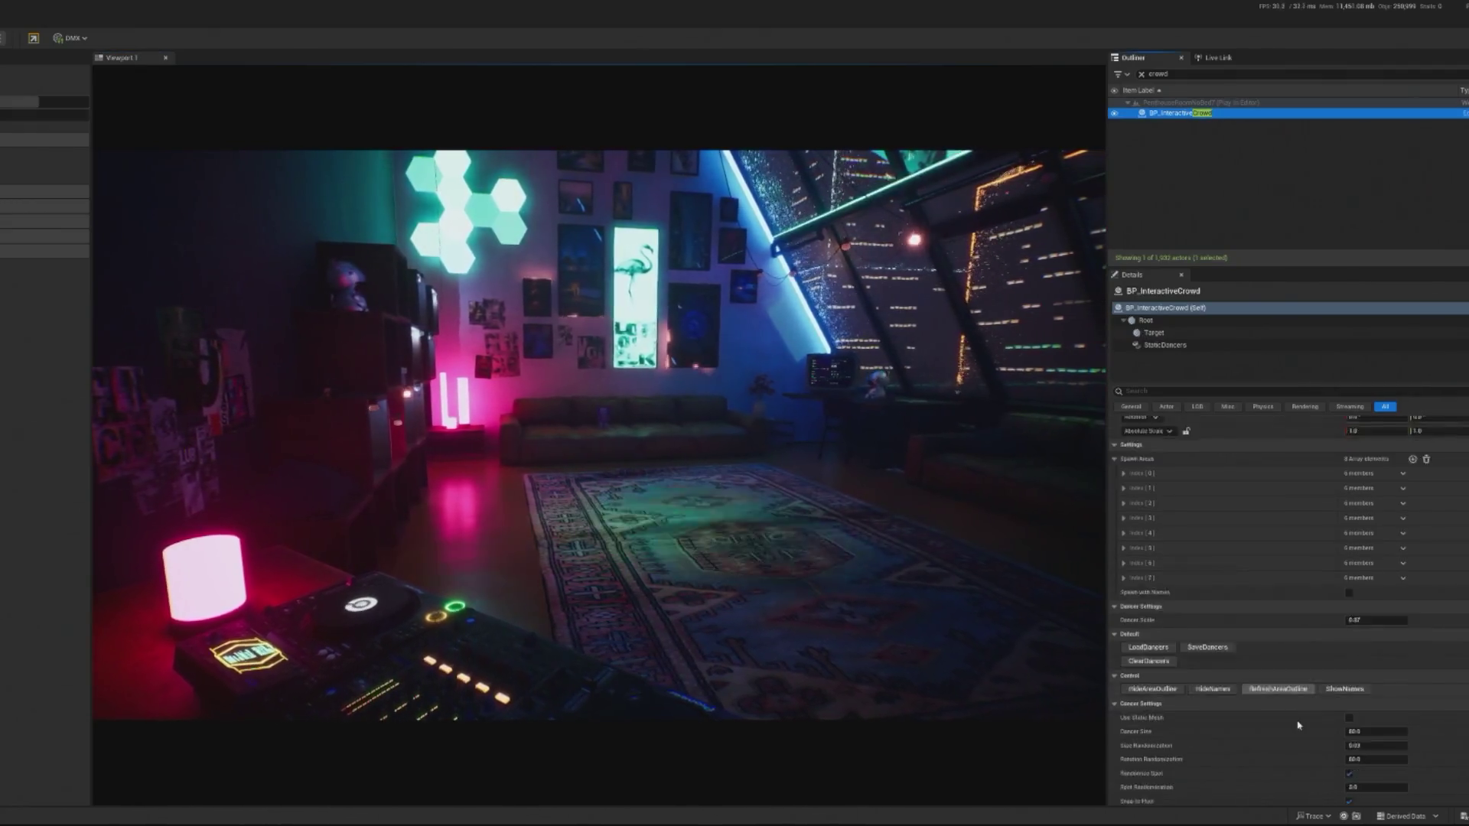
left_click(1305, 761)
left_click(1306, 761)
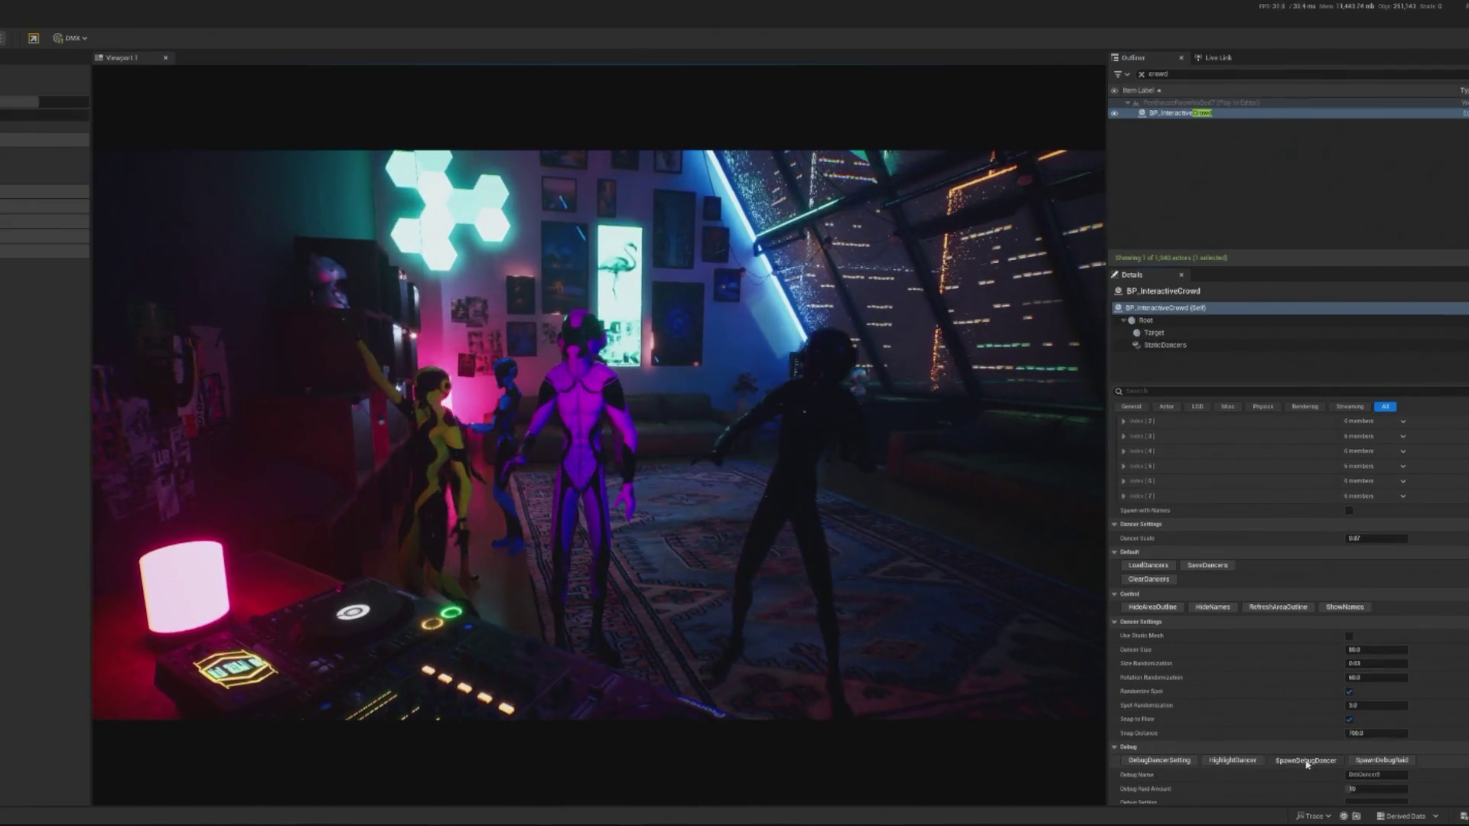
left_click(1306, 761)
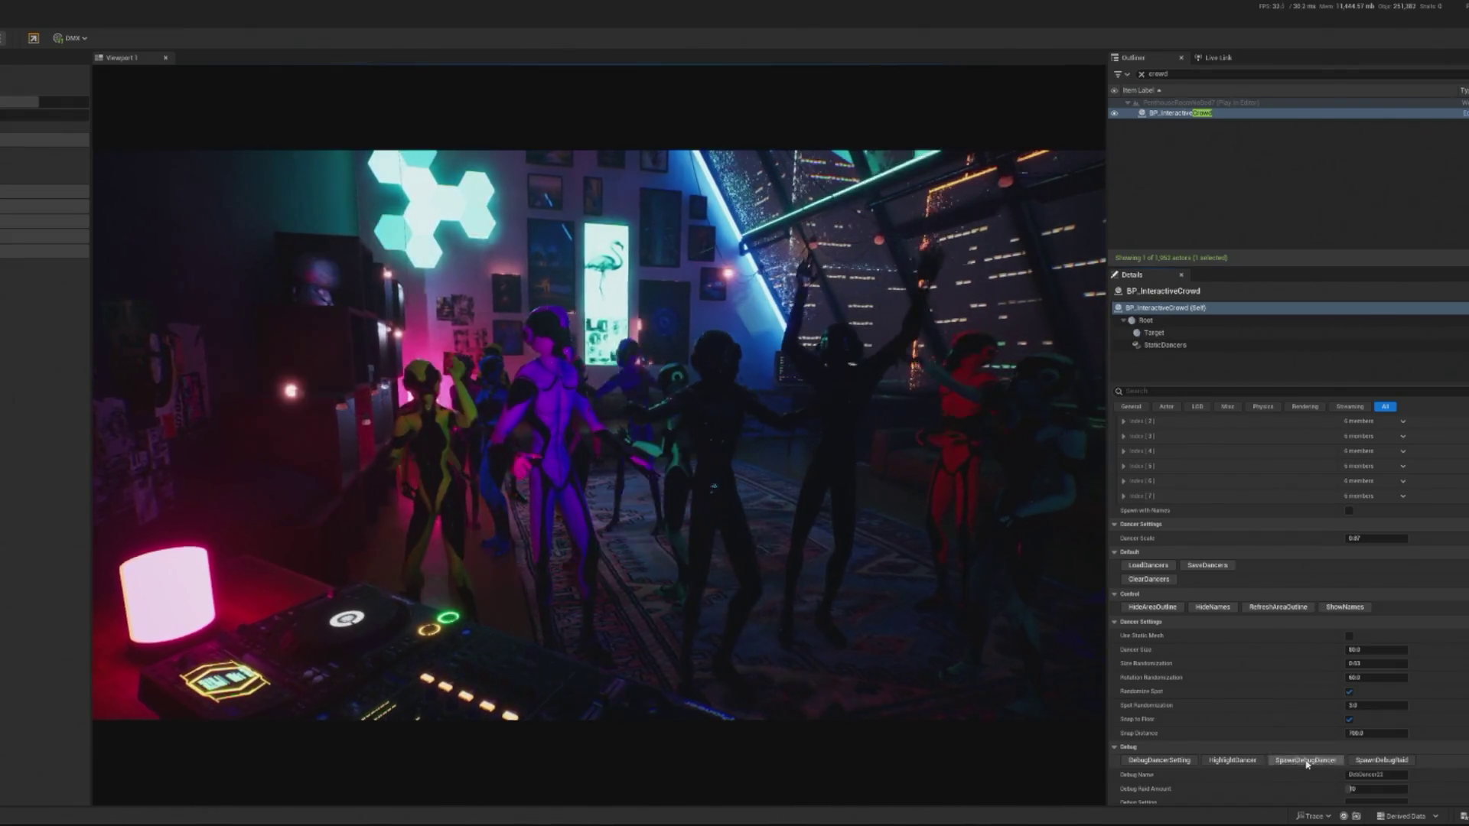
left_click(1306, 761)
left_click(1306, 761)
left_click(1306, 760)
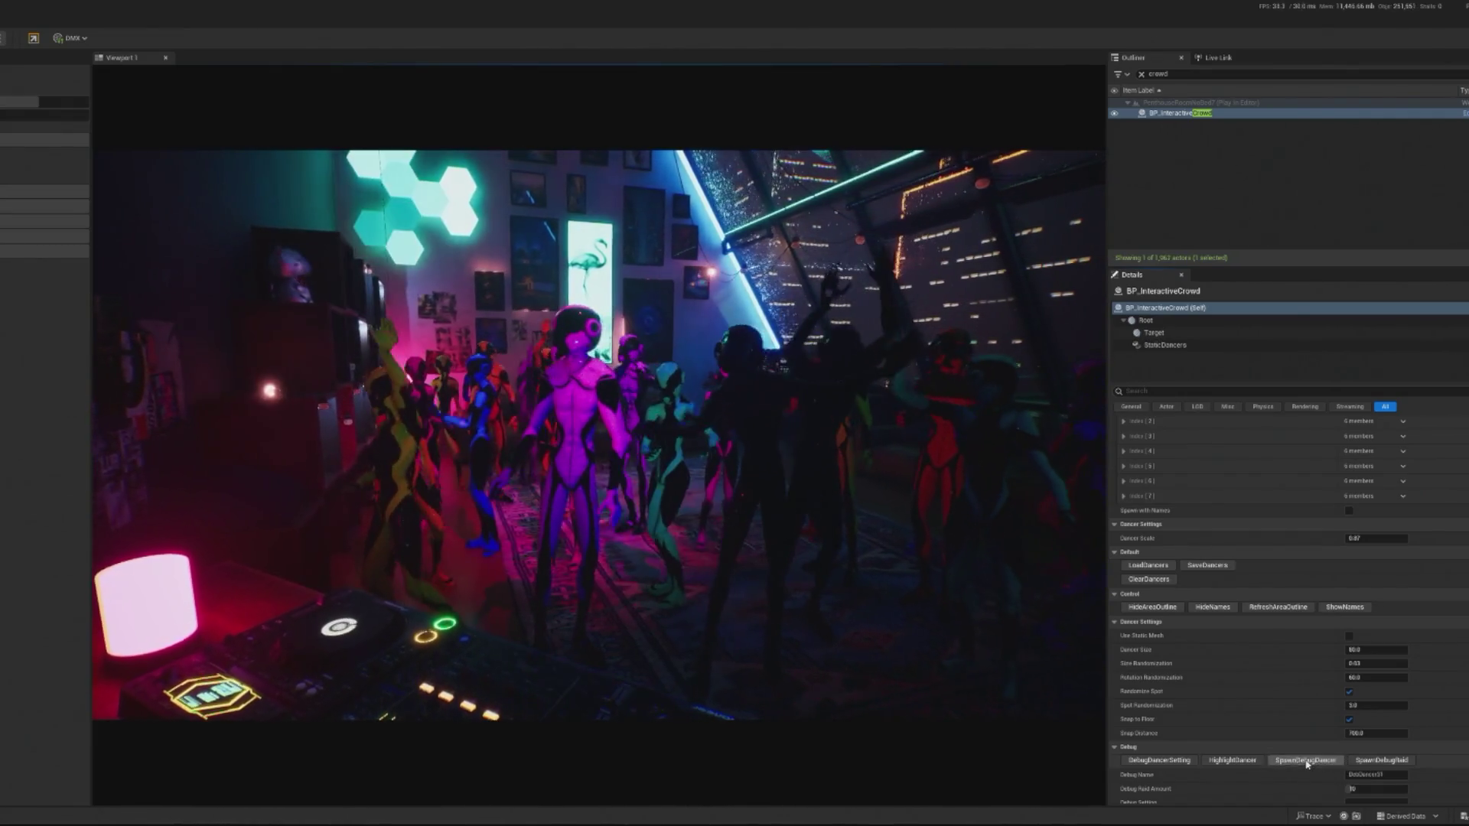
left_click(1306, 761)
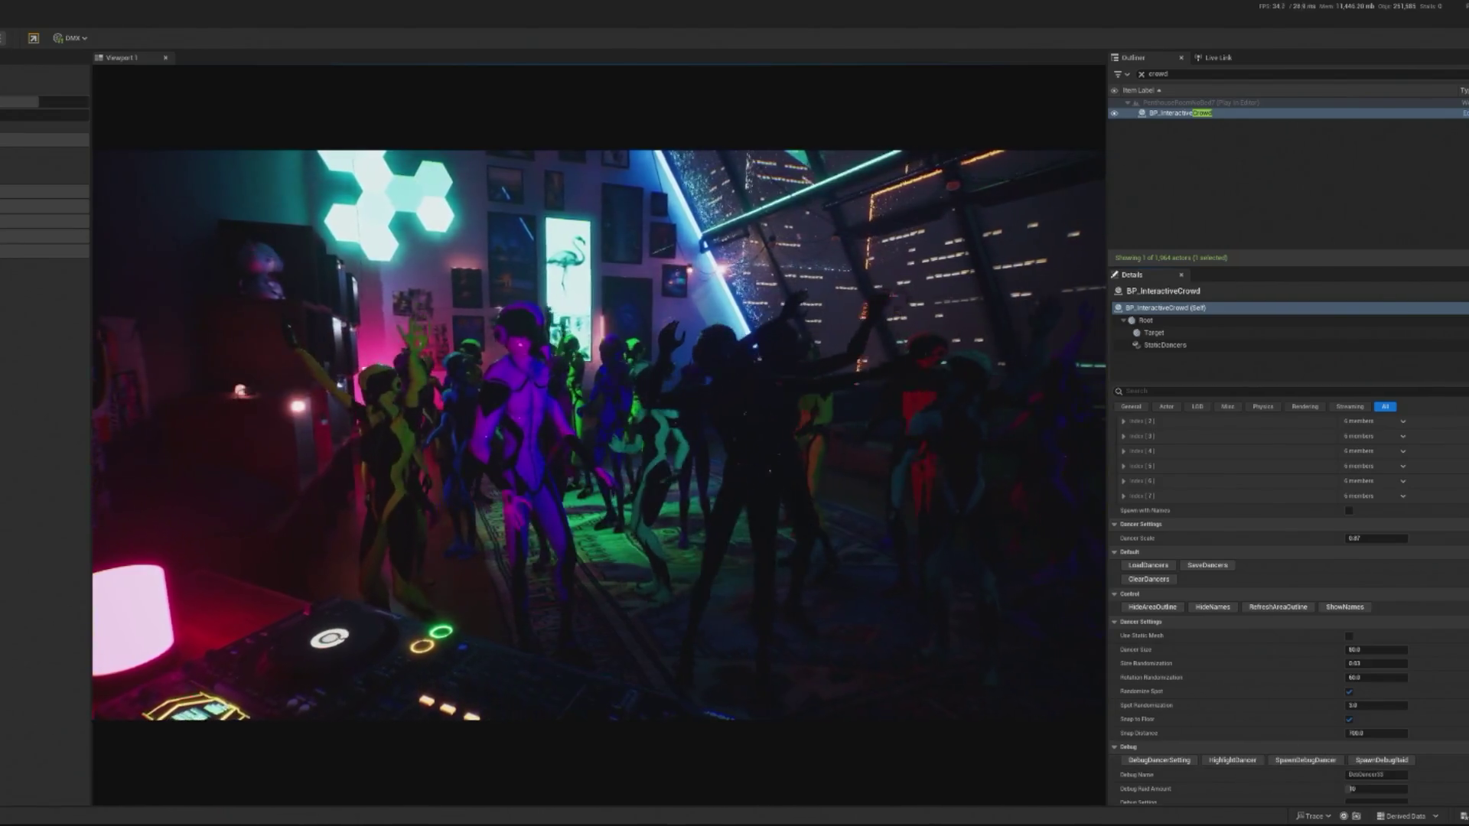
key("Escape")
key("w")
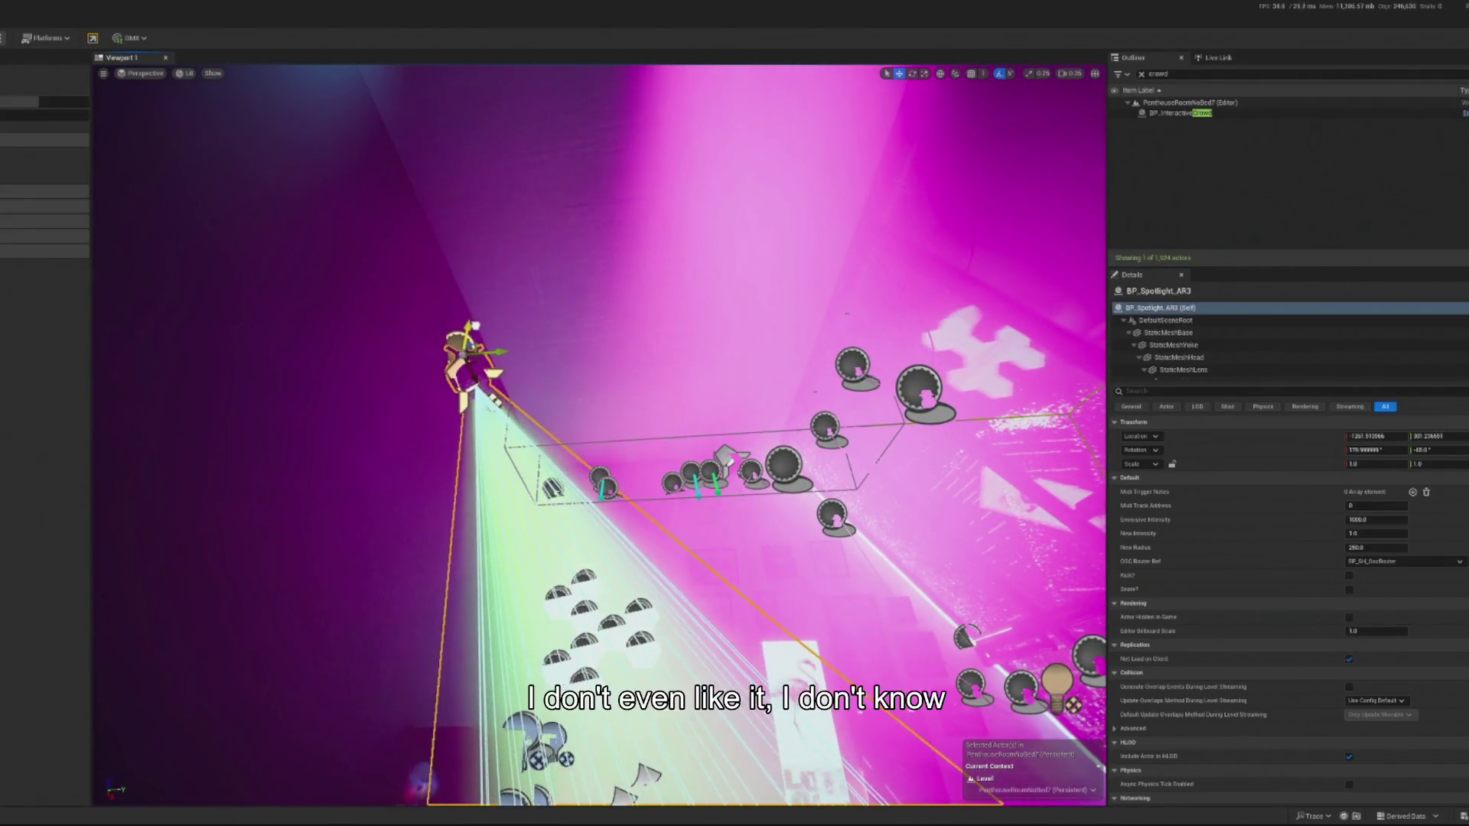
Tilt BP_Spotlight_AR3 to about -55° pitch and preview the room playing.
scroll(476, 305, "down", 3)
key("e")
left_click_drag(413, 329, 436, 371)
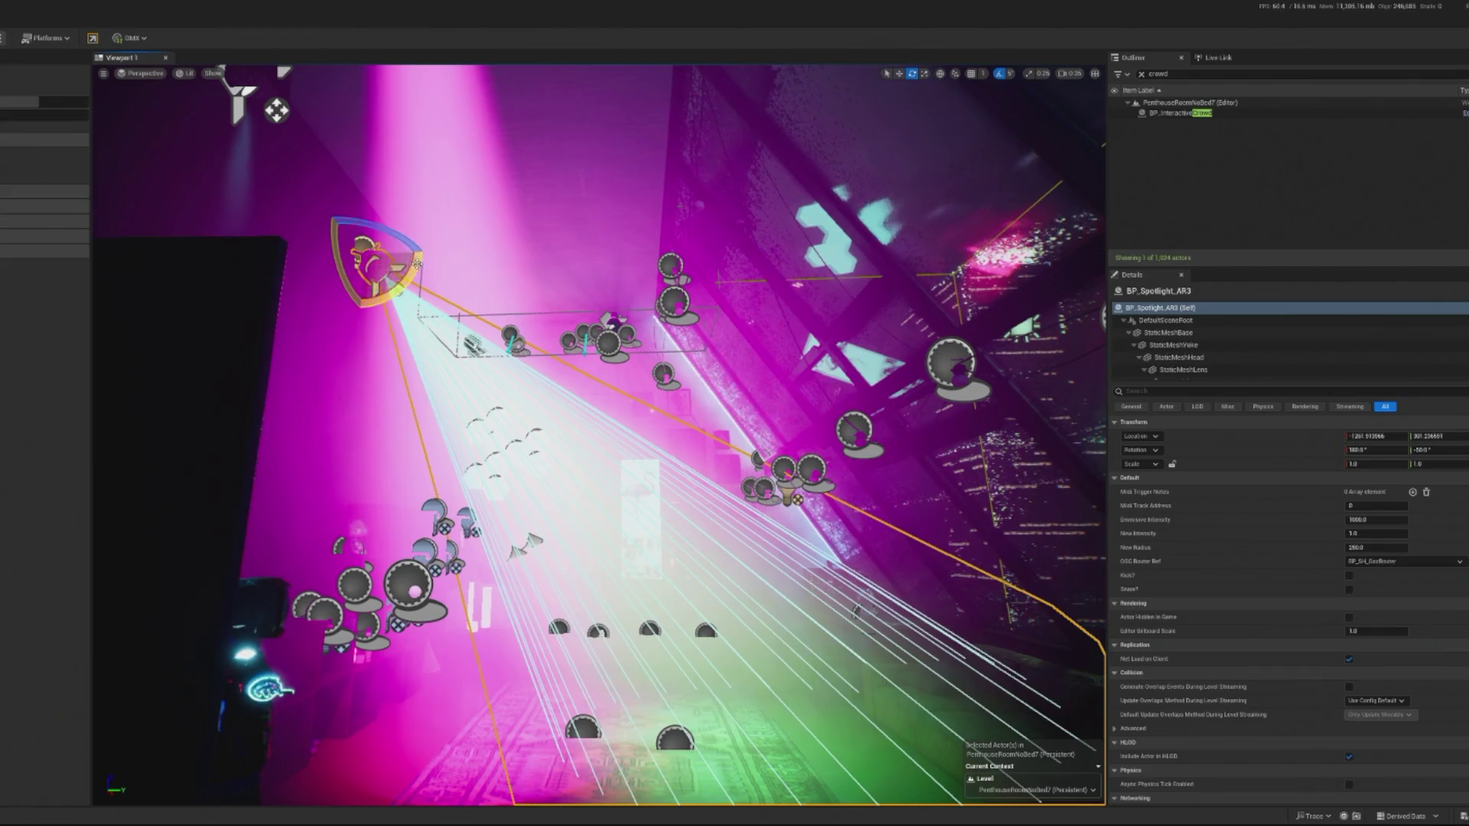
mouse_move(417, 264)
left_mouse_down()
mouse_move(422, 284)
mouse_move(381, 285)
mouse_move(400, 314)
left_mouse_up()
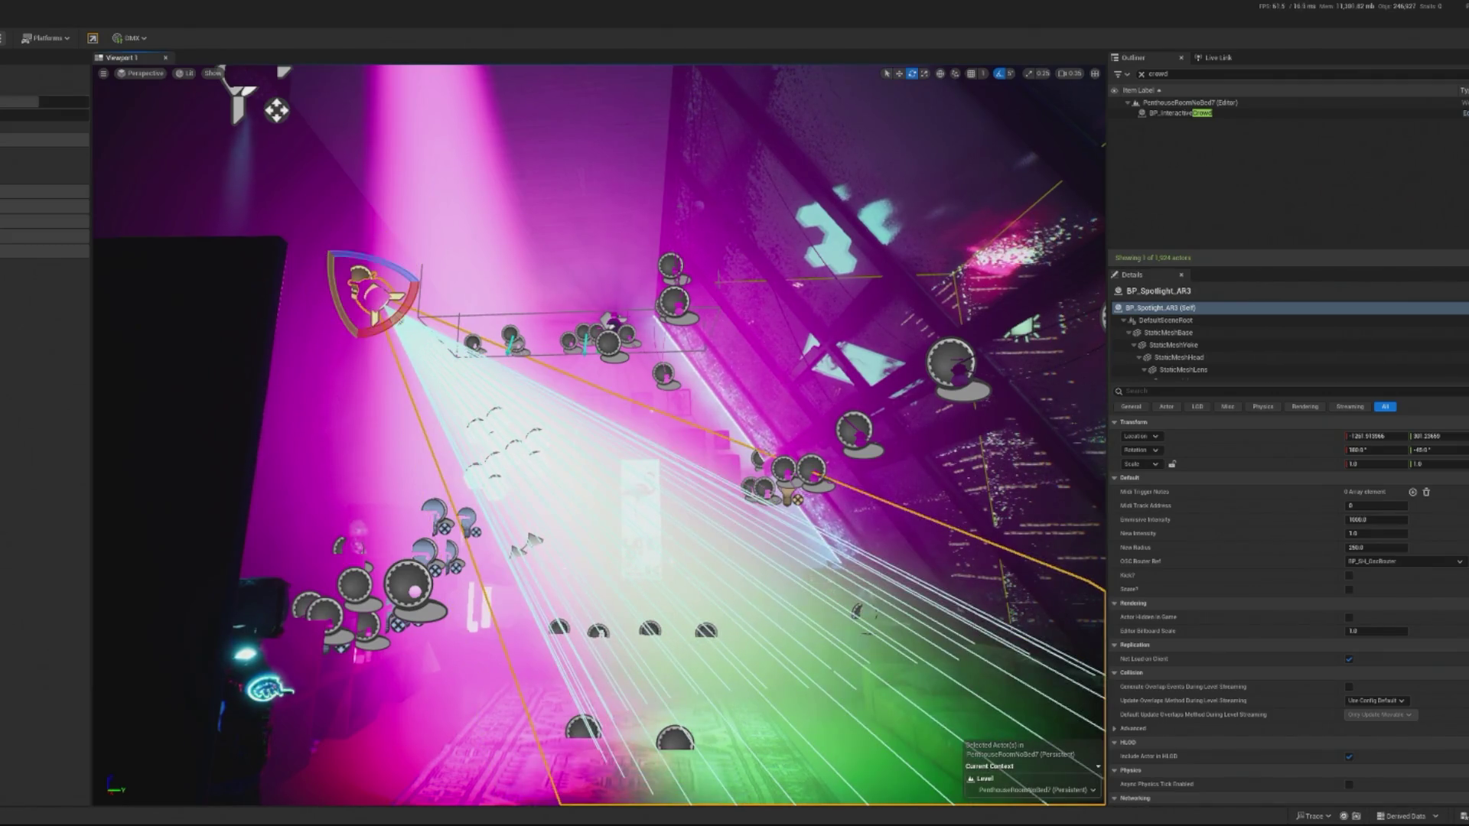
key("alt+p")
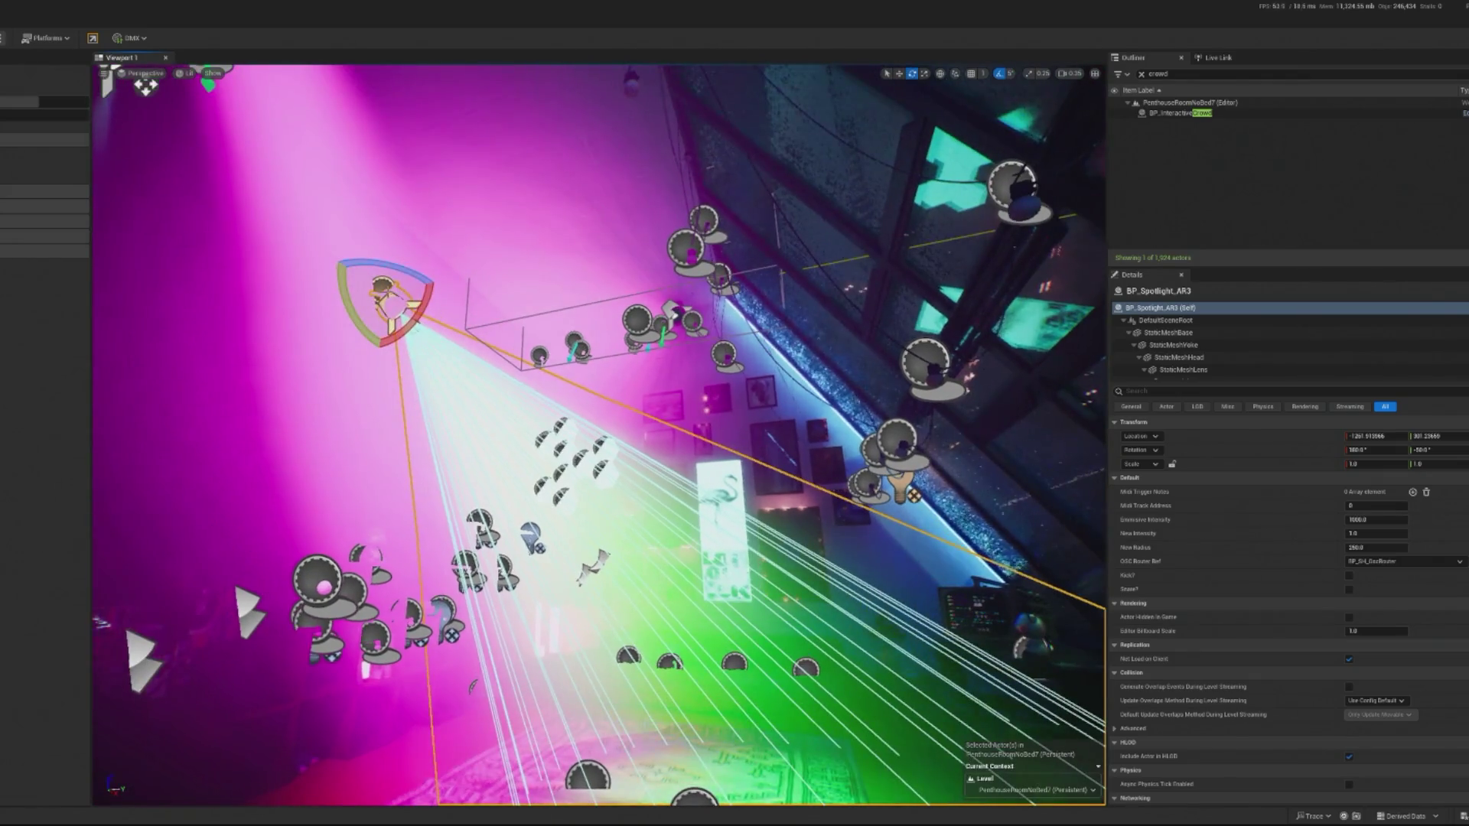
Clear the Outliner filter and widen the SpotLight component's attenuation radius to about 1466.
left_click(1143, 77)
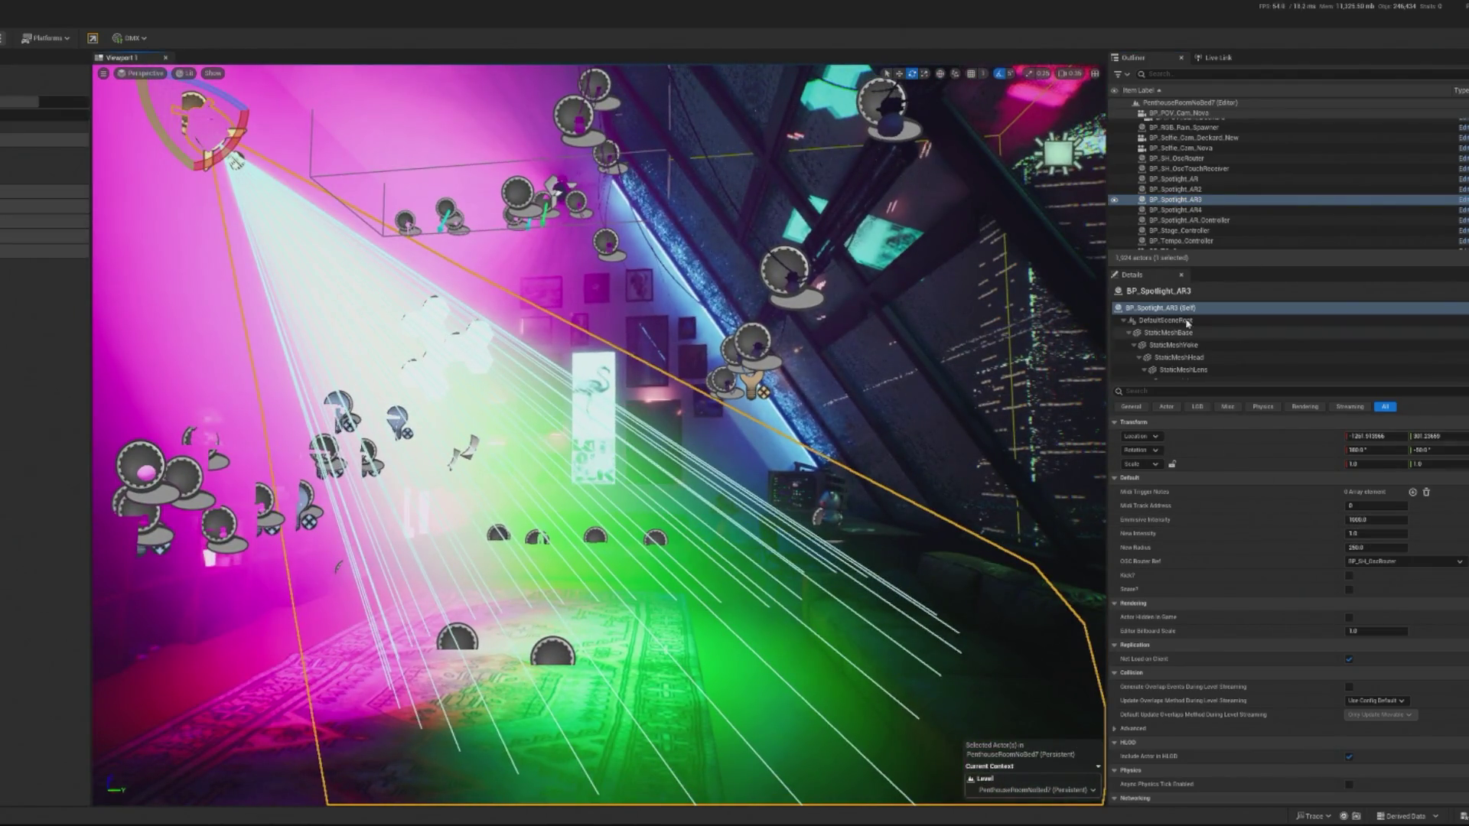
scroll(1176, 361, "down", 1)
left_click(1178, 362)
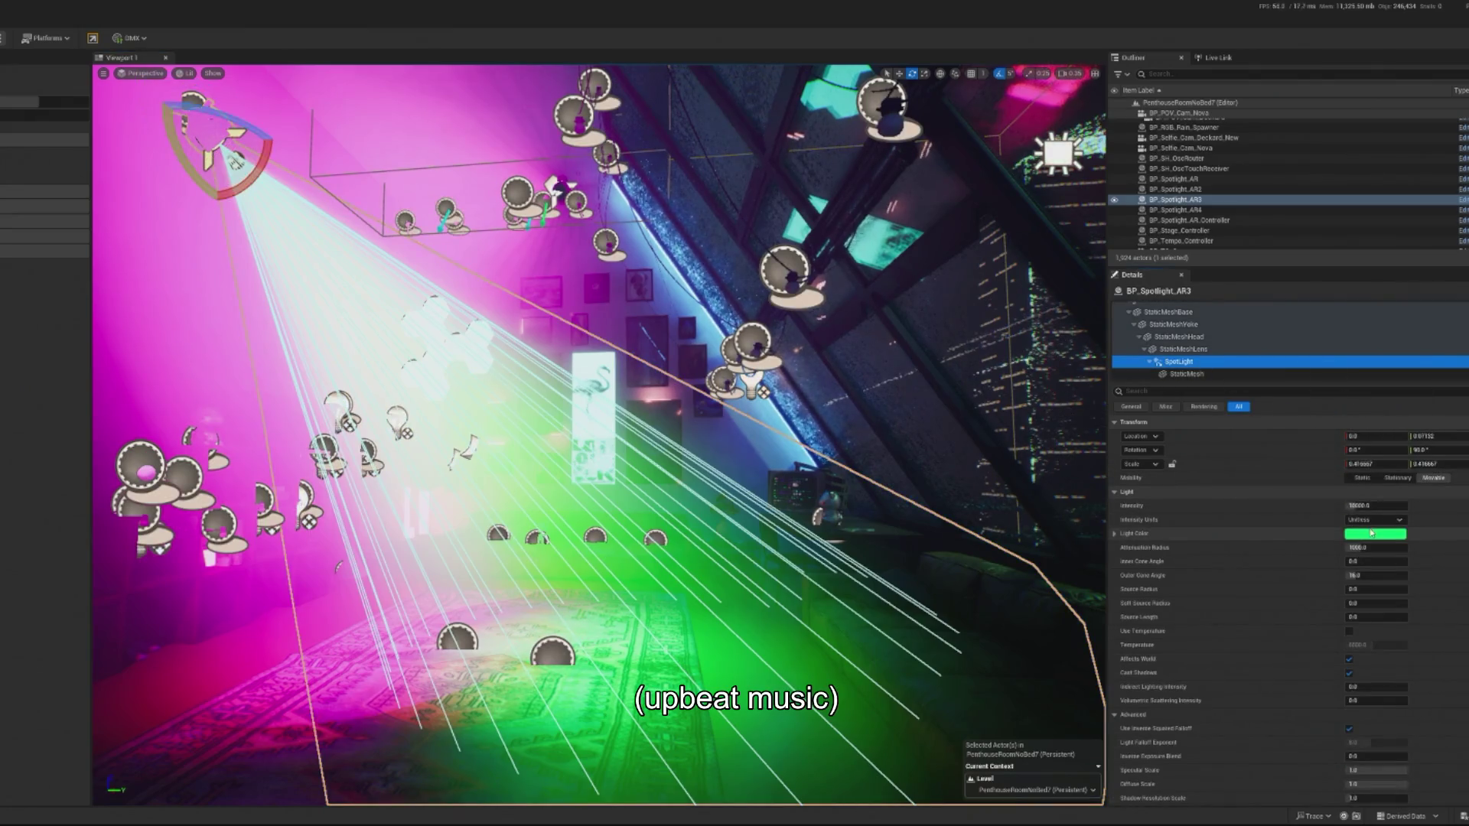
mouse_move(1354, 546)
left_mouse_down()
mouse_move(1385, 547)
mouse_move(1351, 547)
left_mouse_up()
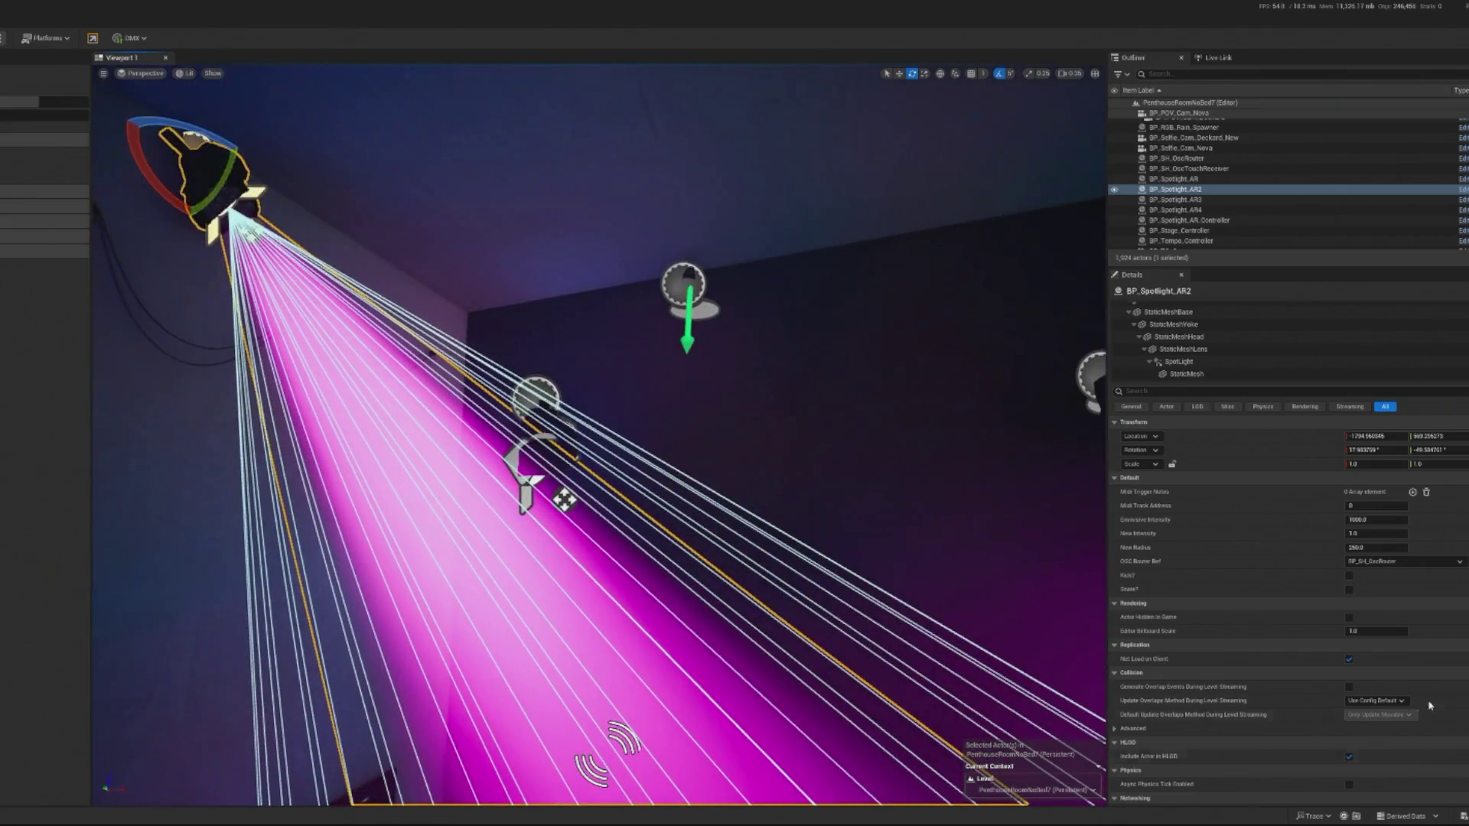
Raise BP_Spotlight_AR4's SpotLight attenuation radius from 1332 to about 1642, then play.
left_click(1182, 361)
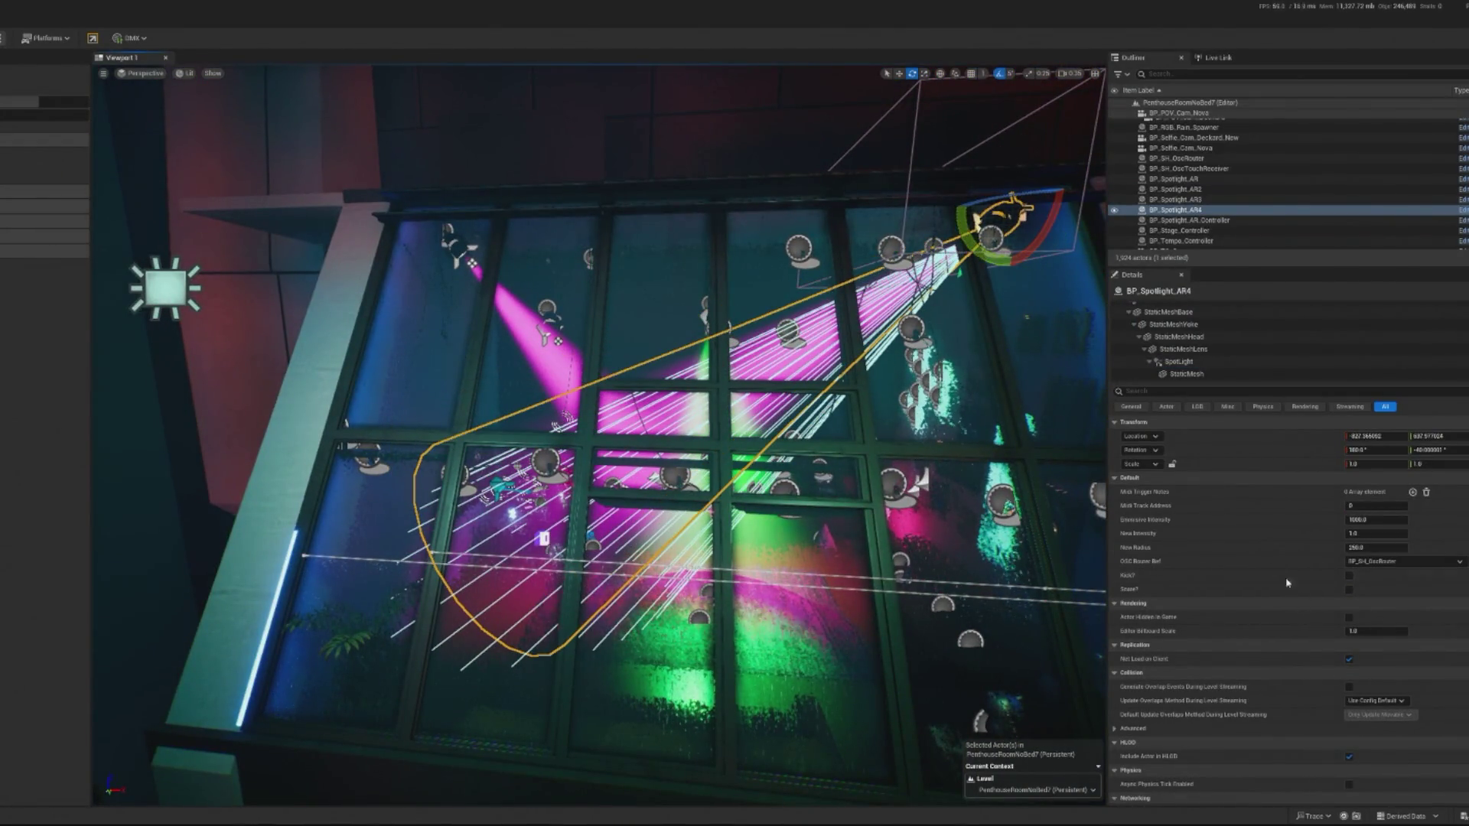
left_click(1178, 361)
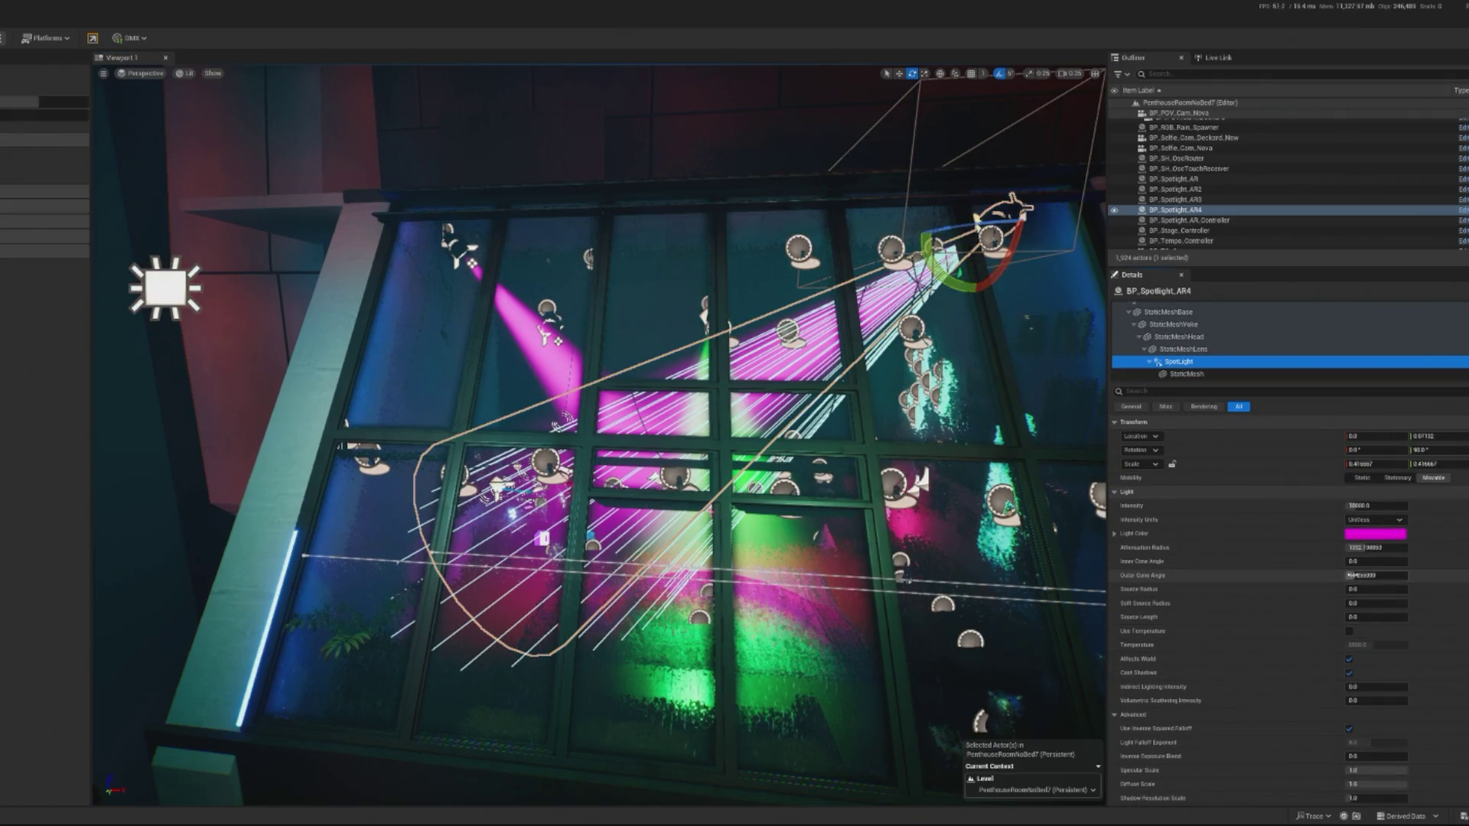
left_click_drag(1366, 548, 1378, 547)
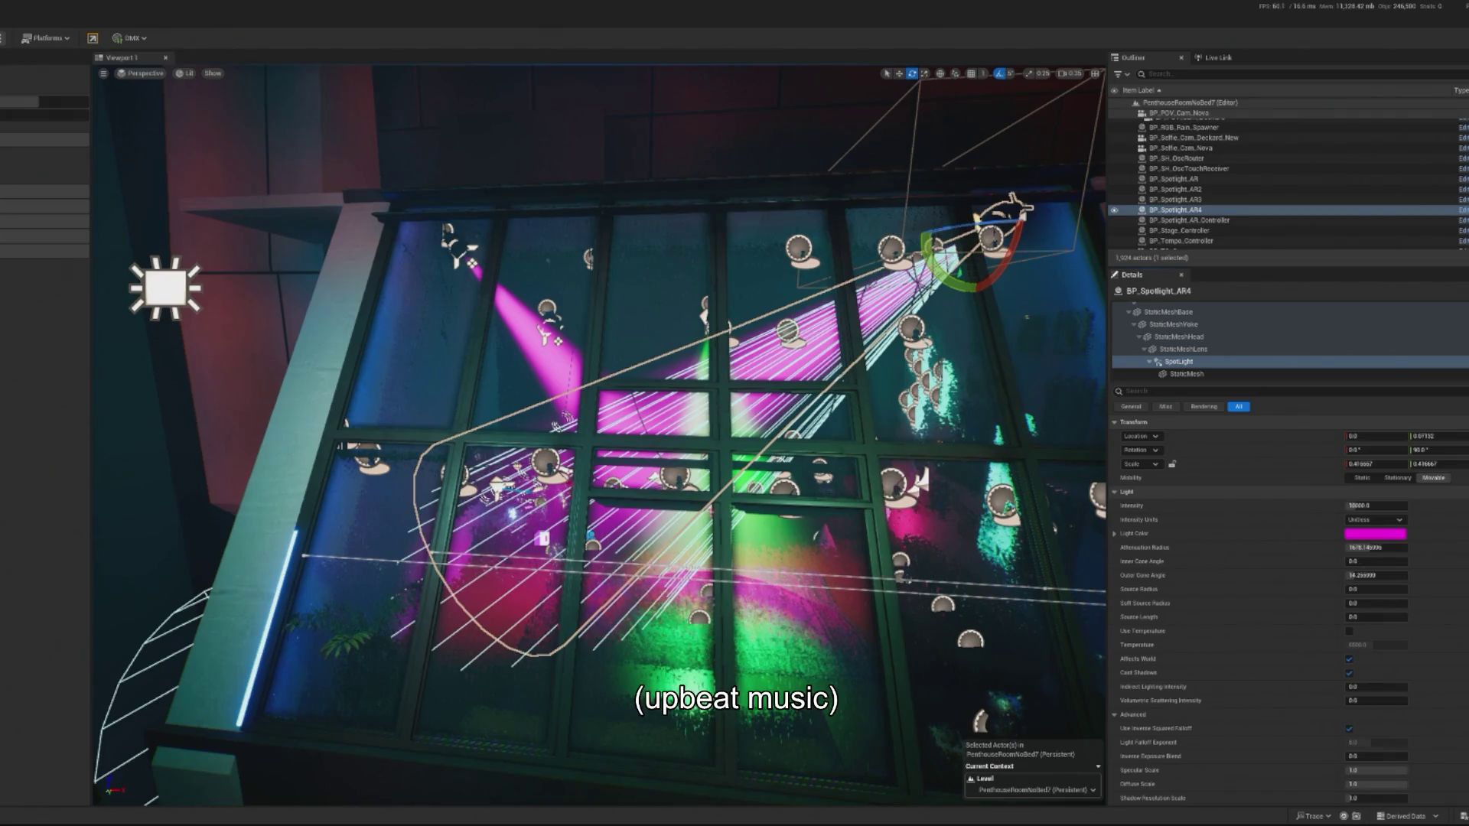
key("alt+p")
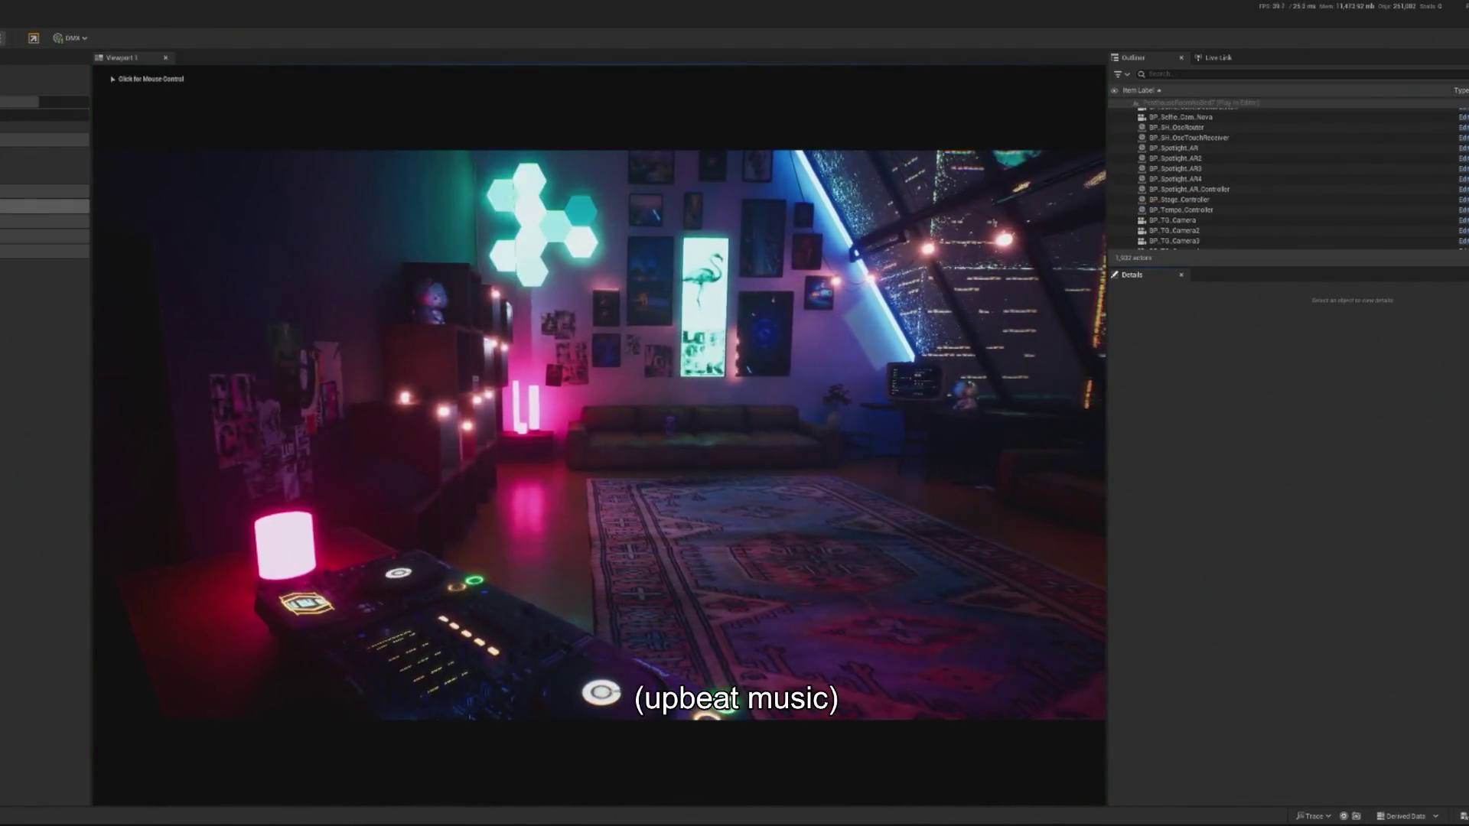
Take control of the running game view, then release the mouse with Shift+F1.
left_click(599, 434)
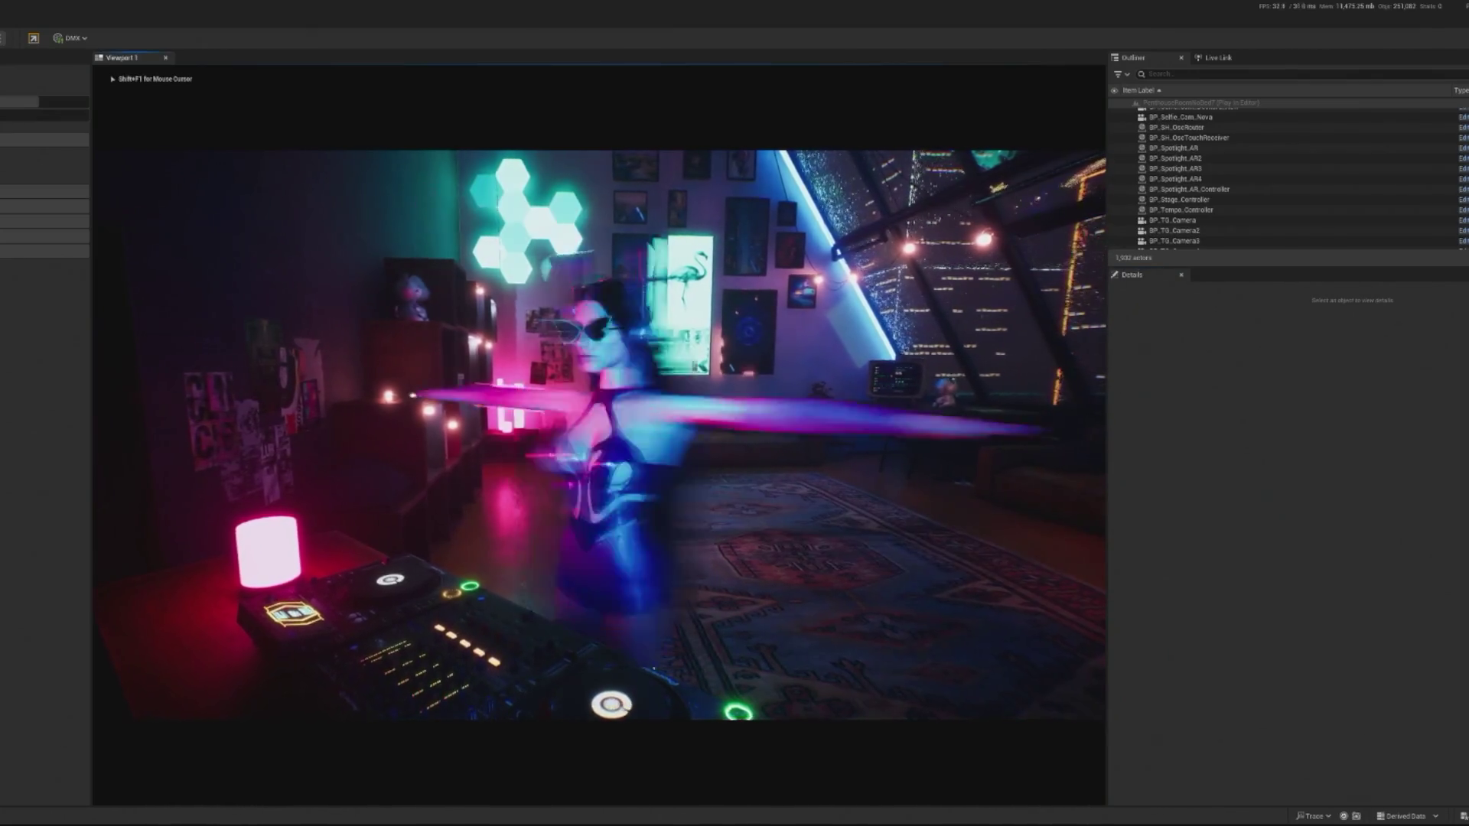
key("shift+F1")
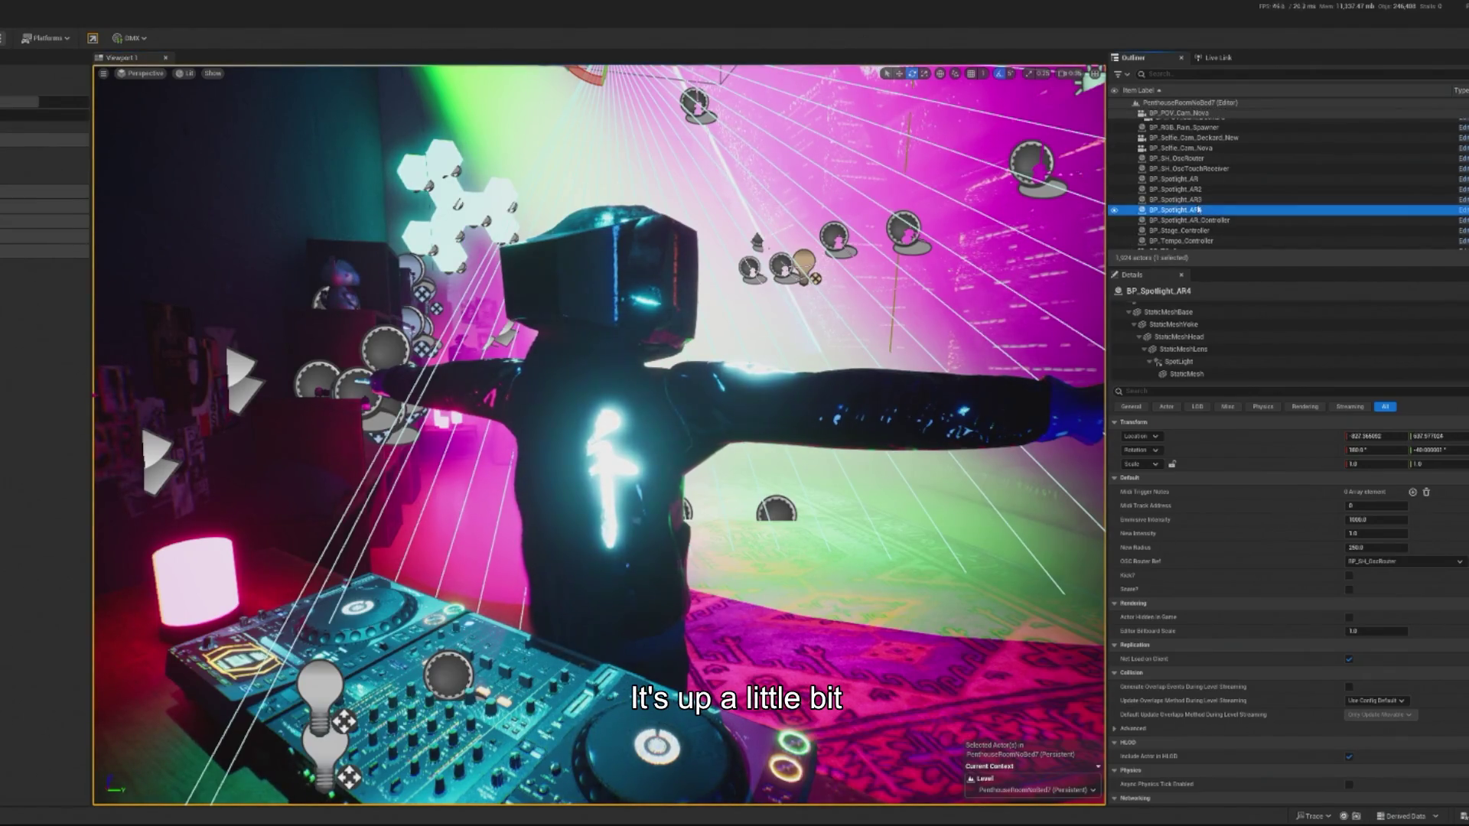
Edit the Emissive Intensity of spotlights AR2–AR4 together and play in editor.
left_click(1175, 189, "shift")
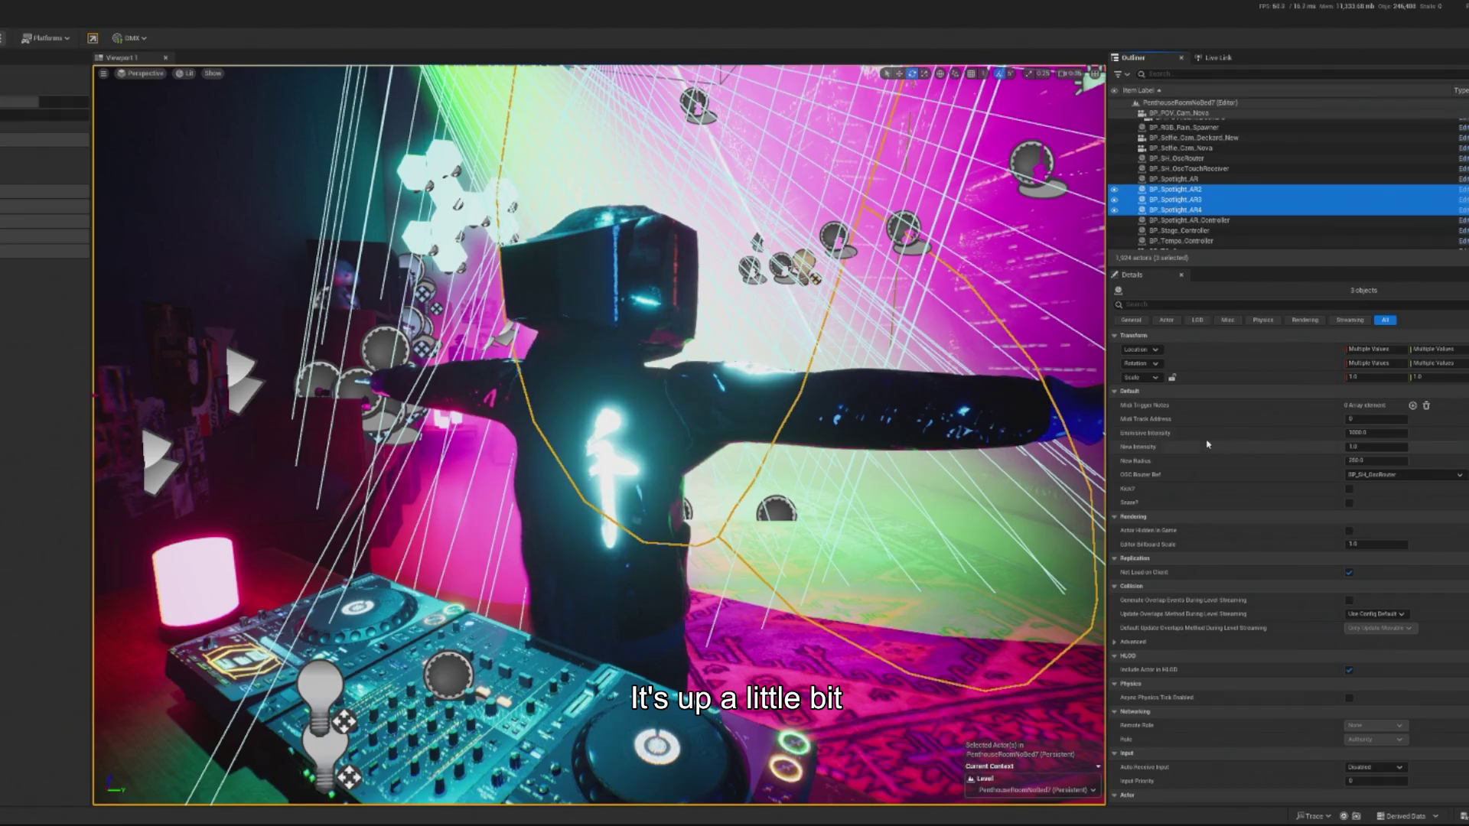
left_click(1351, 433)
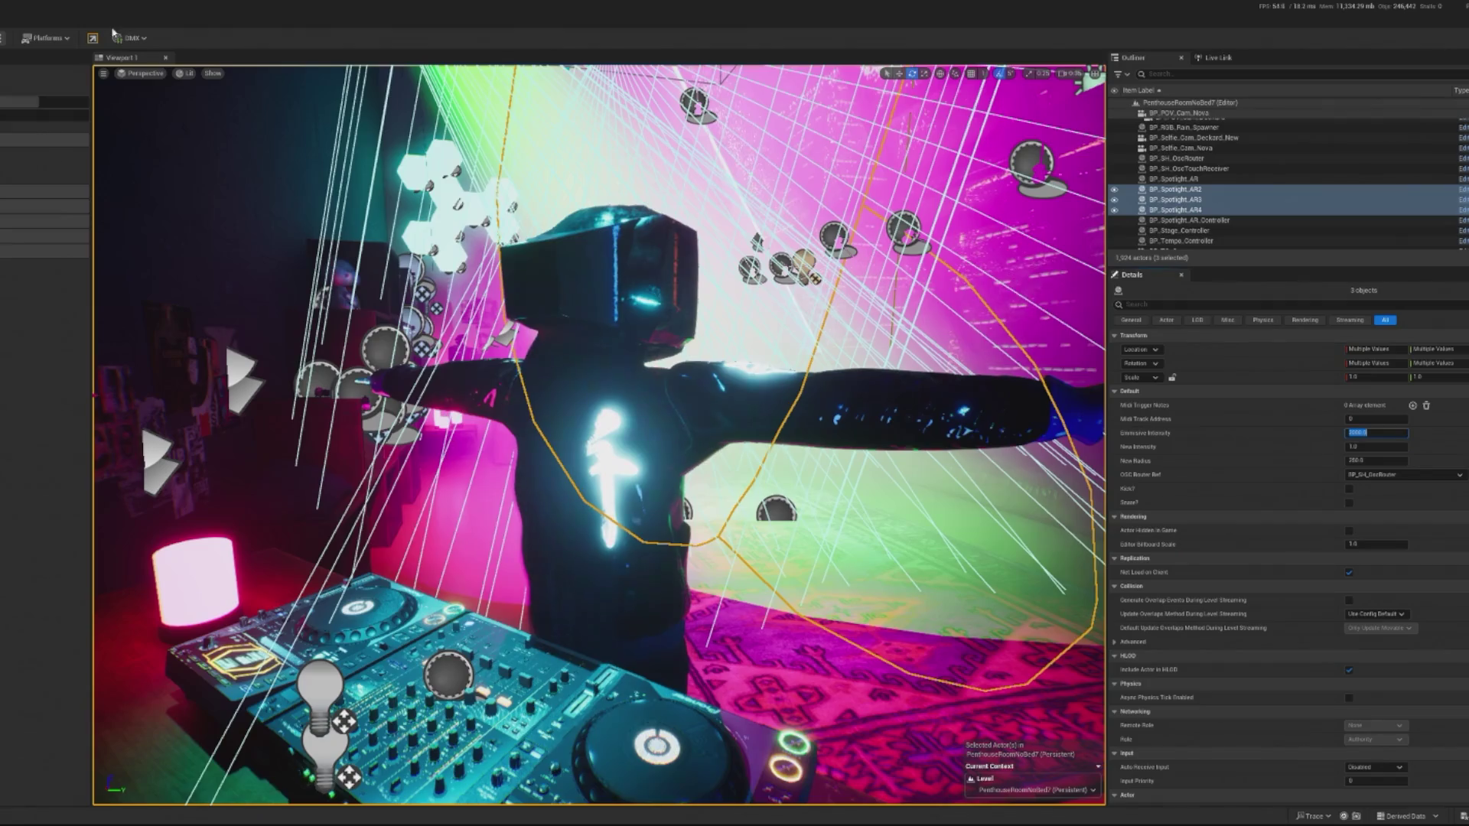
key("alt+p")
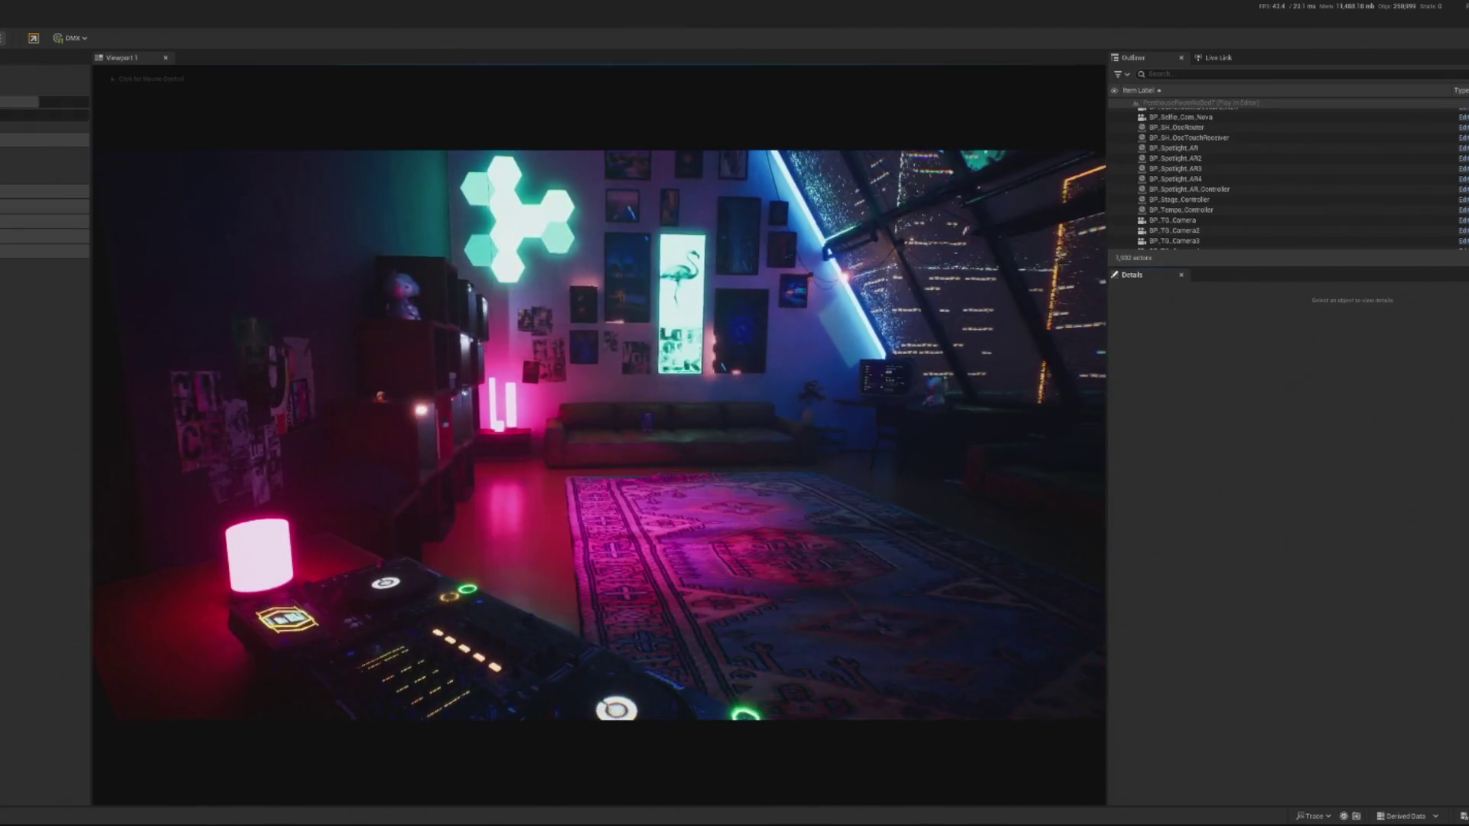
Filter the Outliner for 'crowd' and spawn several debug dancers from BP_InteractiveCrowd.
left_click(599, 434)
key("shift+F1")
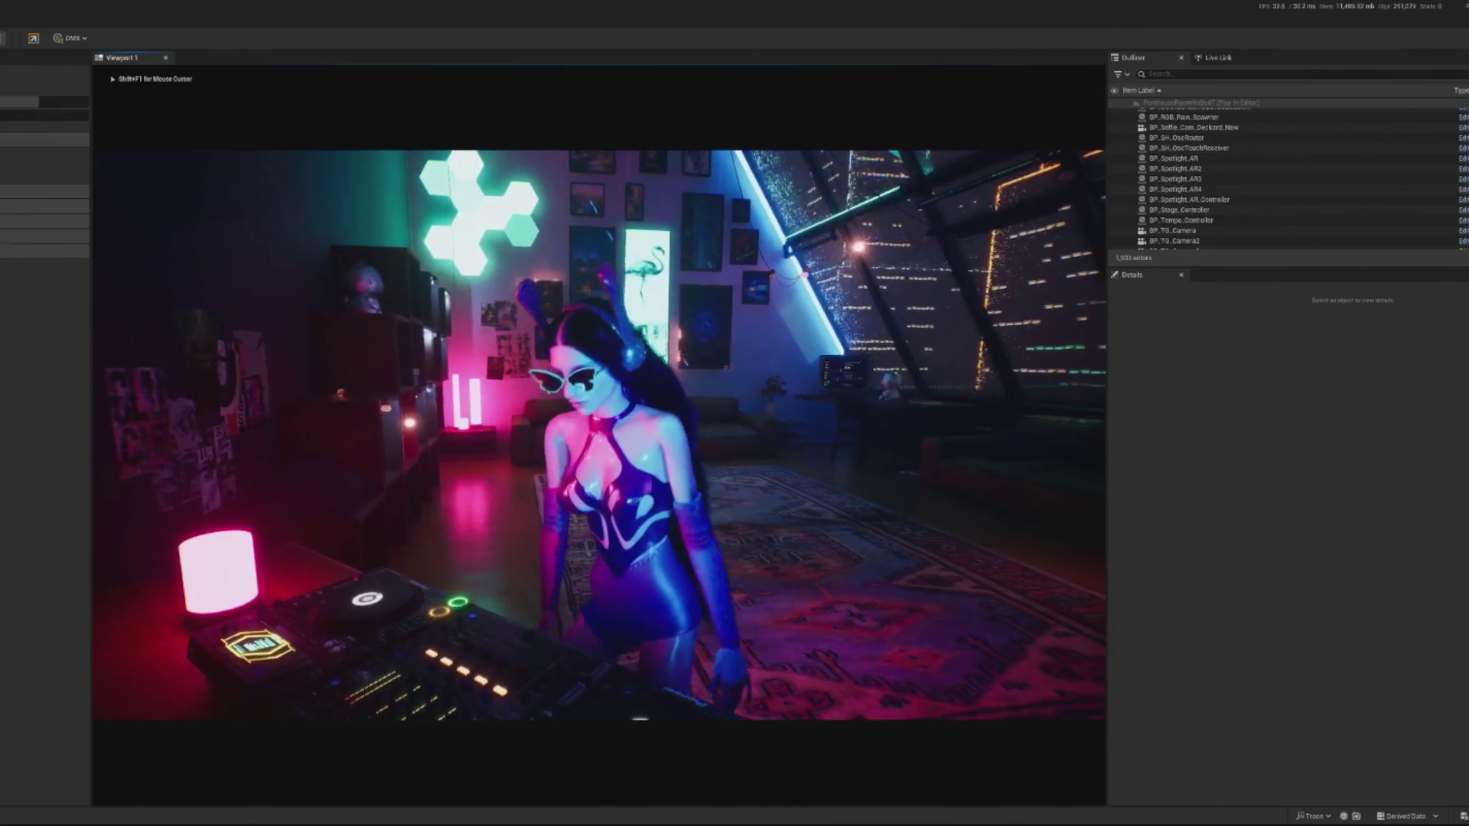
left_click(1163, 73)
type("crowd")
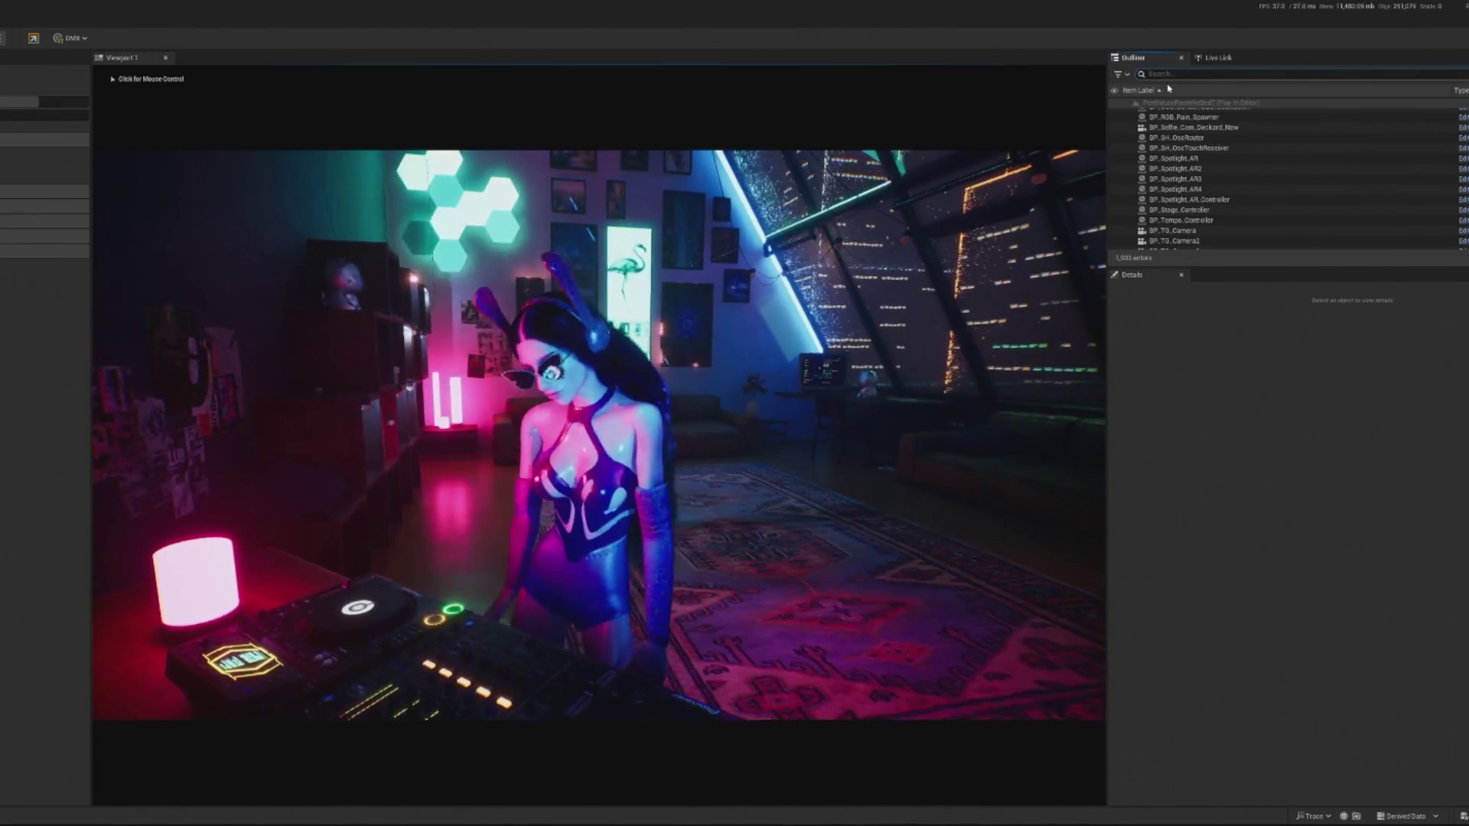
left_click(1178, 113)
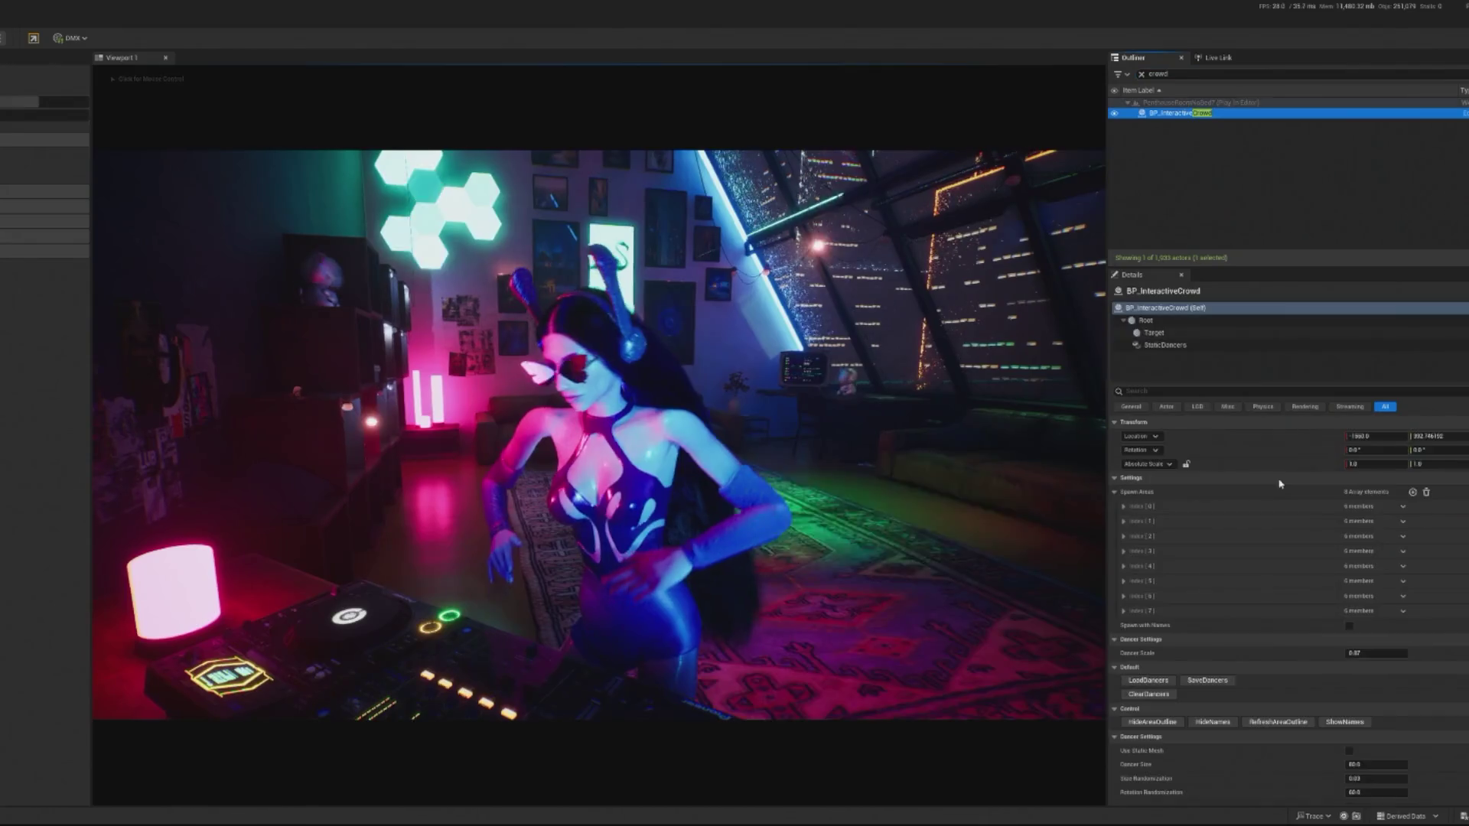
scroll(1263, 723, "down", 5)
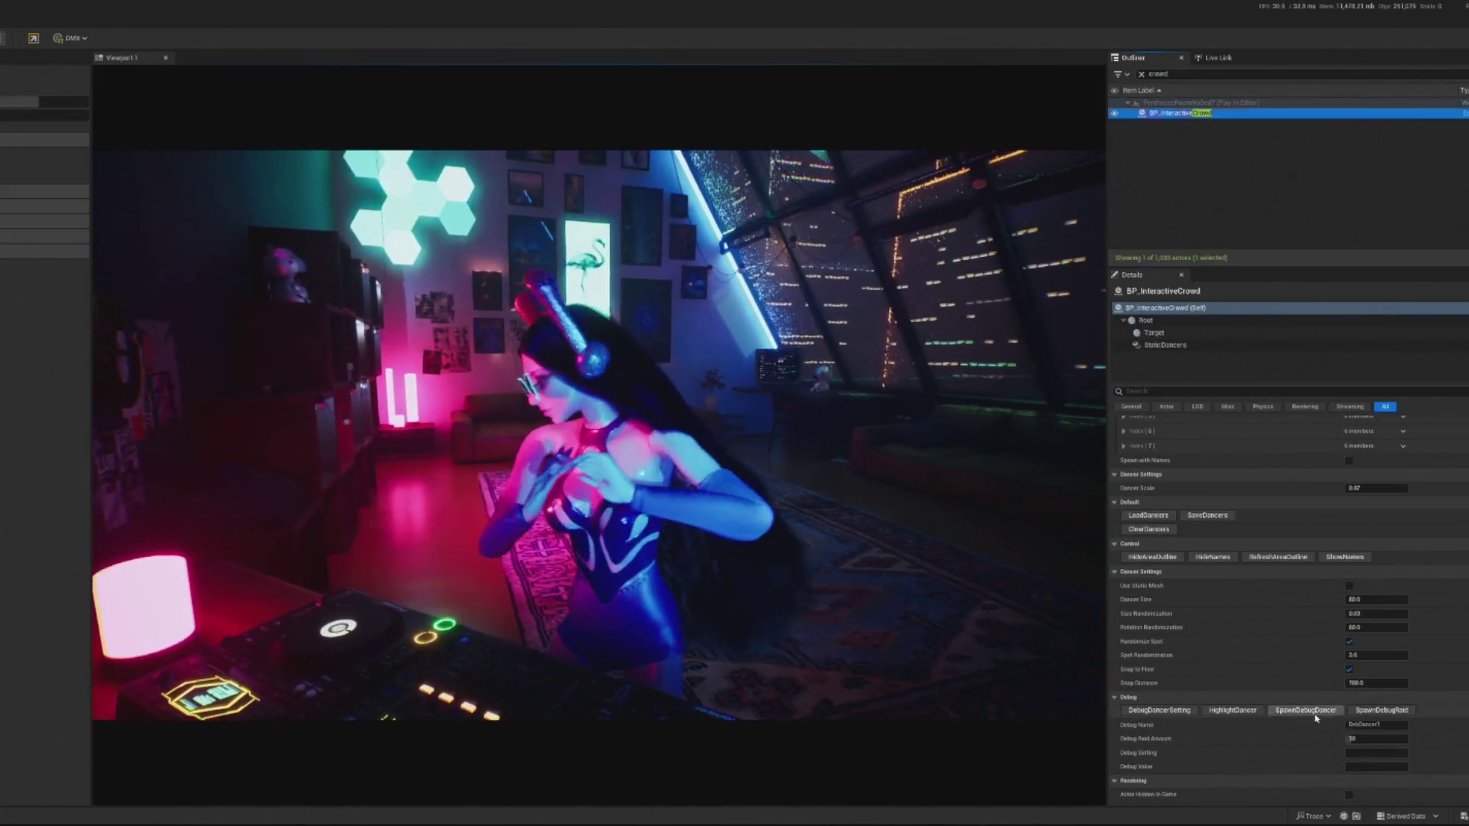
left_click(1316, 714)
left_click(1315, 714)
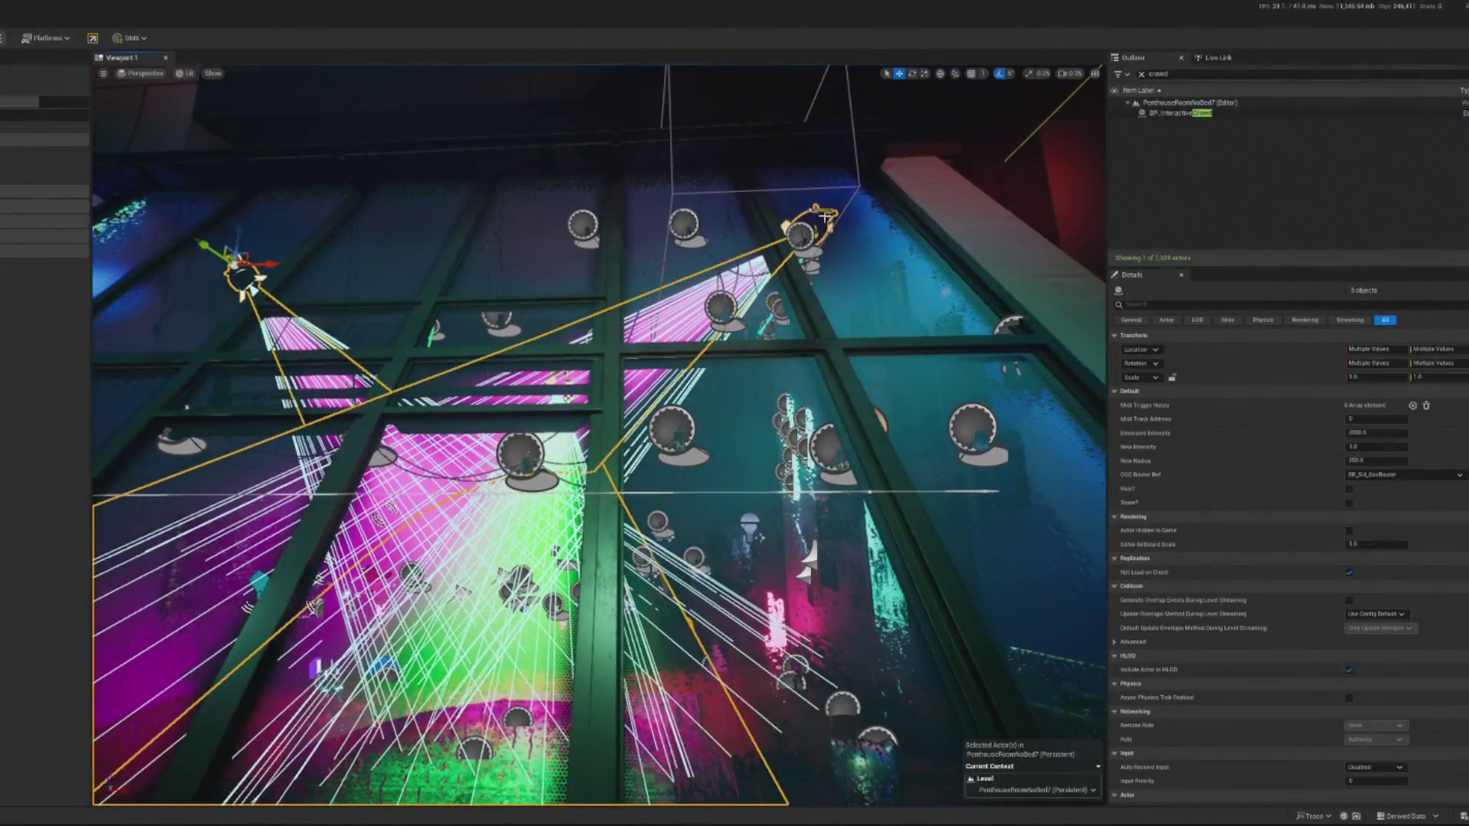
Focus in turn on BP_Local_VolFog, SM_TerraceLamp4 and BP_Spotlight_AR4.
left_click(872, 343)
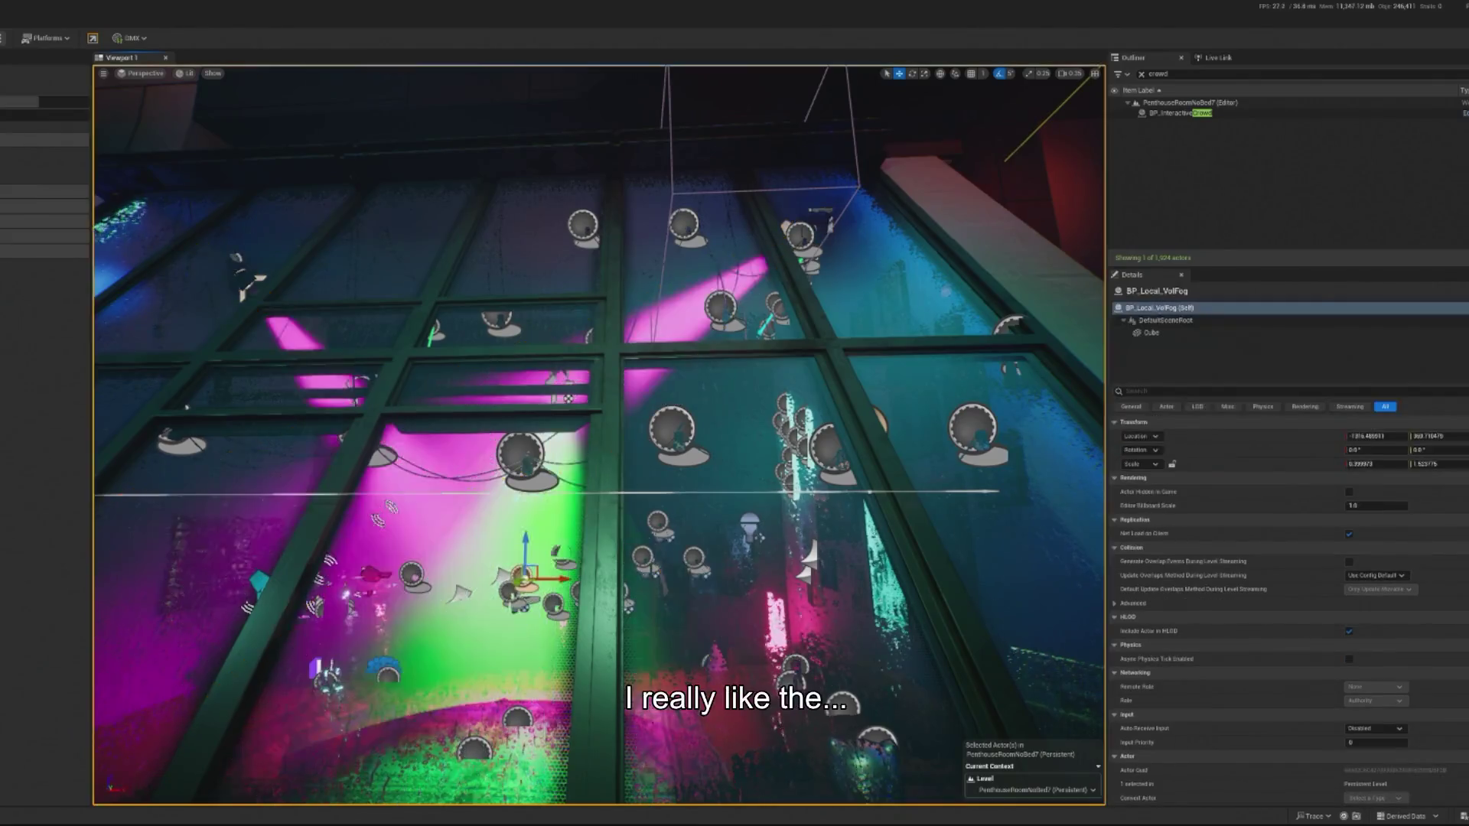
key("f")
left_click(868, 208)
key("f")
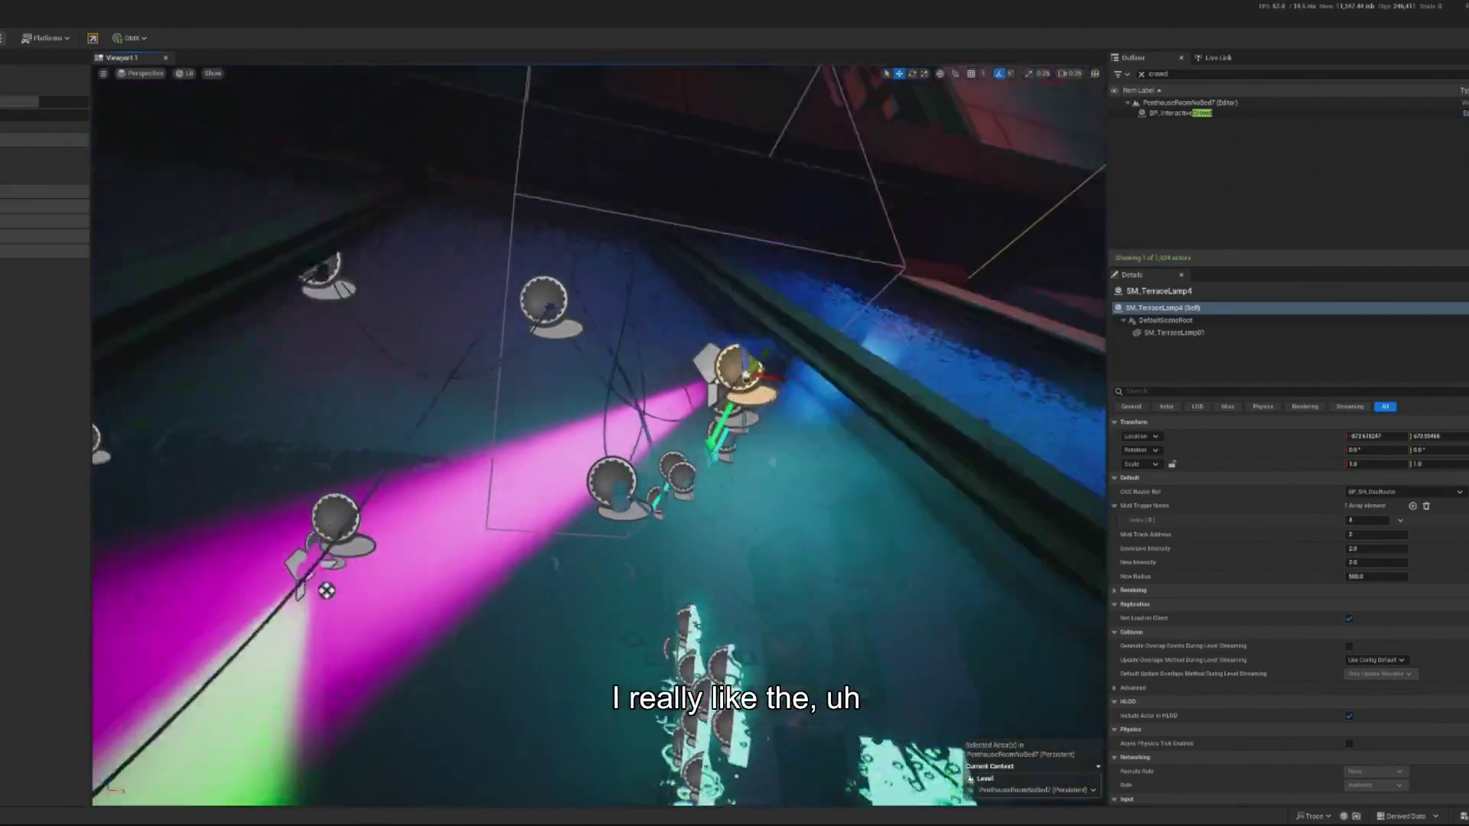
left_click(935, 217)
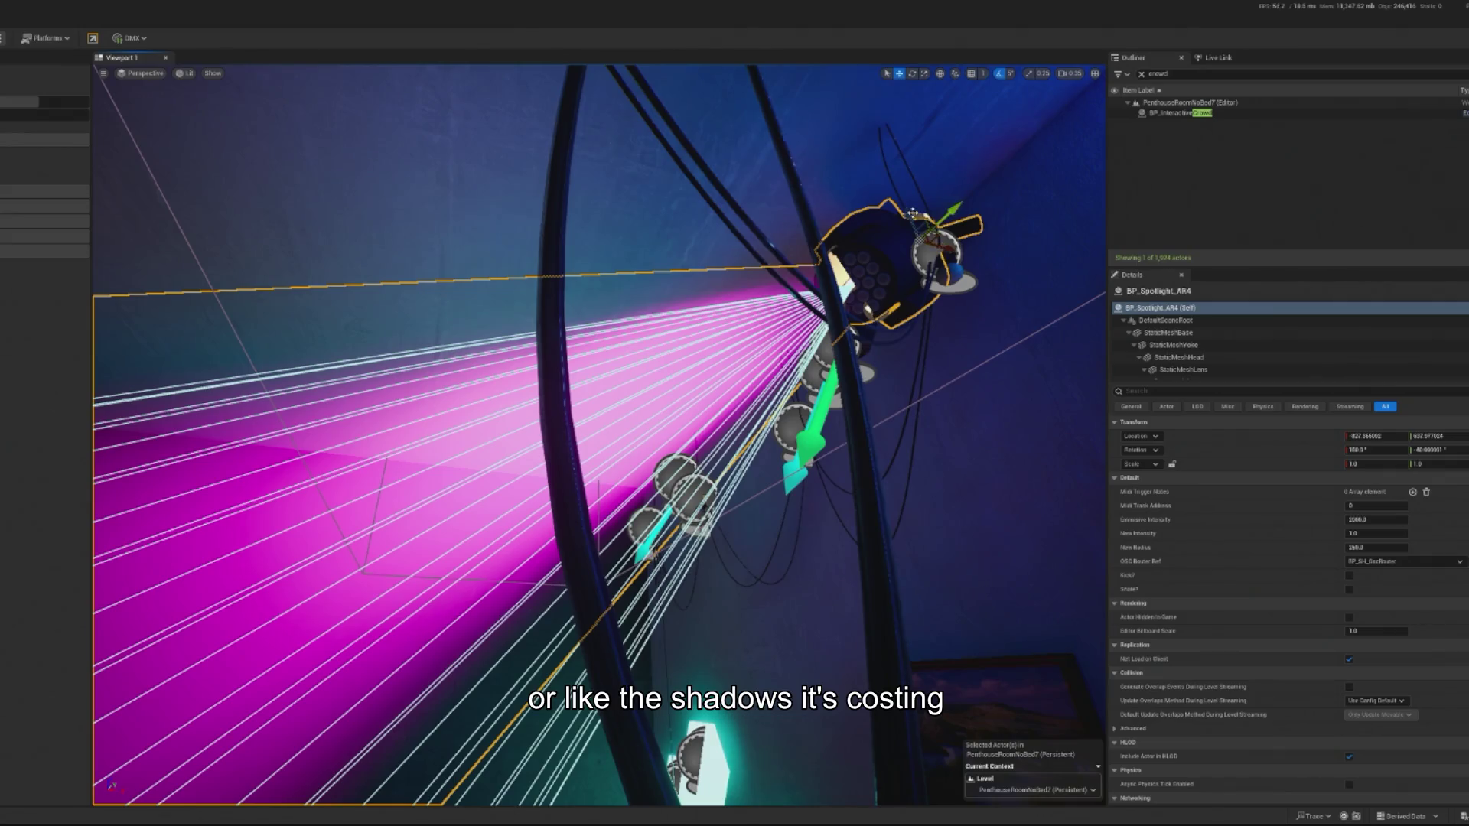
key("f")
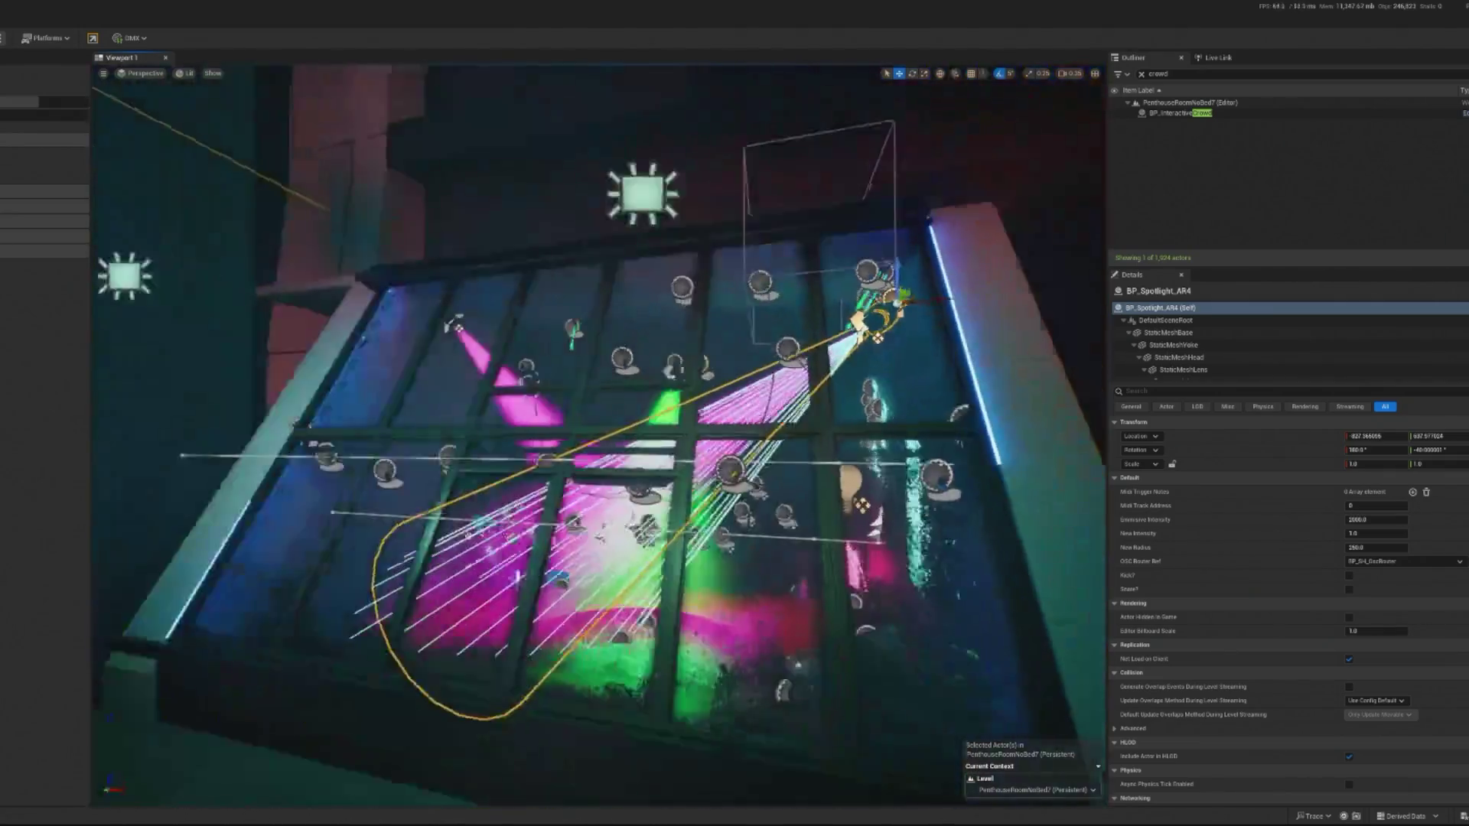
Re-tilt BP_Spotlight_AR4's magenta beam with the rotate gizmo and play the level again.
key("e")
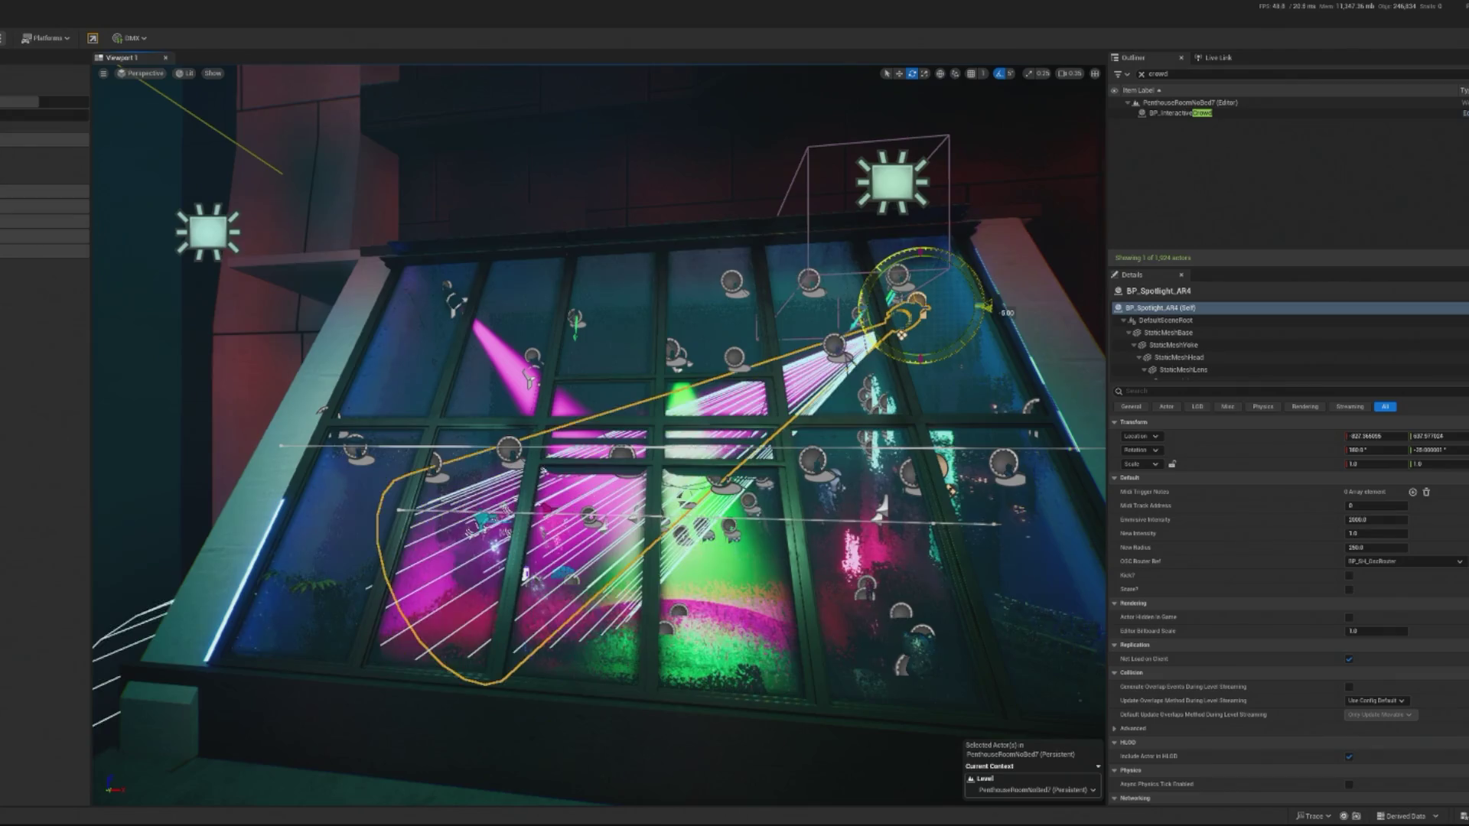
scroll(873, 358, "up", 3)
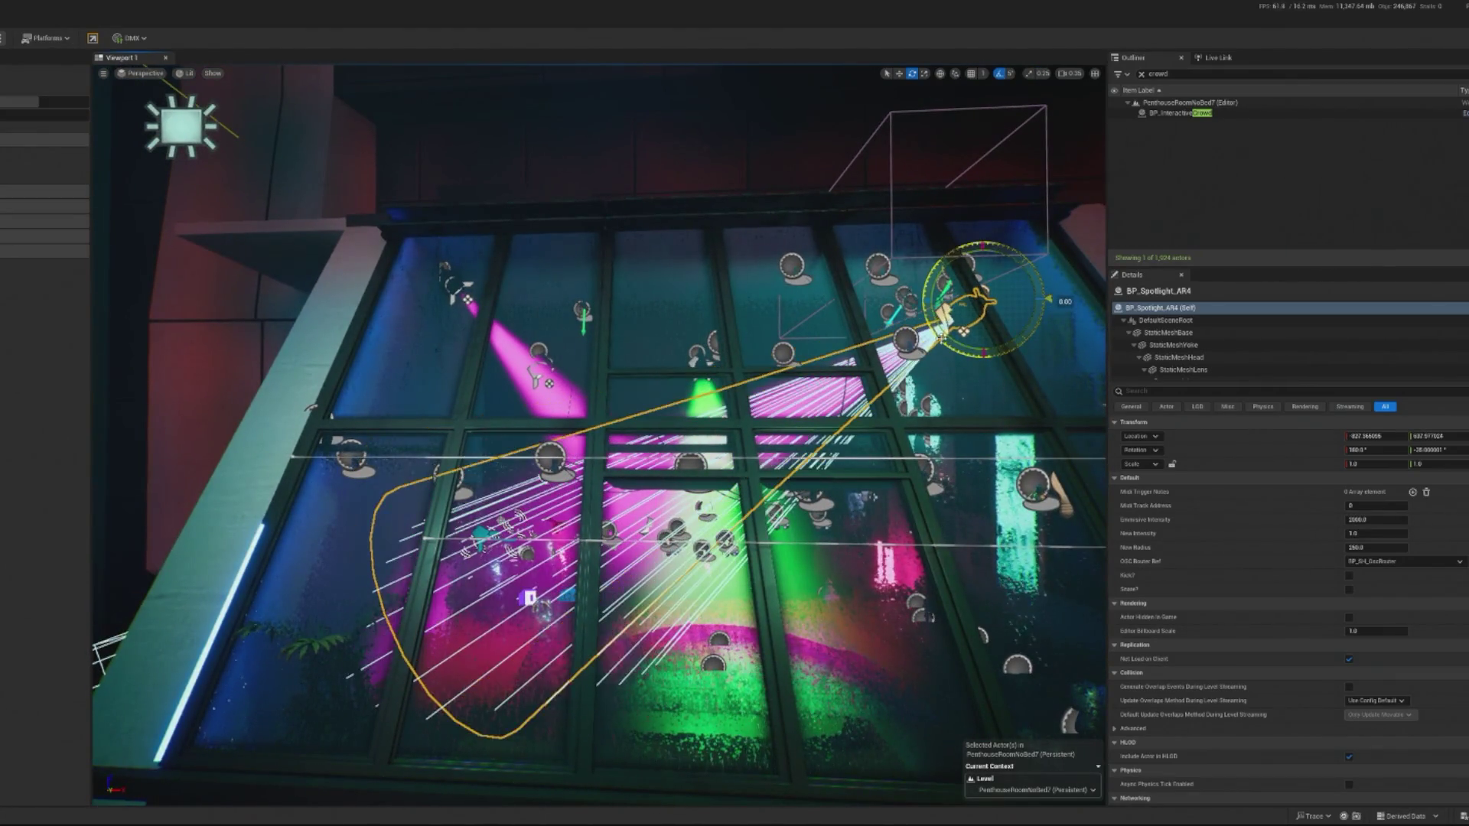
scroll(599, 436, "up", 5)
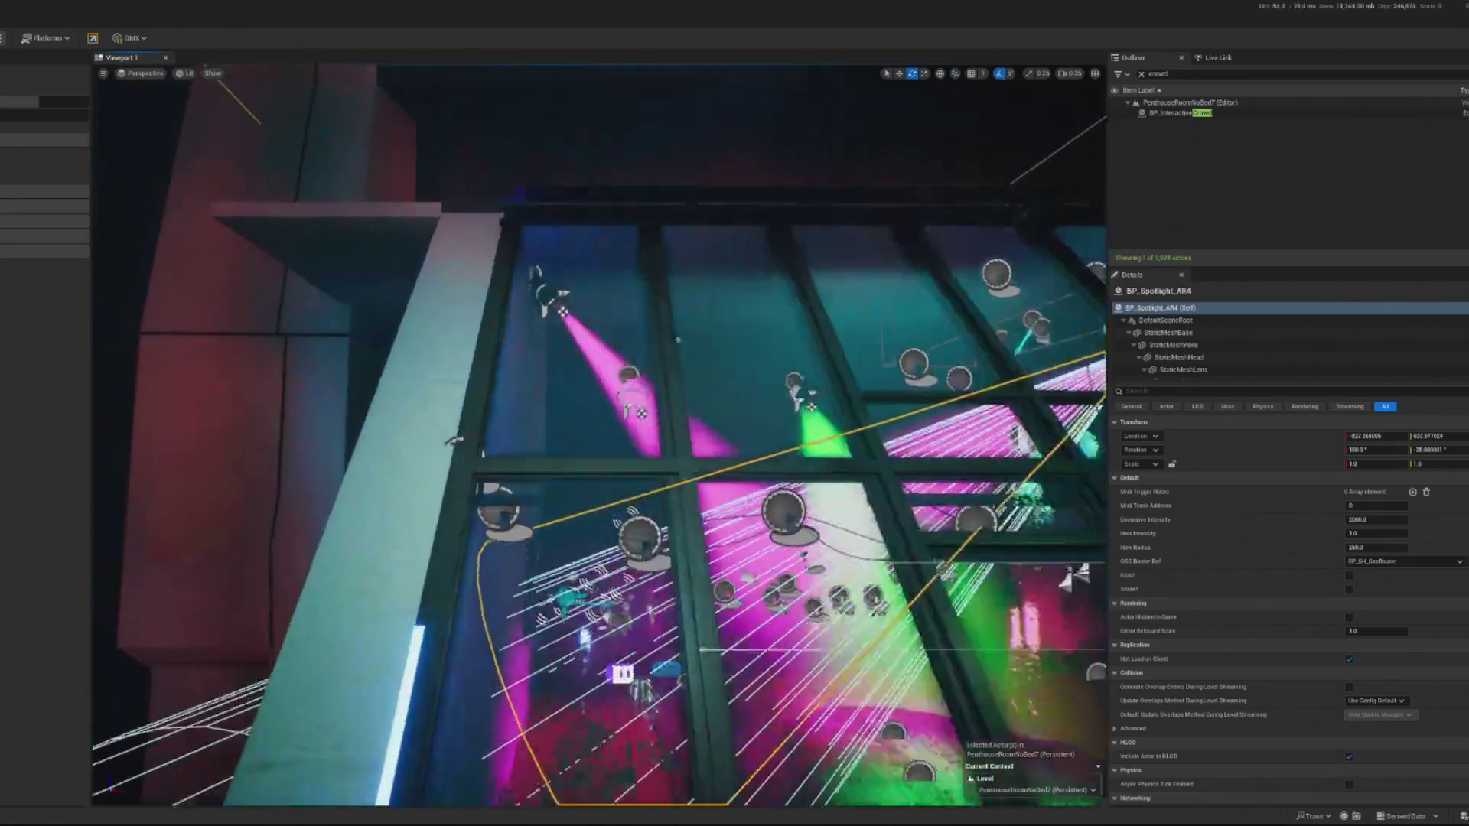
scroll(599, 436, "down", 5)
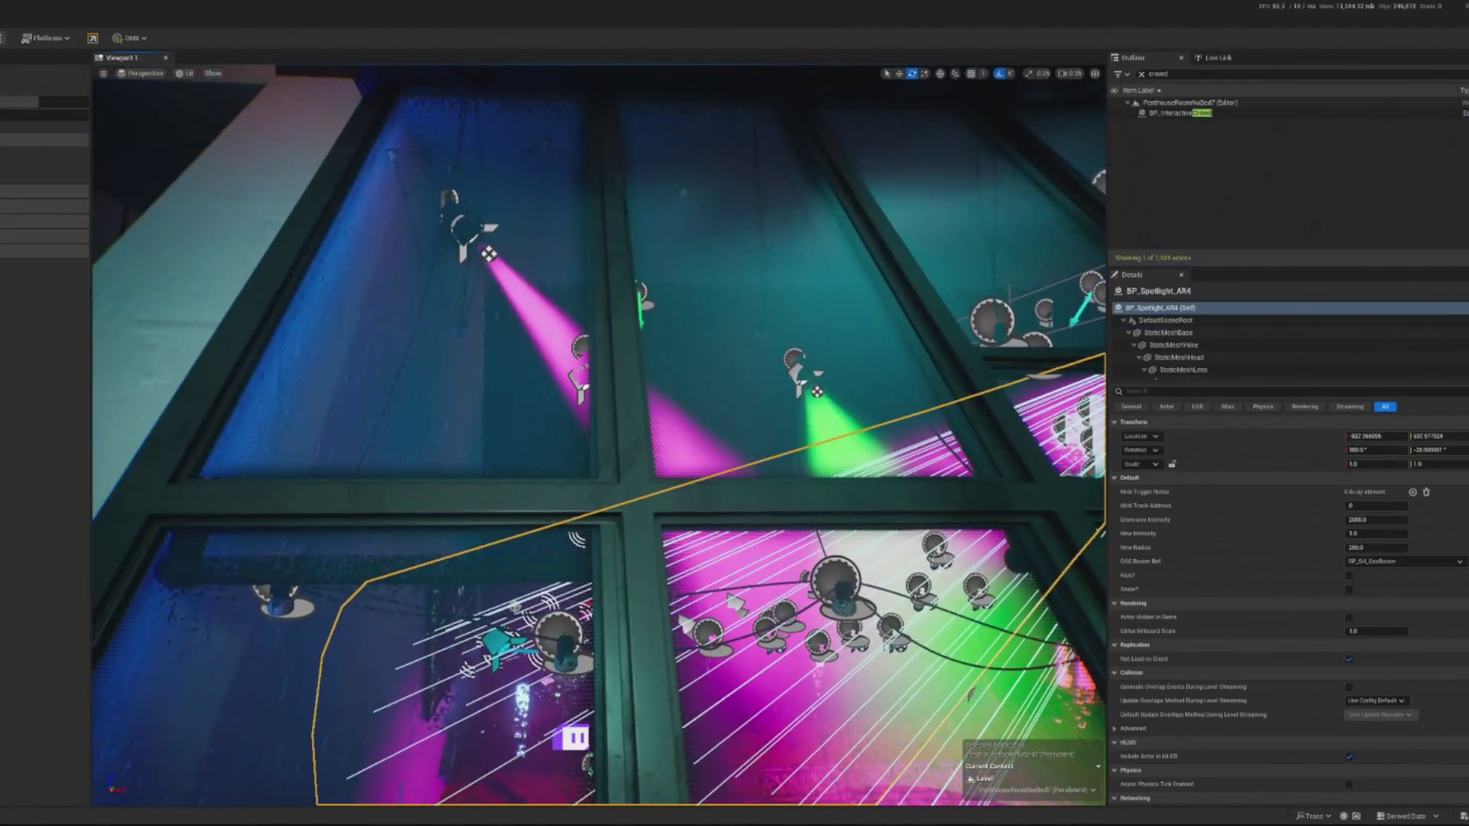
key("alt+p")
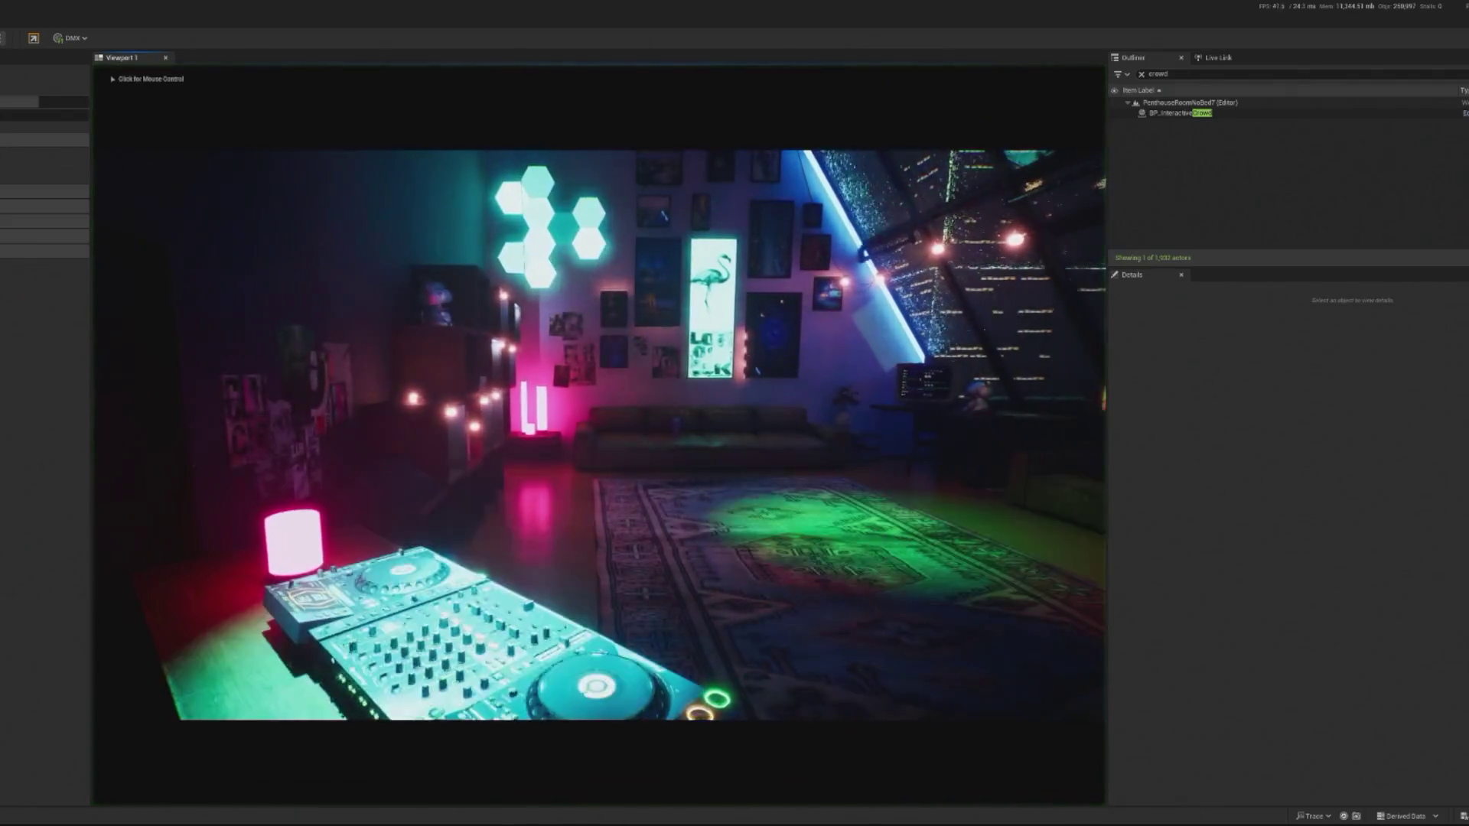
Select BP_InteractiveCrowd and spawn several extra dancers with its SpawnDebugDancer button.
left_click(1182, 114)
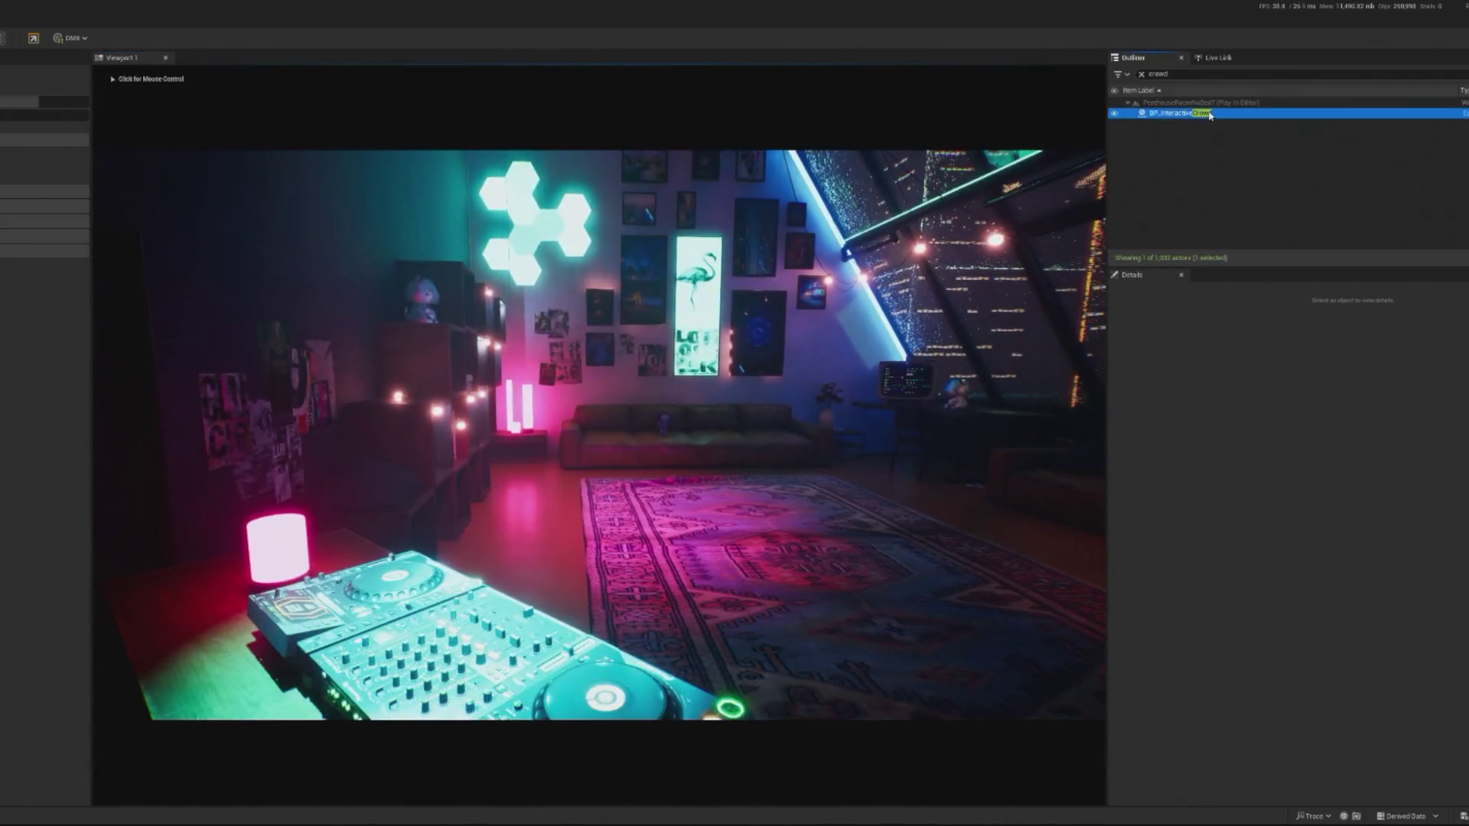
scroll(1286, 727, "down", 5)
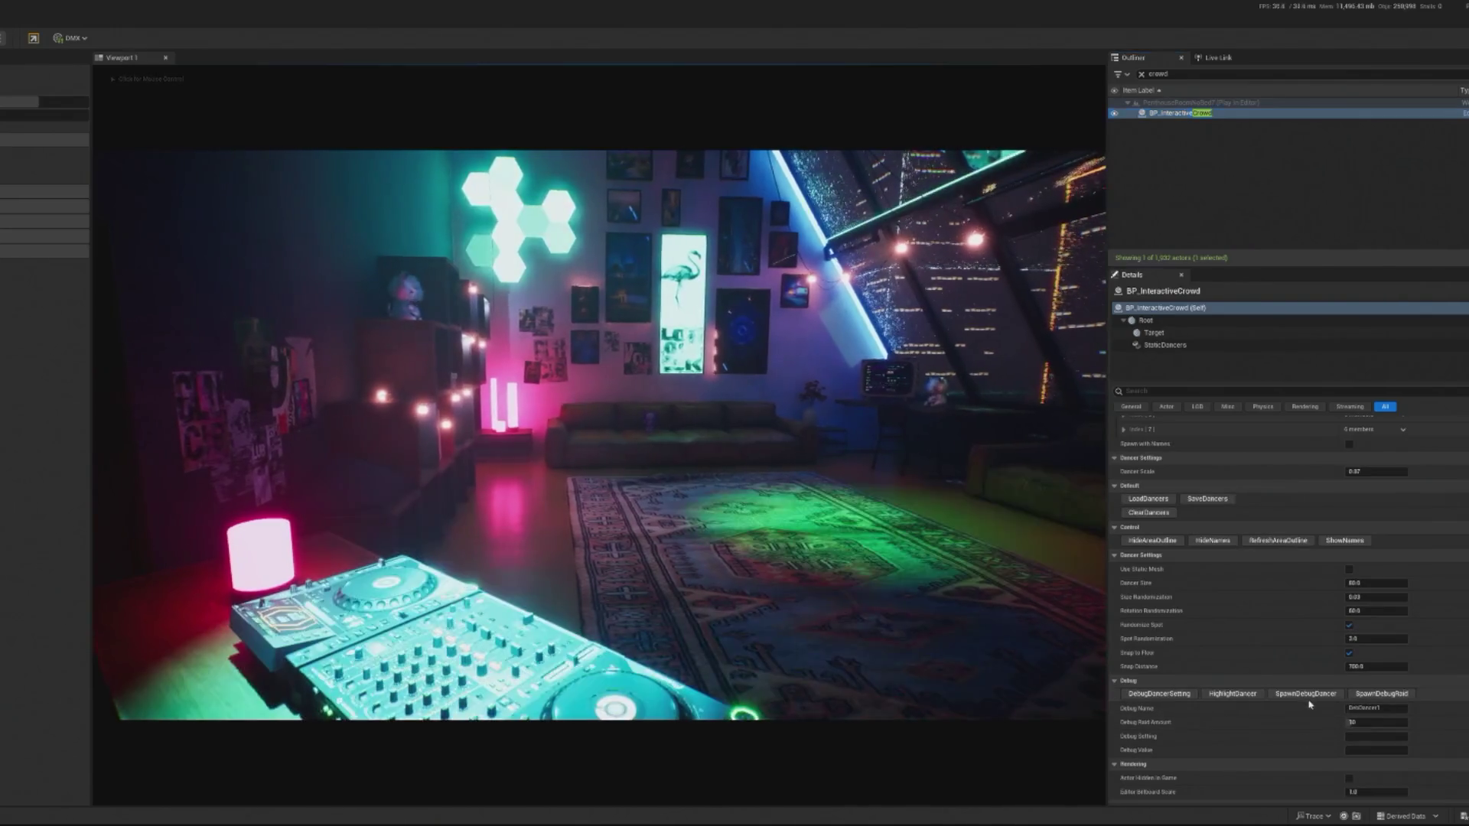
left_click(1309, 695)
left_click(1309, 695)
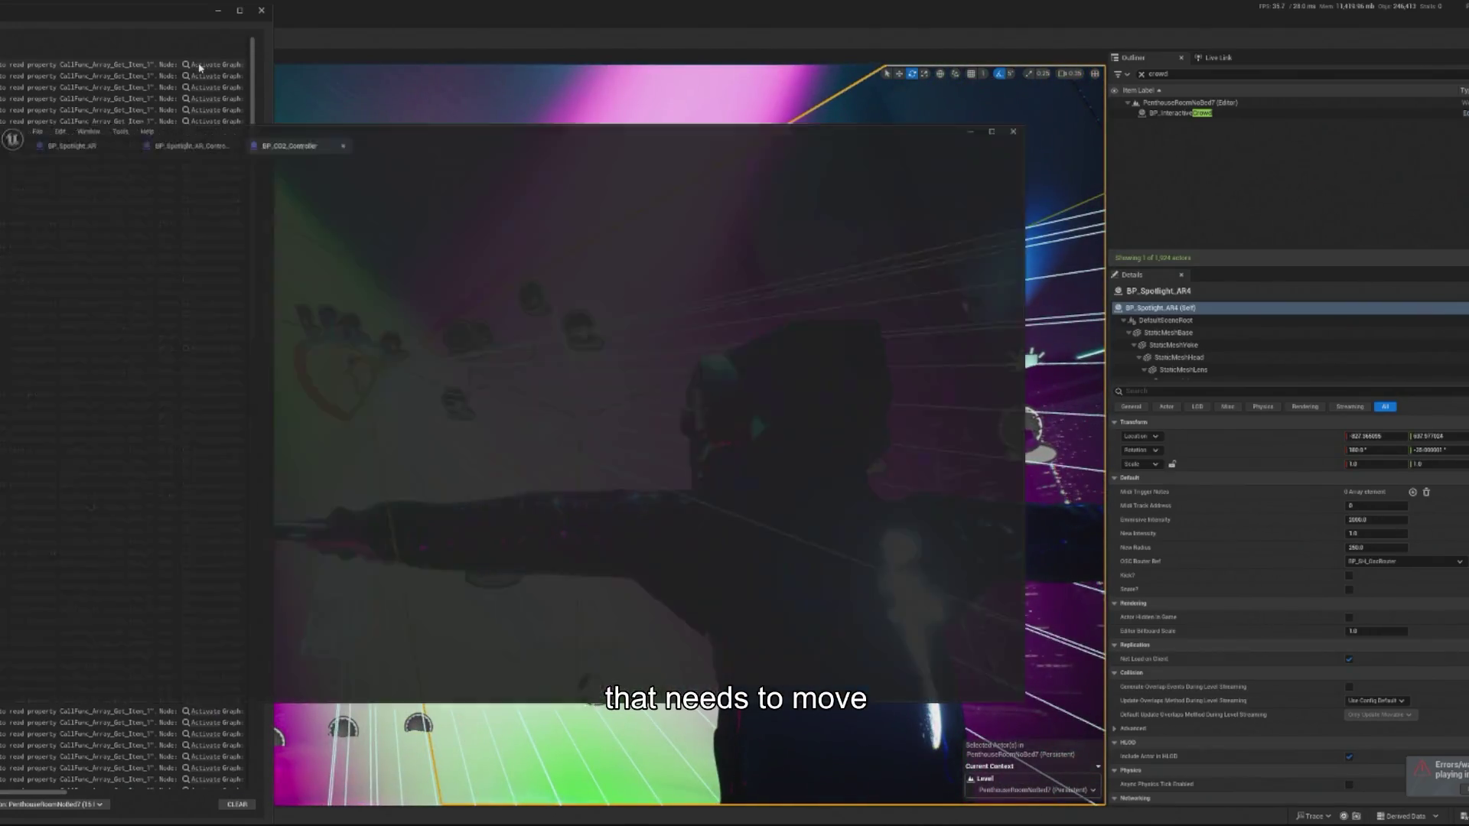
Jump from the log to BP_CO2_Controller's Activate node and select the CO2 System Array variable.
left_click(198, 67)
mouse_move(645, 371)
left_mouse_down()
mouse_move(629, 389)
mouse_move(739, 404)
left_mouse_up()
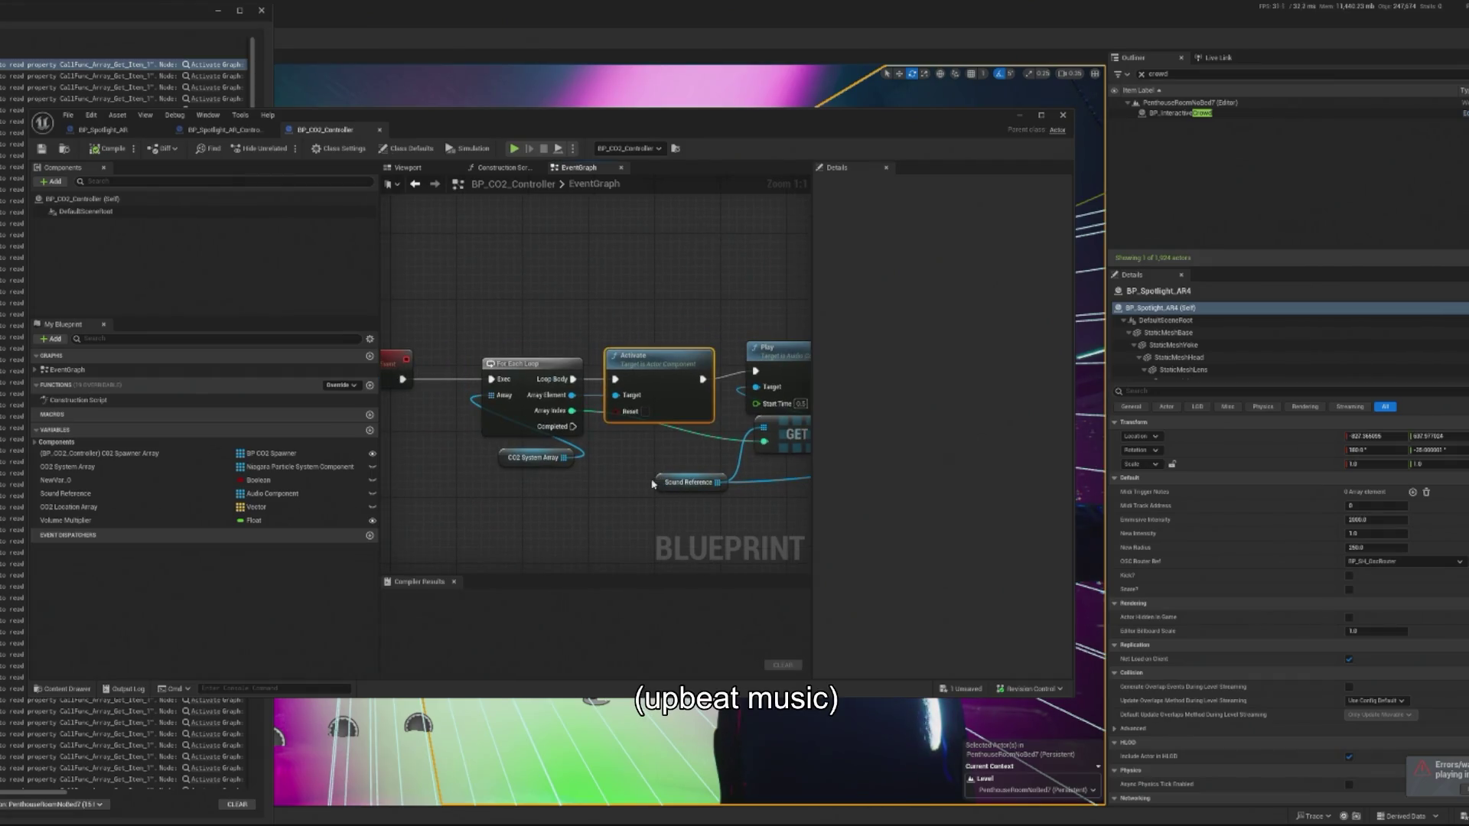
left_click(521, 458)
Find BP_CO2_Controller with an 'o2' Outliner search, reopen and compile it, and close the log.
left_click(1021, 116)
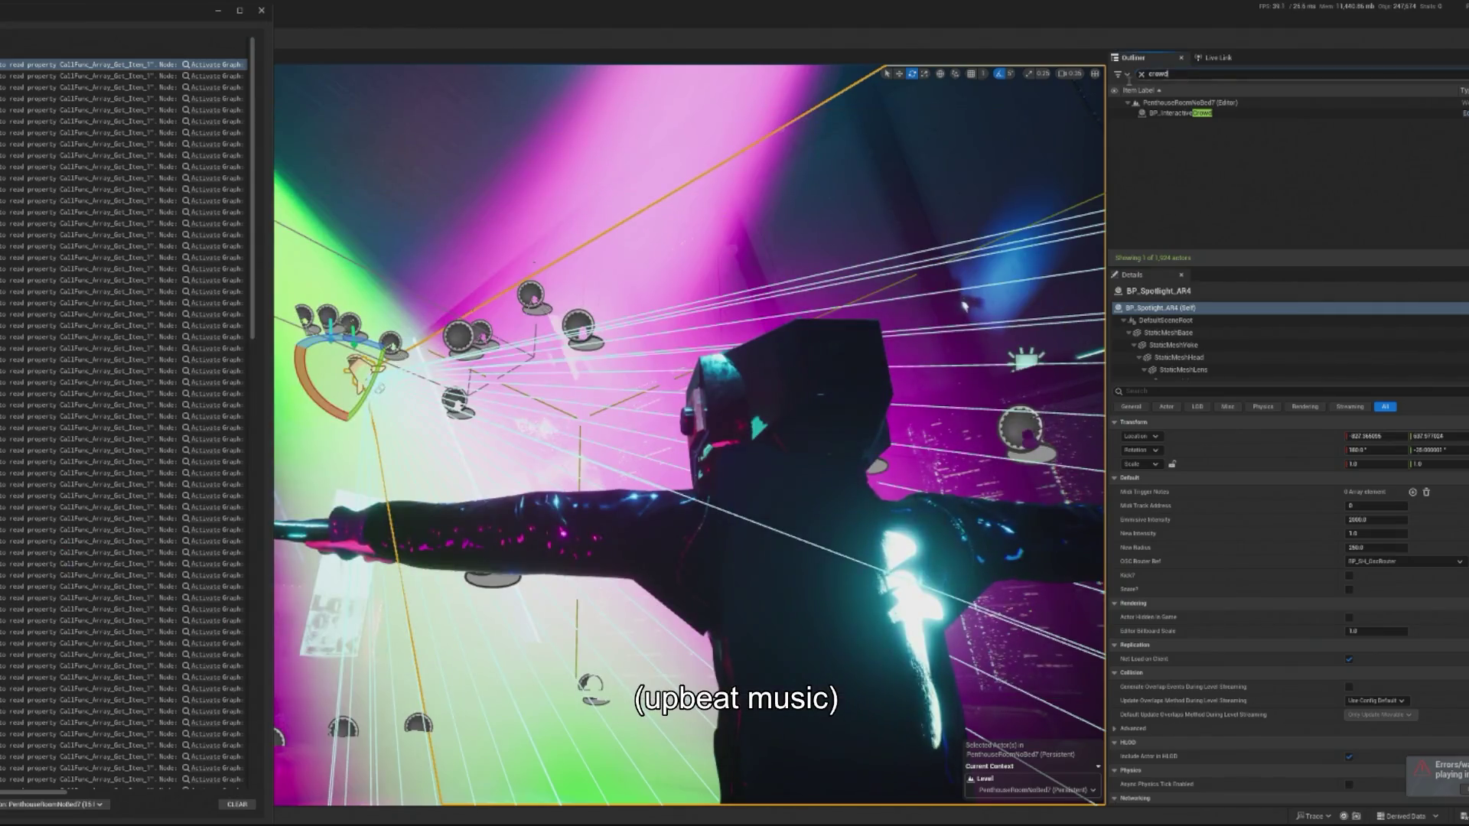
type("co2")
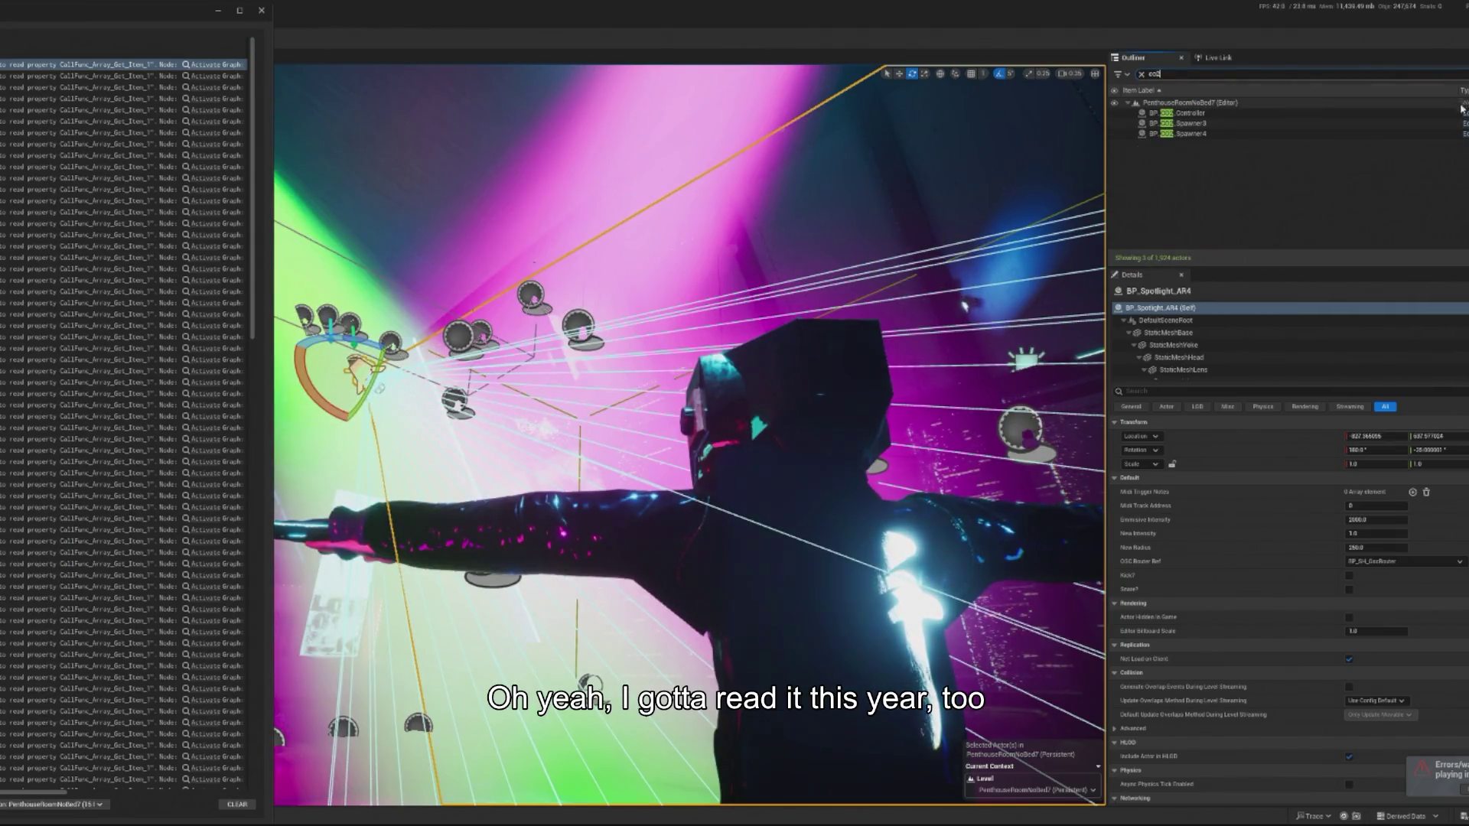
double_click(1179, 113)
left_click(113, 150)
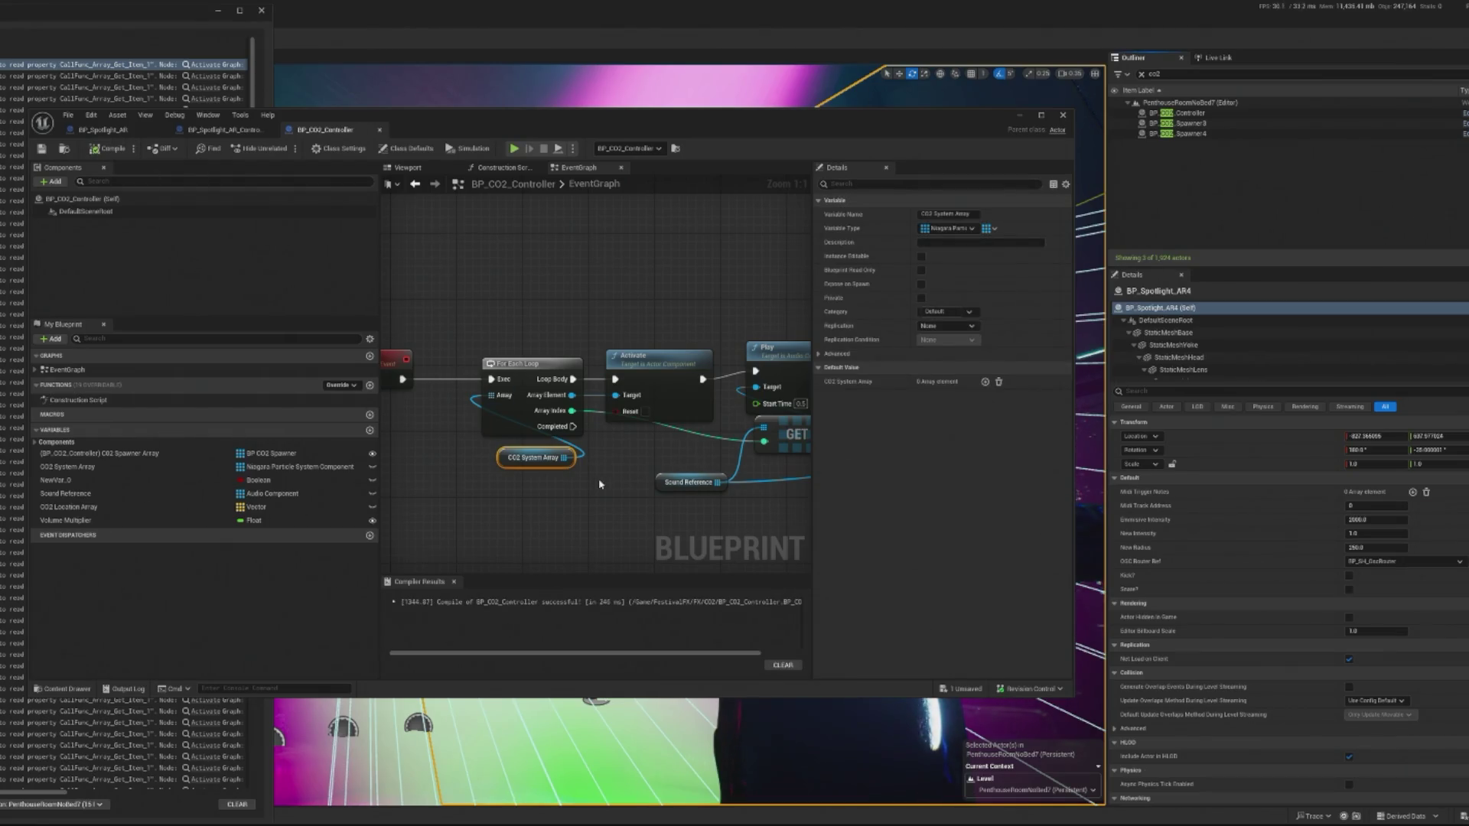
left_click(263, 11)
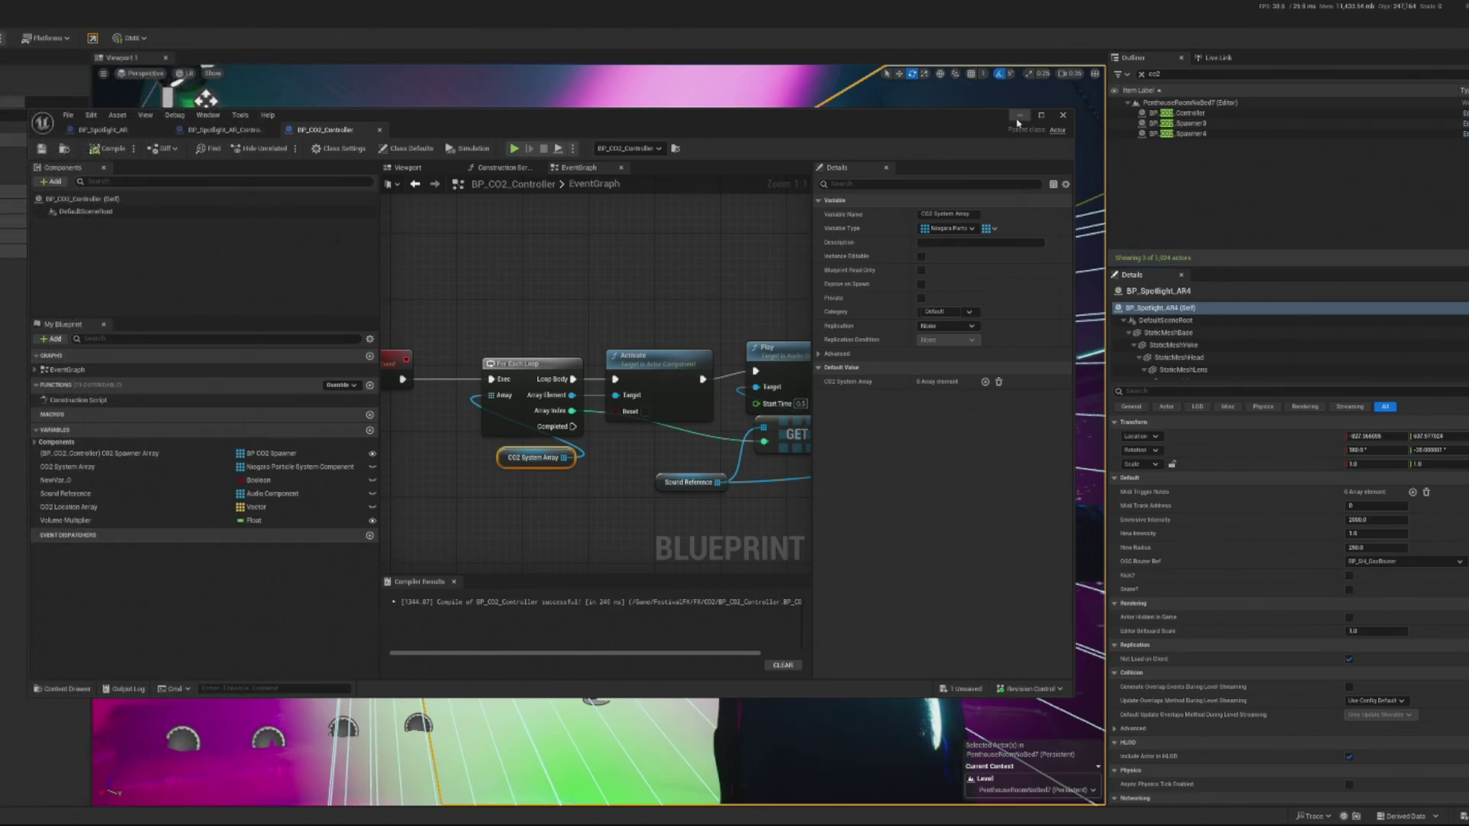
left_click(1018, 116)
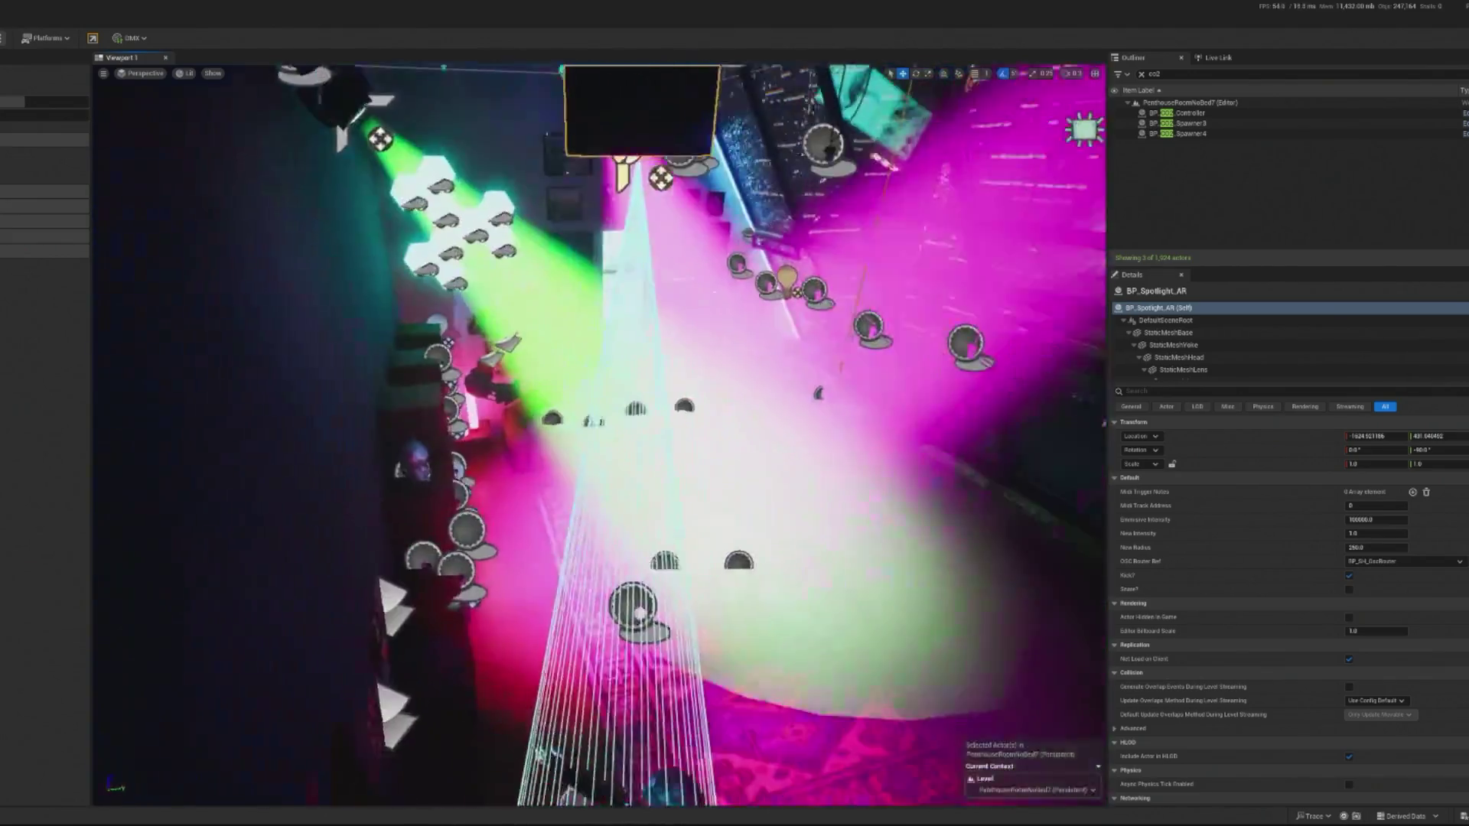
Rotate the BP_Spotlight_AR so its beam aims downward, then launch a Play In Editor preview.
key("e")
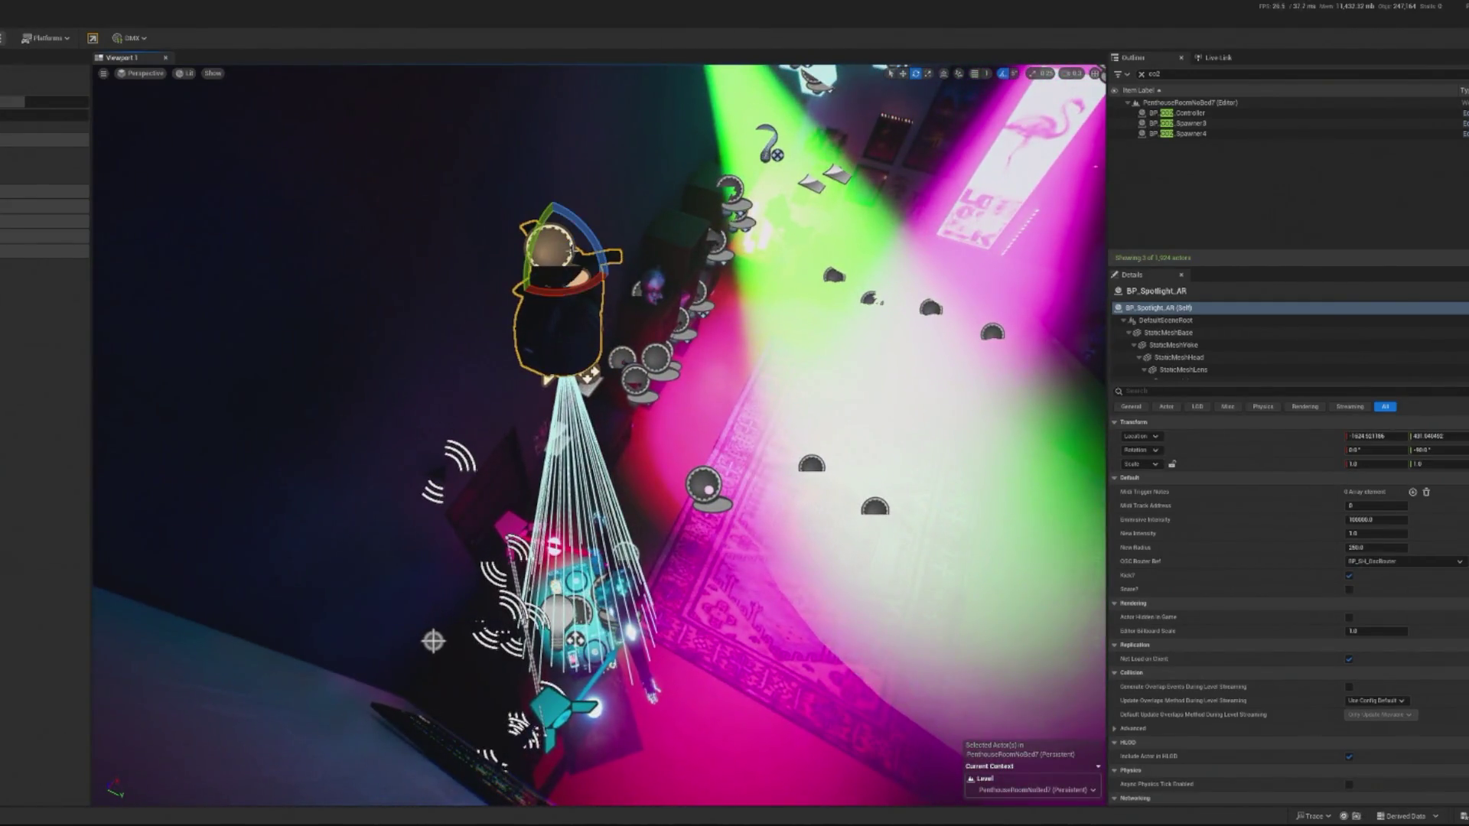
key("w")
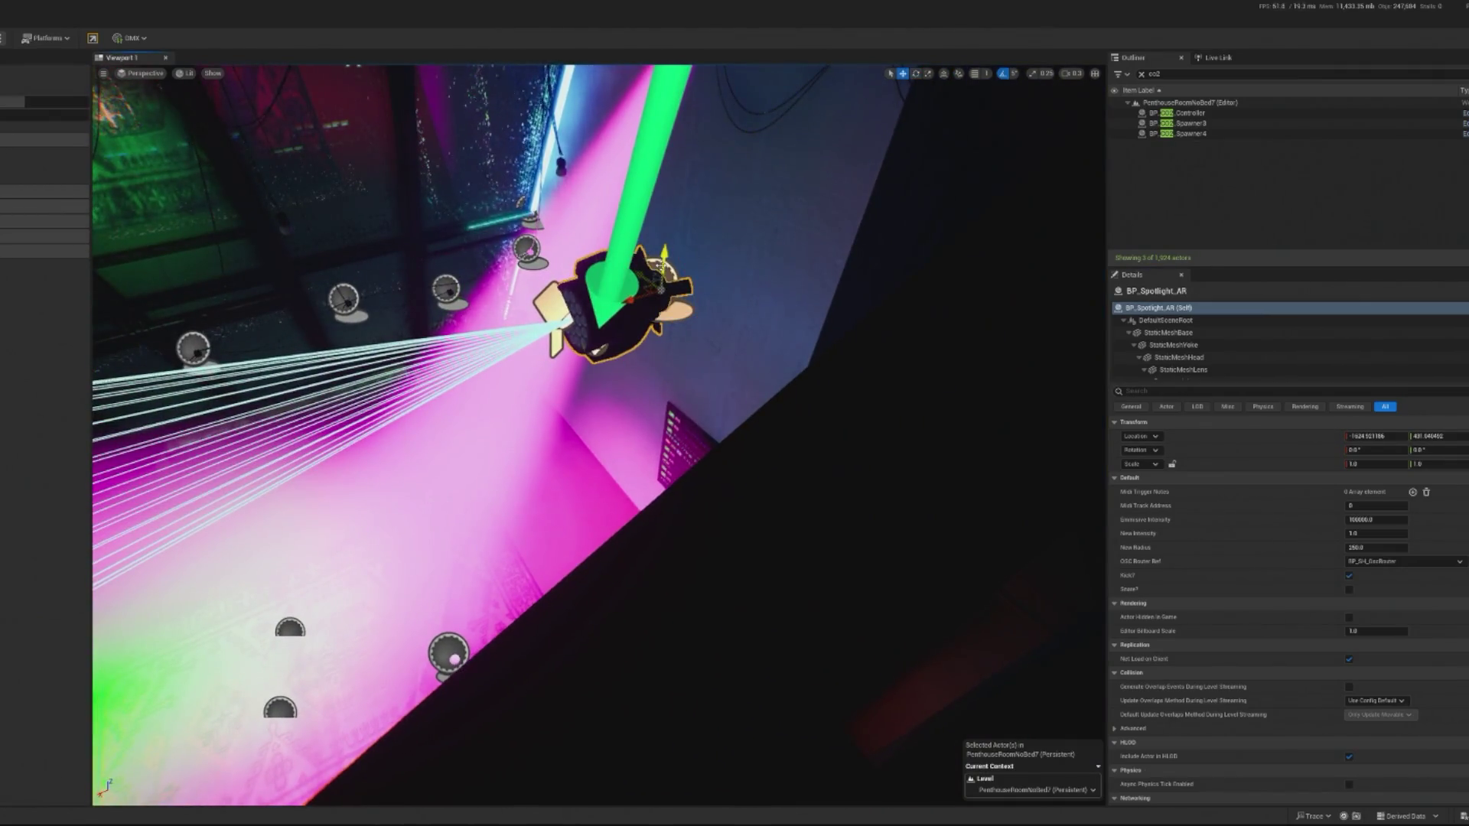
left_click_drag(653, 252, 650, 424)
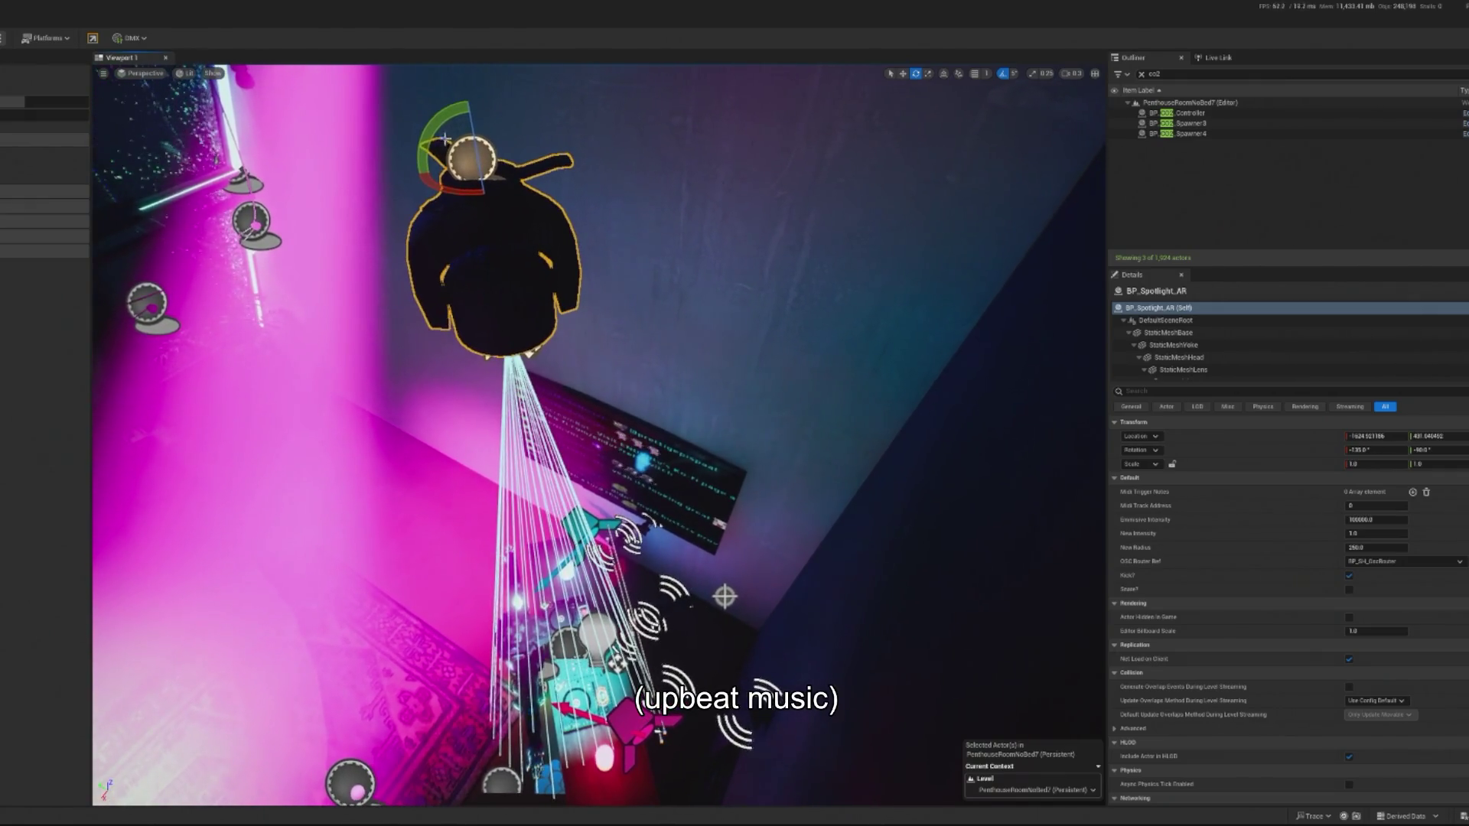
key("w")
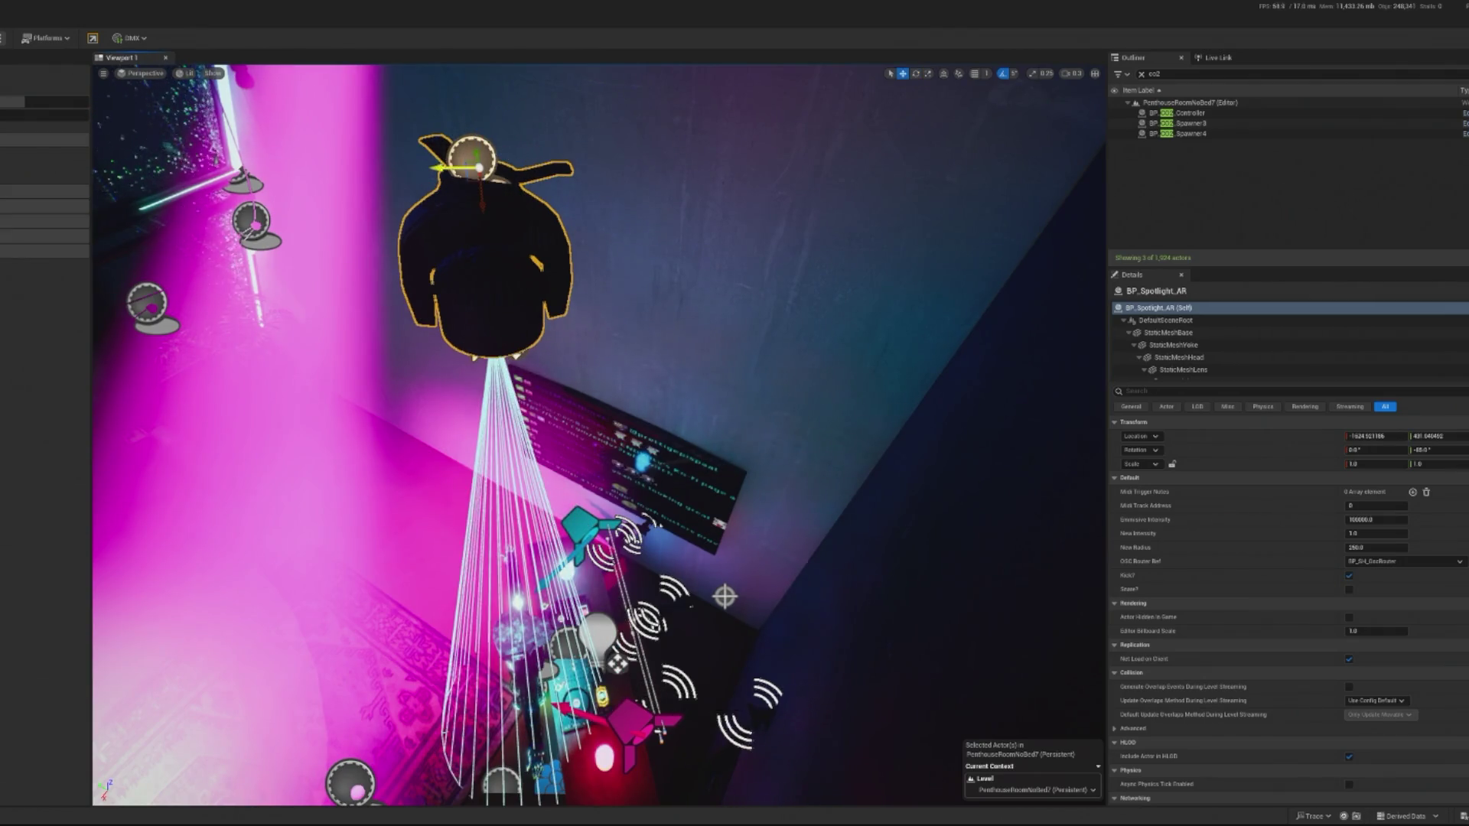
key("e")
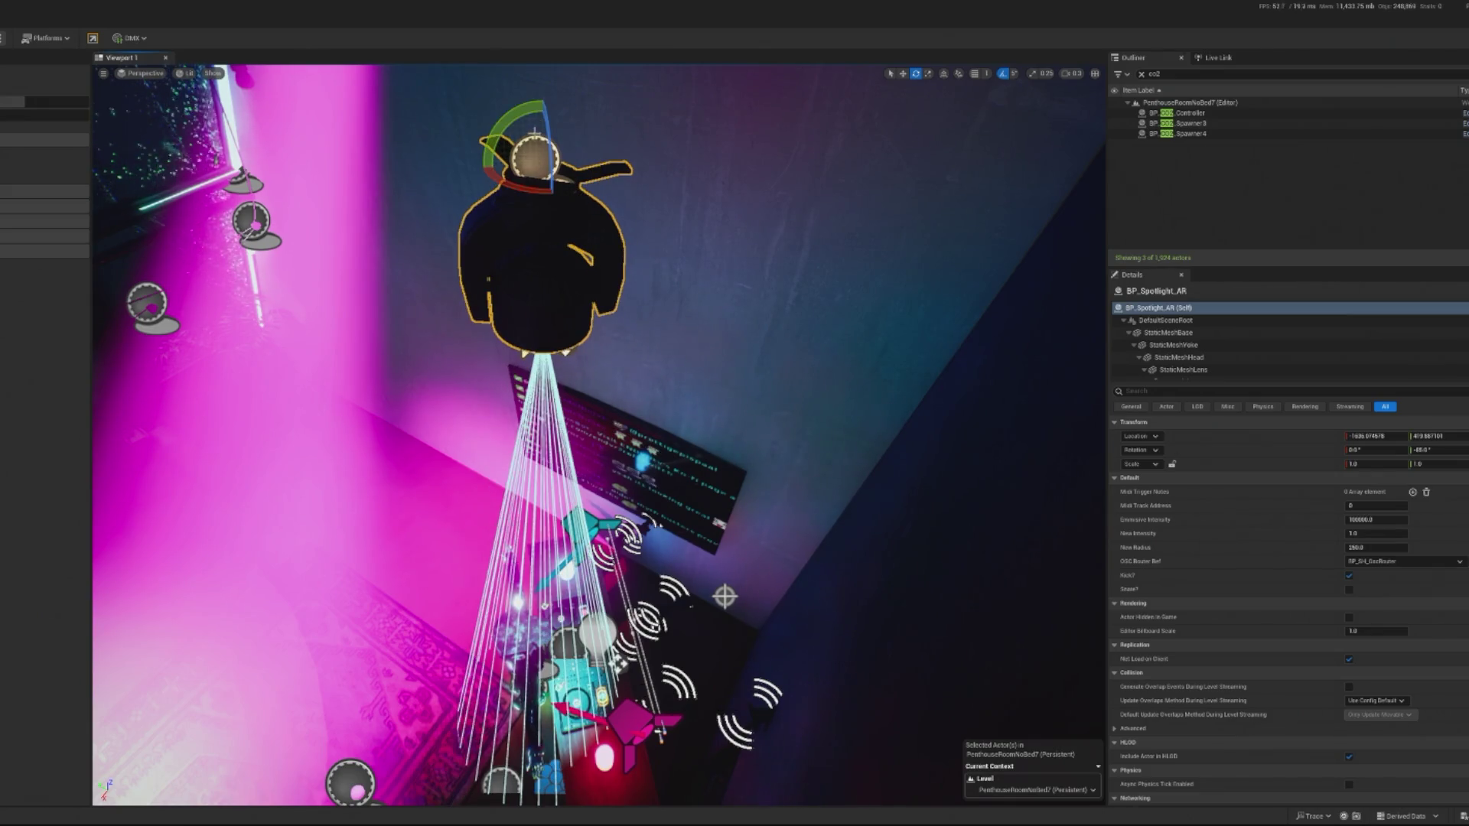
key("alt+p")
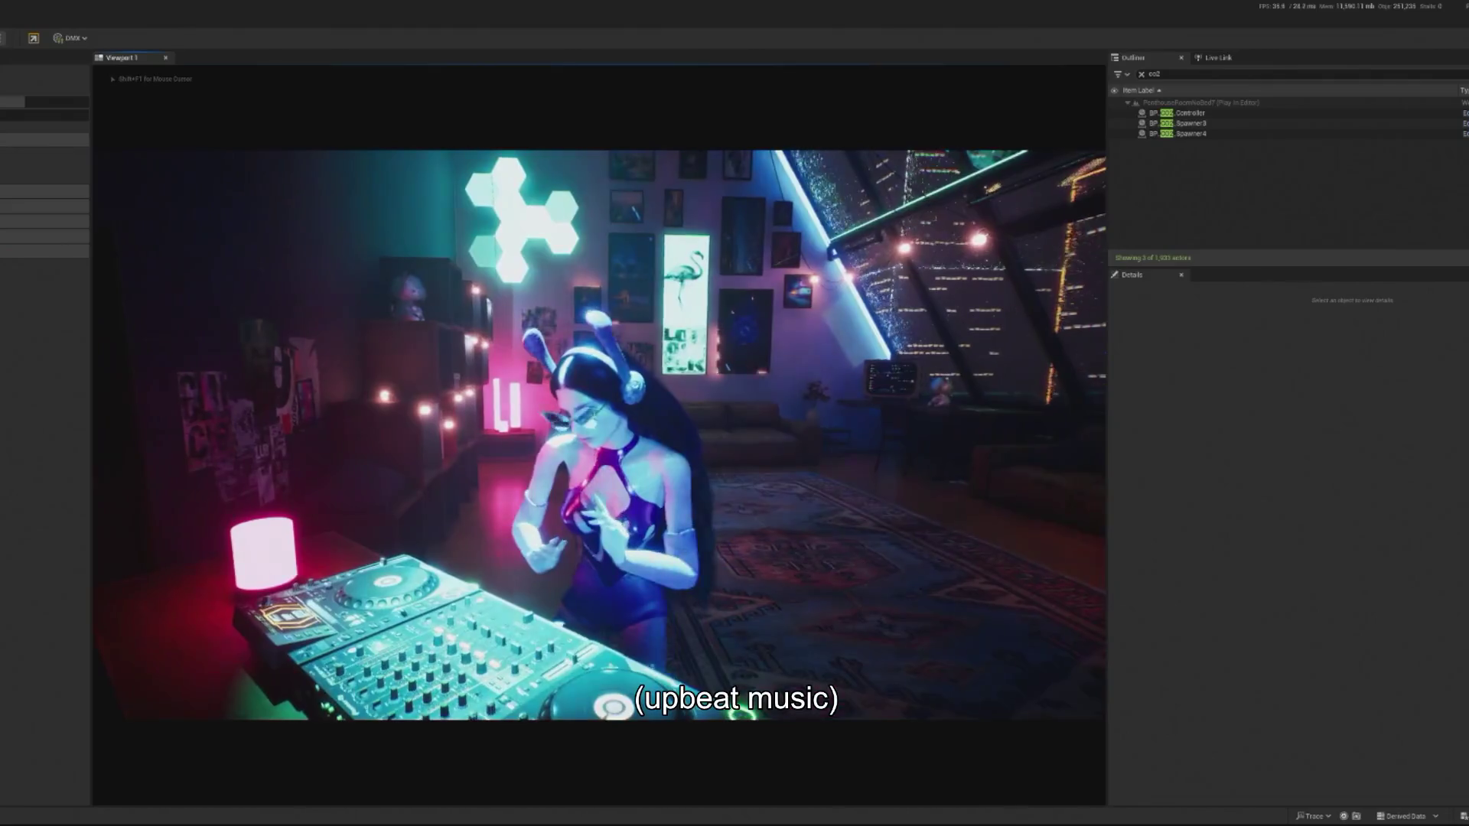
Release the mouse with Shift+F1 to watch the DJ animation, then stop the preview with Esc.
key("shift+F1")
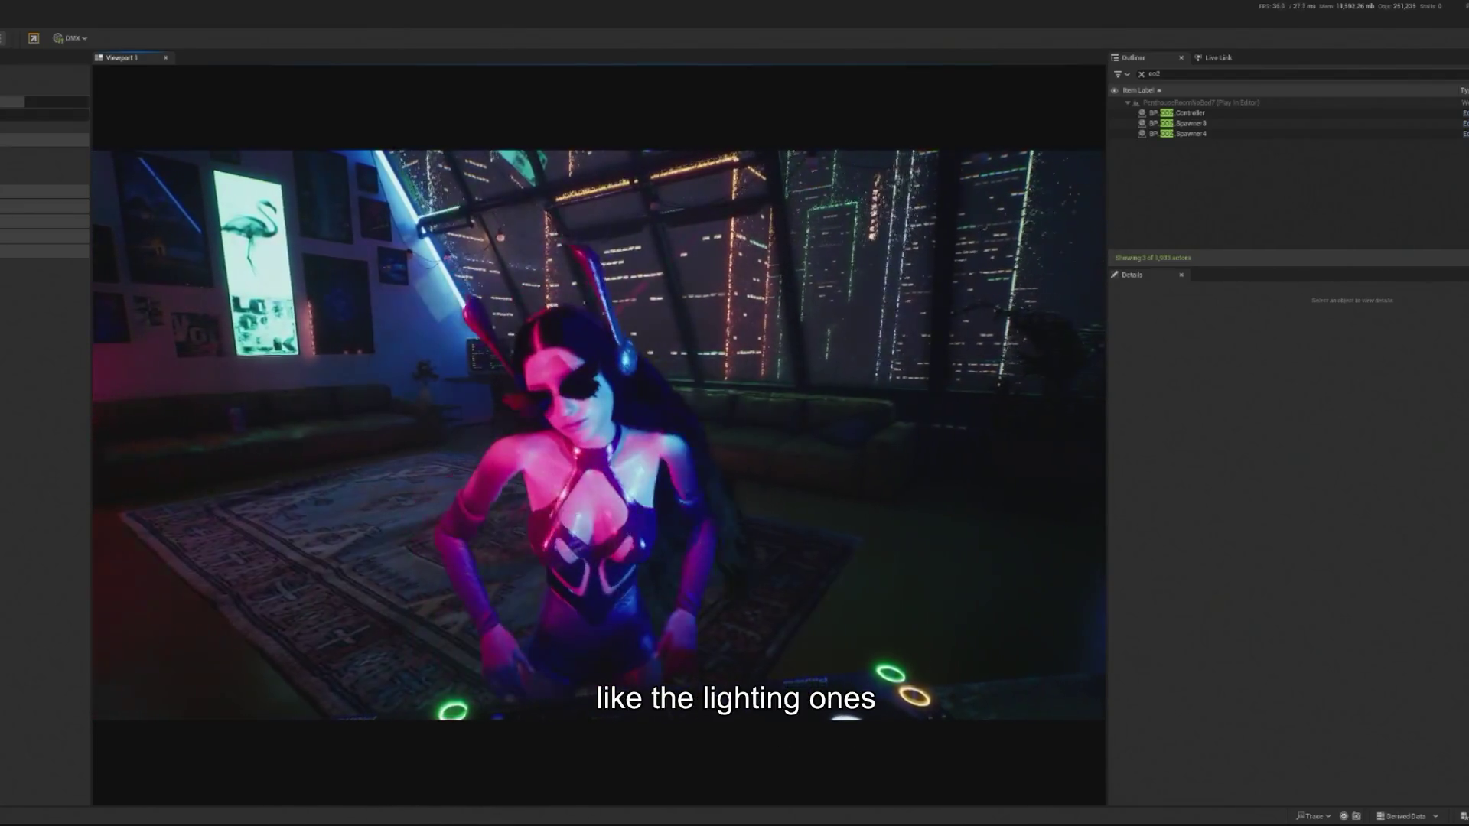
key("Escape")
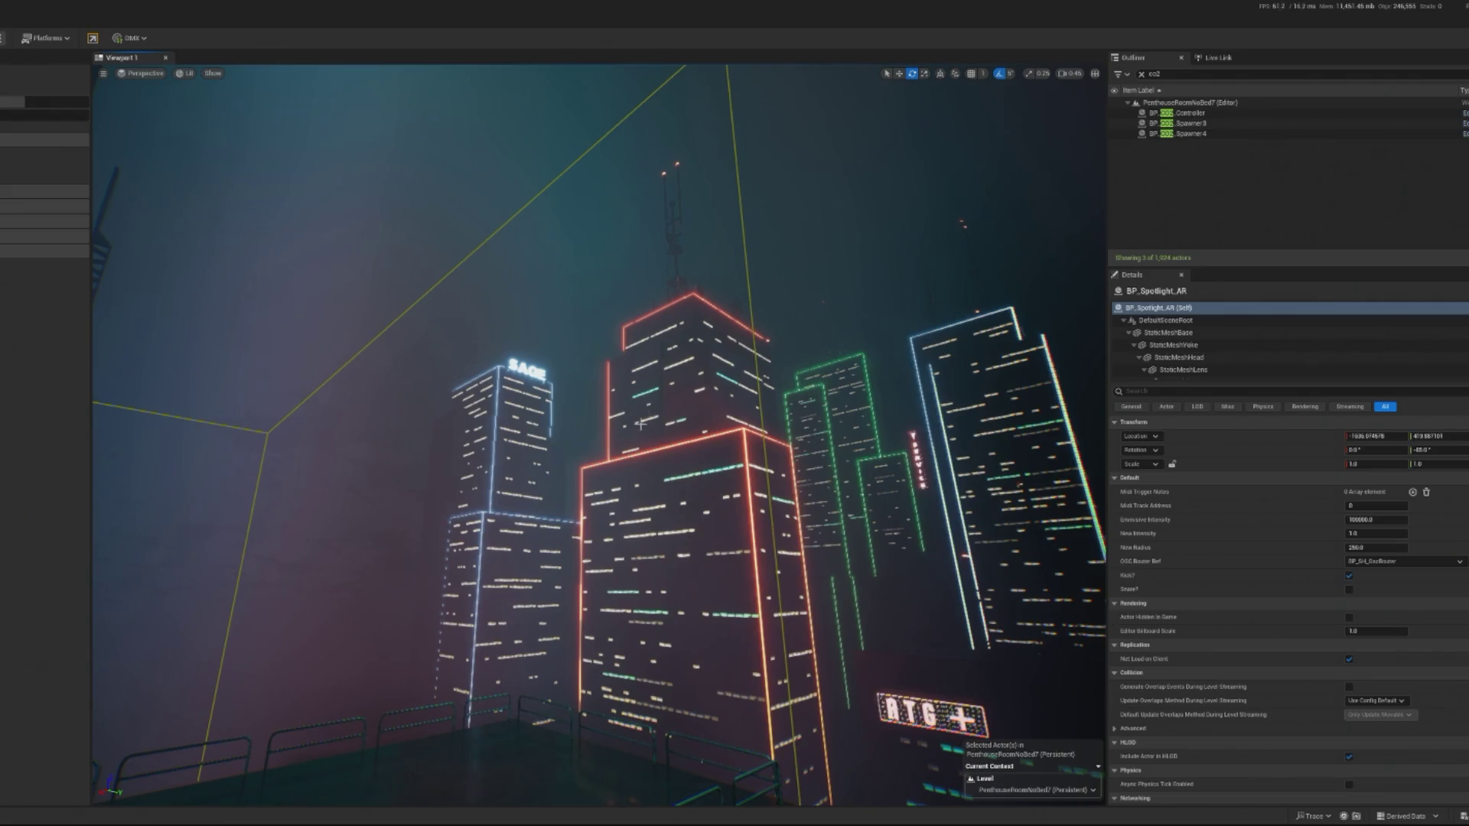
Frame the spotlight, run and stop another play preview, then select and focus SM_Lamp64.
scroll(641, 424, "up", 10)
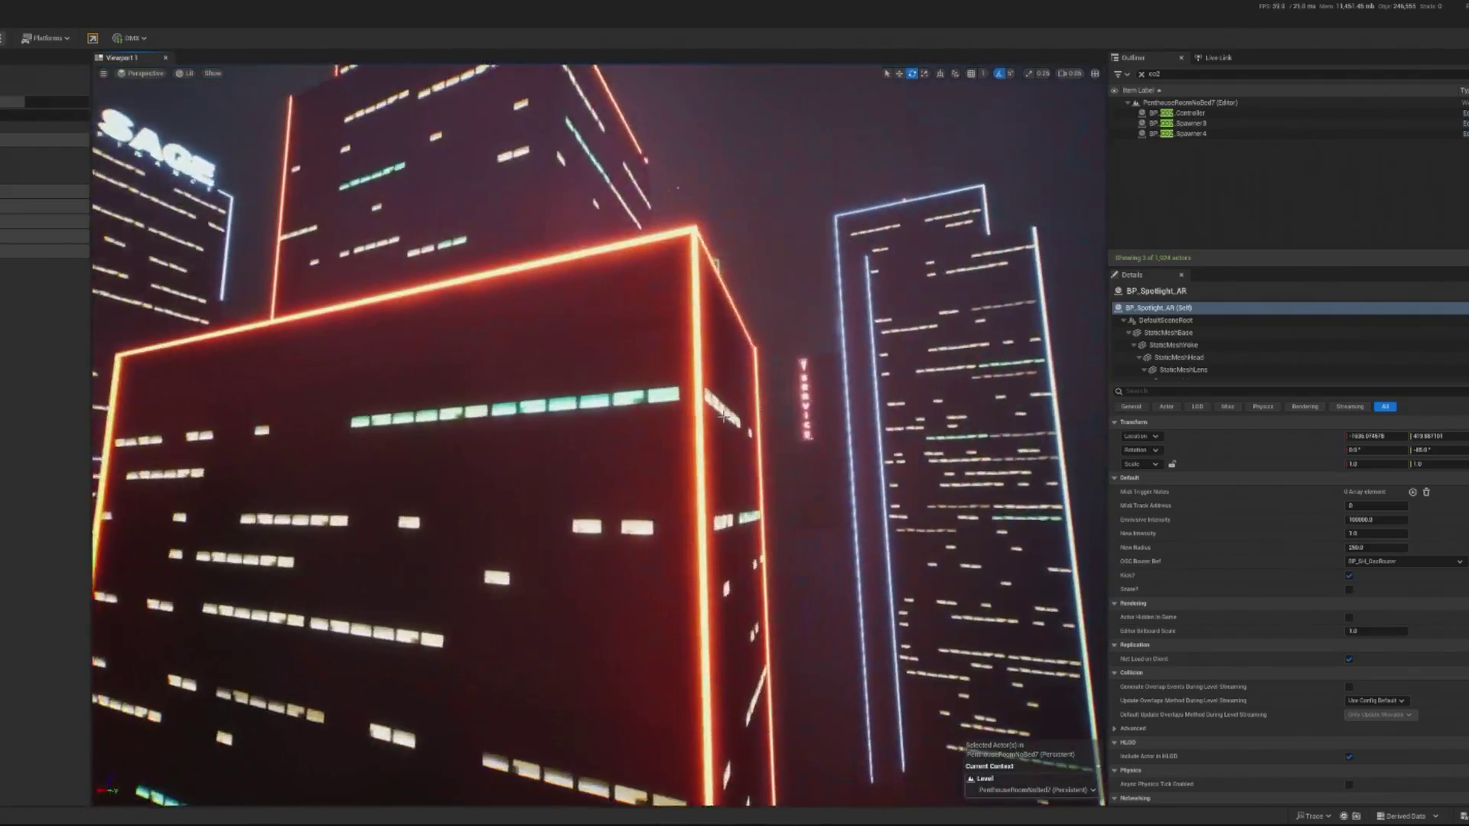
key("f")
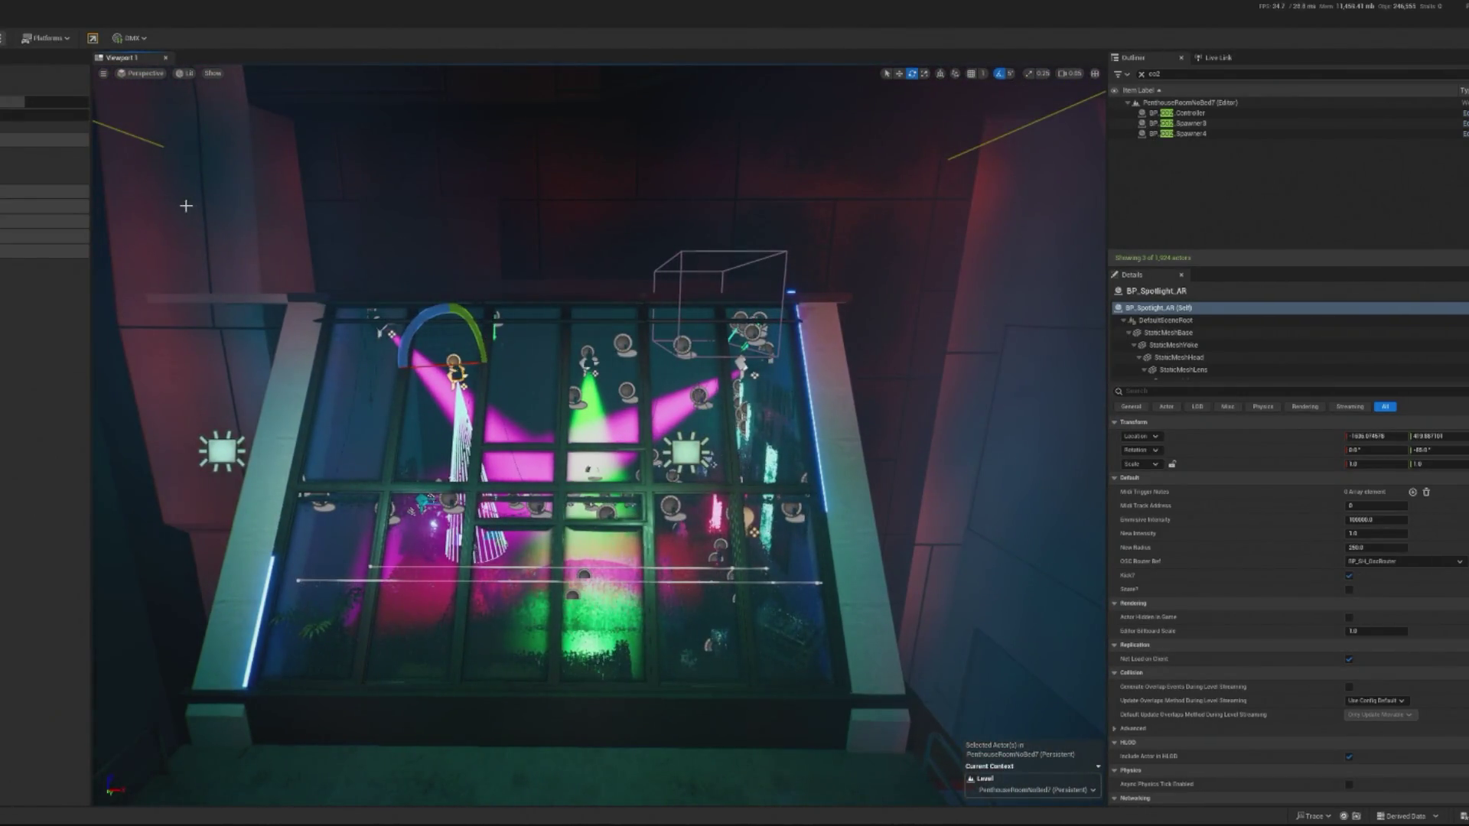
key("alt+p")
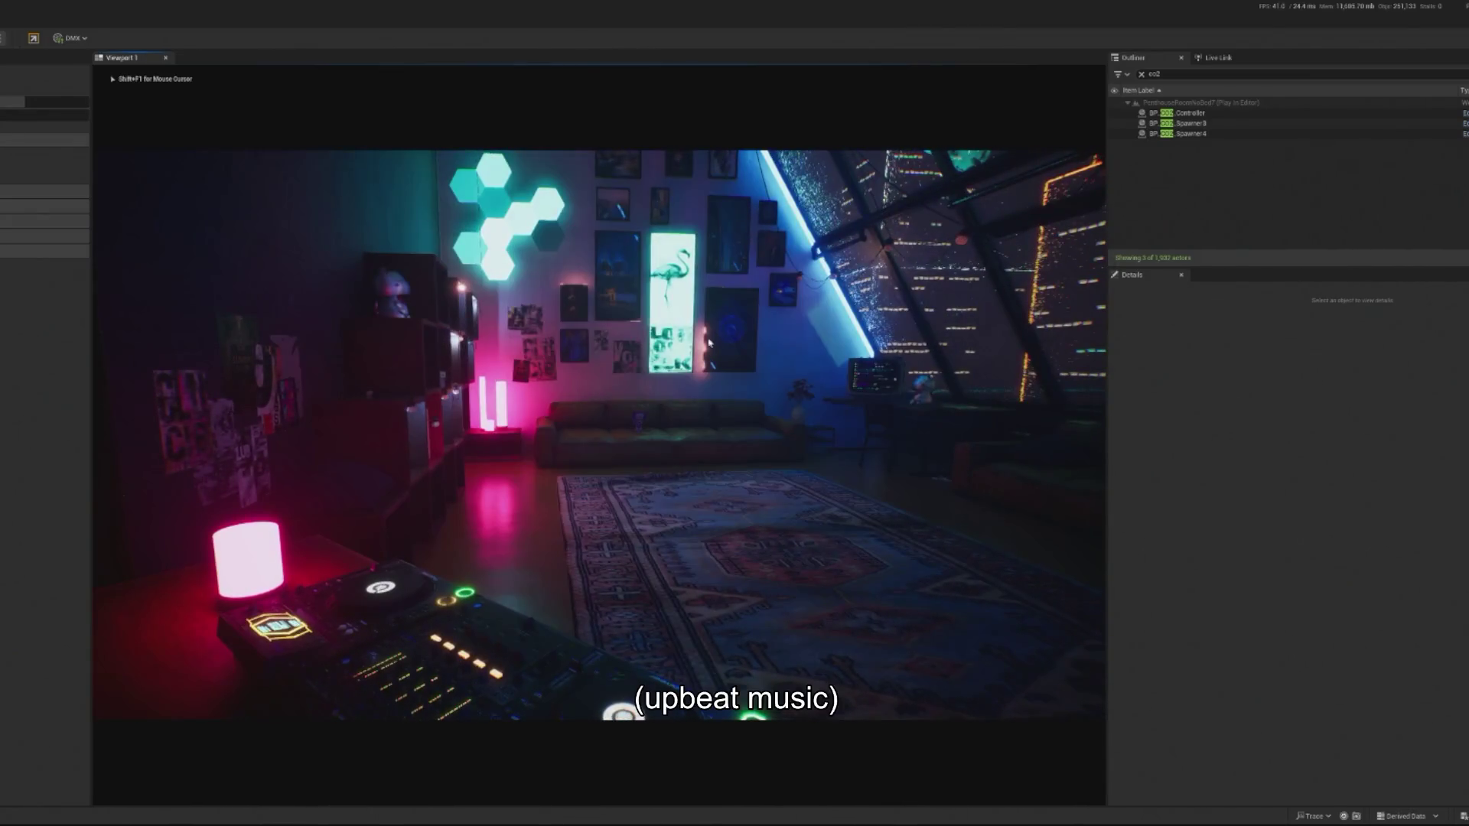
key("Escape")
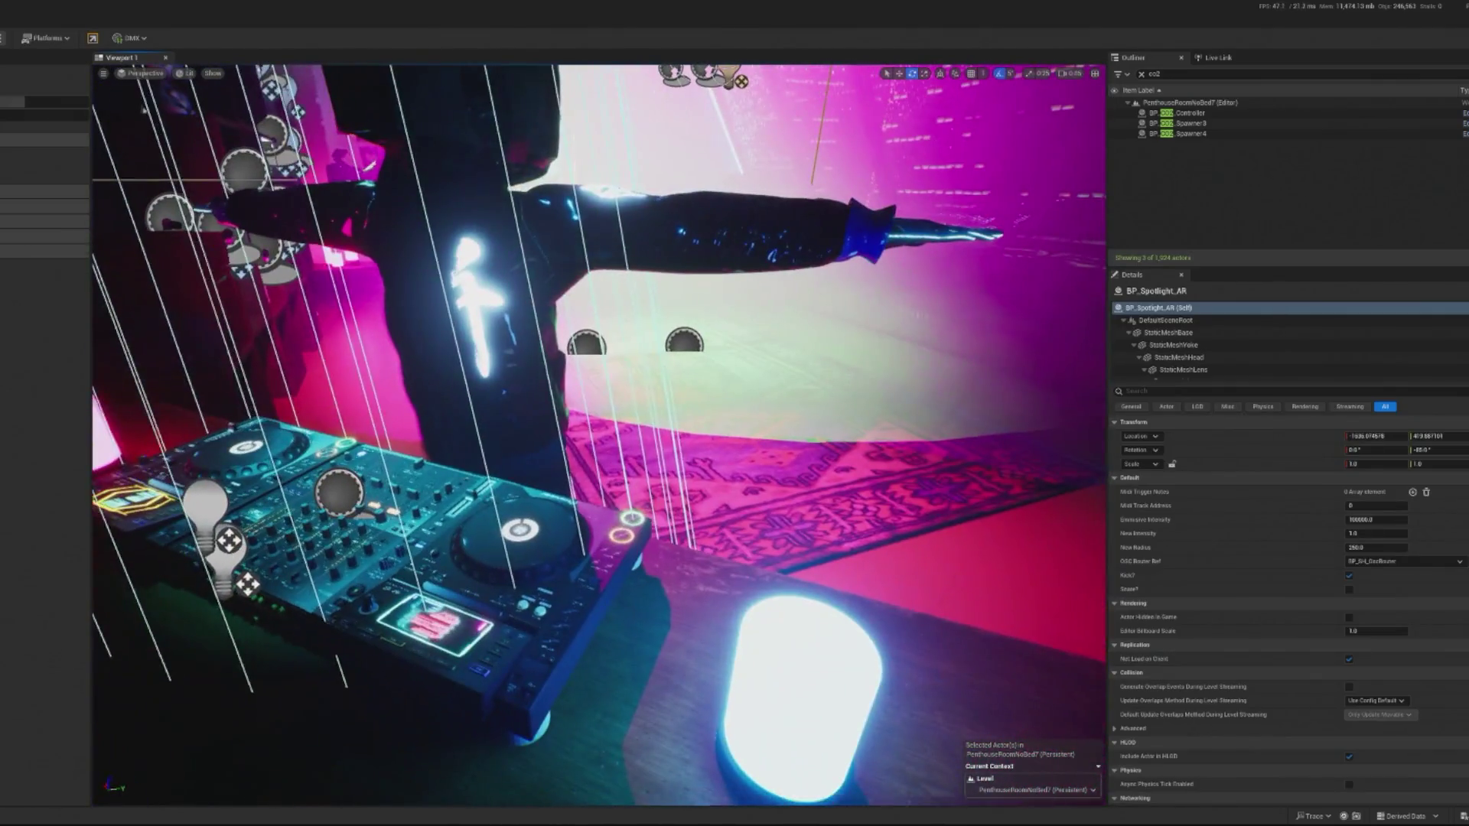
left_click(799, 696)
key("f")
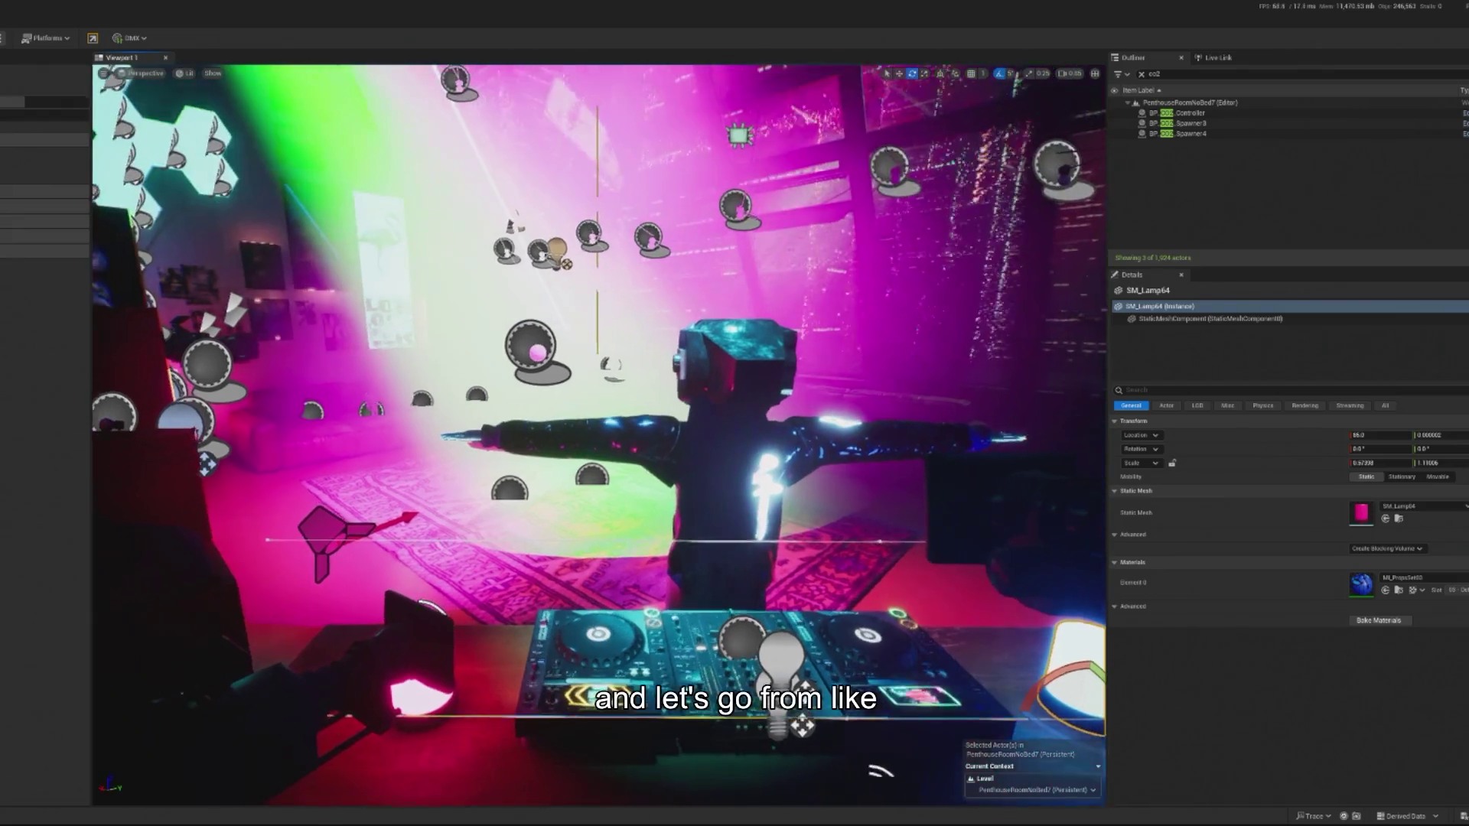
Locate the desk lamp's mesh asset in the Content Browser using Browse to Asset.
scroll(689, 530, "down", 5)
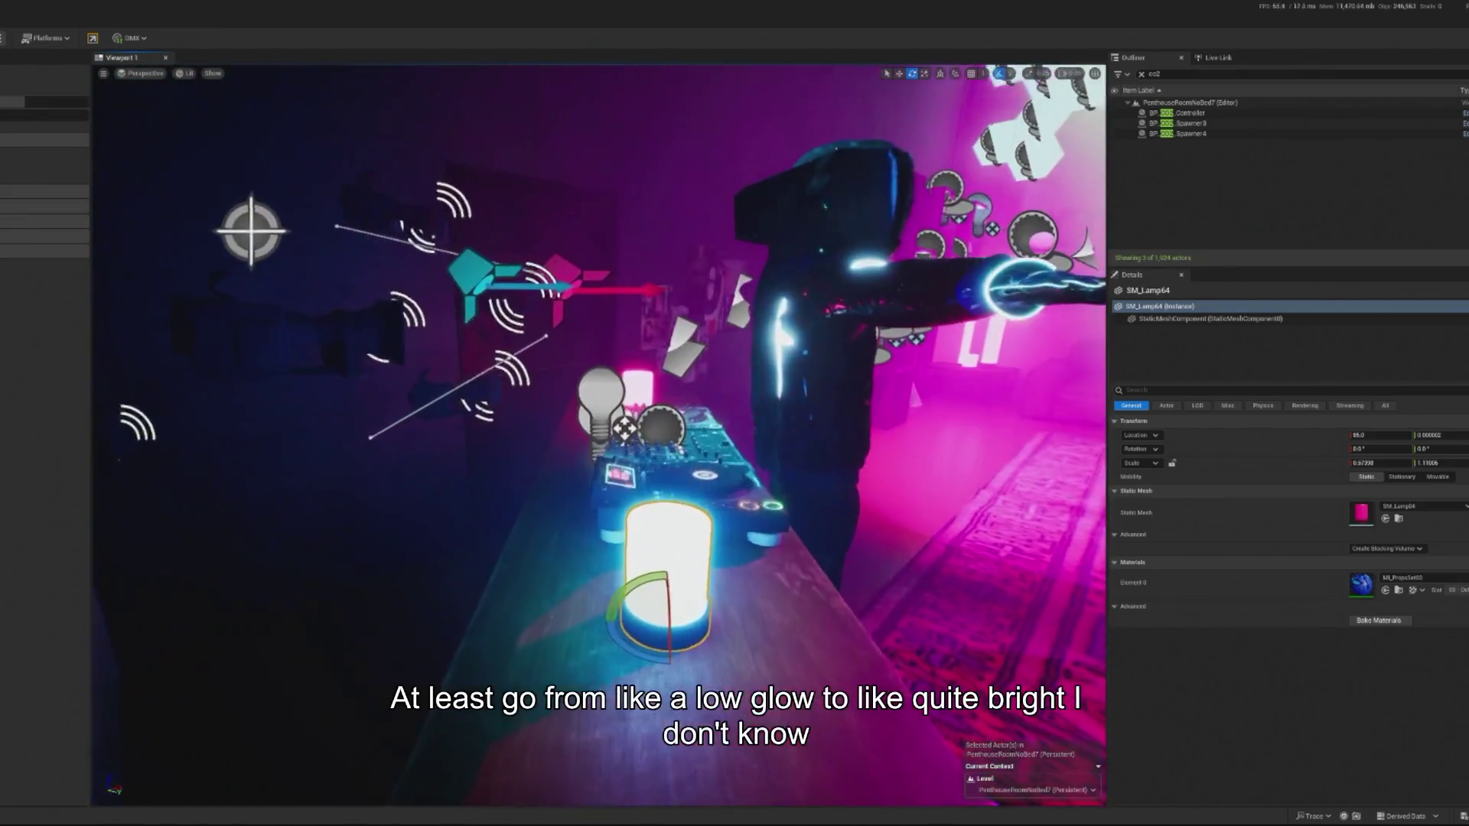
right_click(688, 530)
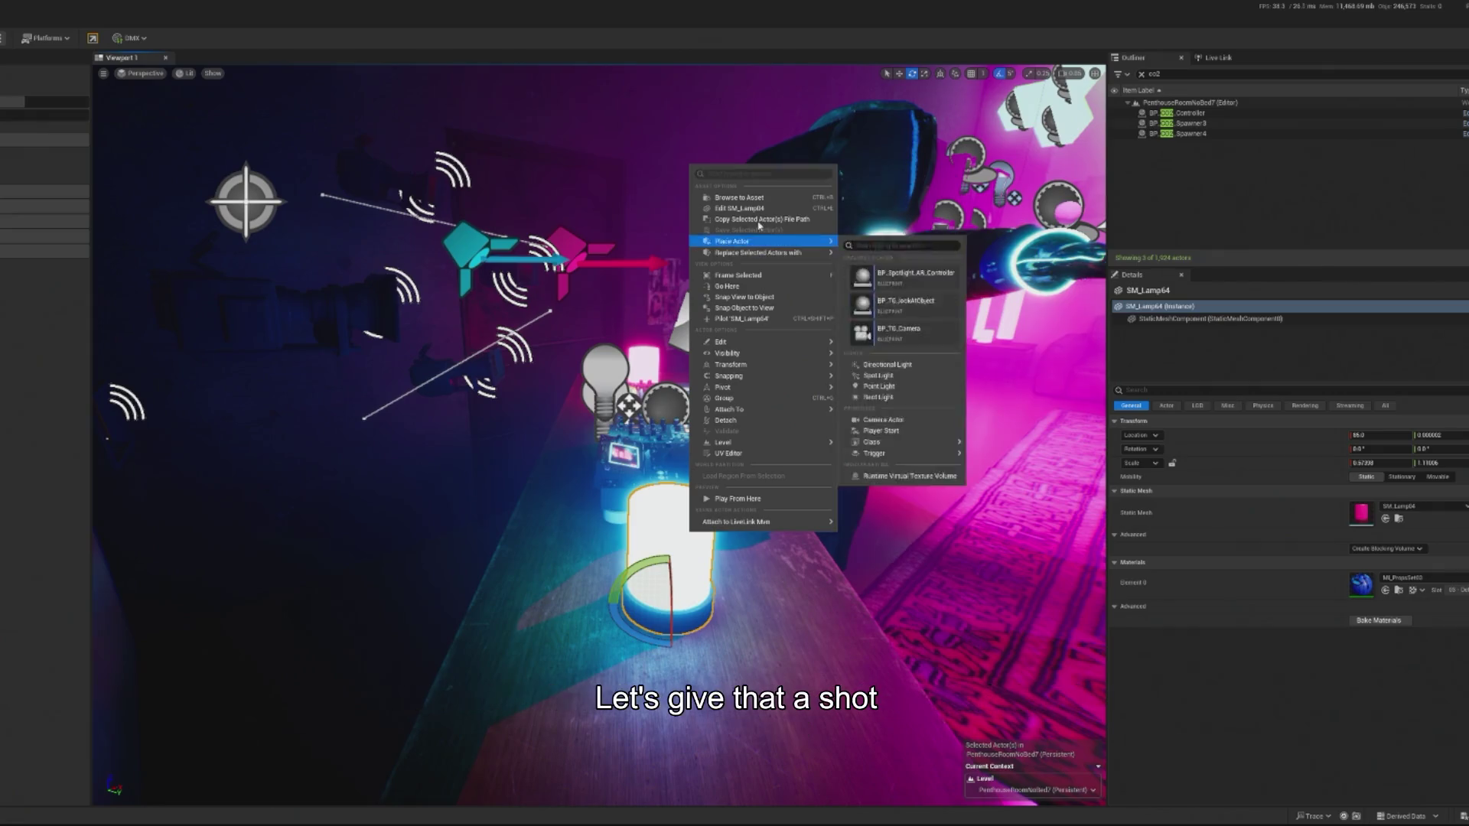
left_click(755, 198)
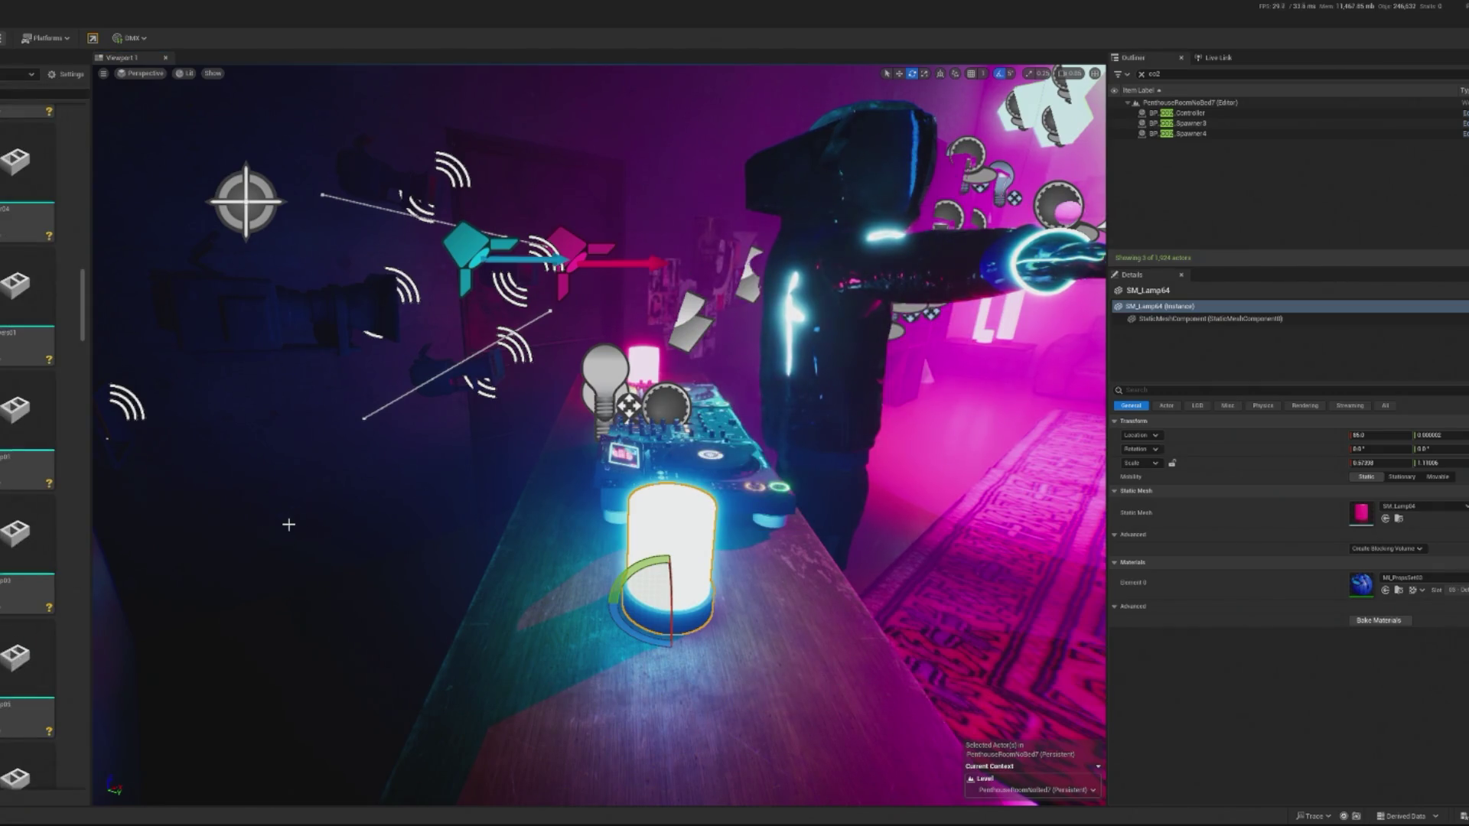
right_click(23, 260)
mouse_move(12, 323)
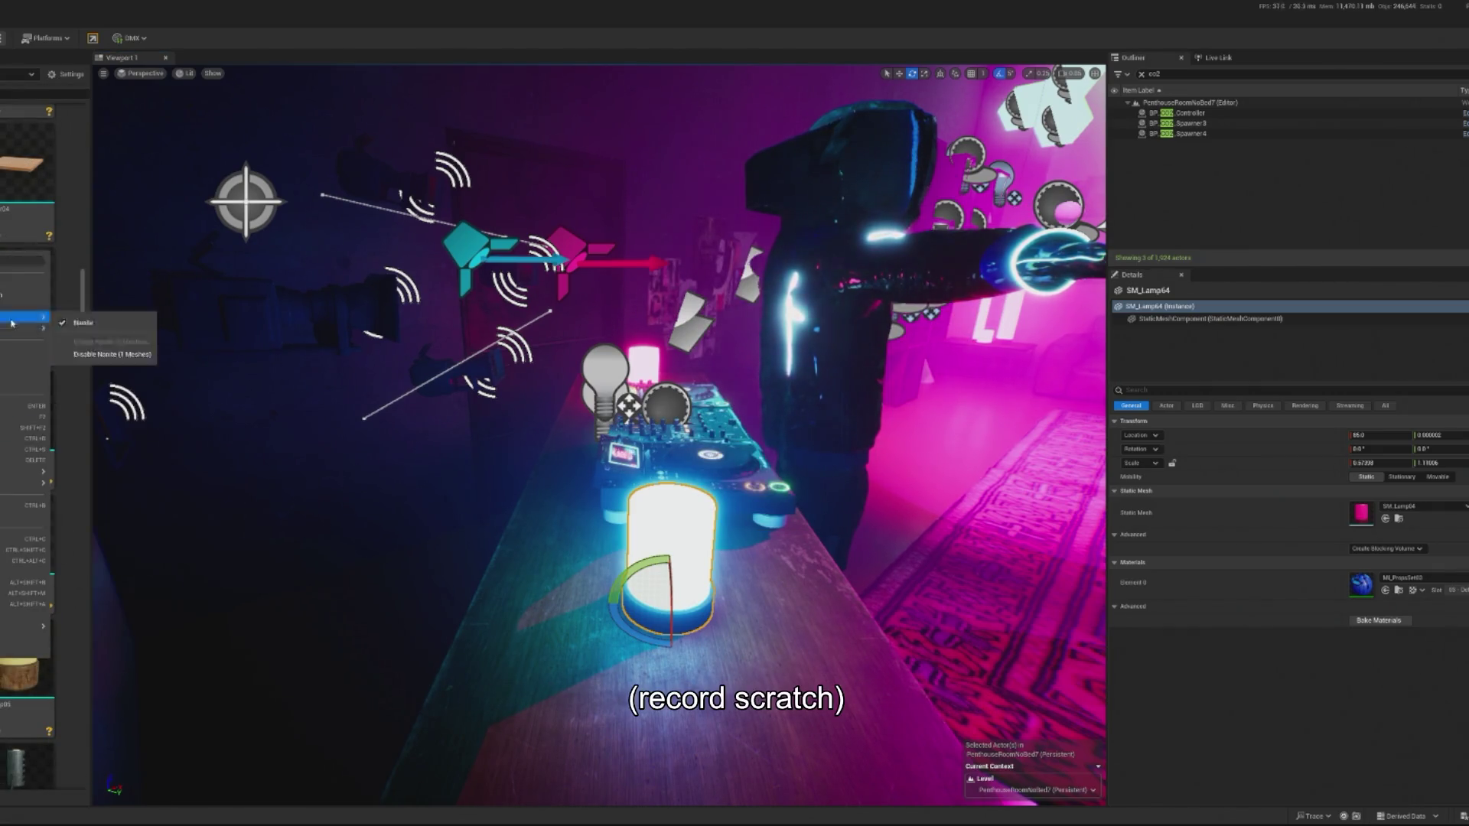
left_click(76, 635)
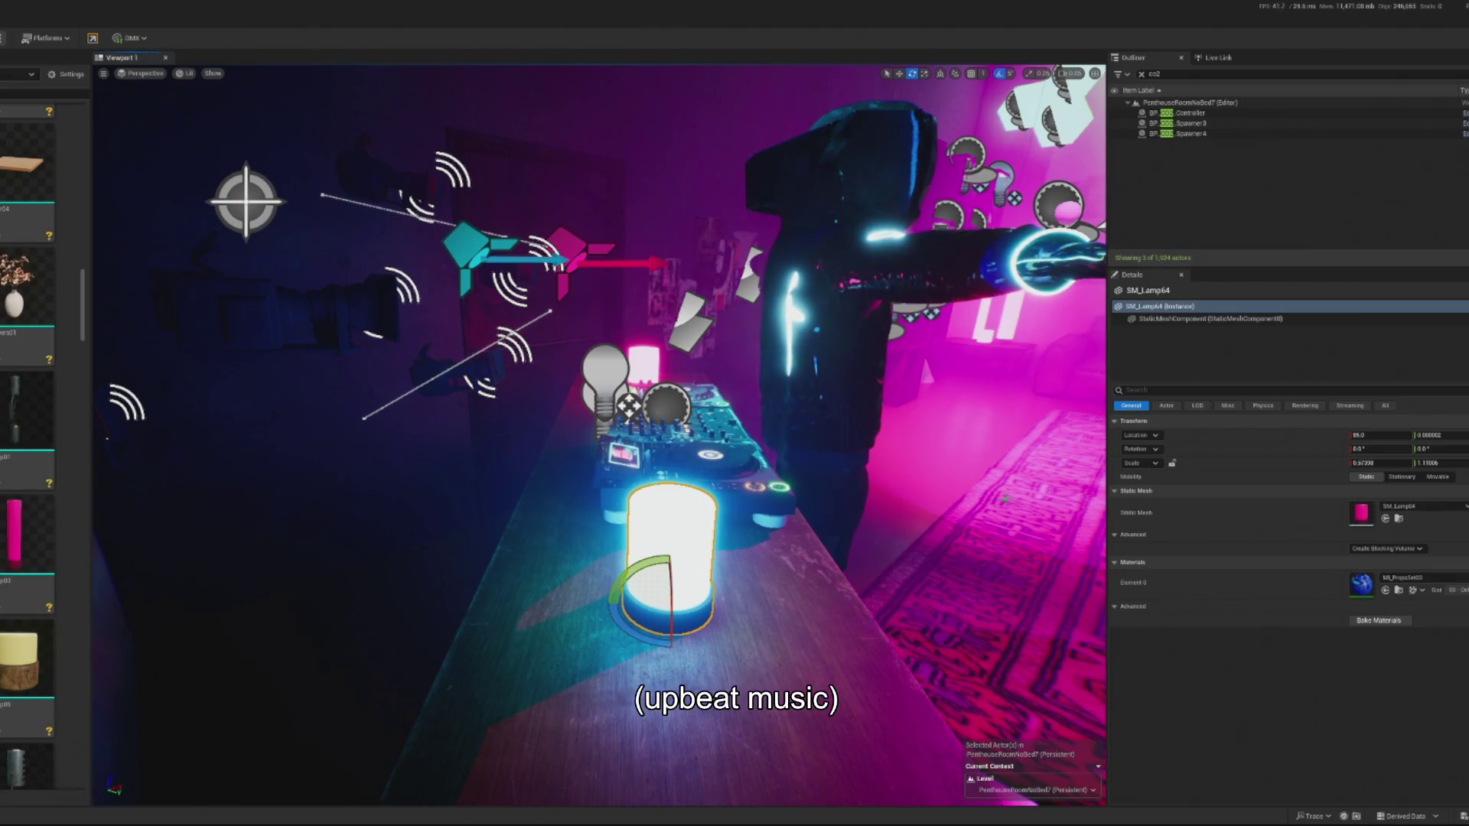
Show the lamp's material ML_PropsSet03 among the assets and attempt to rename it.
left_click(1399, 589)
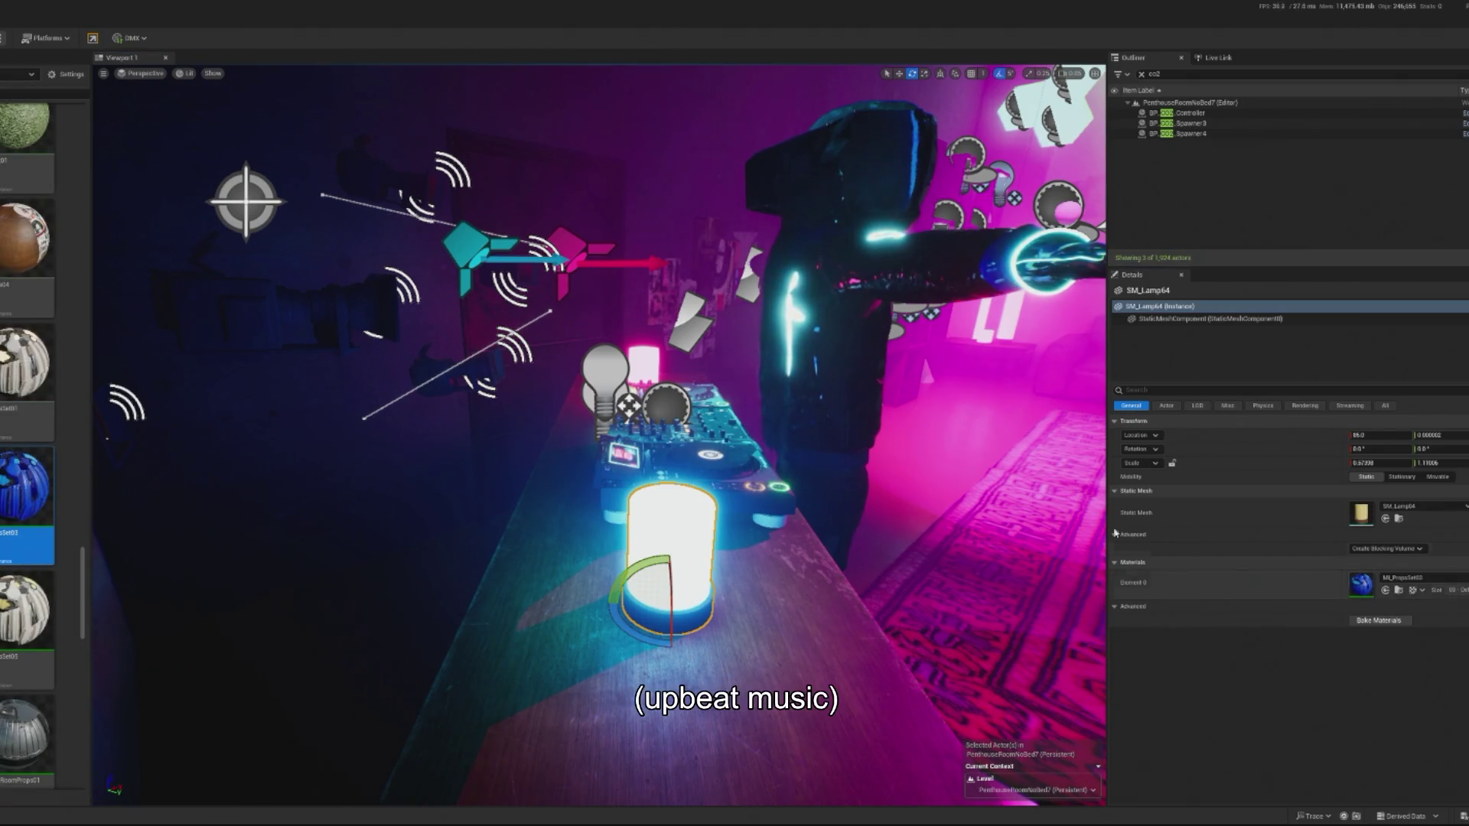
right_click(23, 501)
mouse_move(153, 469)
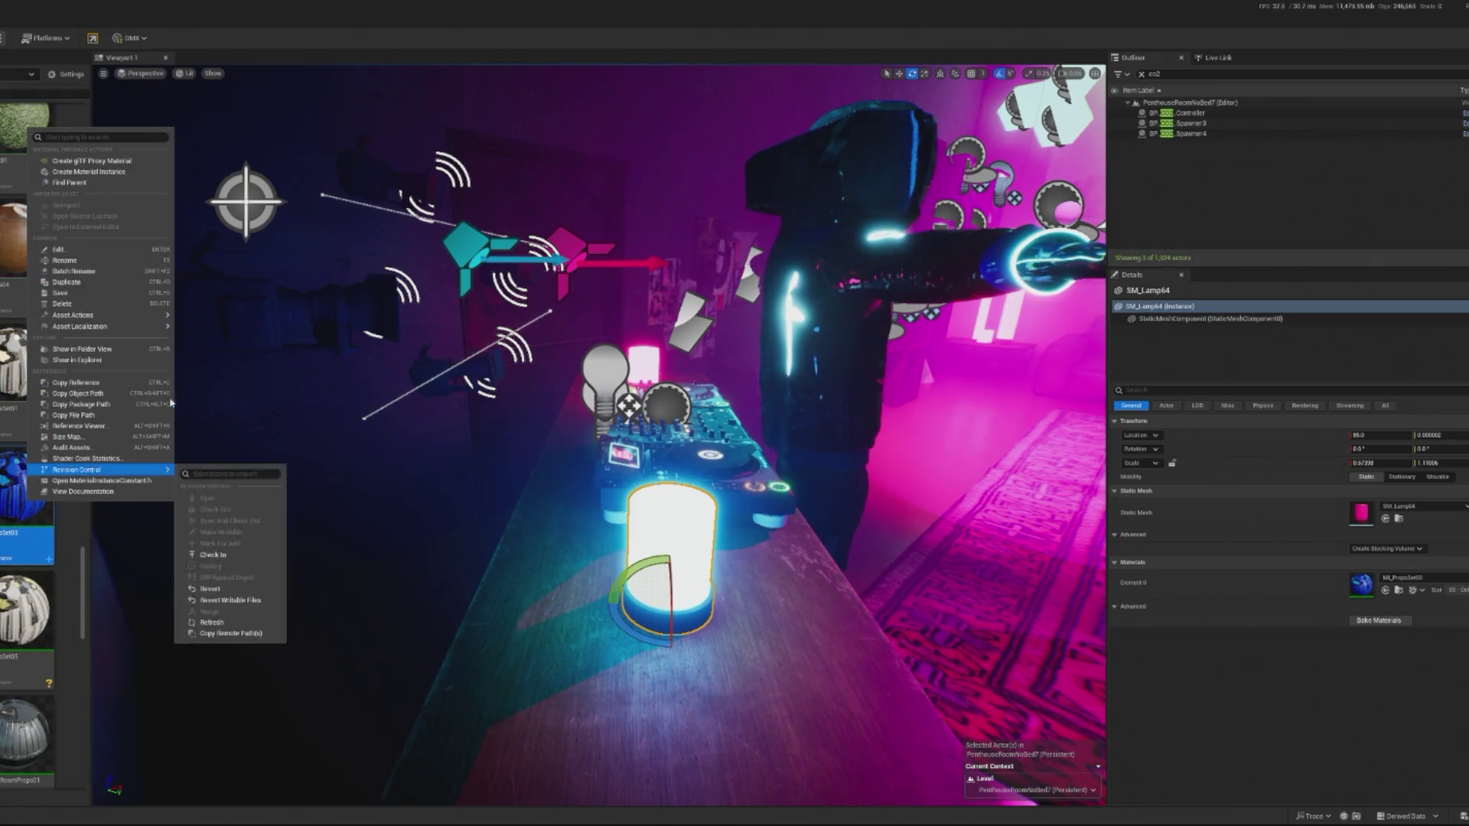
scroll(81, 285, "down", 3)
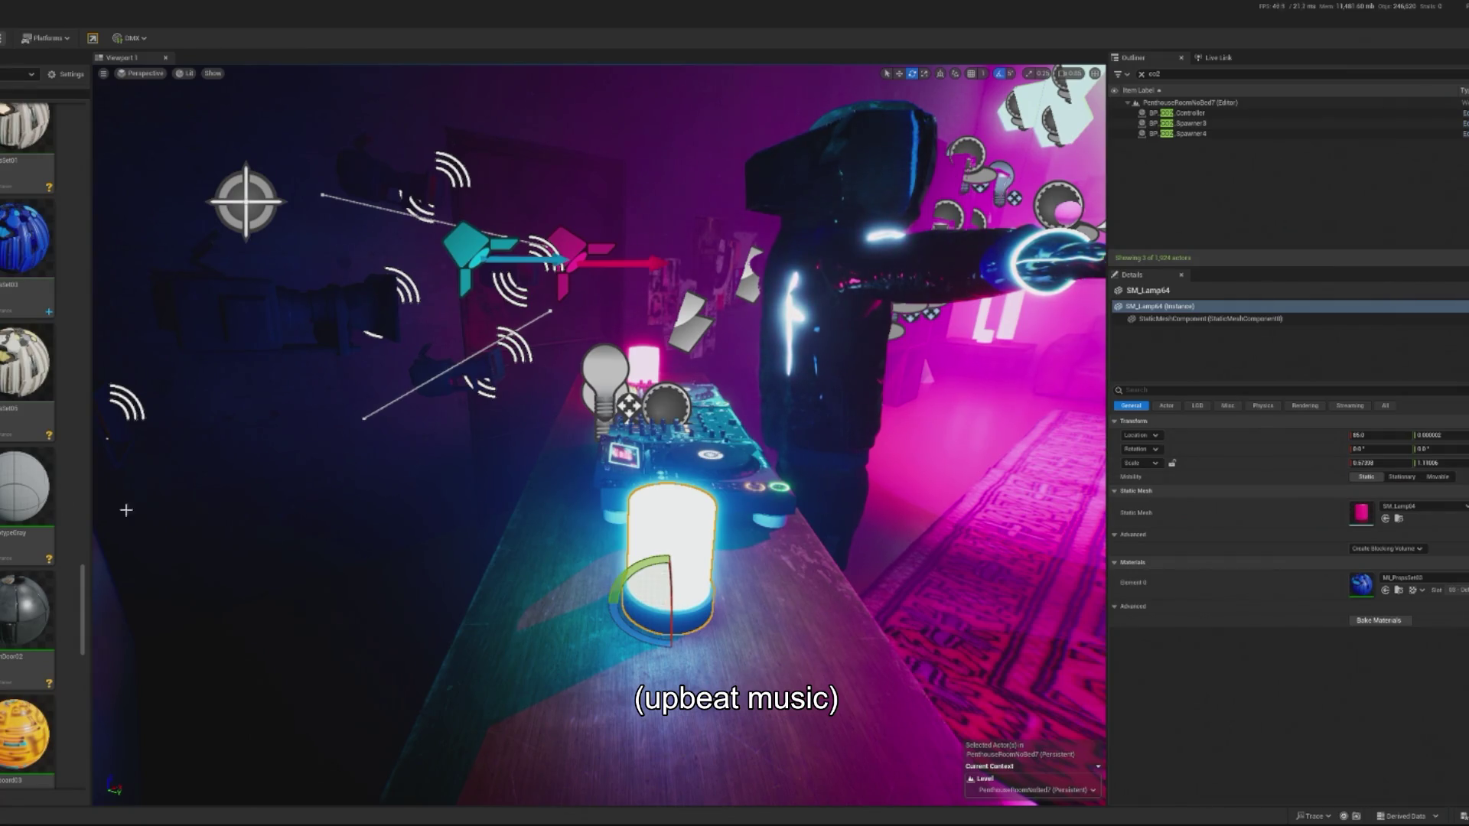
mouse_move(31, 520)
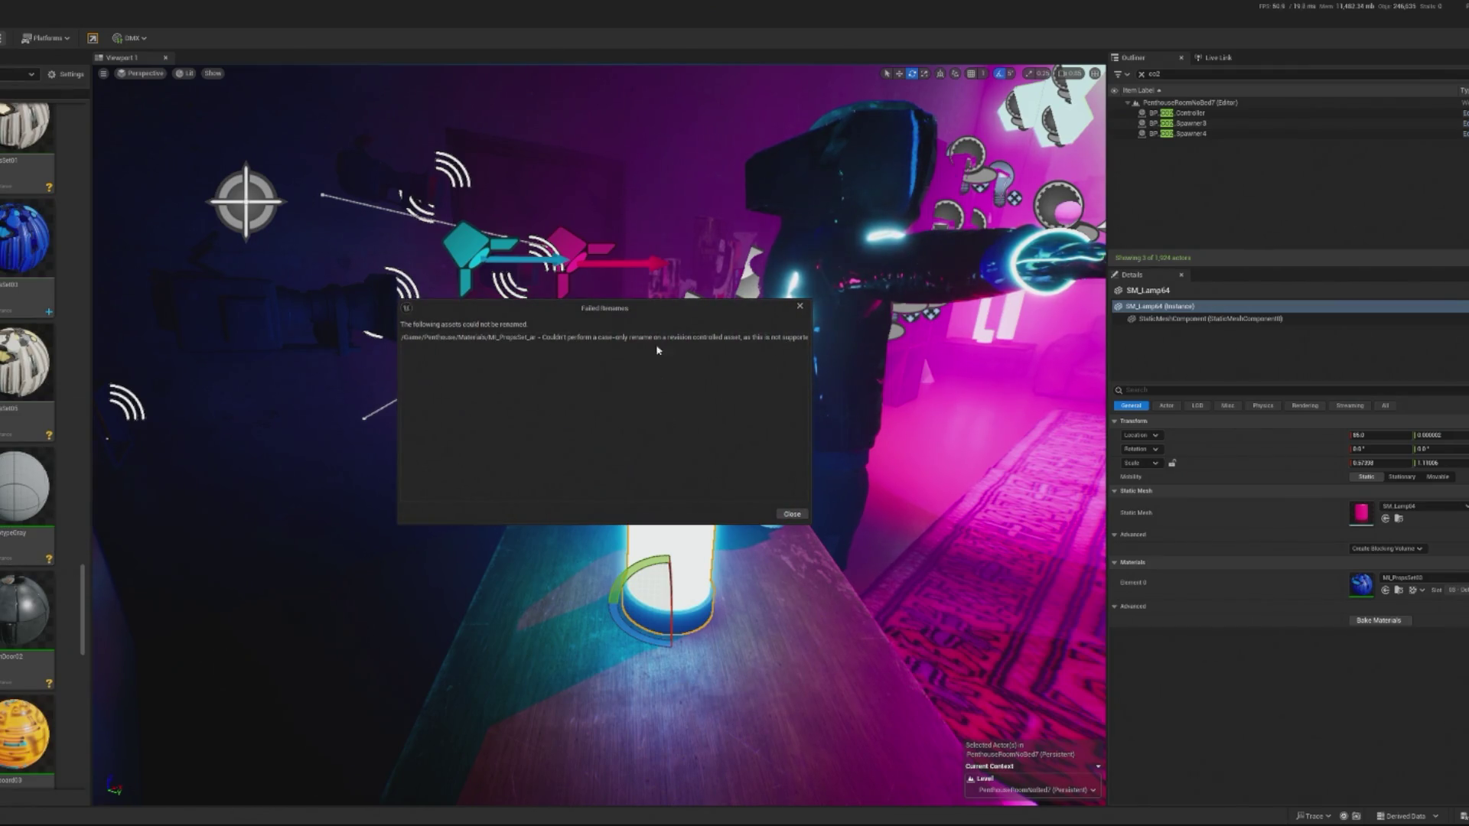
Dismiss the failed-rename message, retry renaming the material asset, and dismiss the error again.
left_click(800, 307)
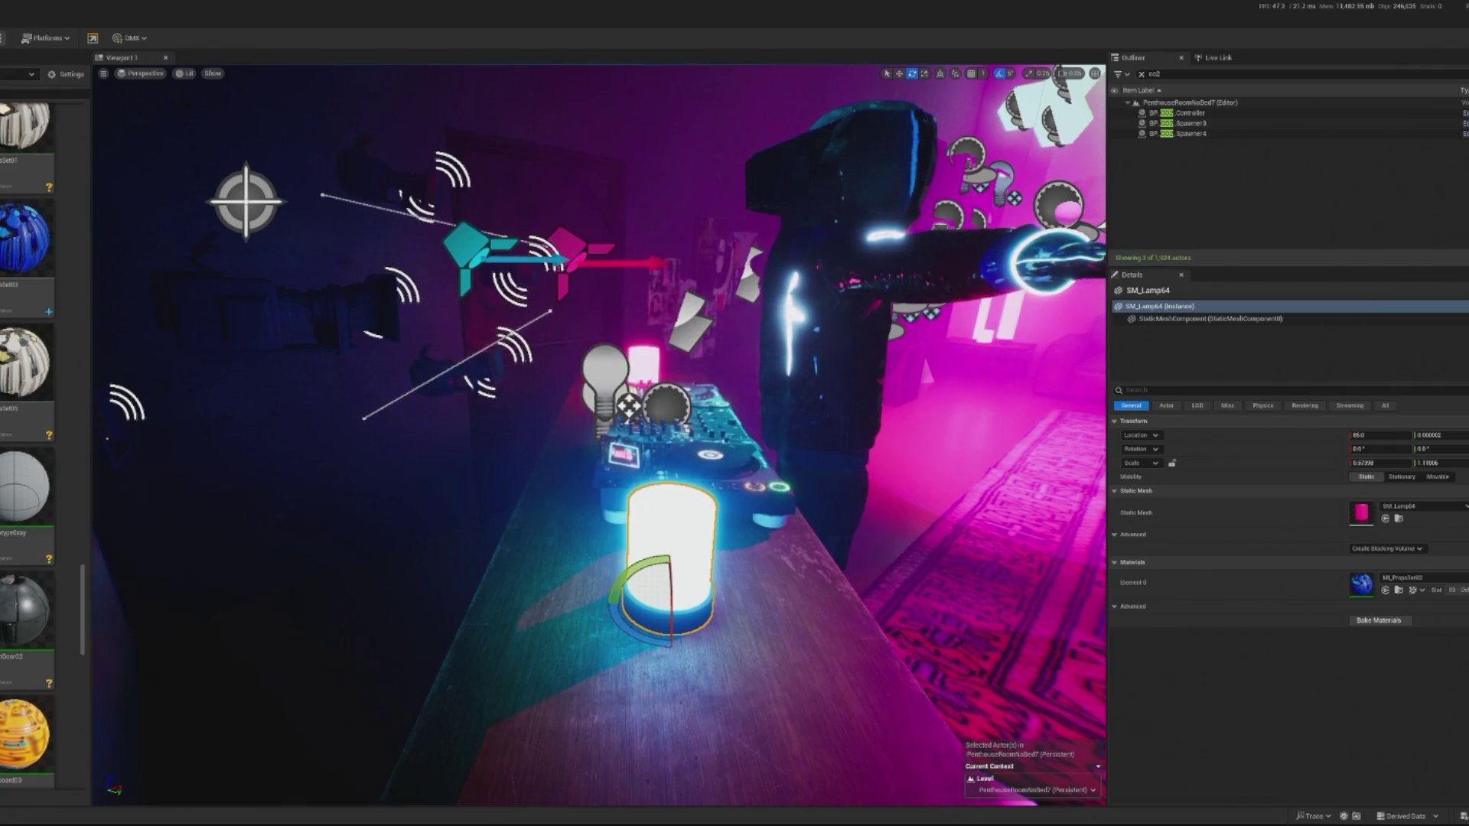
right_click(27, 520)
left_click(27, 273)
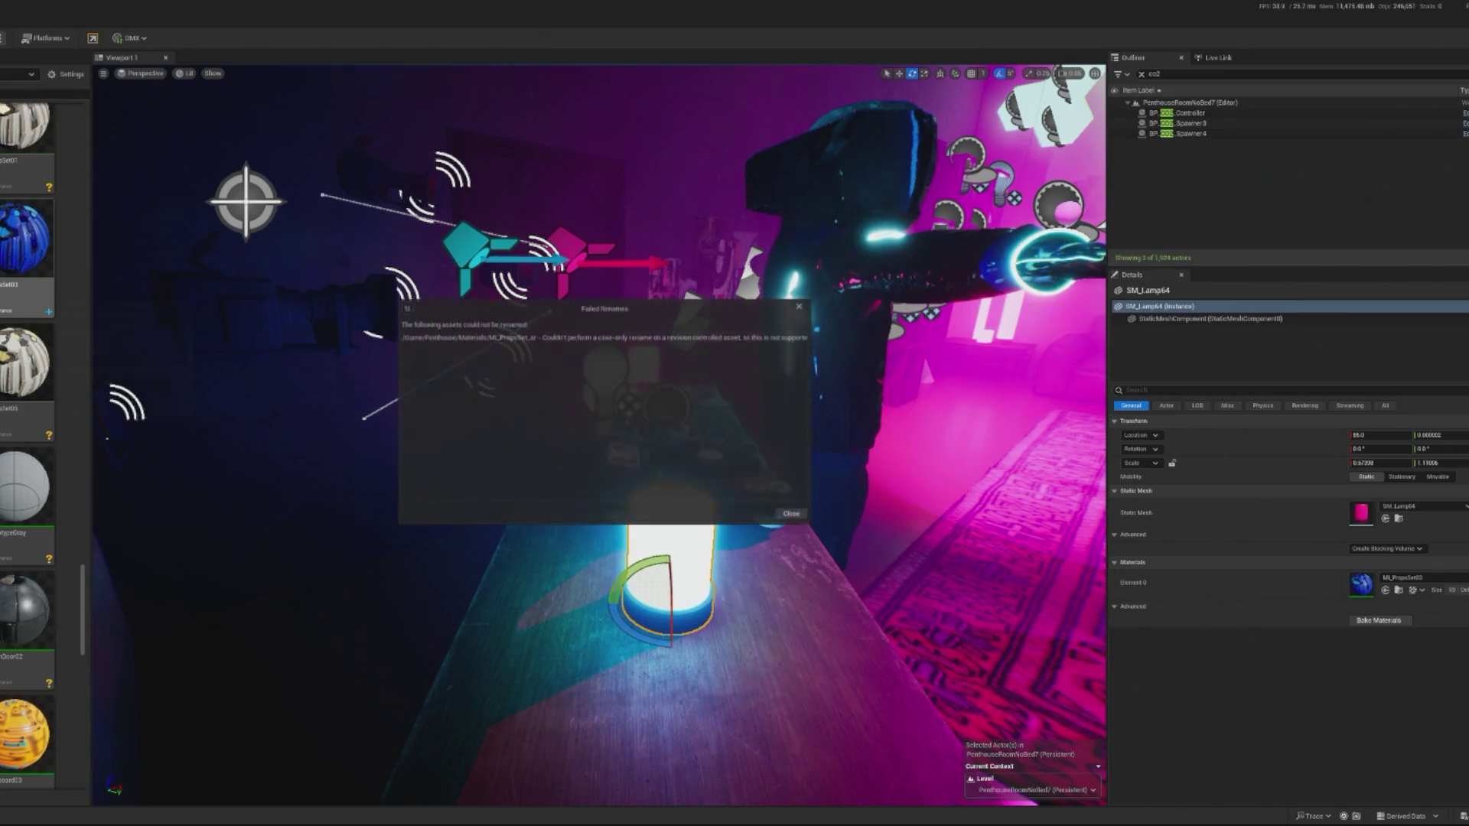
left_click(792, 514)
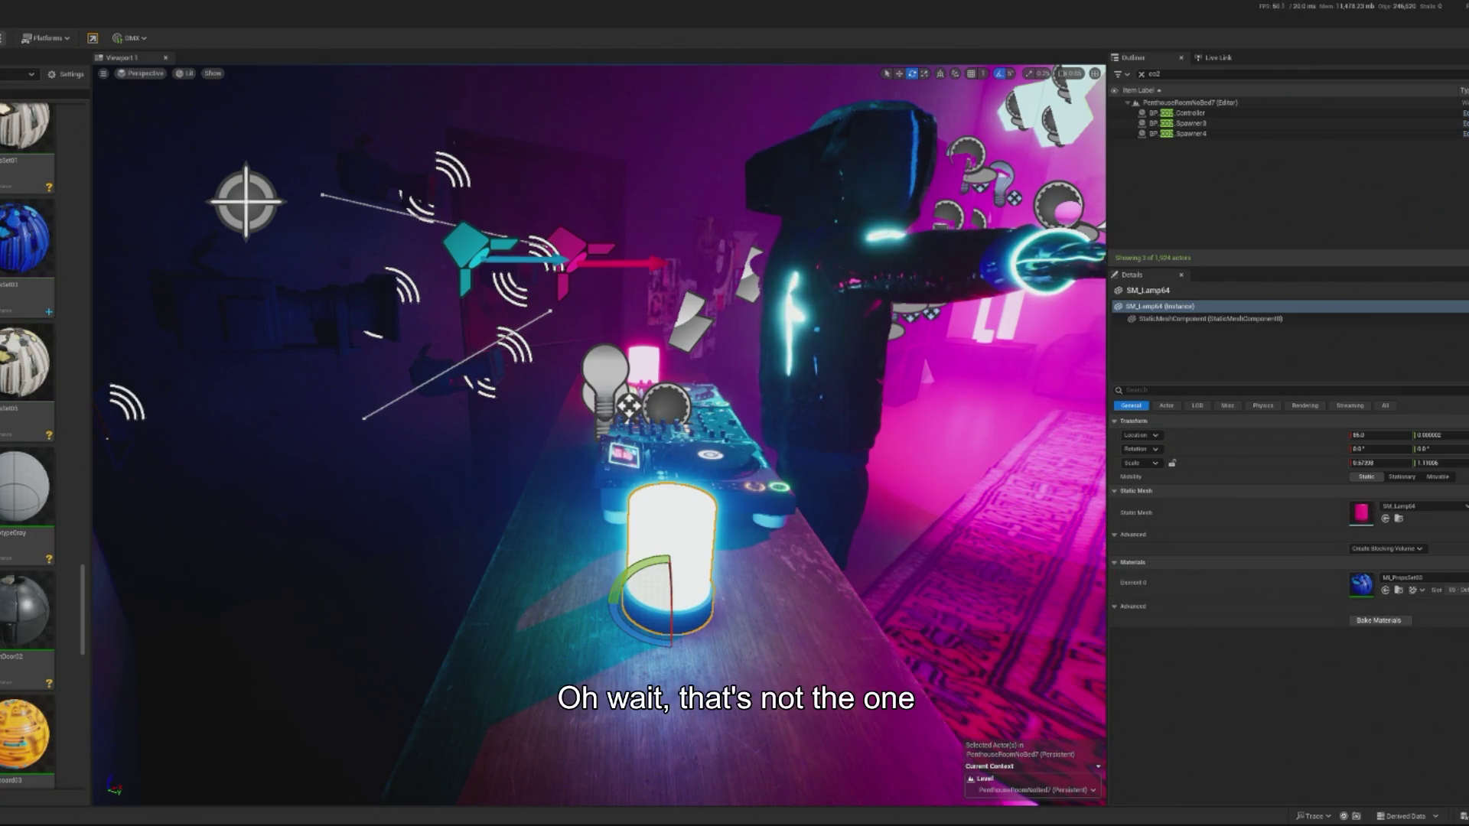
Undo and redo the spotlight move, delete MI_PropsSet_Audio_Reactive, and open MI_PropsSet03.
key("ctrl+z")
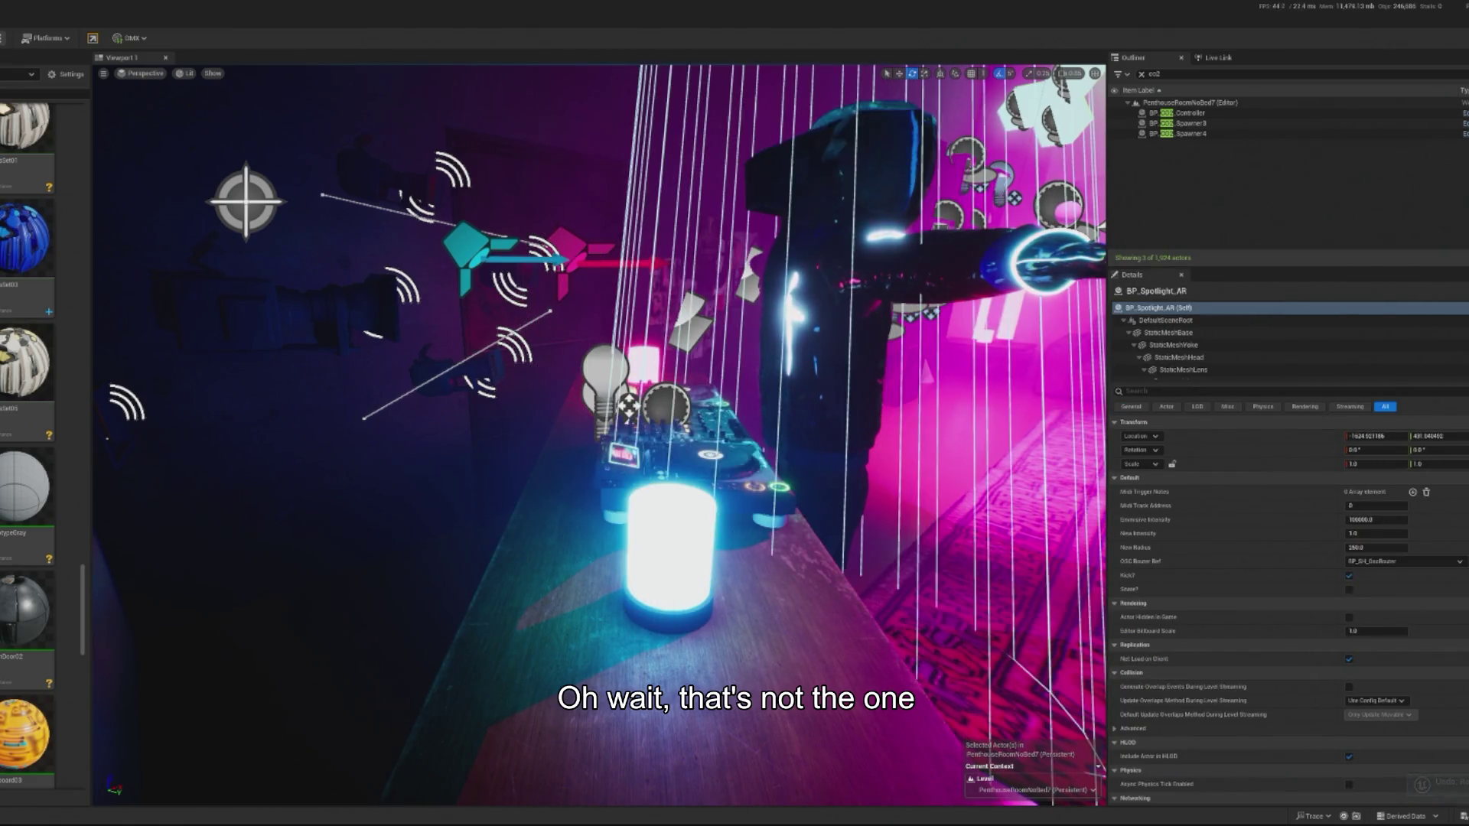
key("ctrl+y")
key("ctrl+y")
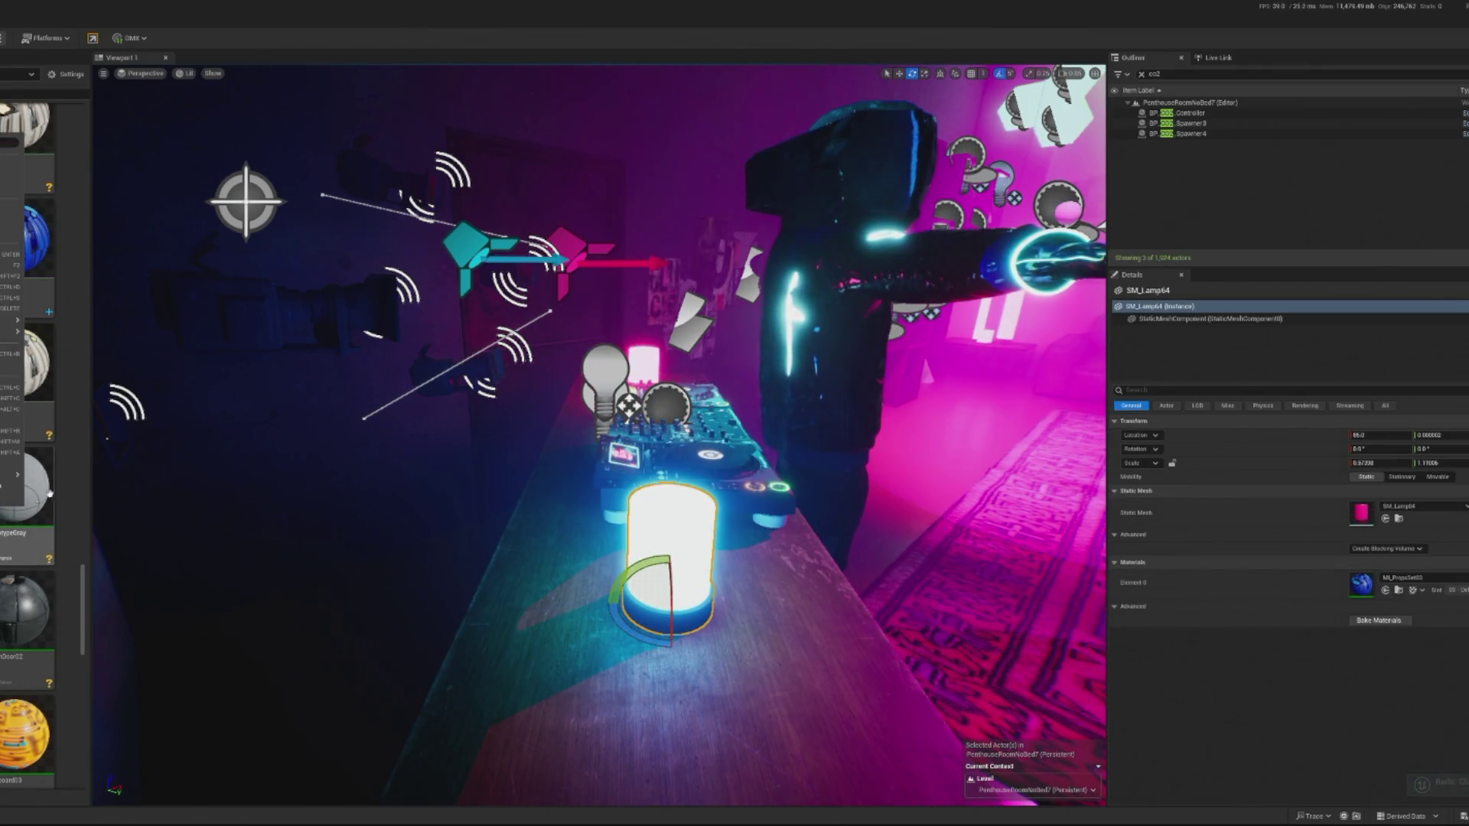
key("Delete")
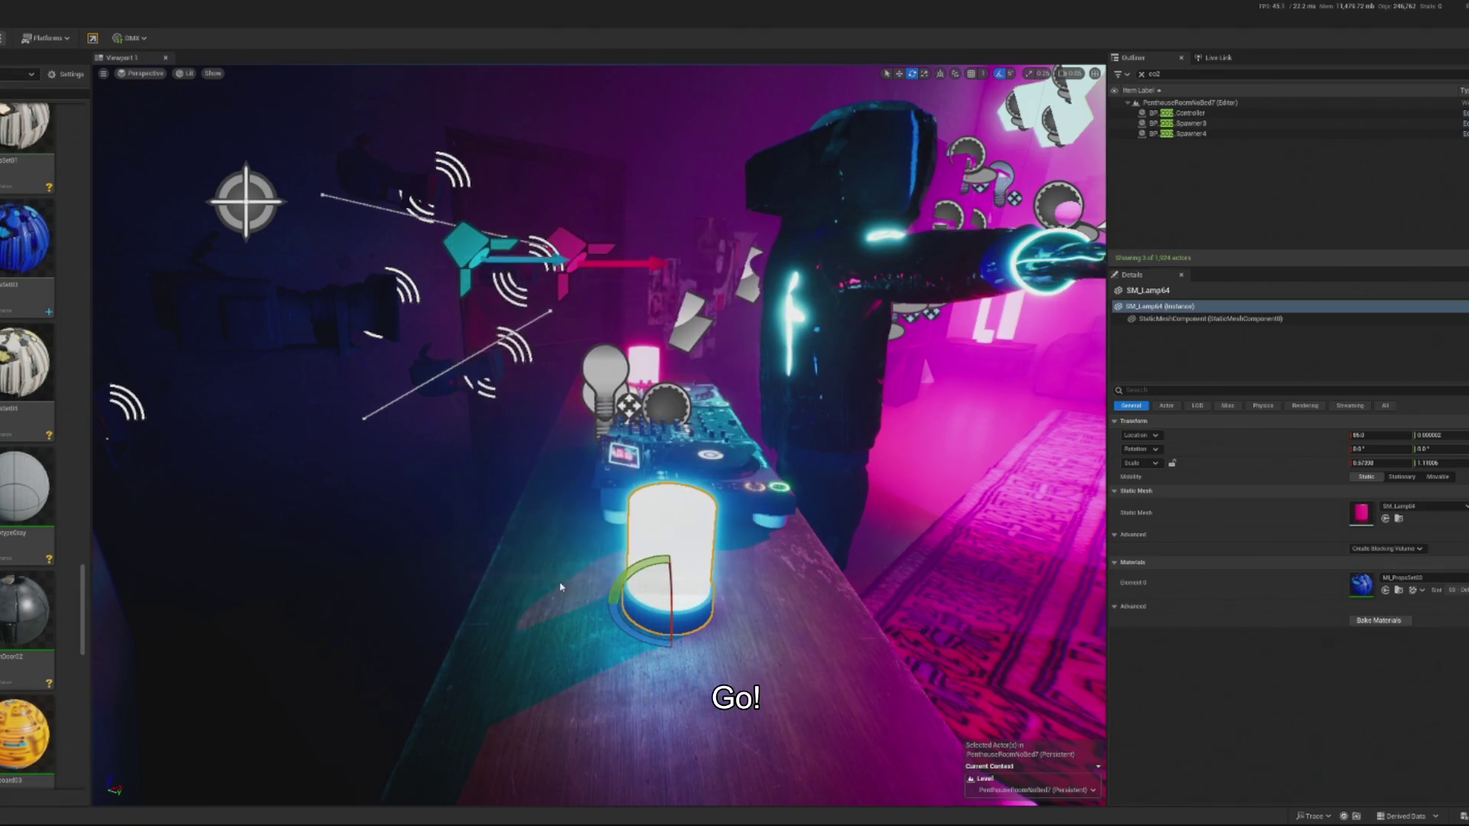
key("Return")
double_click(45, 260)
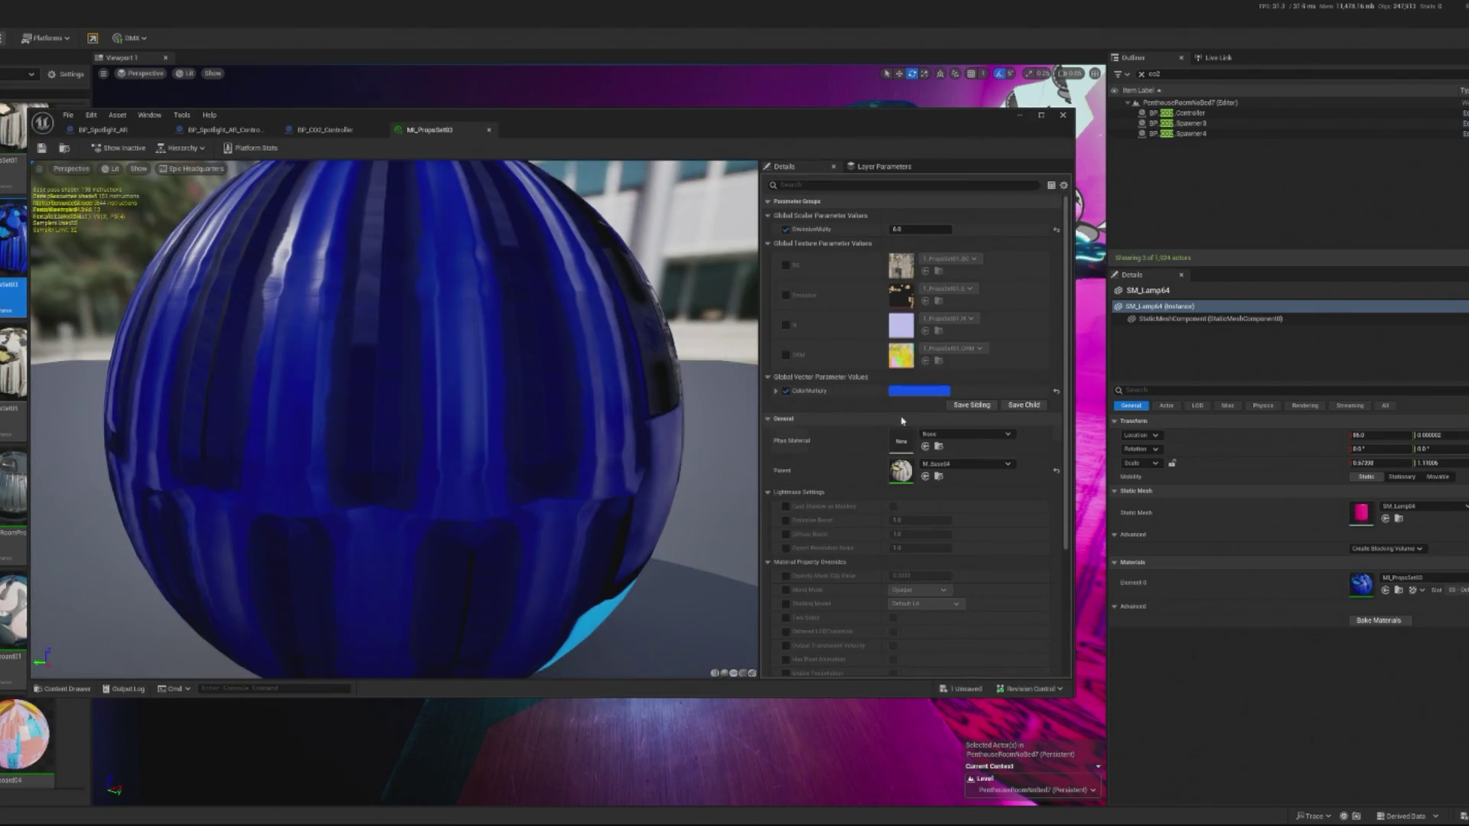
Open the parent material M_Base04 and add a Multiply node fed by Lamp_Brightness.
double_click(901, 473)
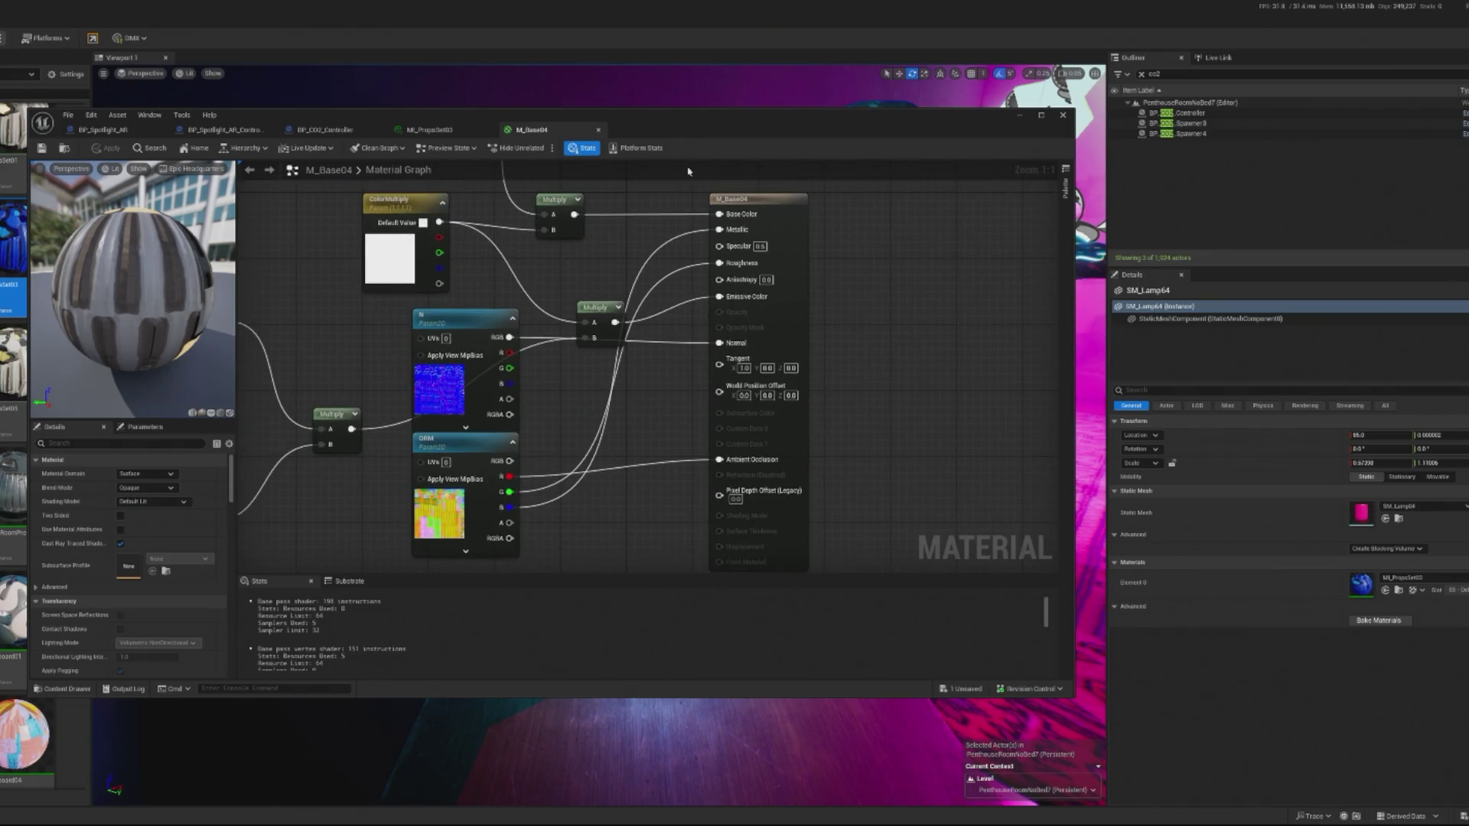
mouse_move(433, 416)
left_mouse_down()
mouse_move(459, 427)
mouse_move(505, 492)
mouse_move(368, 406)
mouse_move(444, 400)
left_mouse_up()
type("mul")
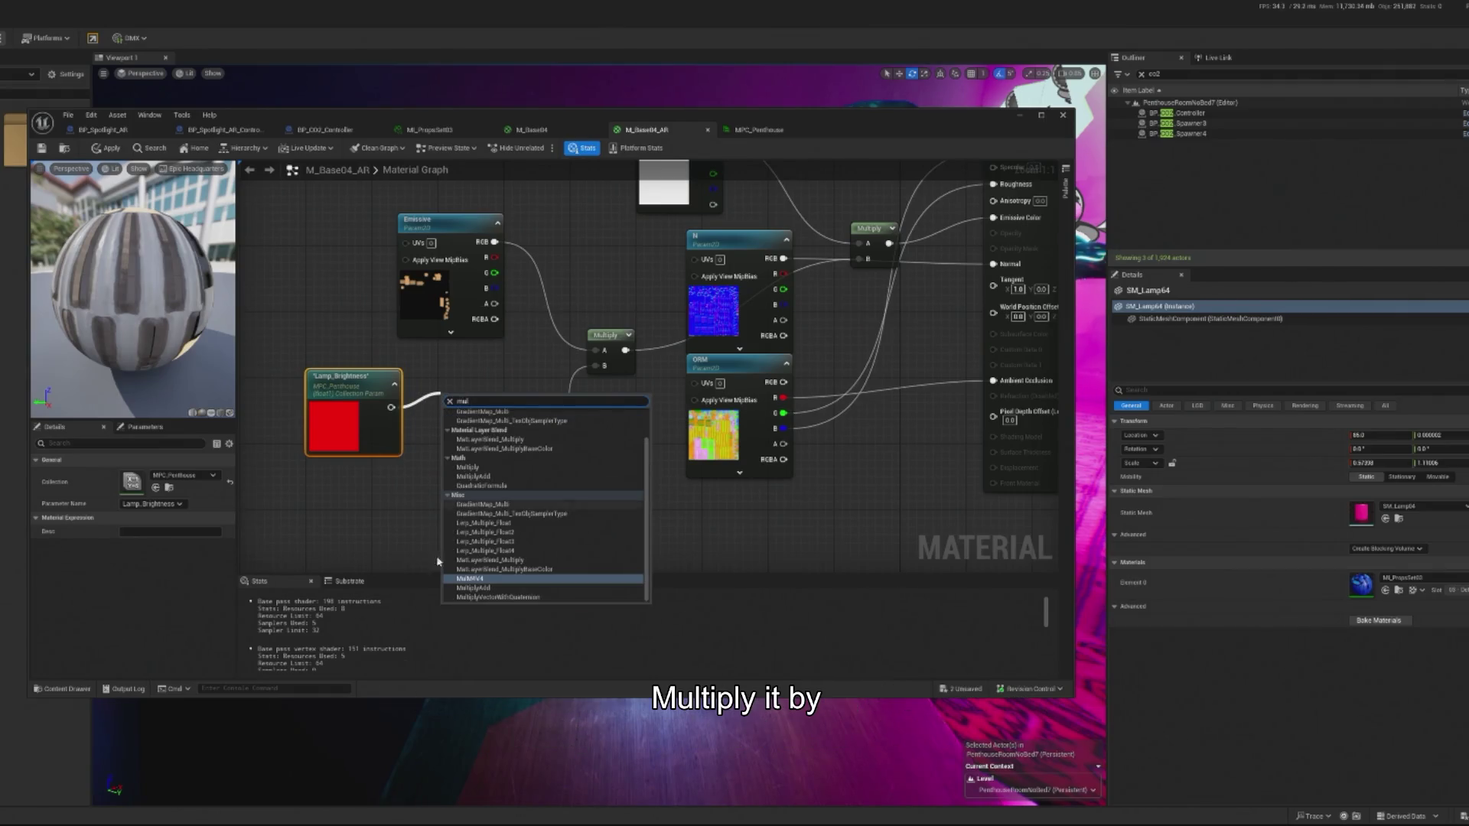
type("t")
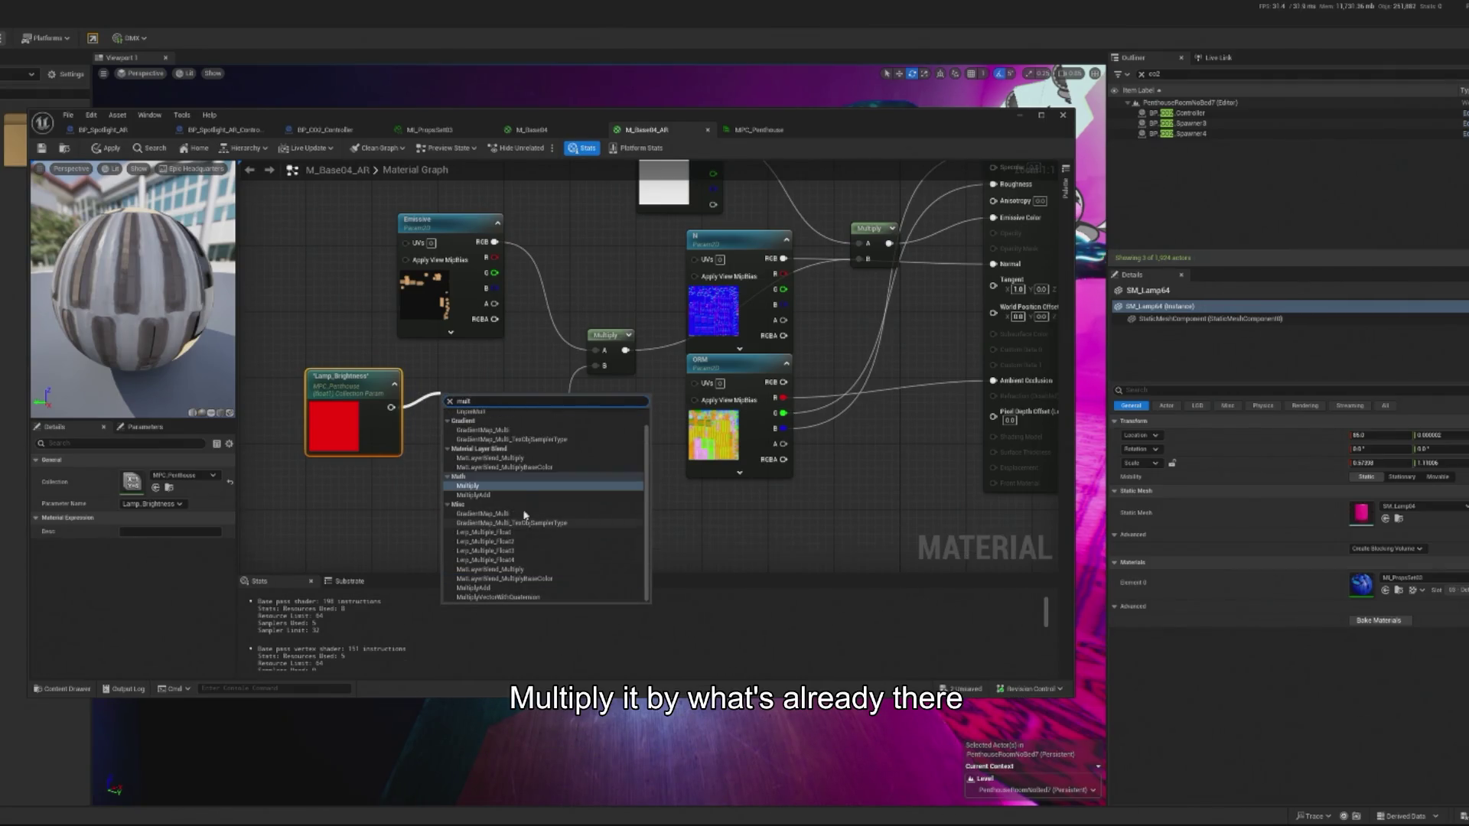
left_click(484, 488)
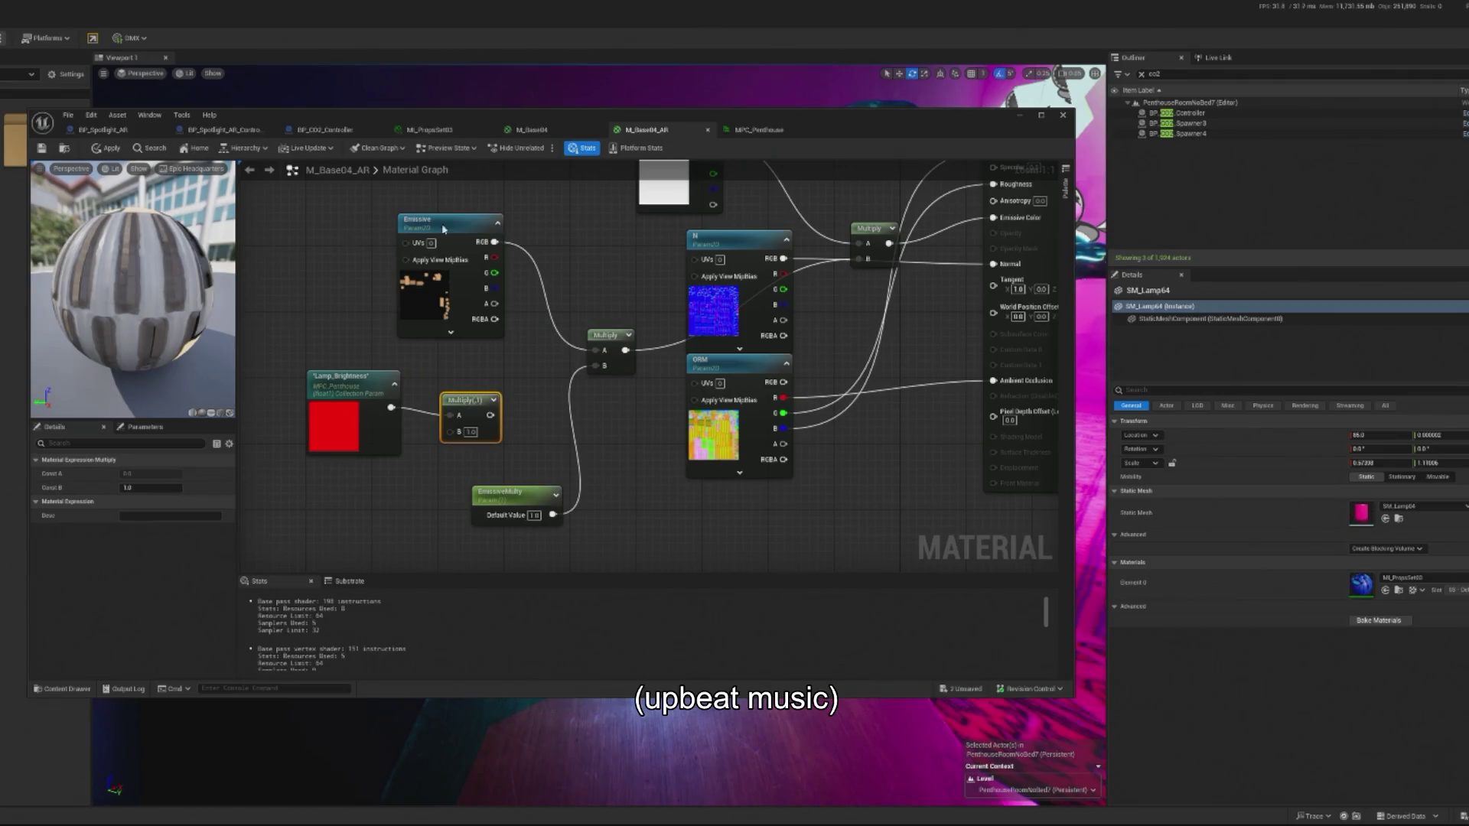
Check Lamp_Brightness's default in MPC_Penthouse, wire EmissiveMulty into Multiply's B, and apply.
left_click(756, 130)
left_click(486, 328)
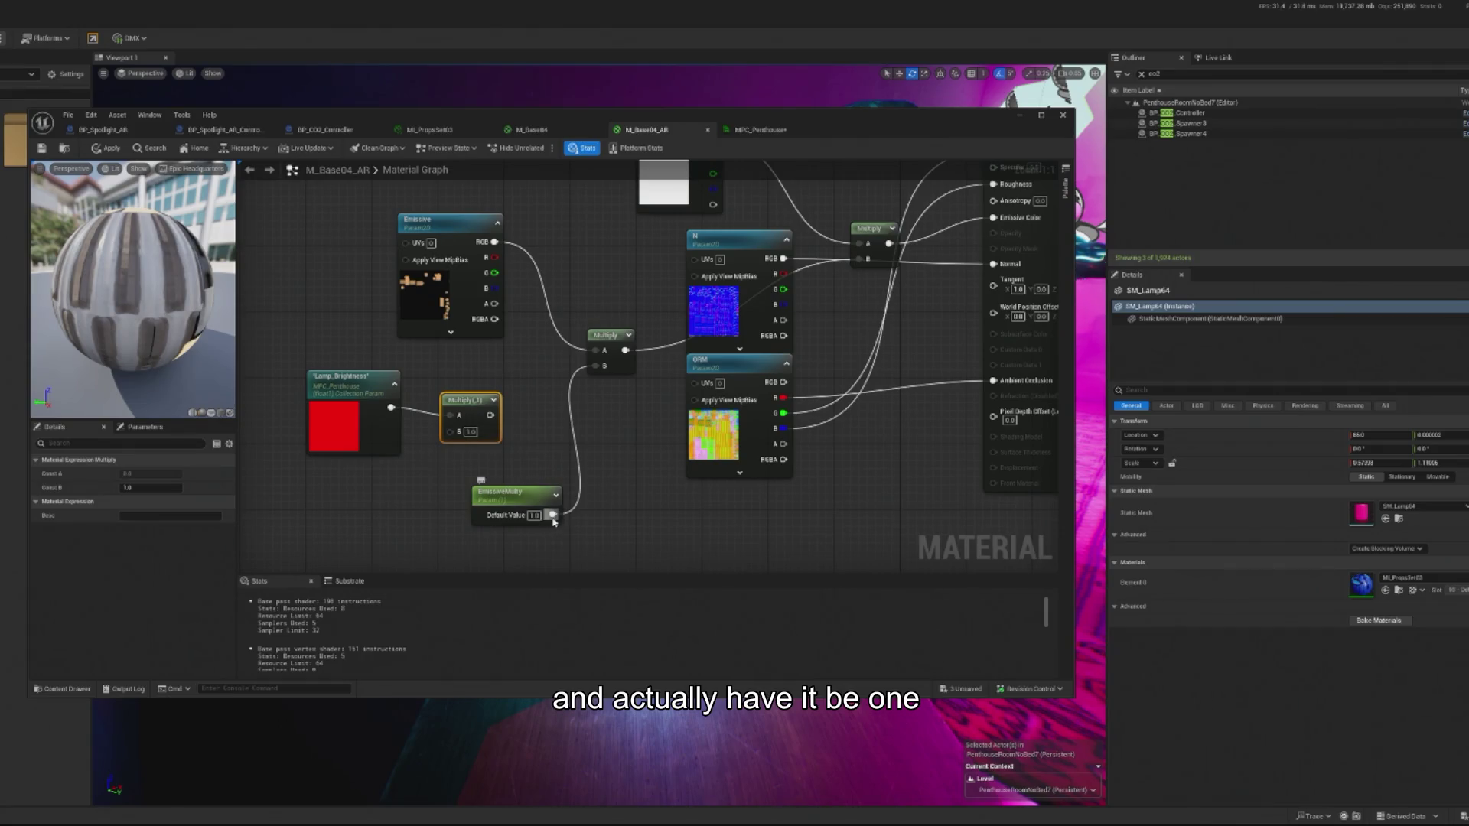
mouse_move(553, 515)
left_mouse_down()
mouse_move(452, 430)
mouse_move(523, 500)
mouse_move(434, 476)
left_mouse_up()
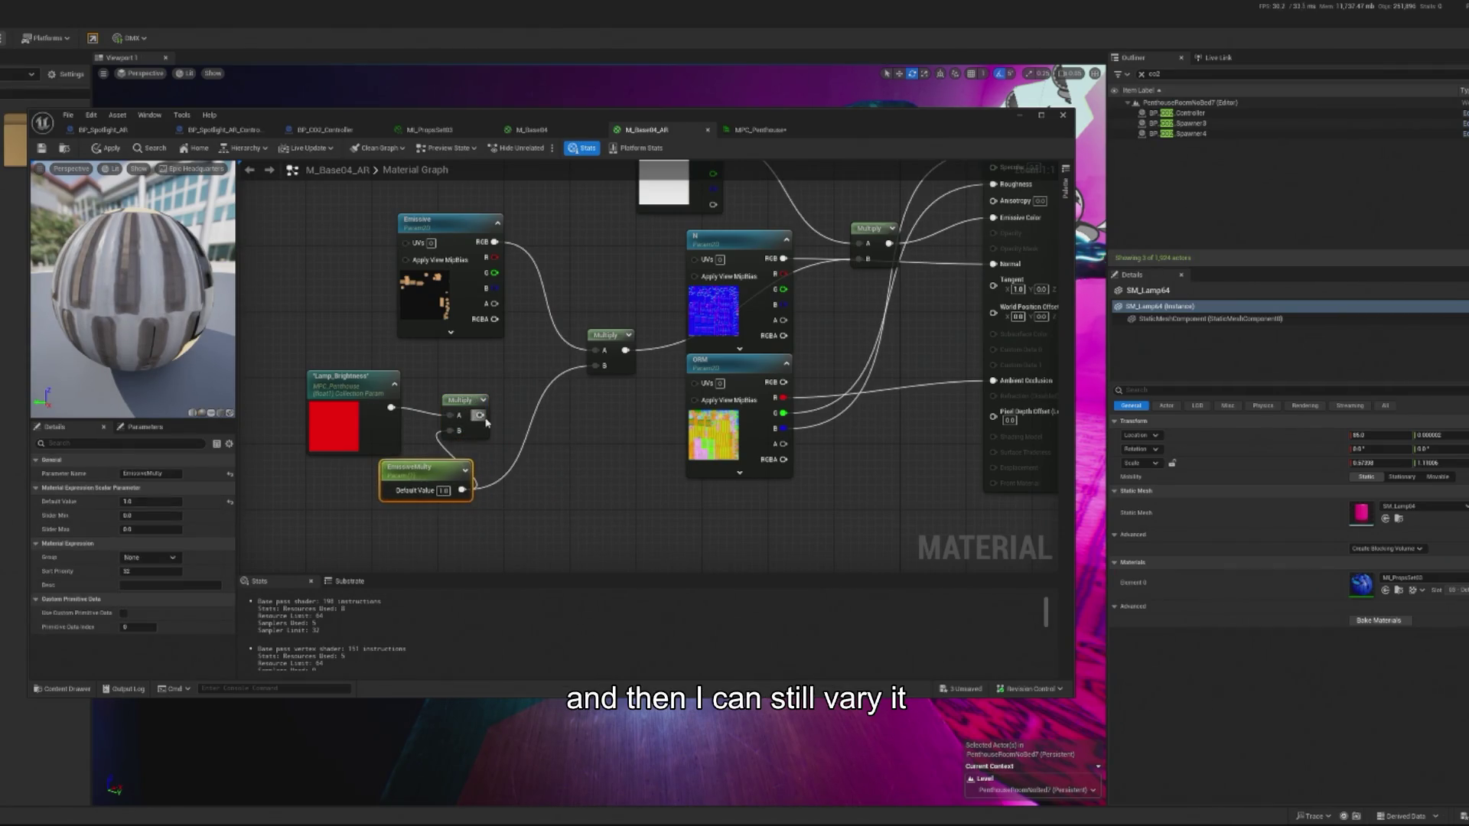
left_click_drag(475, 419, 482, 413)
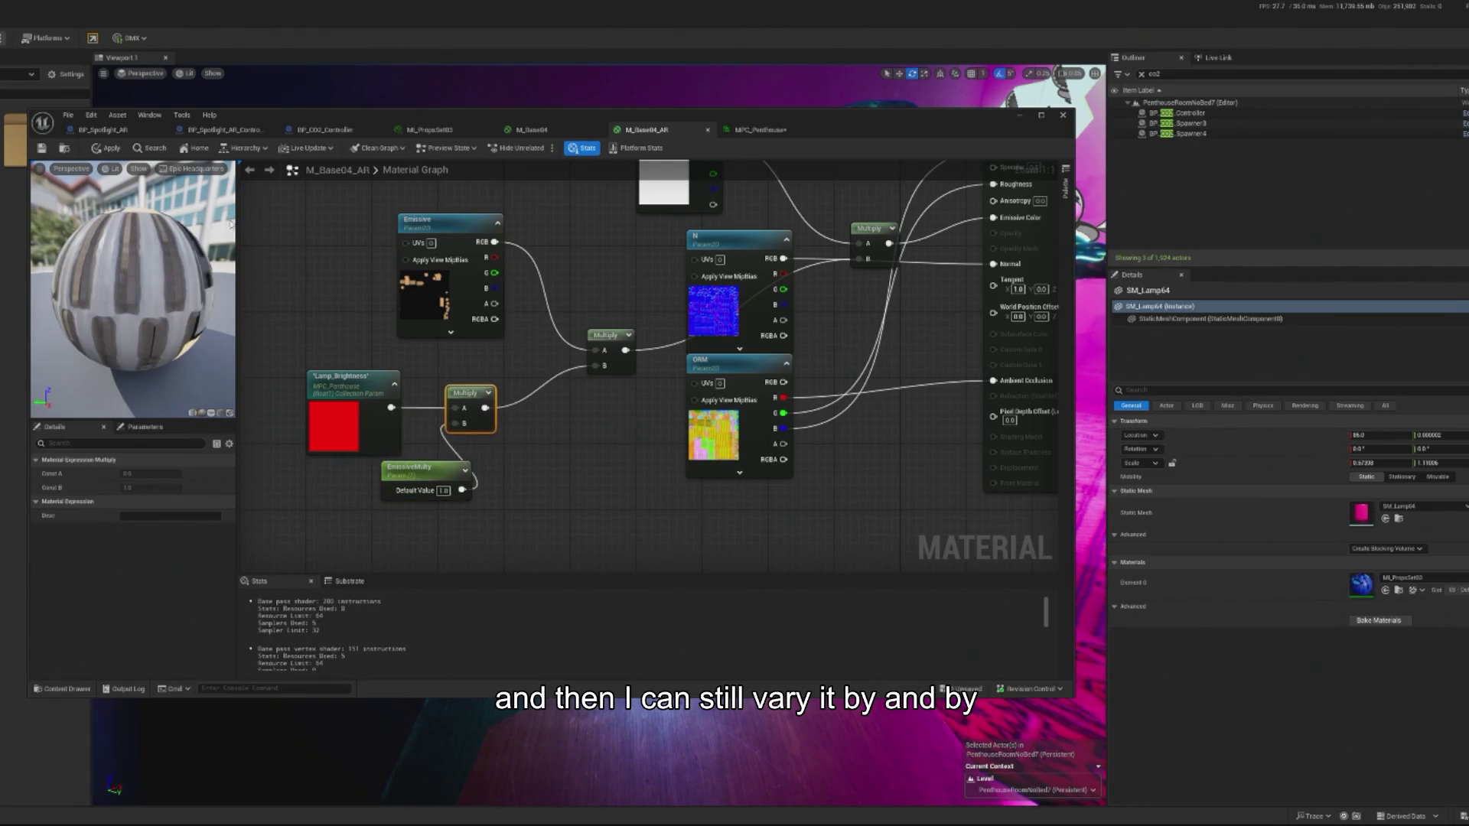
left_click(115, 151)
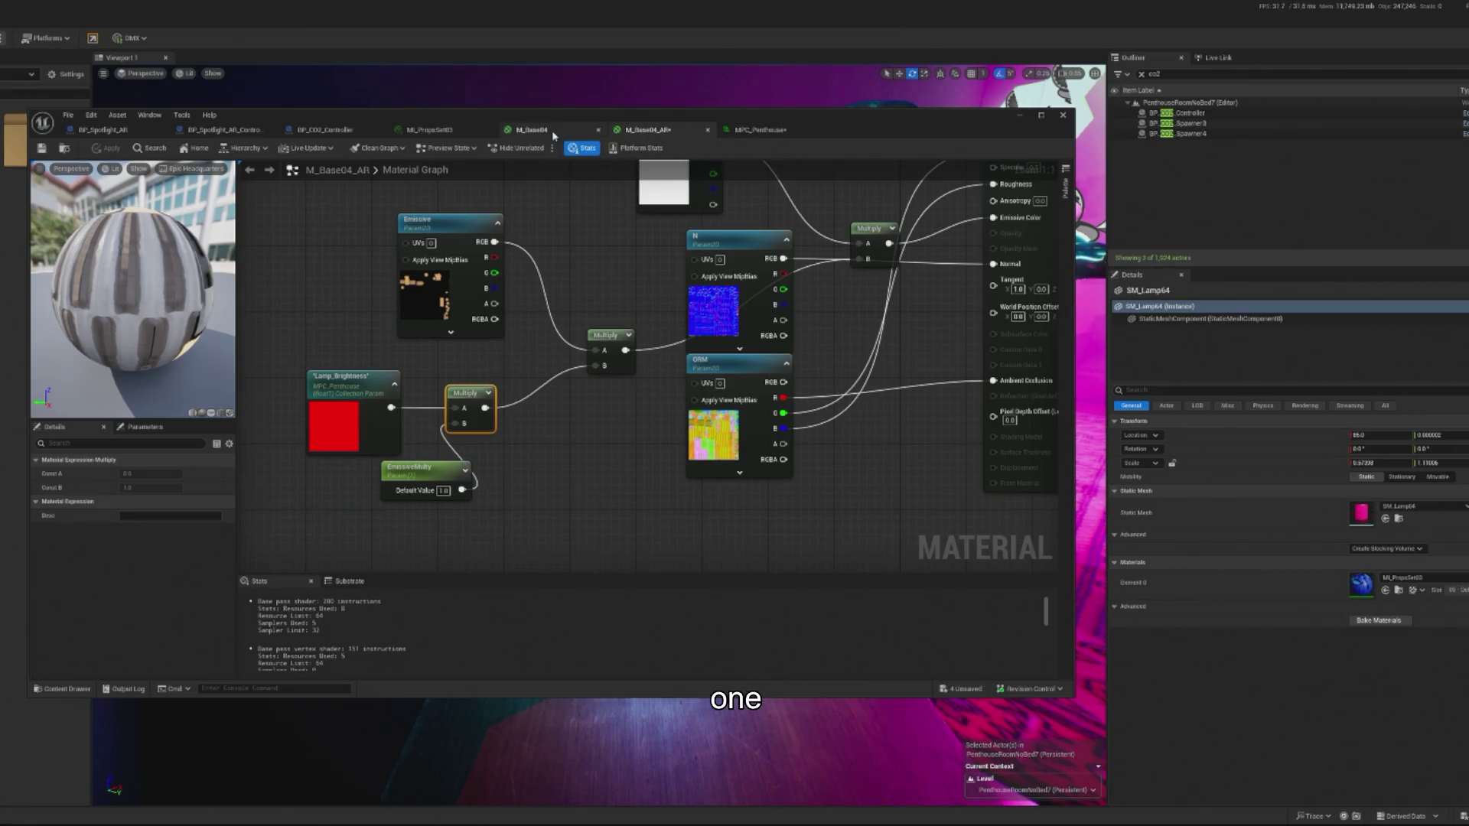
left_click(732, 135)
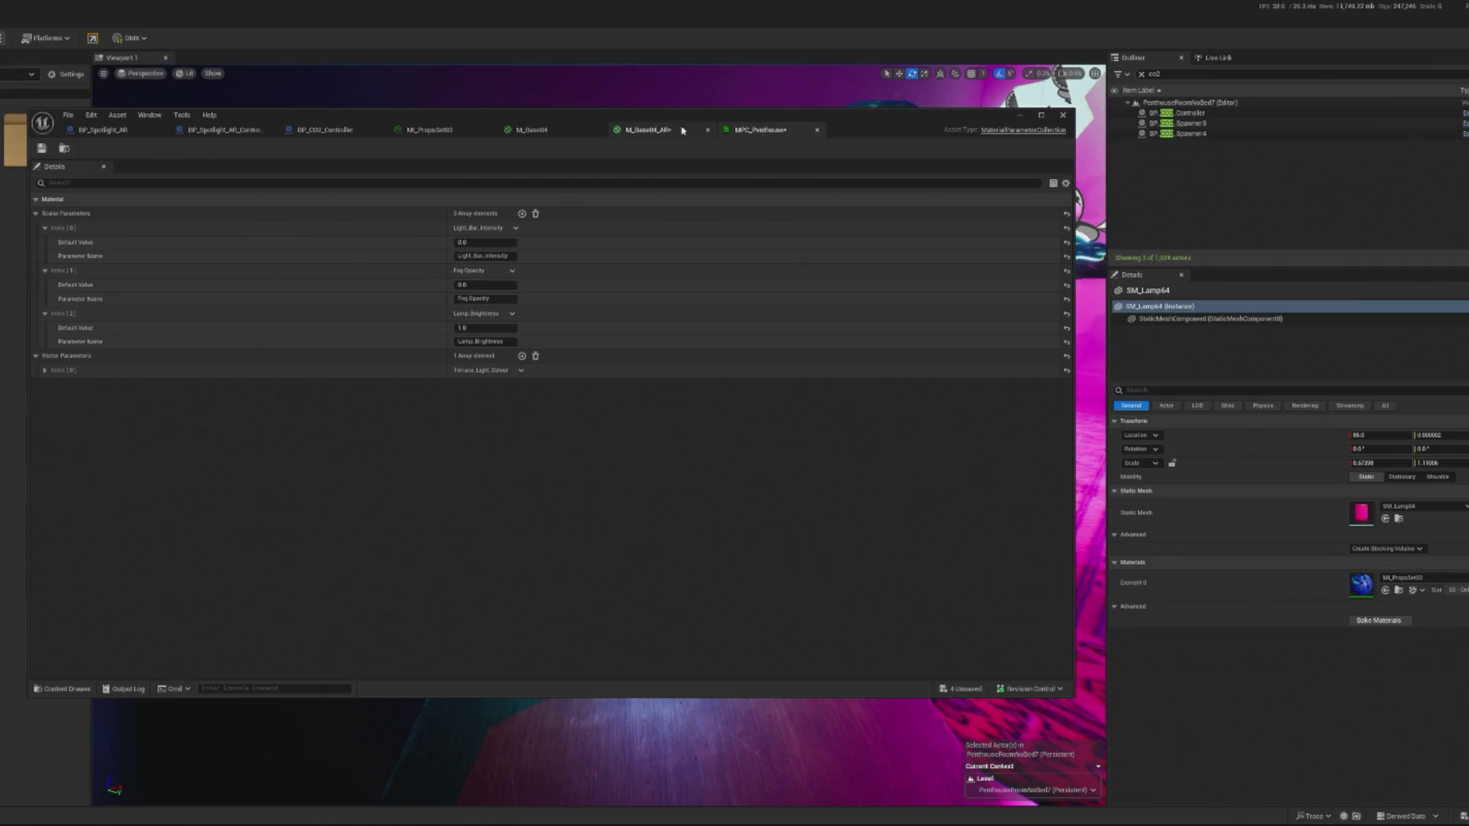
Create M_Base04_AR_Inst from M_Base04_AR and assign it to SM_Lamp64's Element 0 slot.
left_click(649, 130)
left_click(460, 130)
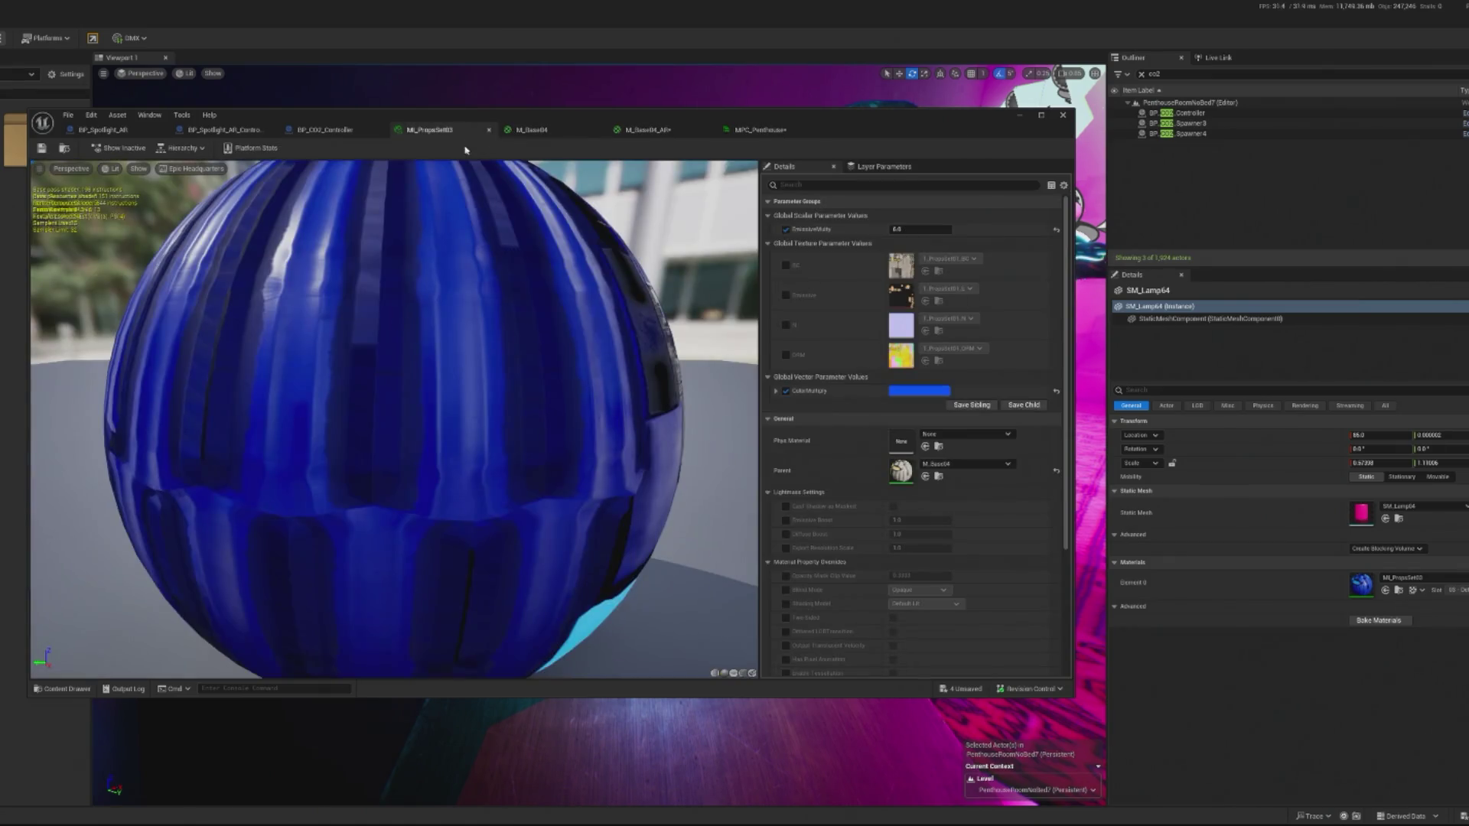
left_click(1398, 591)
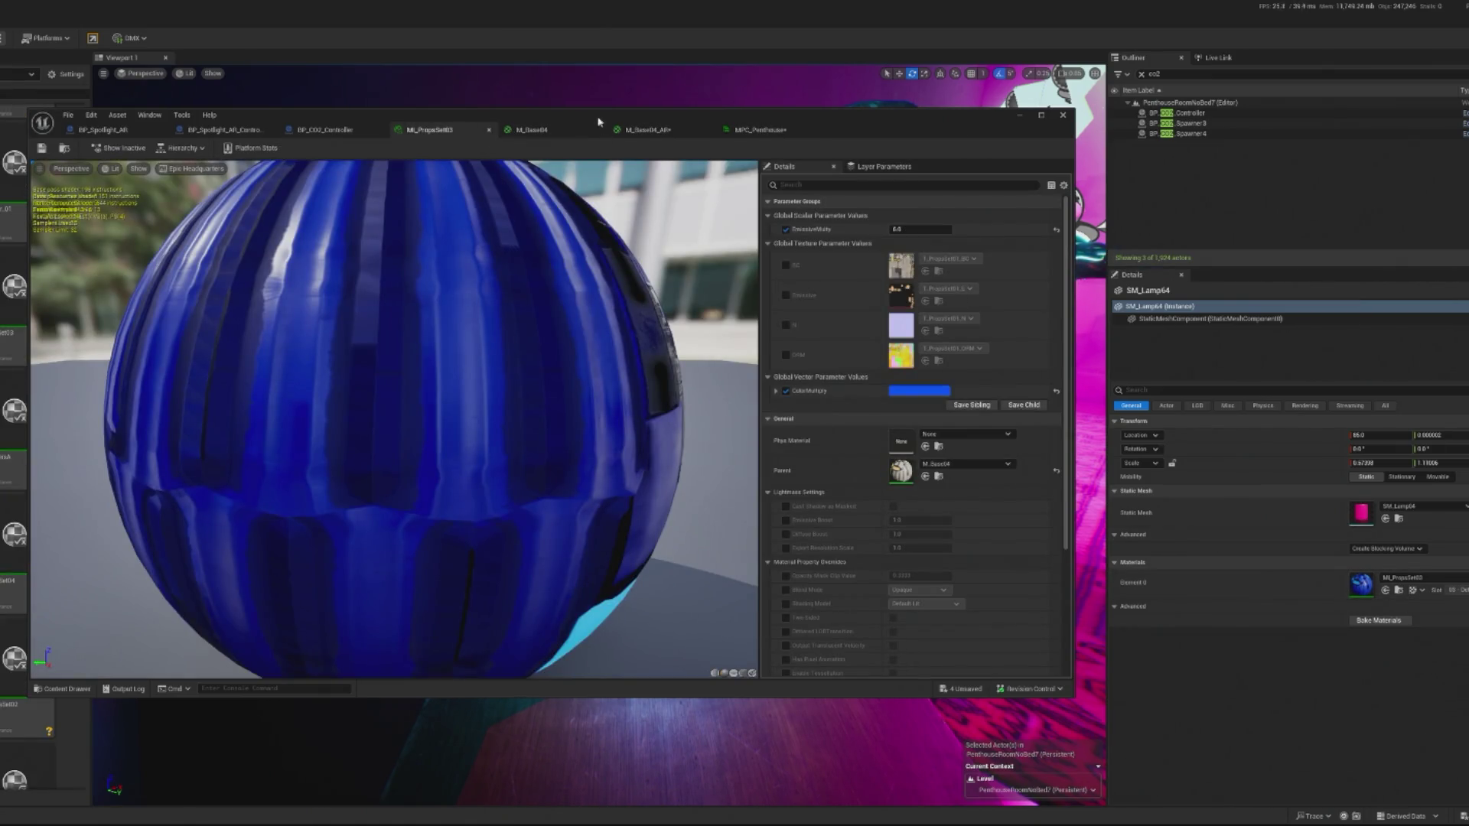
scroll(86, 490, "up", 10)
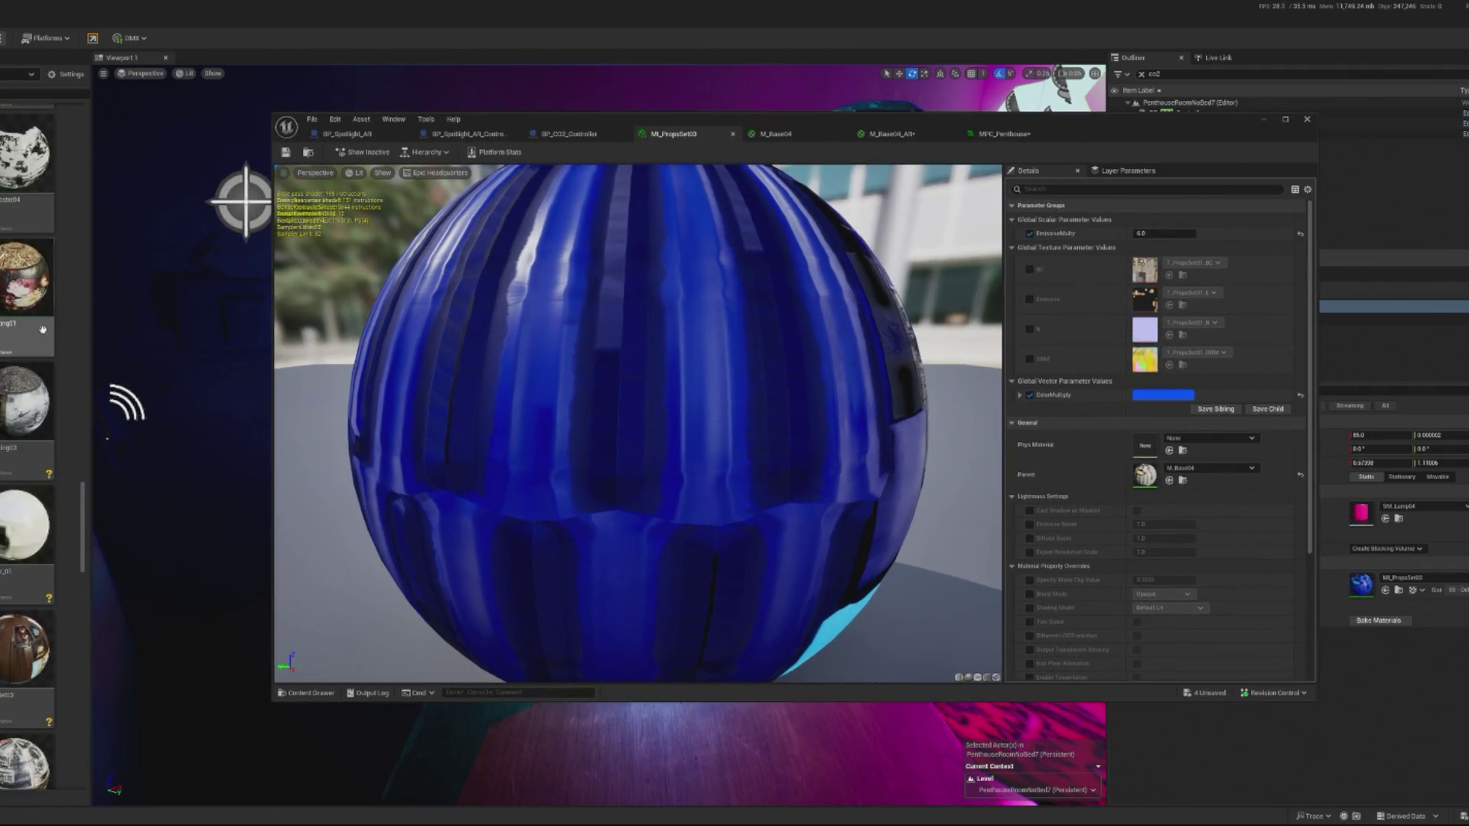
scroll(86, 491, "up", 2)
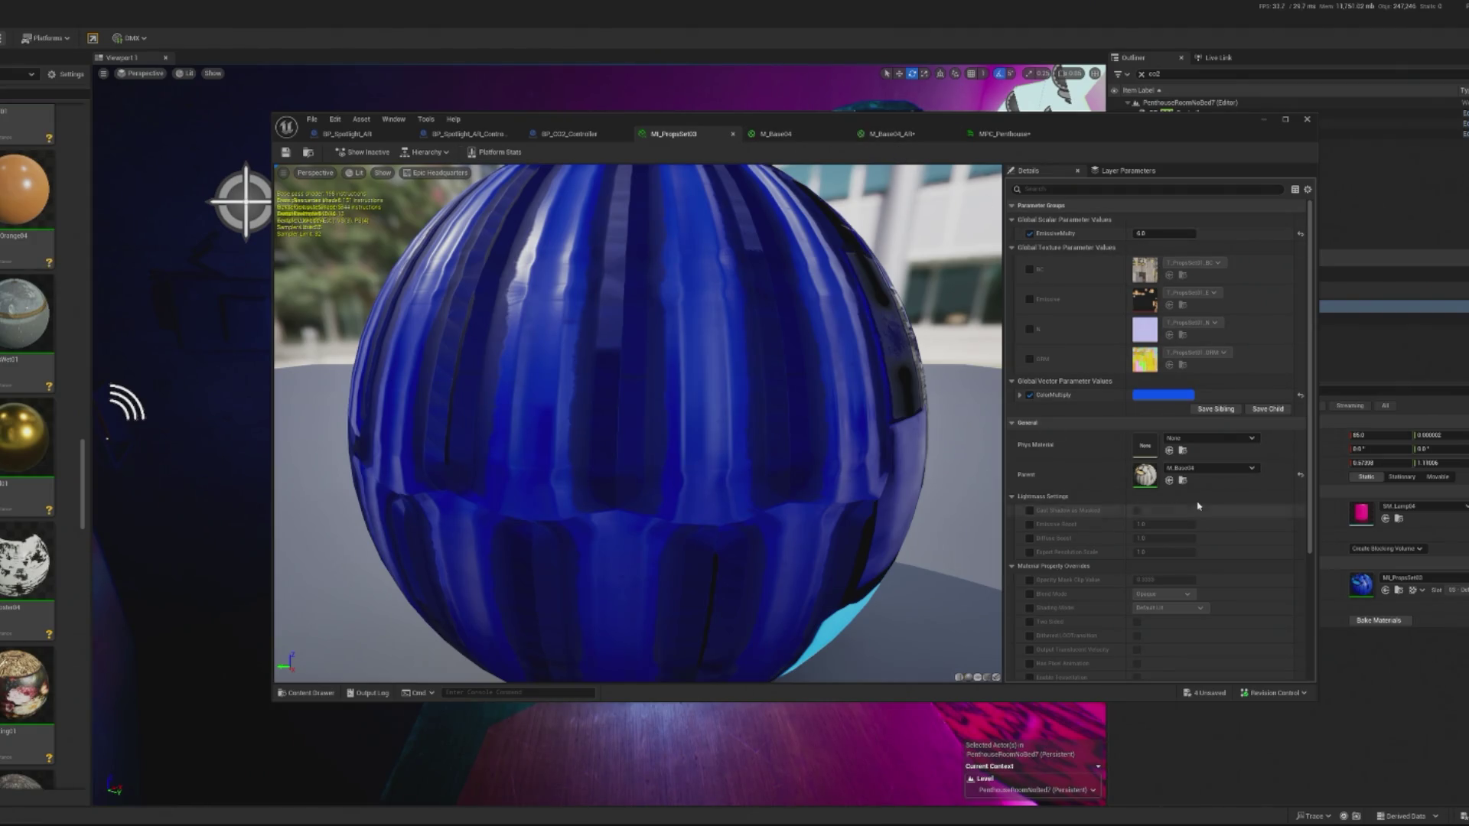
scroll(27, 414, "up", 10)
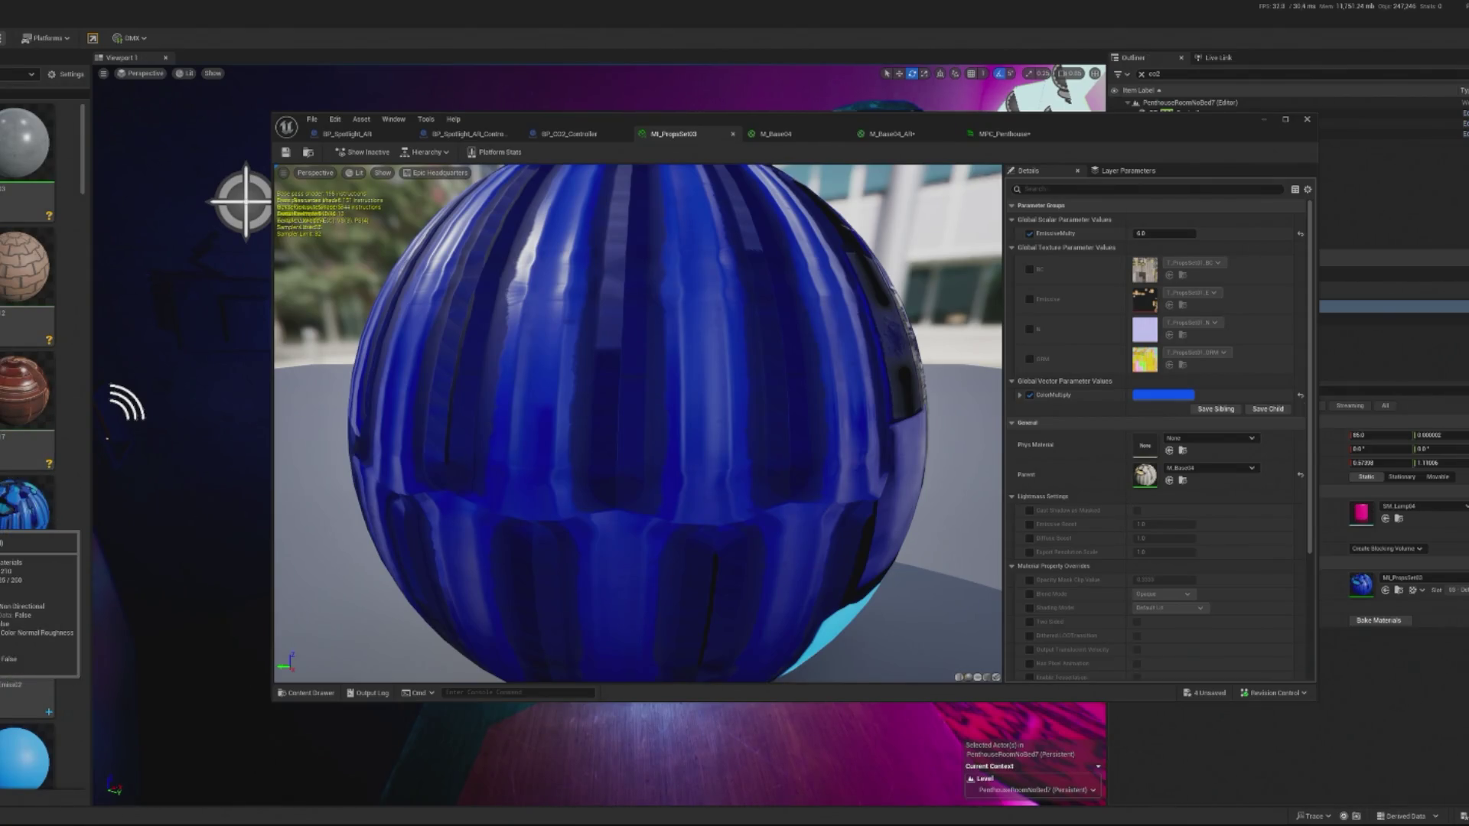
right_click(27, 505)
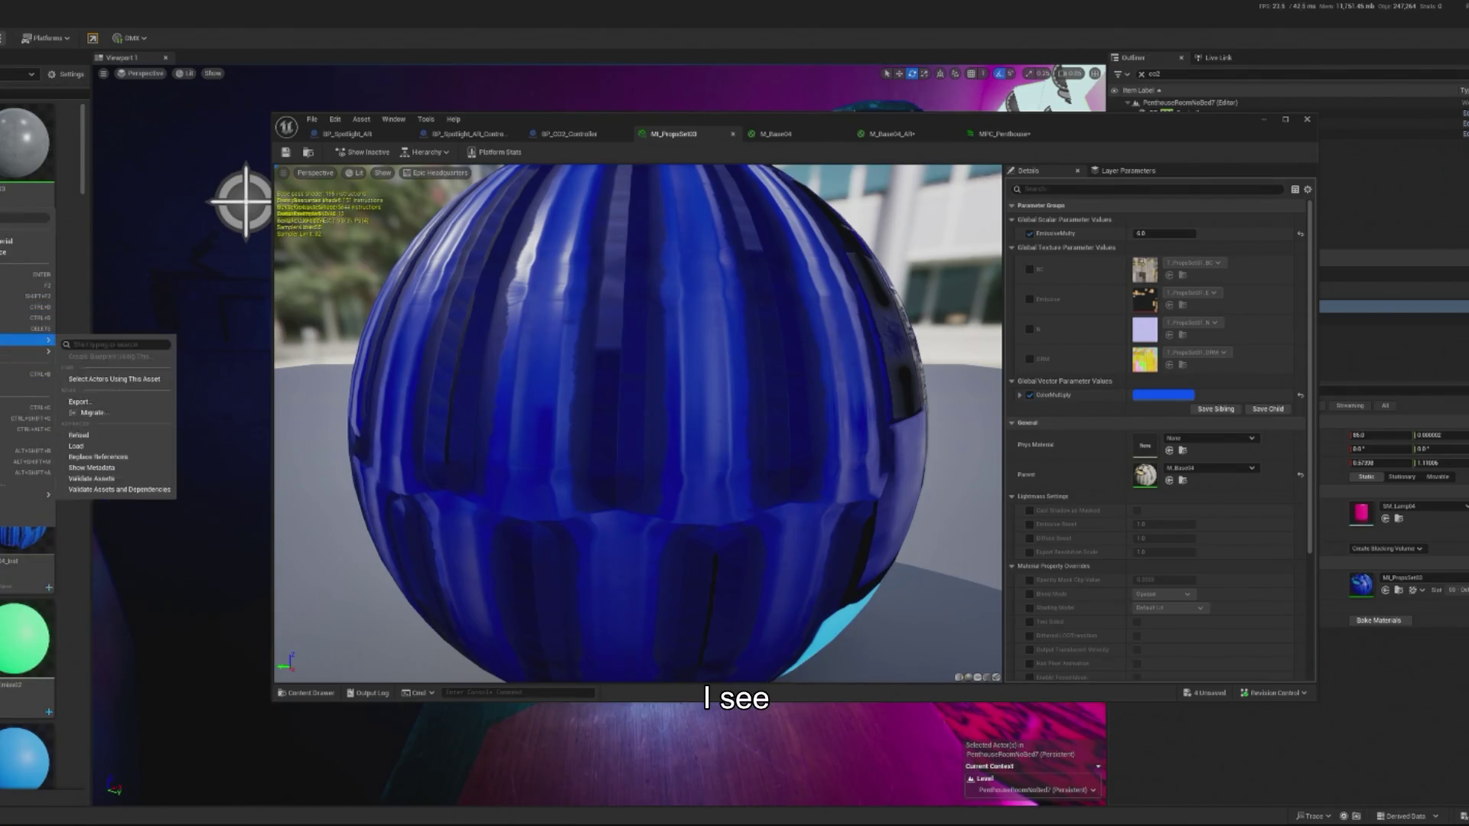
left_click(27, 252)
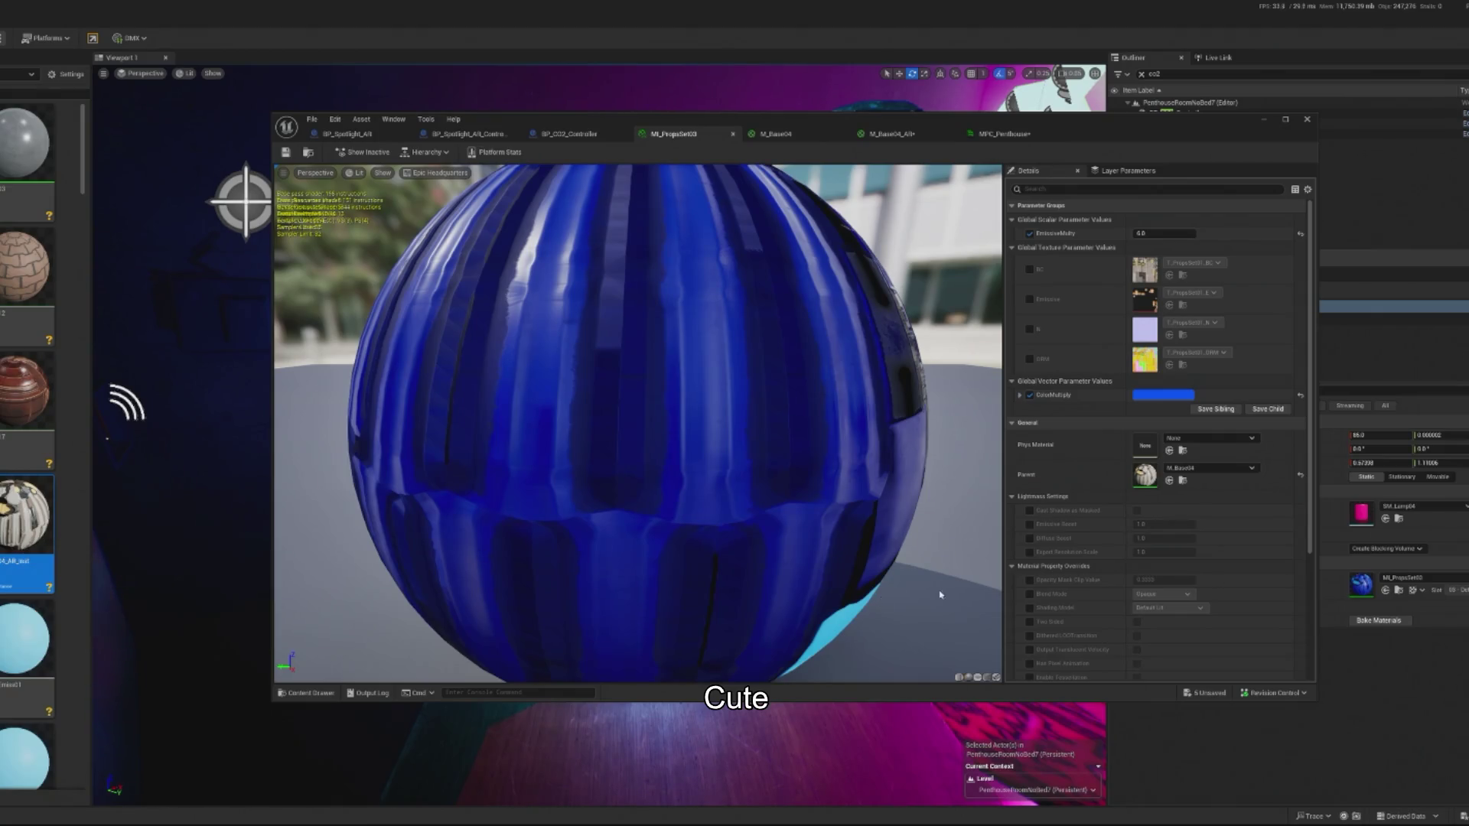
left_click(1386, 591)
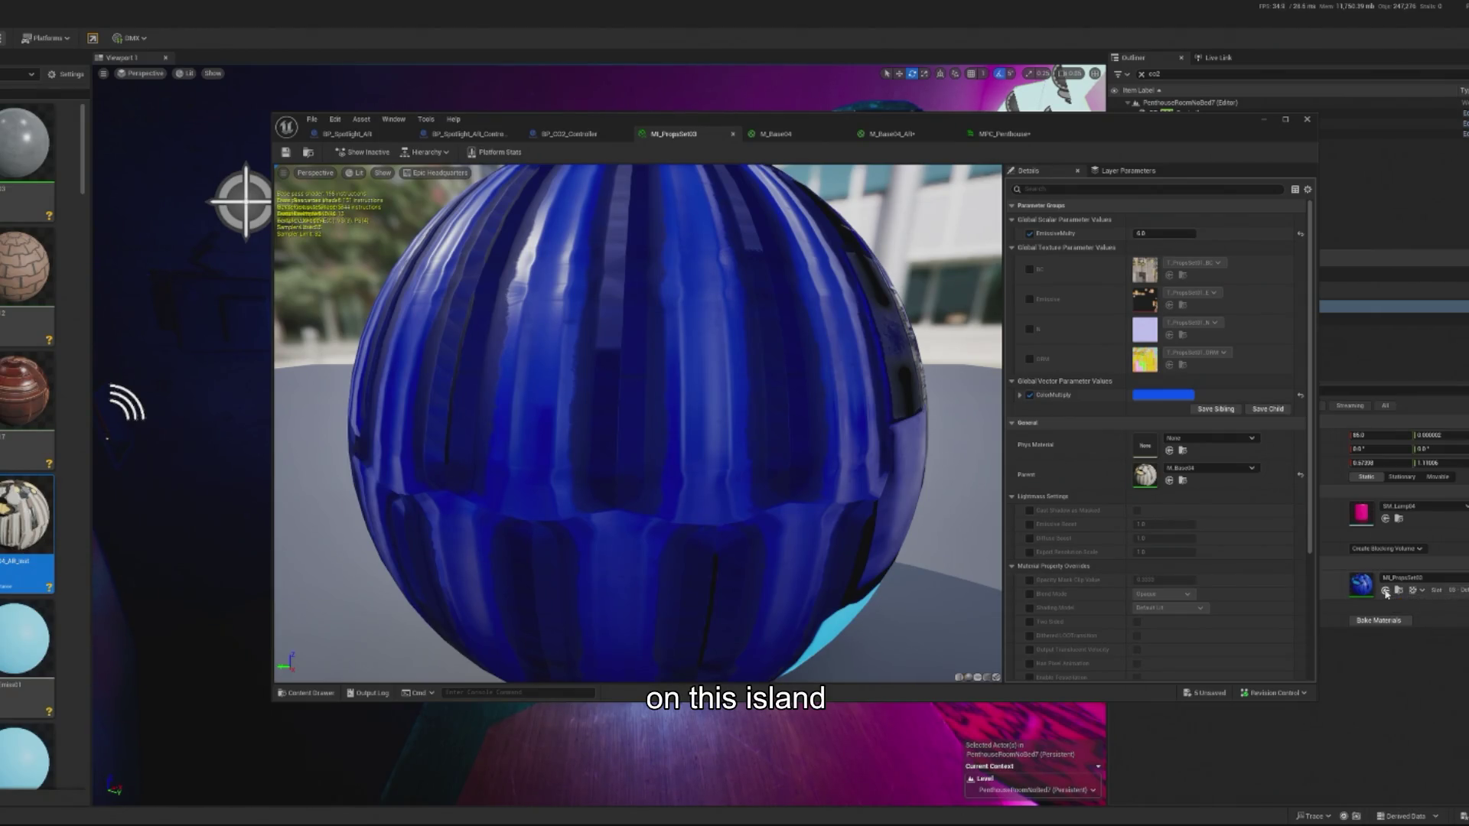
Float MI_PropsSet03 in its own enlarged window and rearrange the MPC_Penthouse and material editors.
mouse_move(1200, 122)
left_mouse_down()
mouse_move(205, 137)
mouse_move(974, 92)
mouse_move(1024, 116)
left_mouse_up()
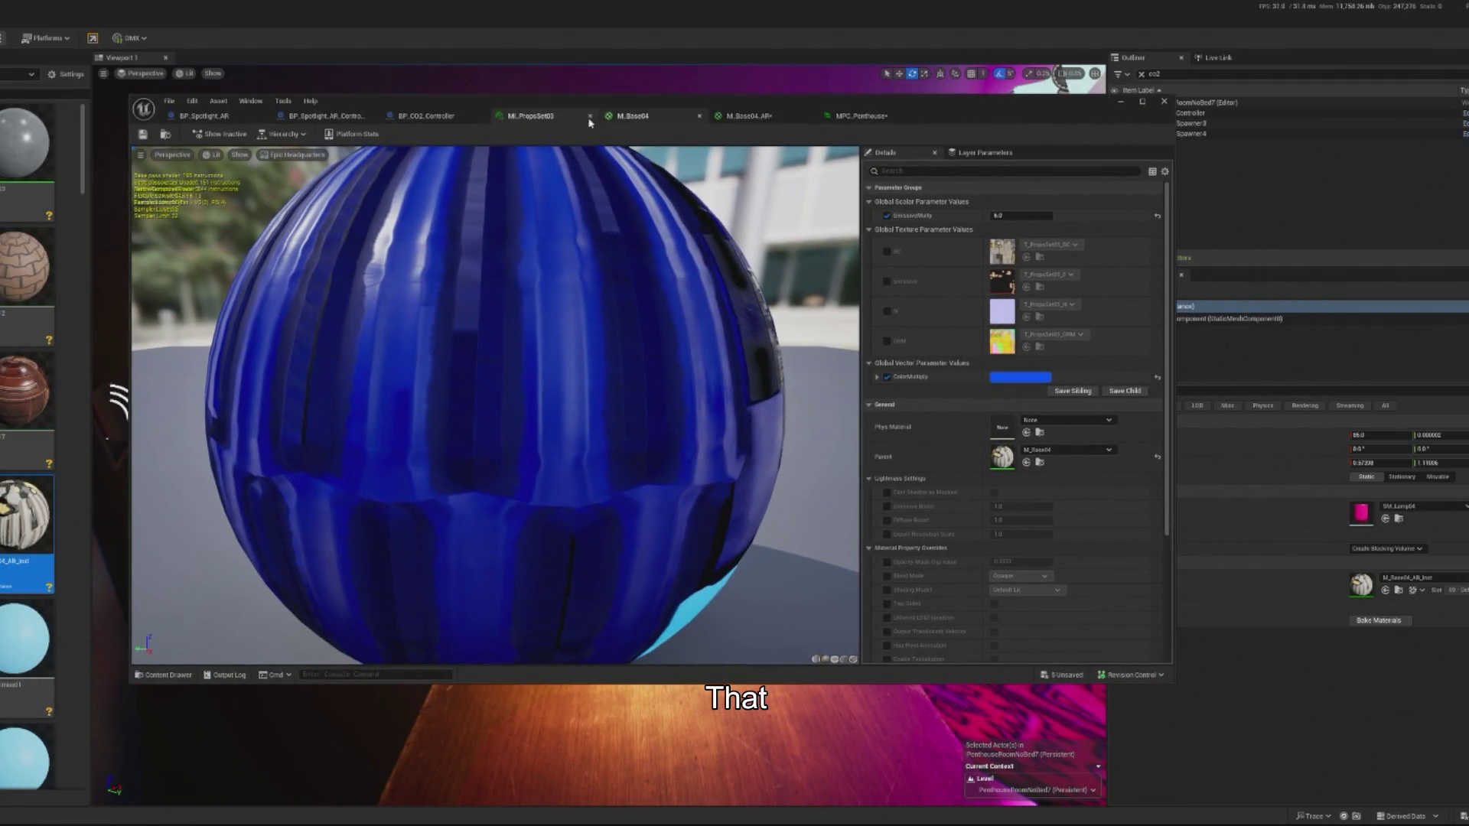
mouse_move(521, 120)
left_mouse_down()
mouse_move(231, 509)
mouse_move(240, 410)
left_mouse_up()
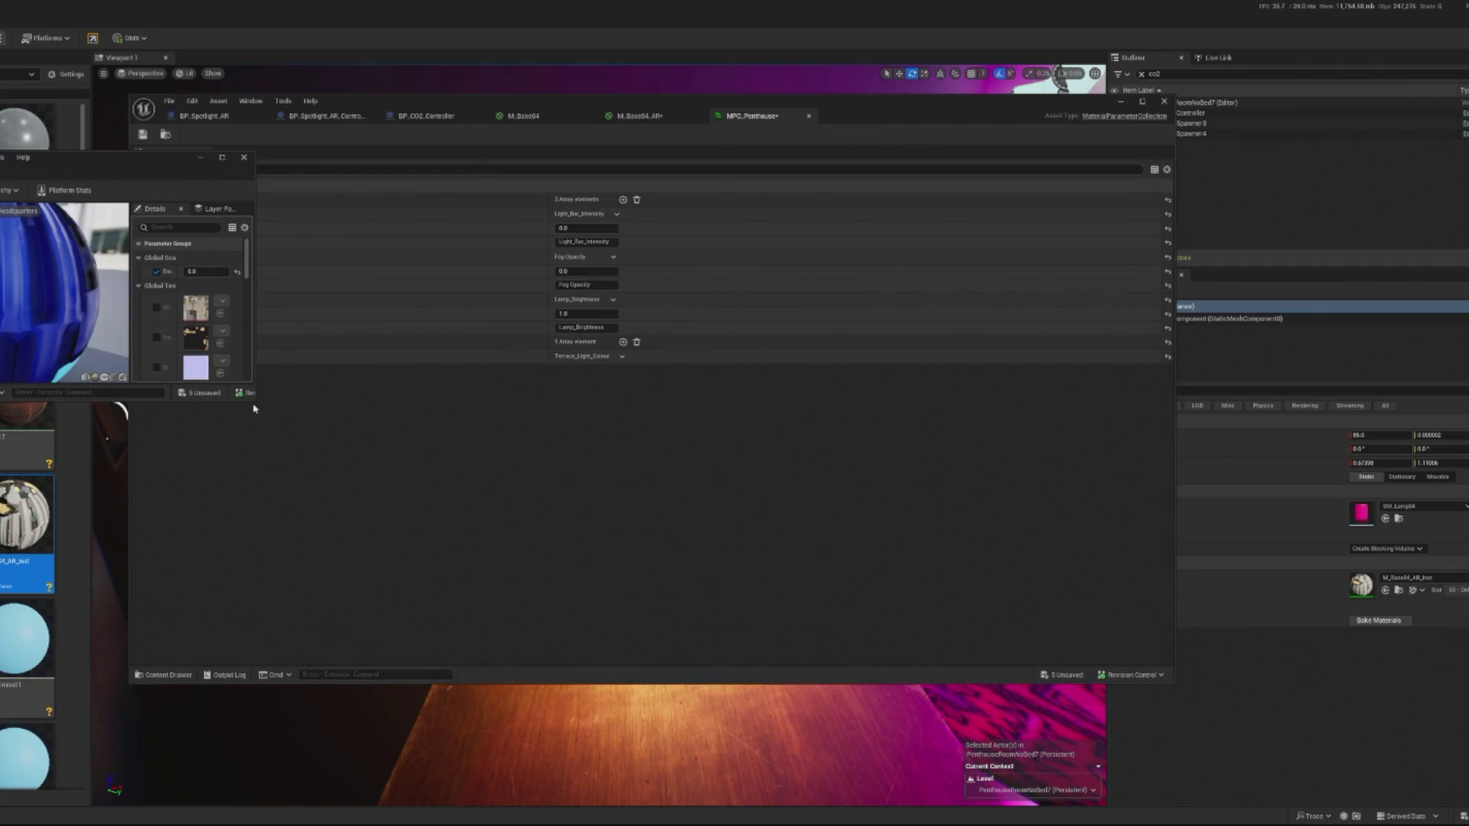
mouse_move(252, 402)
left_mouse_down()
mouse_move(286, 722)
mouse_move(453, 776)
left_mouse_up()
mouse_move(892, 125)
left_mouse_down()
mouse_move(1140, 149)
mouse_move(1348, 136)
mouse_move(1244, 171)
left_mouse_up()
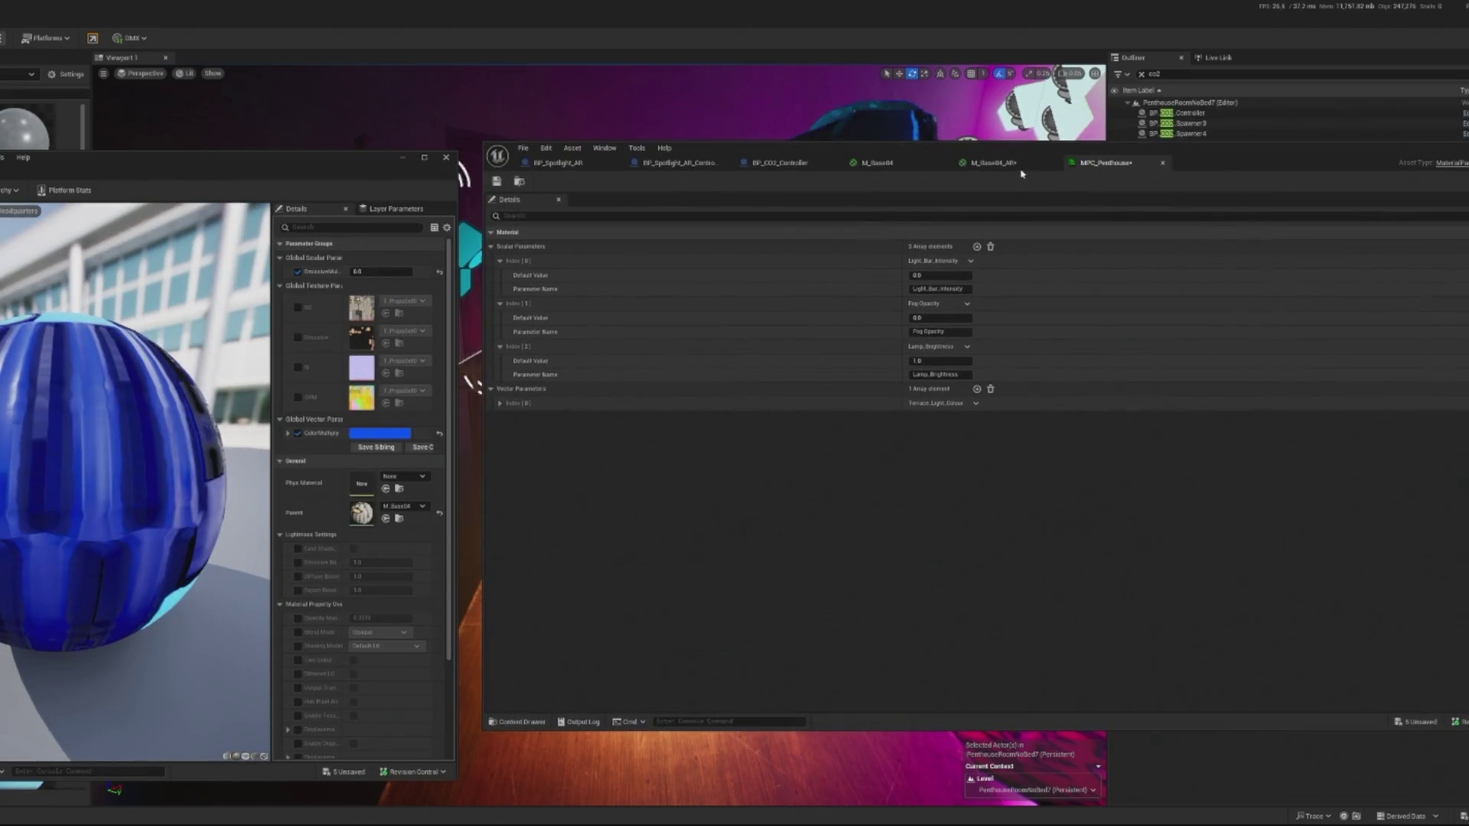
left_click(995, 162)
left_click_drag(924, 170, 680, 89)
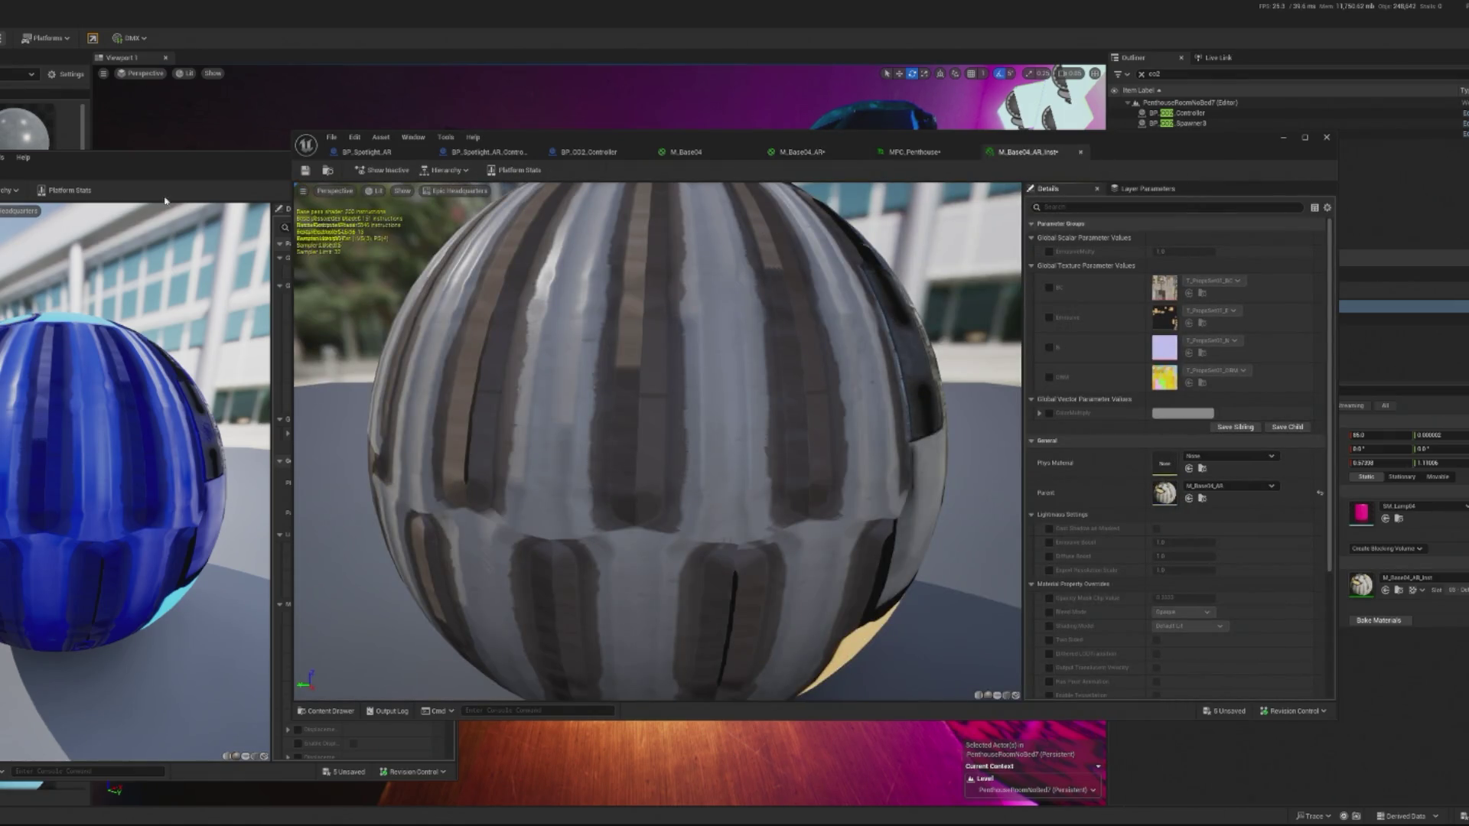
Override ColorMultiply with blue on M_Base04_AR_Inst, then save and close the instance editor.
left_click(164, 200)
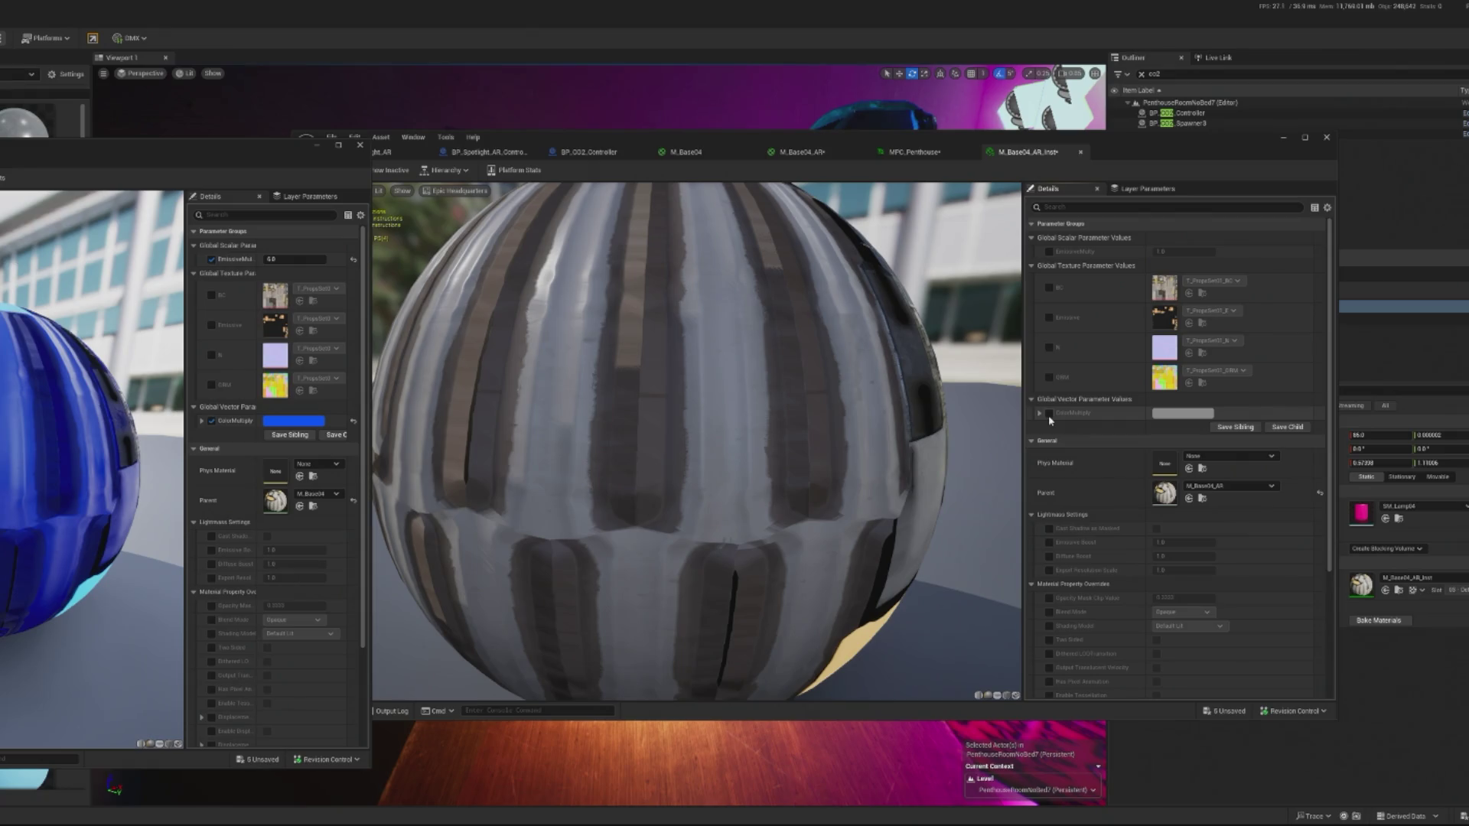
left_click(1049, 413)
left_click(1186, 414)
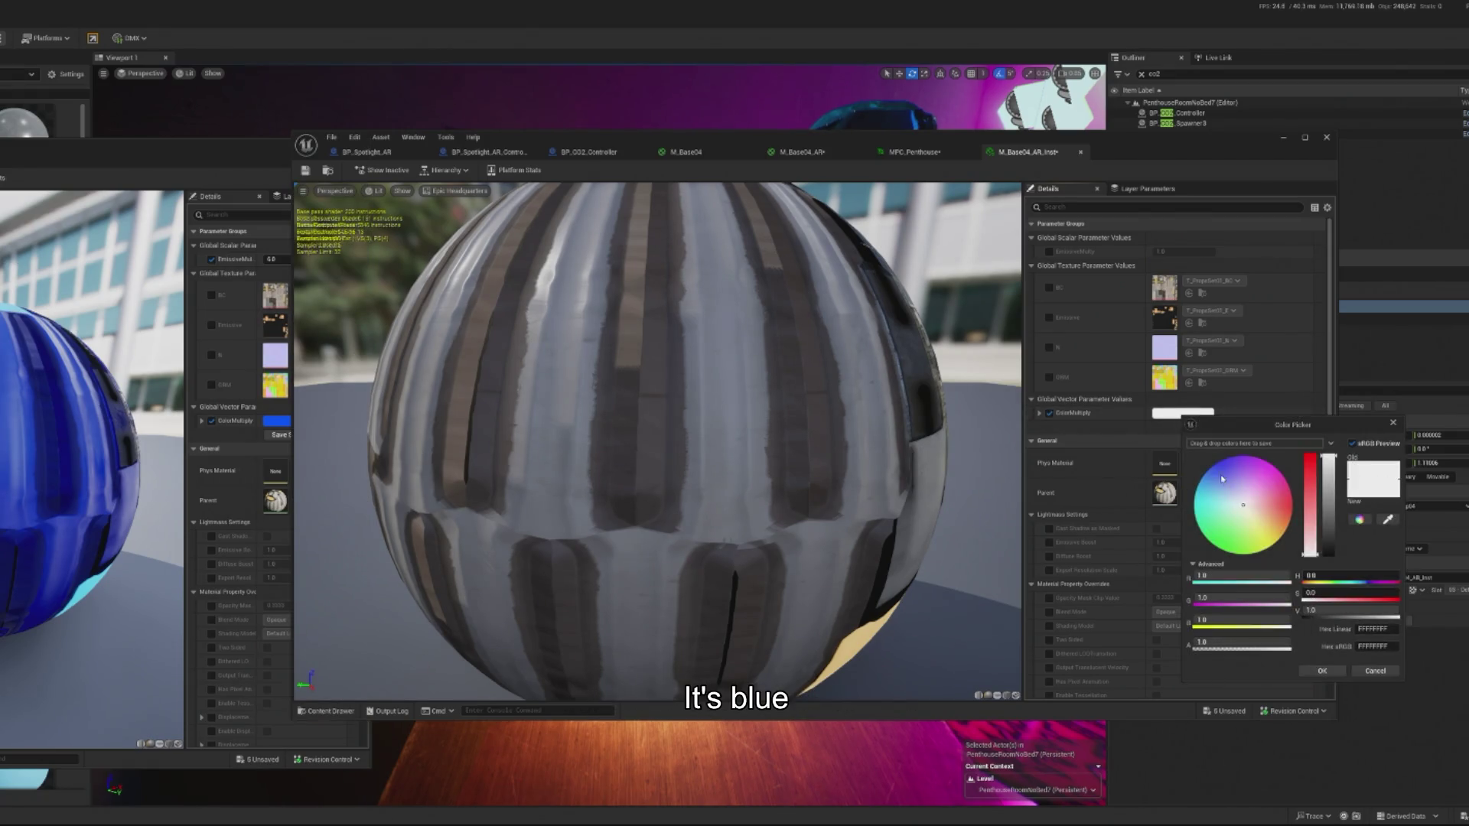
mouse_move(1216, 154)
left_mouse_down()
mouse_move(45, 184)
mouse_move(997, 211)
mouse_move(257, 517)
mouse_move(853, 315)
mouse_move(1078, 315)
left_mouse_up()
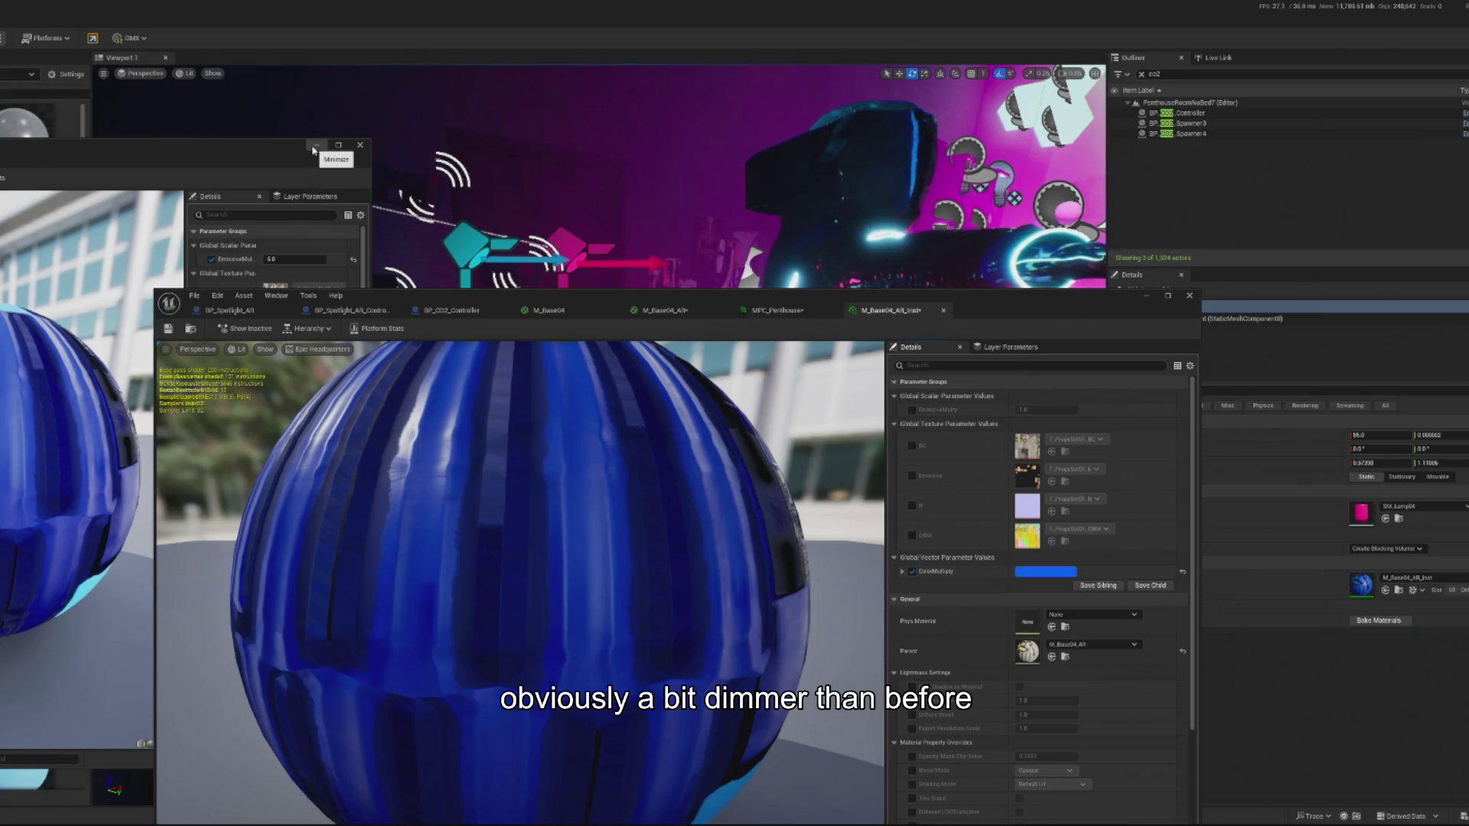
left_click_drag(447, 329, 548, 173)
left_click(268, 173)
left_click(1289, 140)
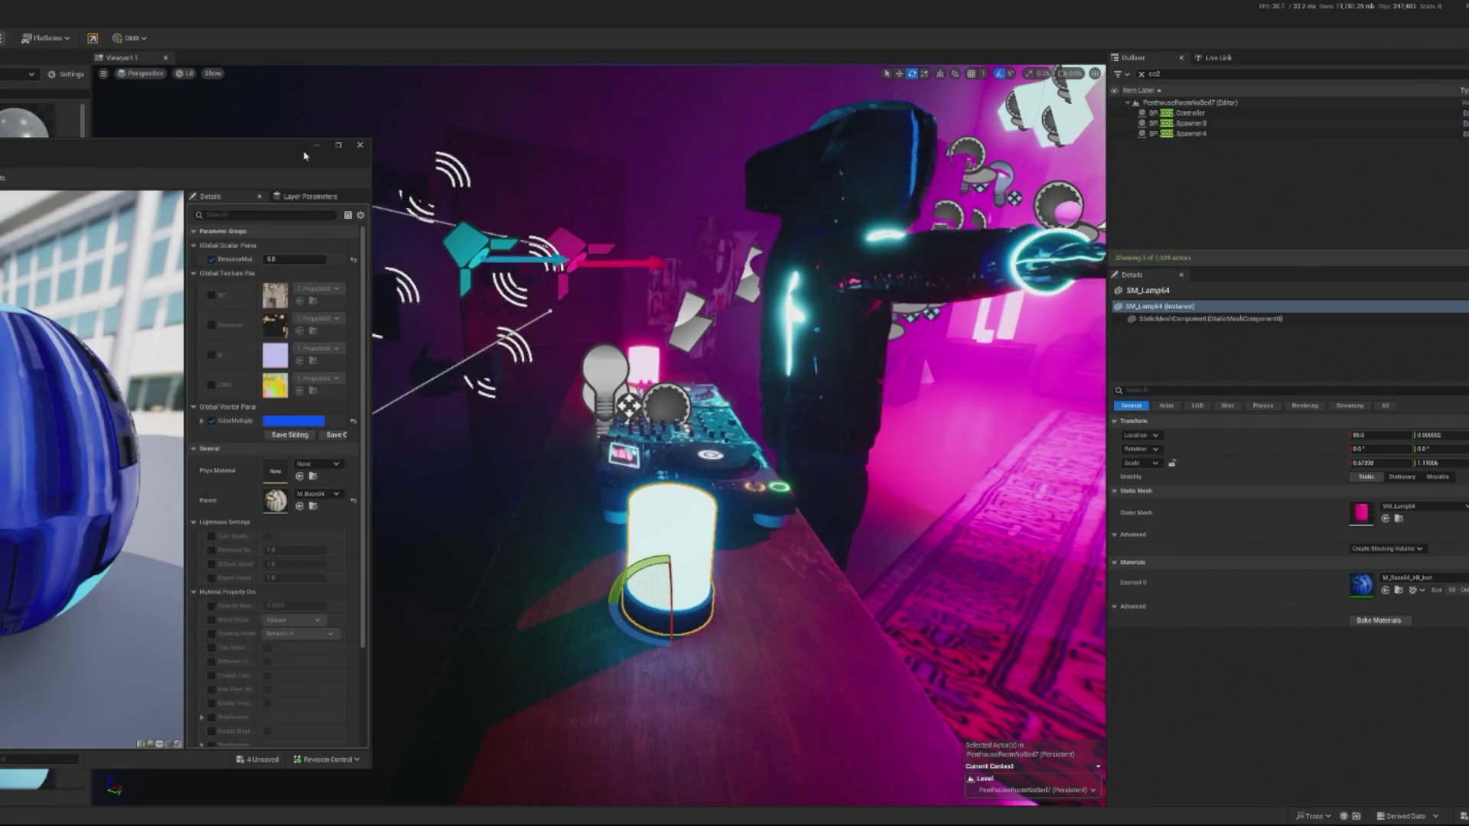
Search the Outliner for 'stage con' and open BP_Stage_Controller with its red OSC event node in view.
left_click(317, 144)
key("BackSpace")
key("BackSpace")
key("BackSpace")
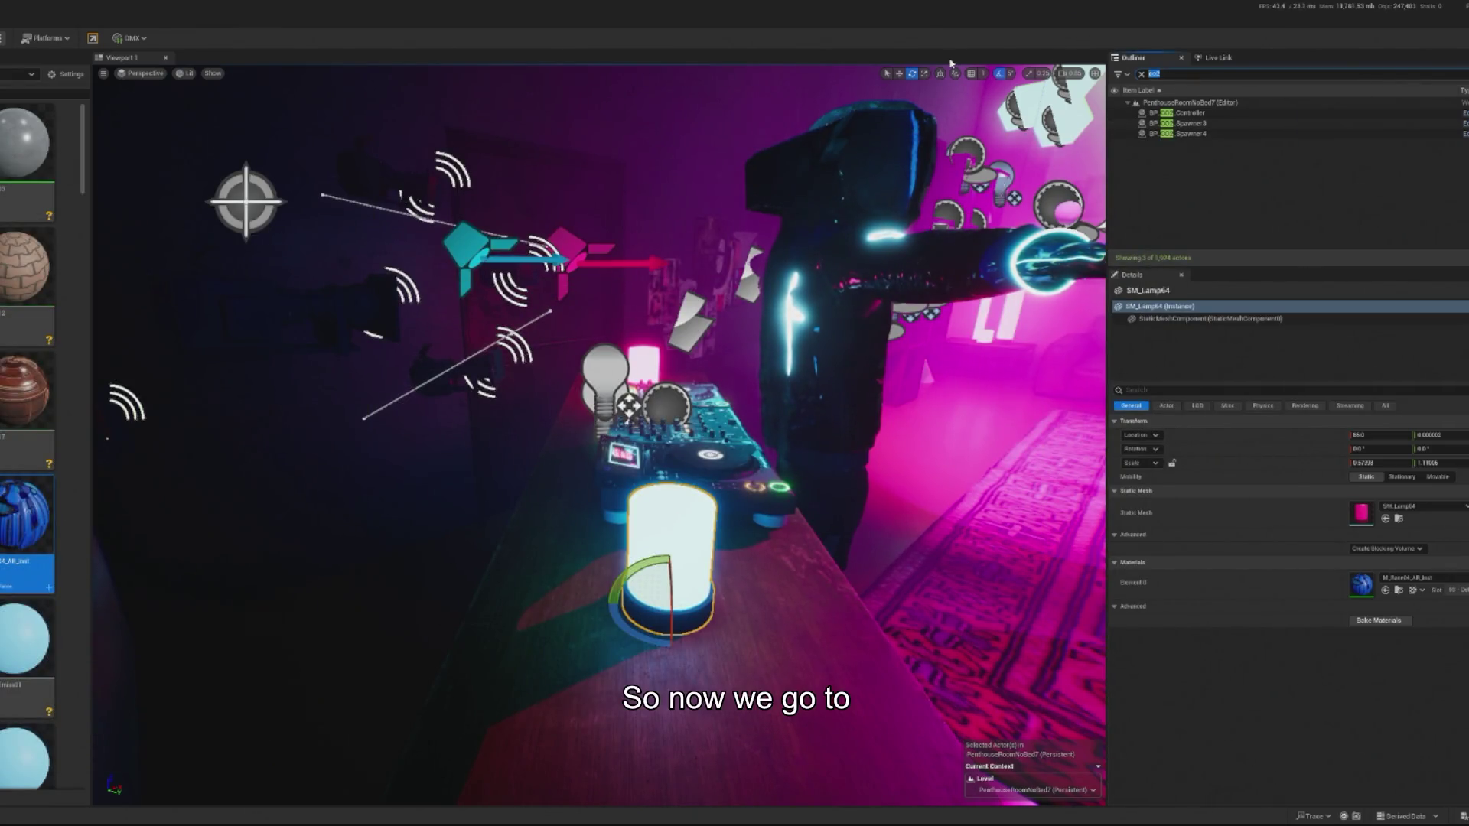
type("stage")
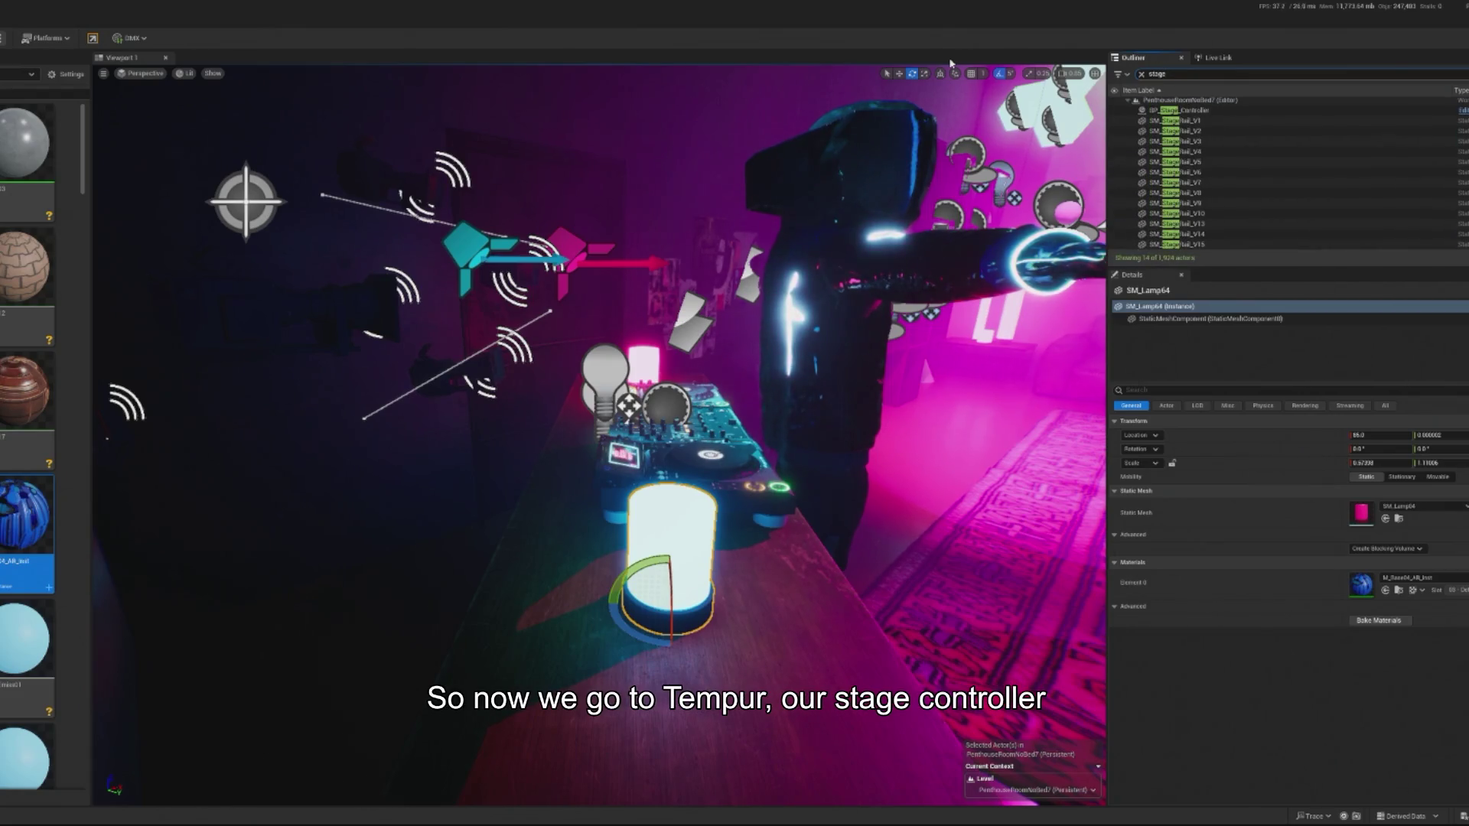
type(" con")
left_click(1463, 112)
scroll(869, 403, "down", 3)
left_click_drag(752, 374, 913, 385)
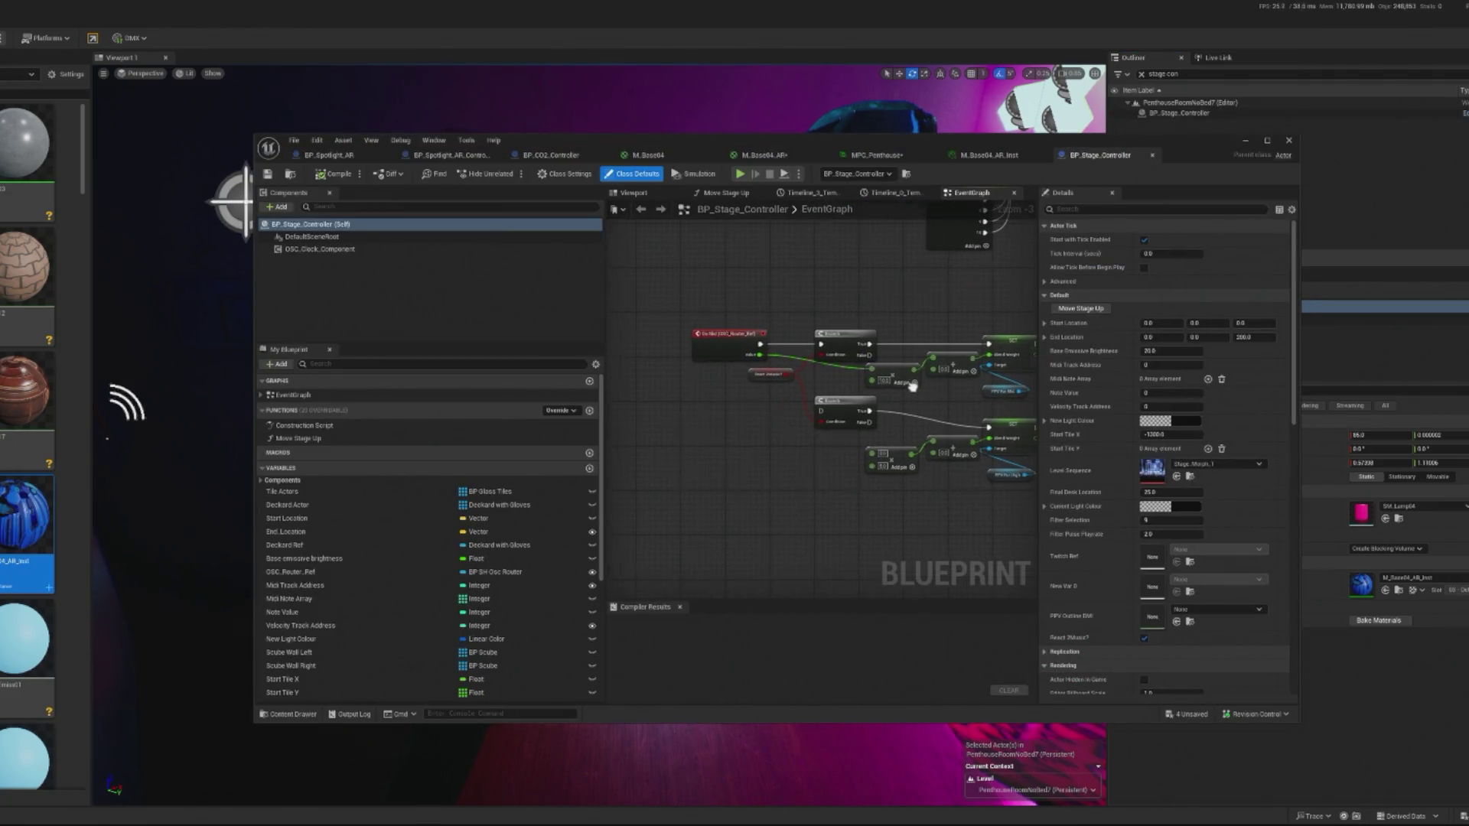
Look around the DJ booth in the level, then reopen BP_Stage_Controller with its event graph centred.
left_click(1245, 143)
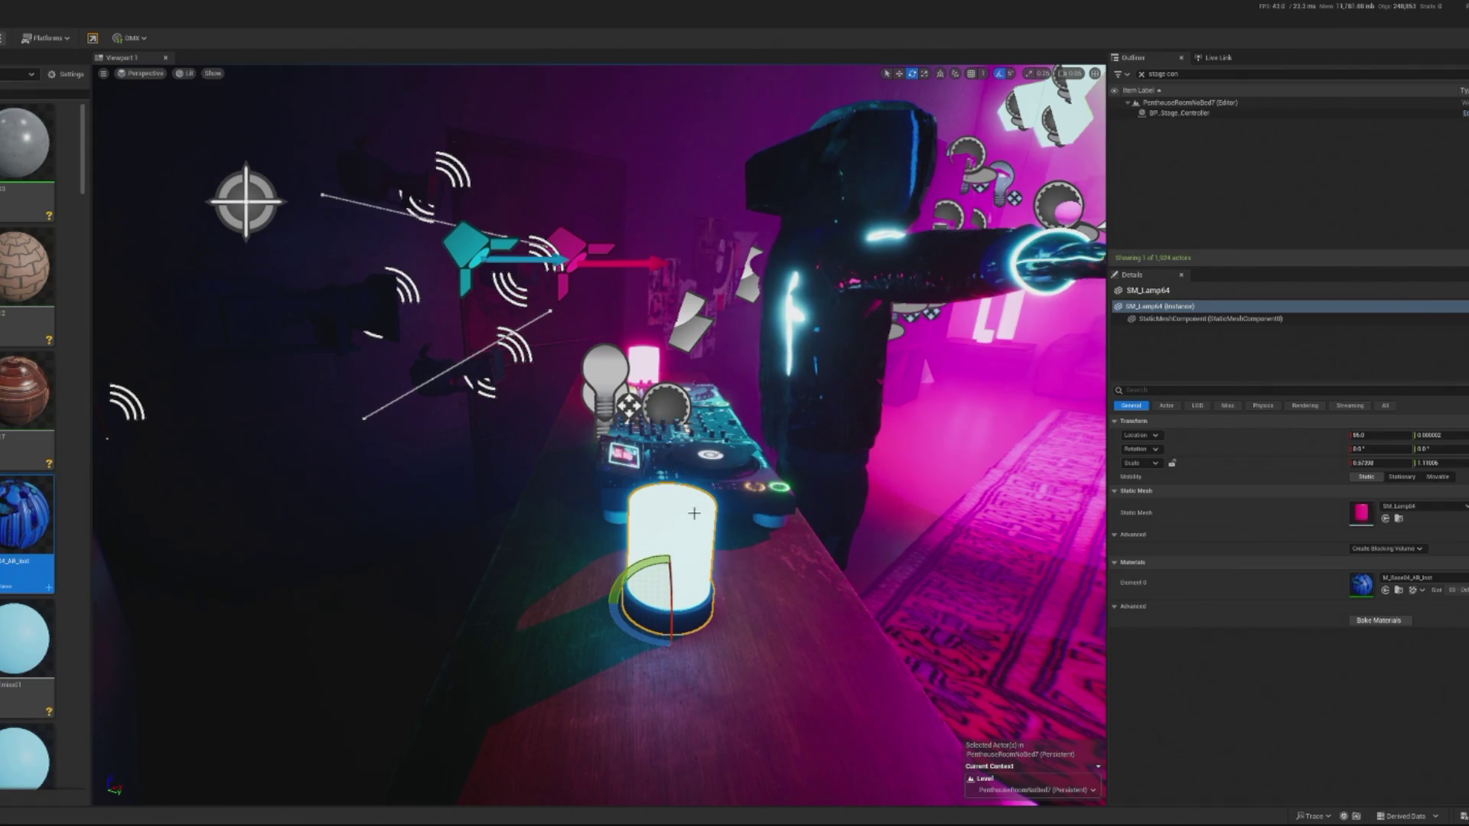
mouse_move(540, 538)
left_mouse_down()
mouse_move(513, 524)
mouse_move(536, 551)
mouse_move(606, 518)
left_mouse_up()
left_click(1463, 113)
scroll(822, 397, "down", 3)
scroll(823, 397, "up", 3)
left_click_drag(706, 541, 741, 468)
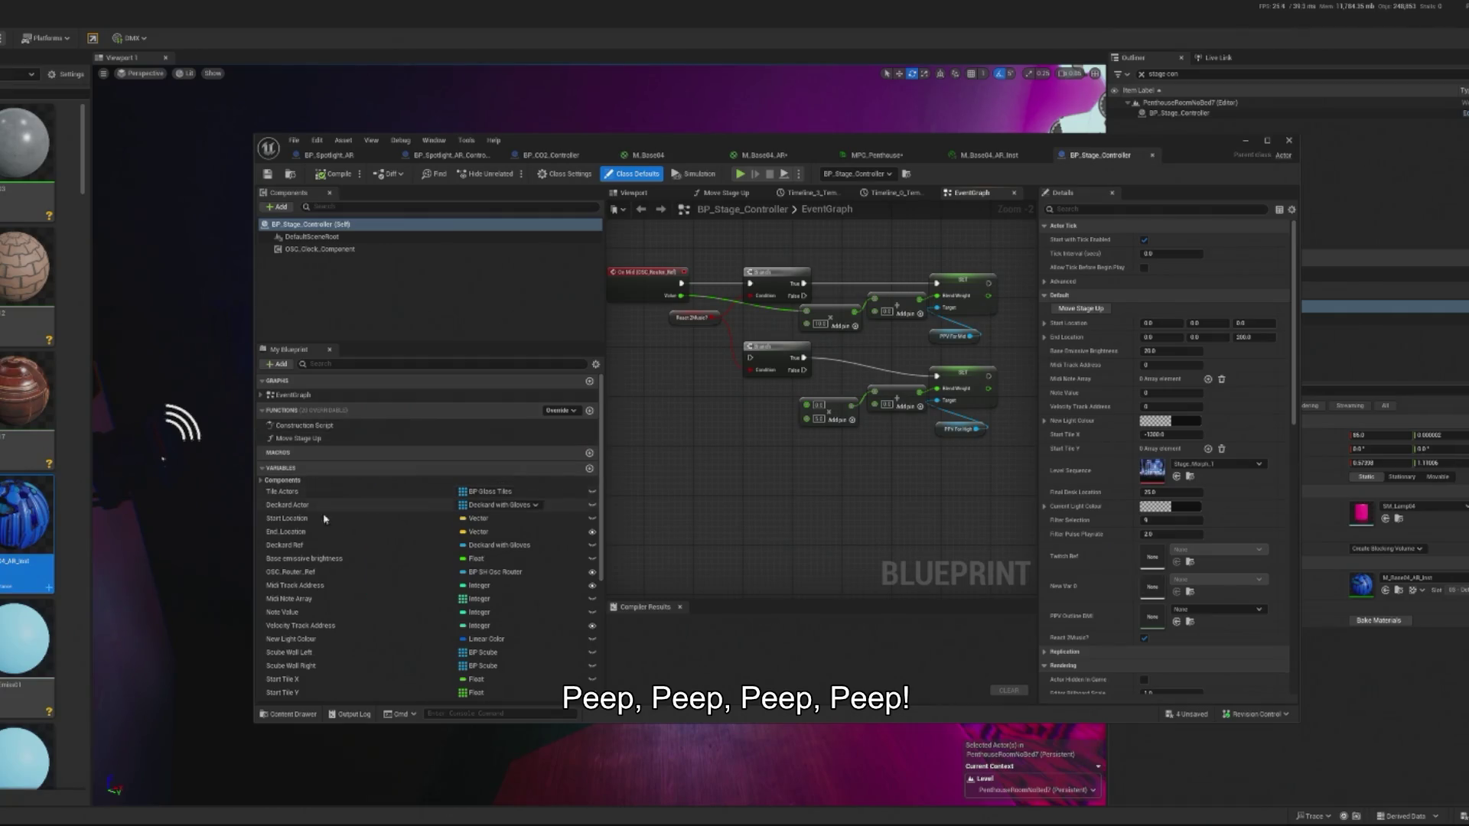
scroll(323, 513, "down", 5)
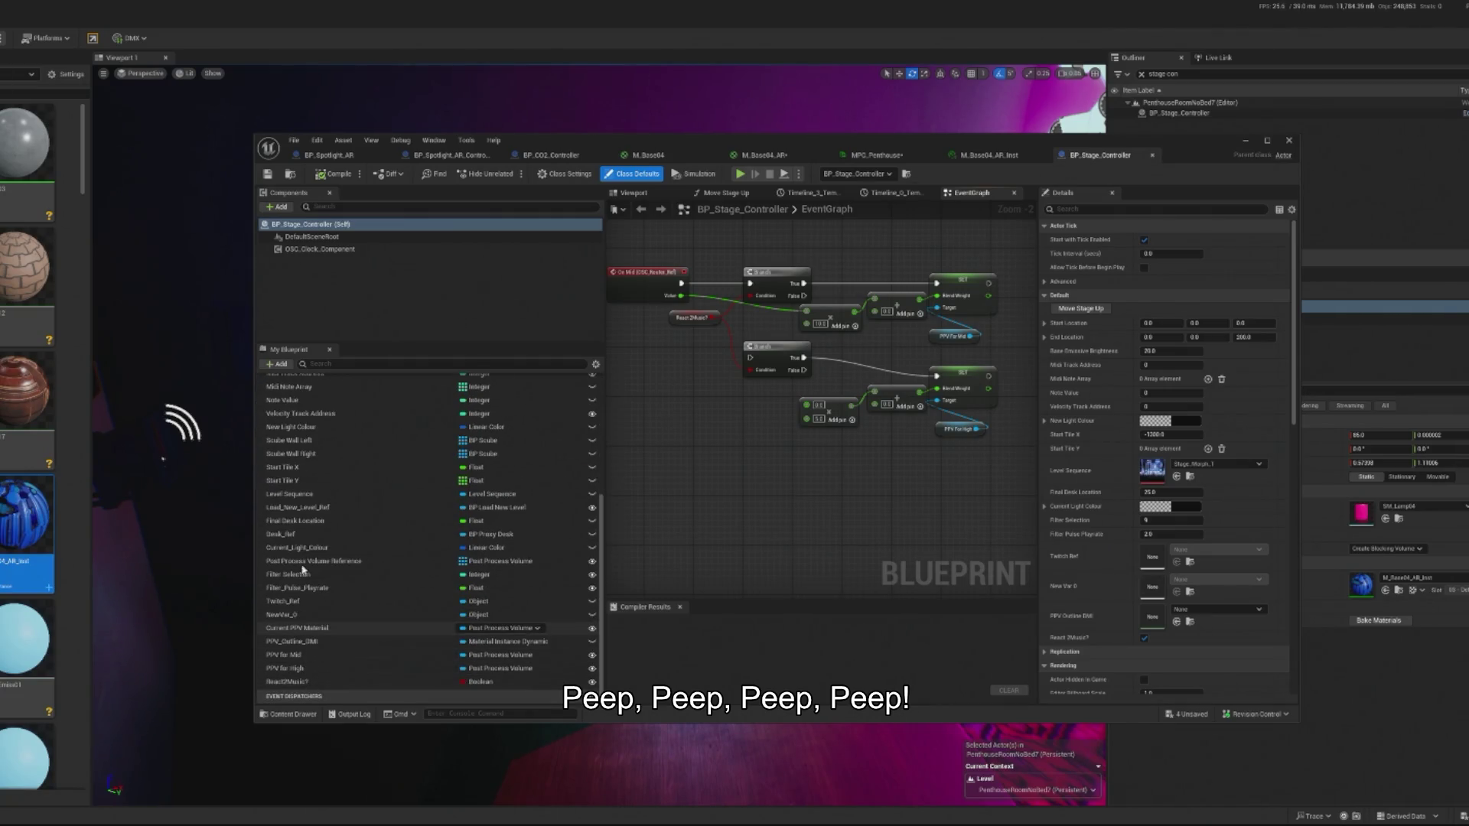
type("ref")
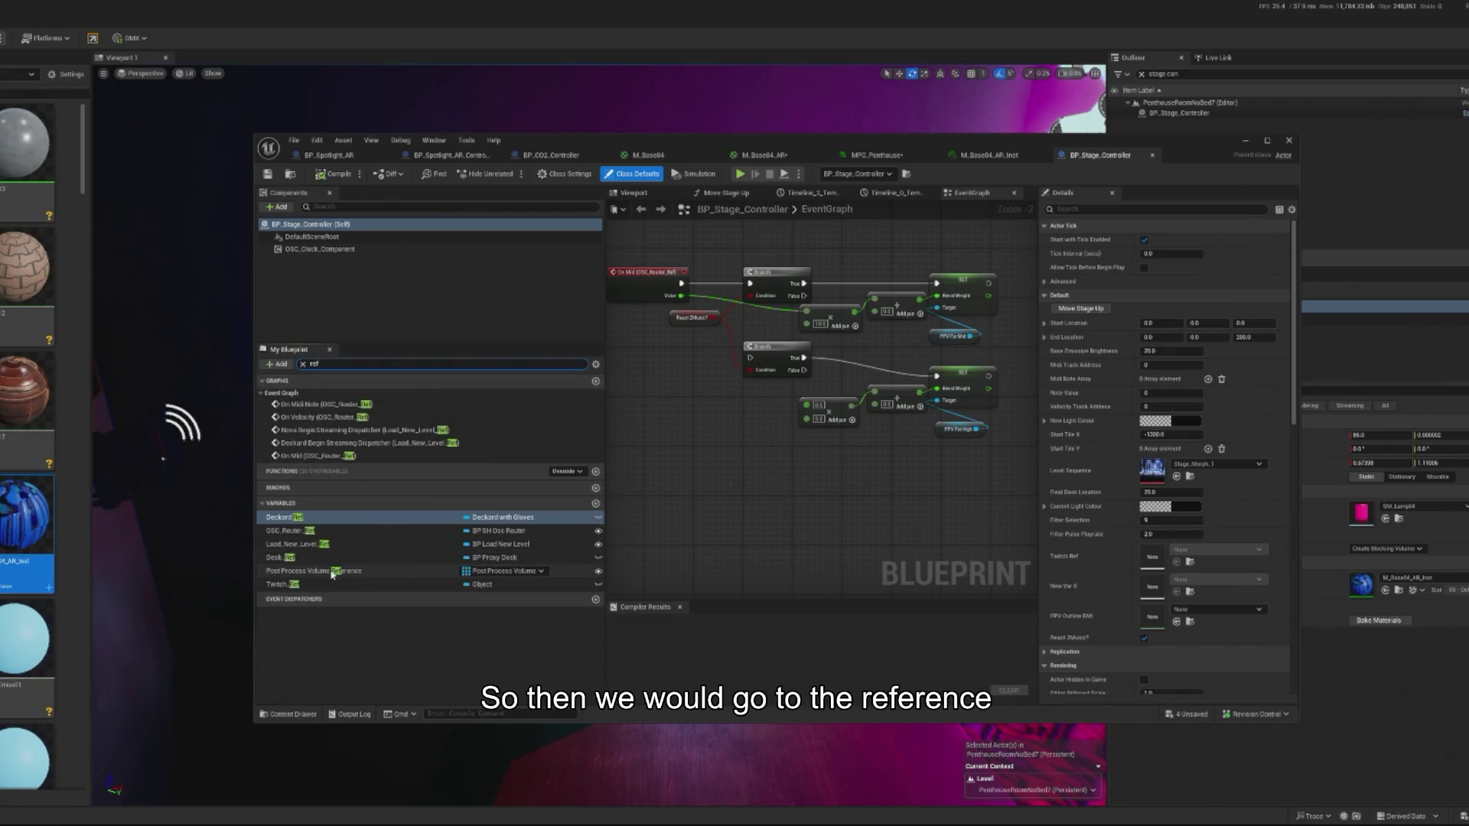
Unhook On Mid's exec and Value wires from the Branch and move the event lower left.
left_click(324, 532)
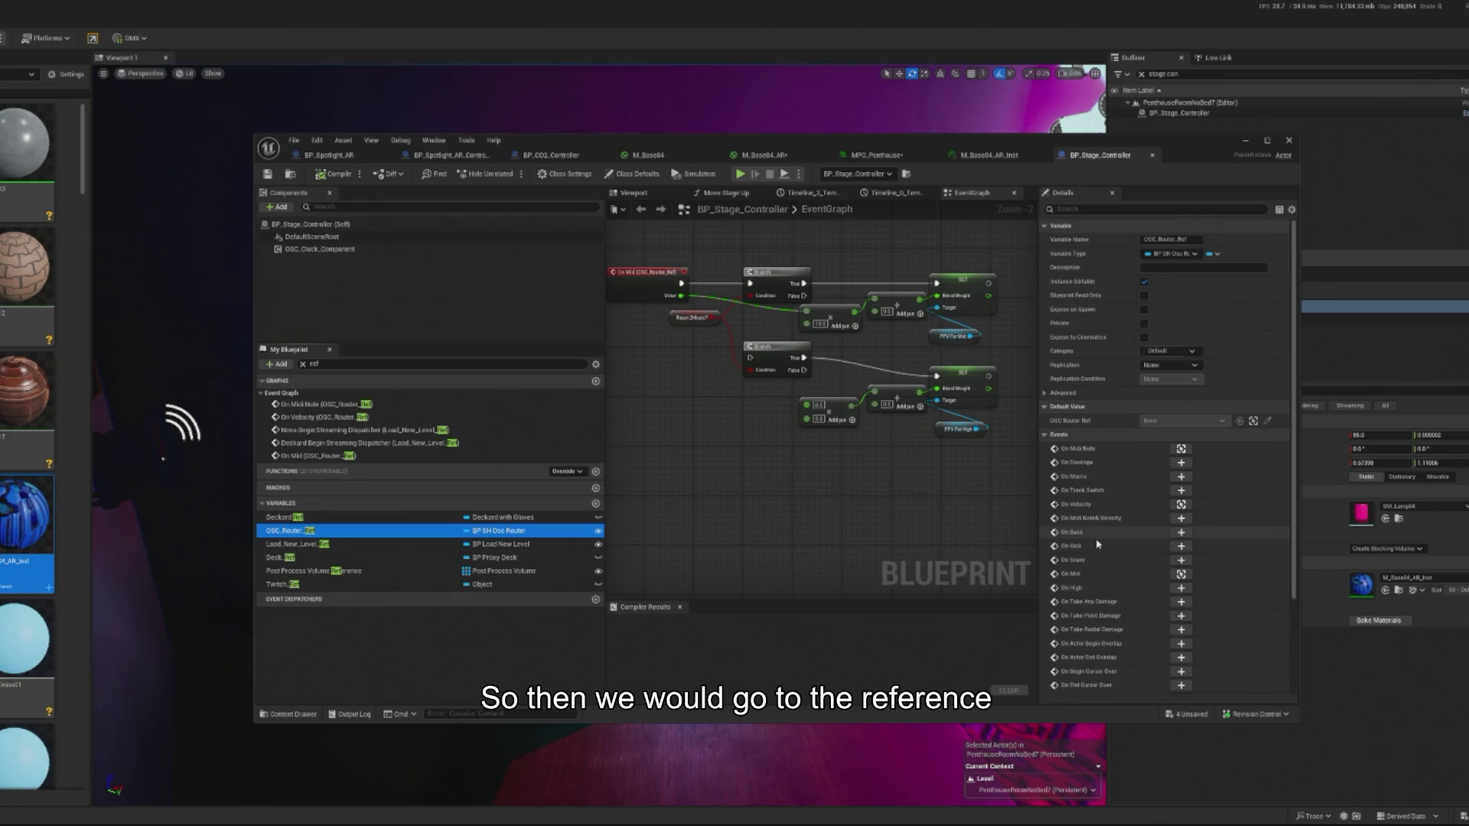
left_click(1182, 574)
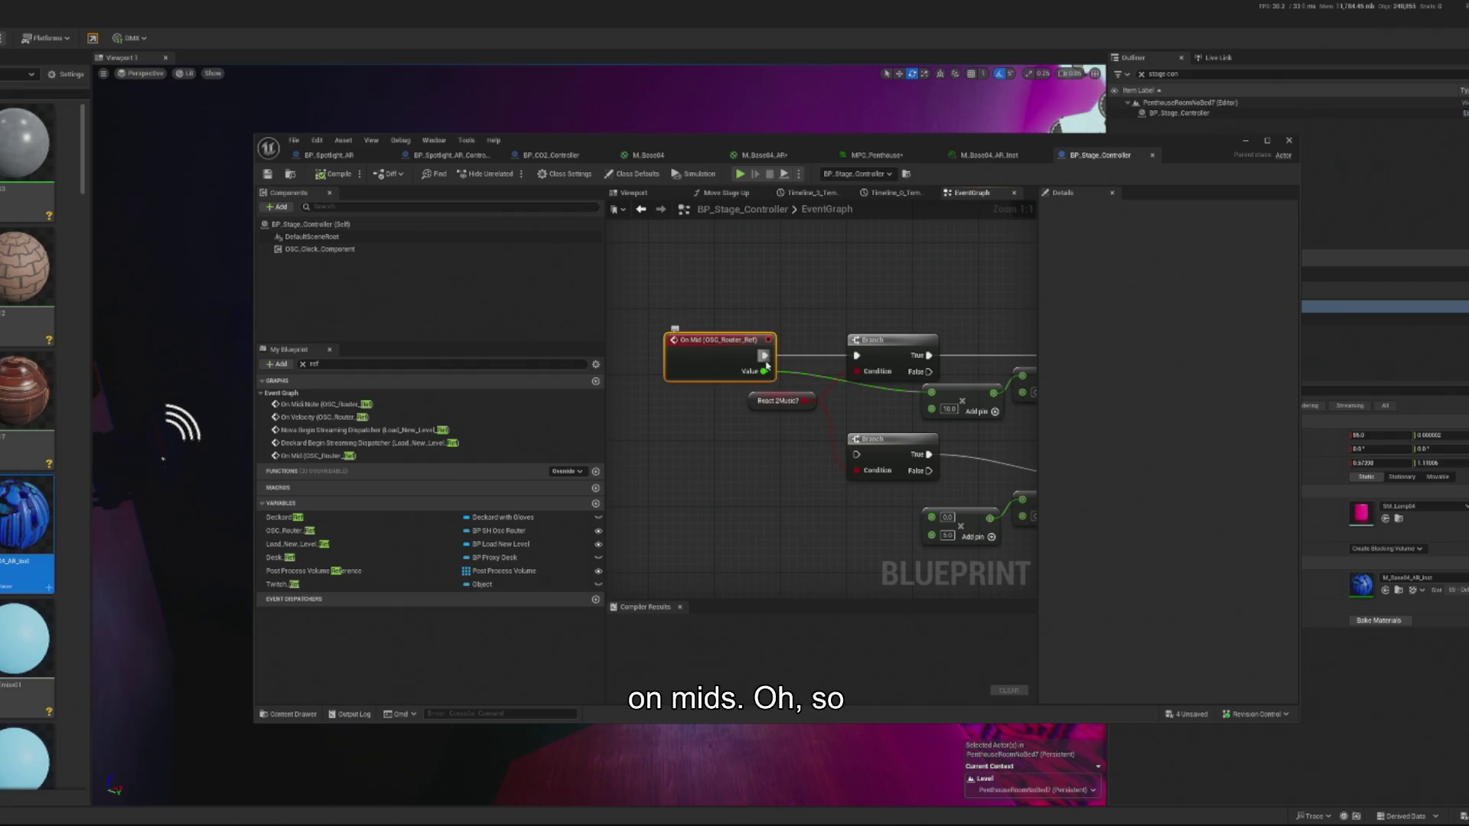
left_click(764, 357, "alt")
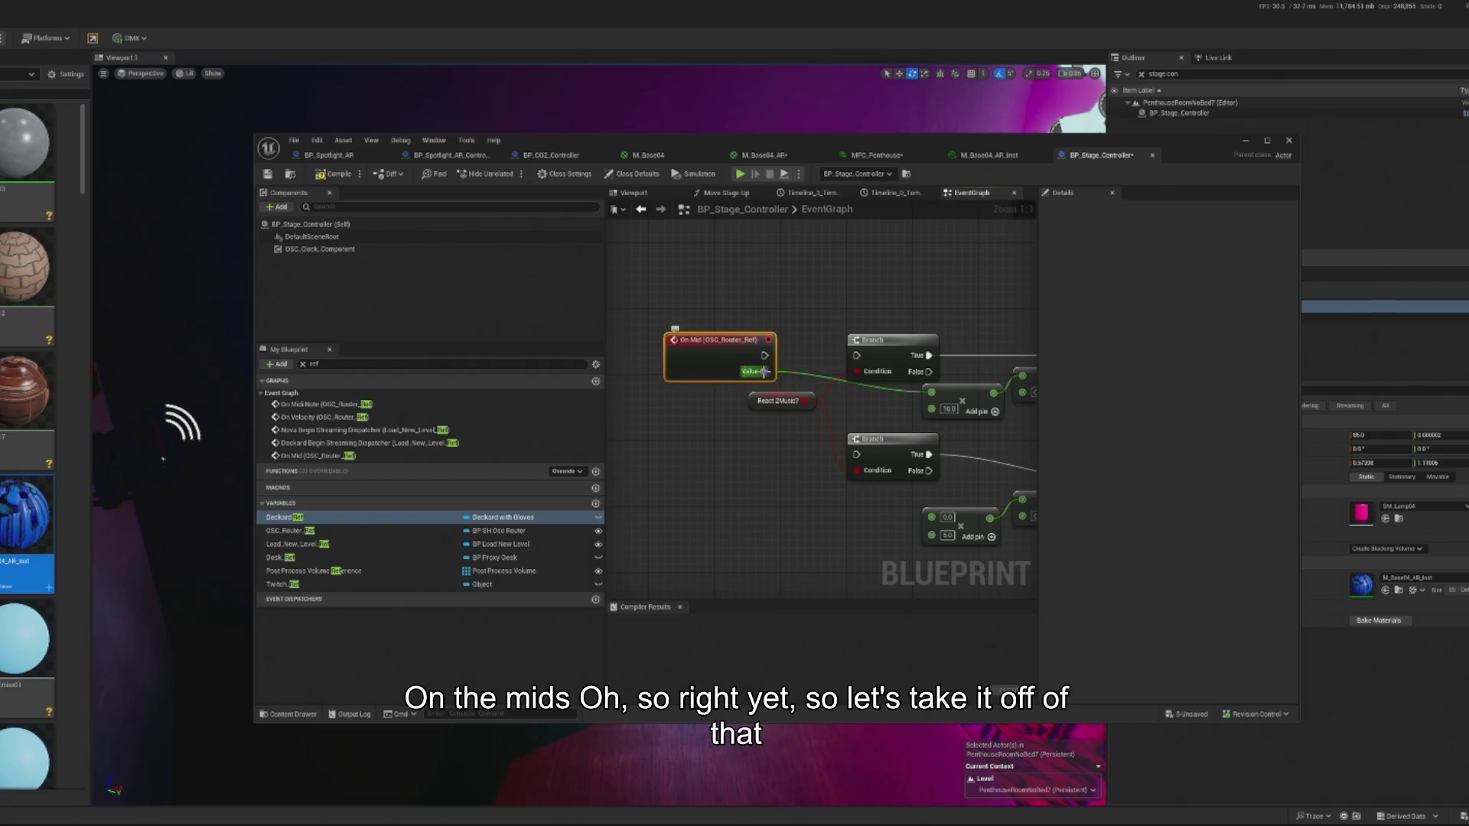
left_click(764, 372, "alt")
mouse_move(720, 342)
left_mouse_down()
mouse_move(725, 520)
mouse_move(709, 463)
mouse_move(650, 453)
mouse_move(791, 541)
mouse_move(783, 472)
mouse_move(727, 486)
mouse_move(746, 484)
left_mouse_up()
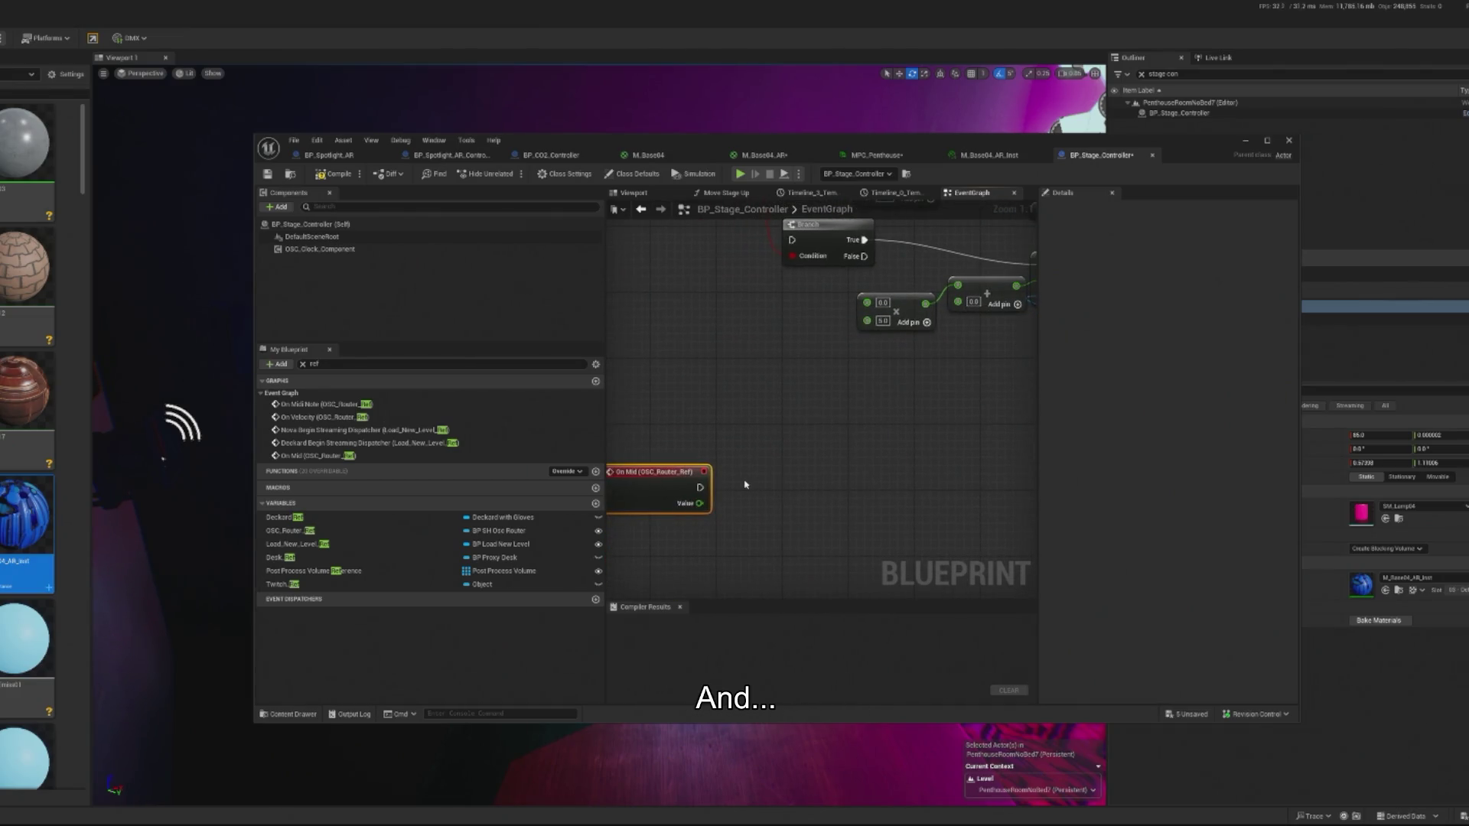
mouse_move(955, 439)
left_mouse_down()
mouse_move(747, 498)
mouse_move(868, 426)
mouse_move(750, 492)
mouse_move(697, 484)
mouse_move(833, 470)
left_mouse_up()
Add a Set Scalar Parameter Value node set to MPC_Penthouse collection and Lamp_Brightness parameter.
type("set scalar")
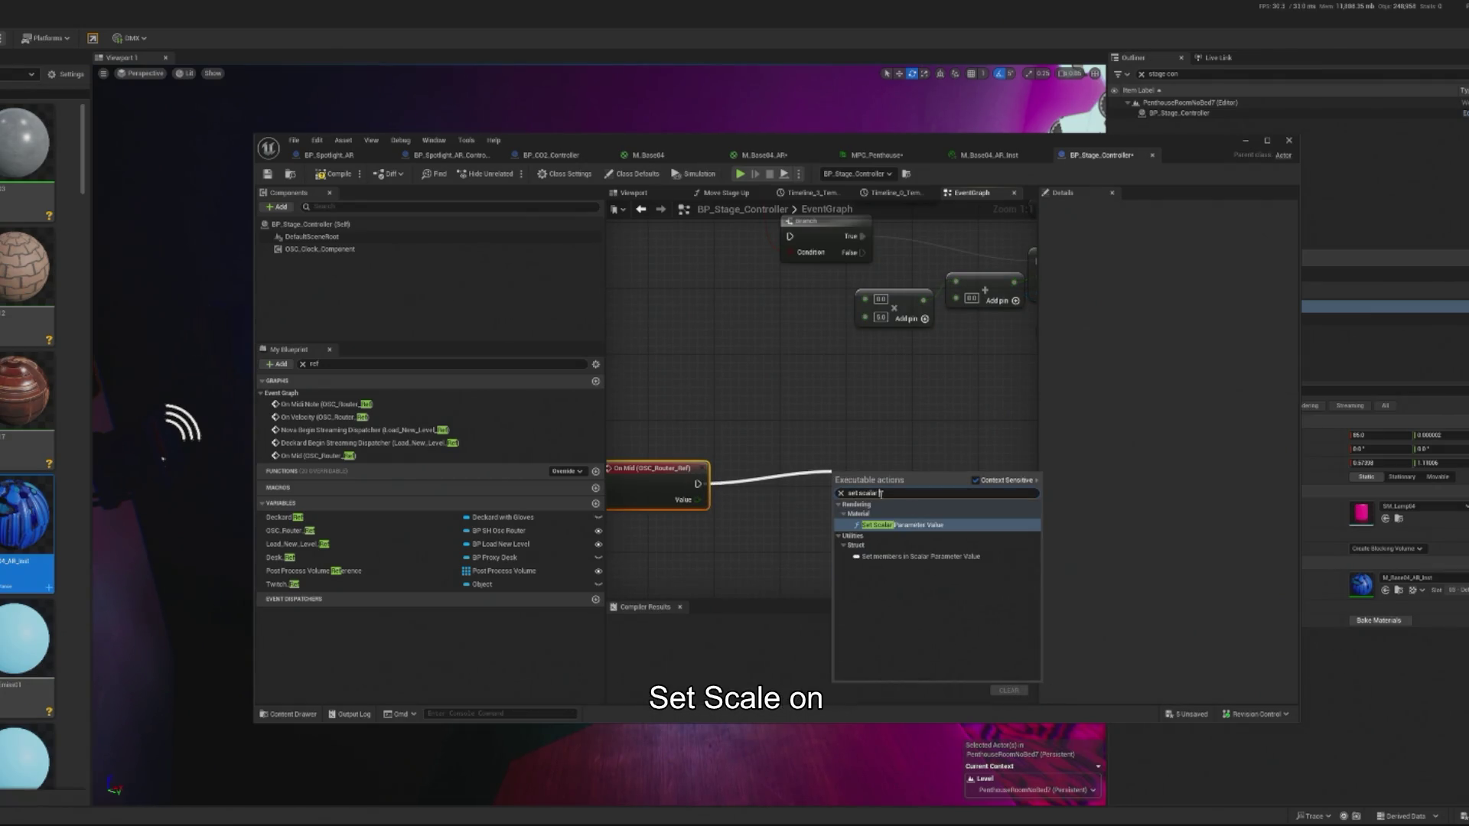
key("Return")
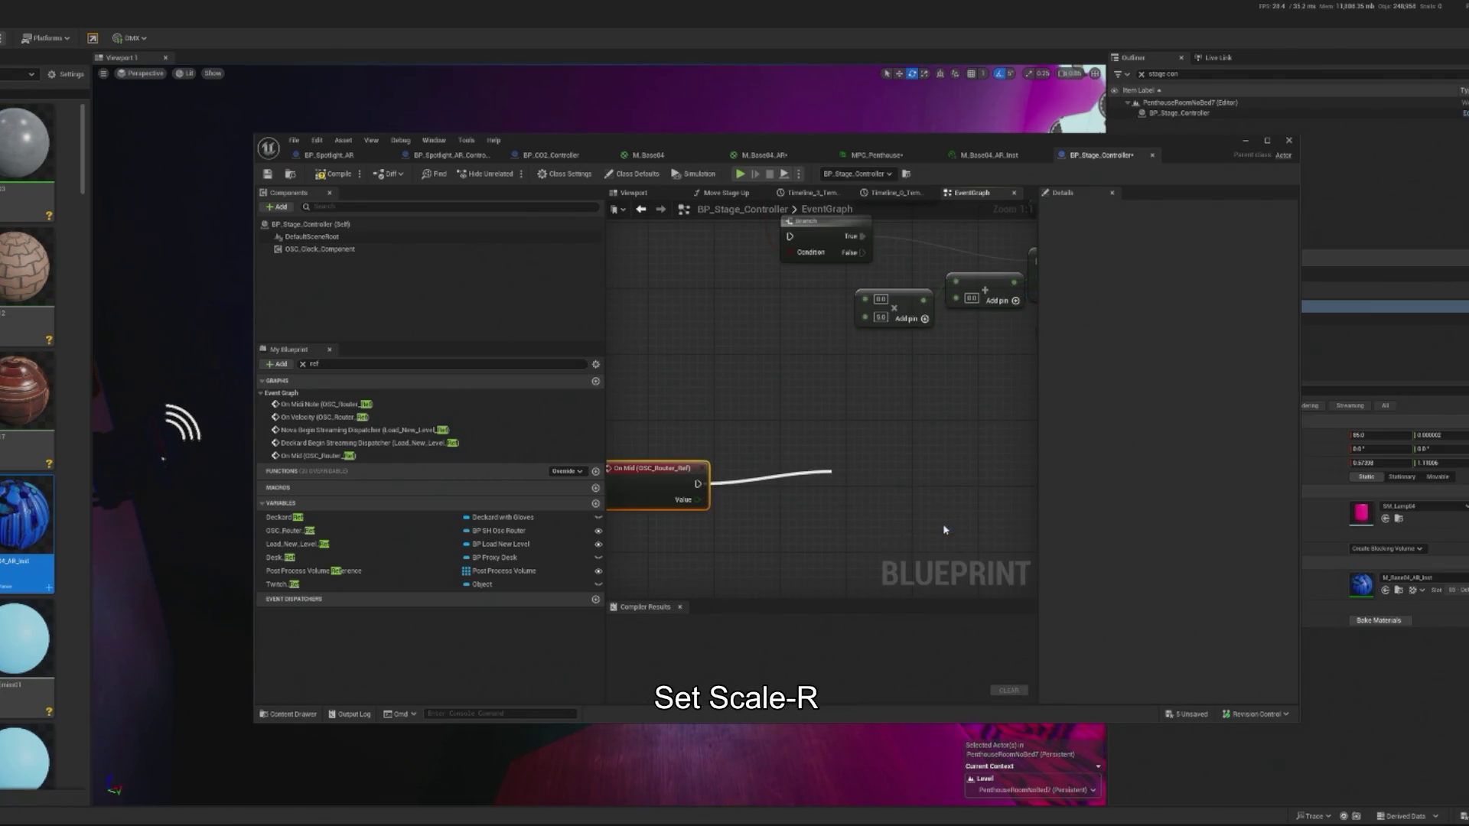
left_click(889, 518)
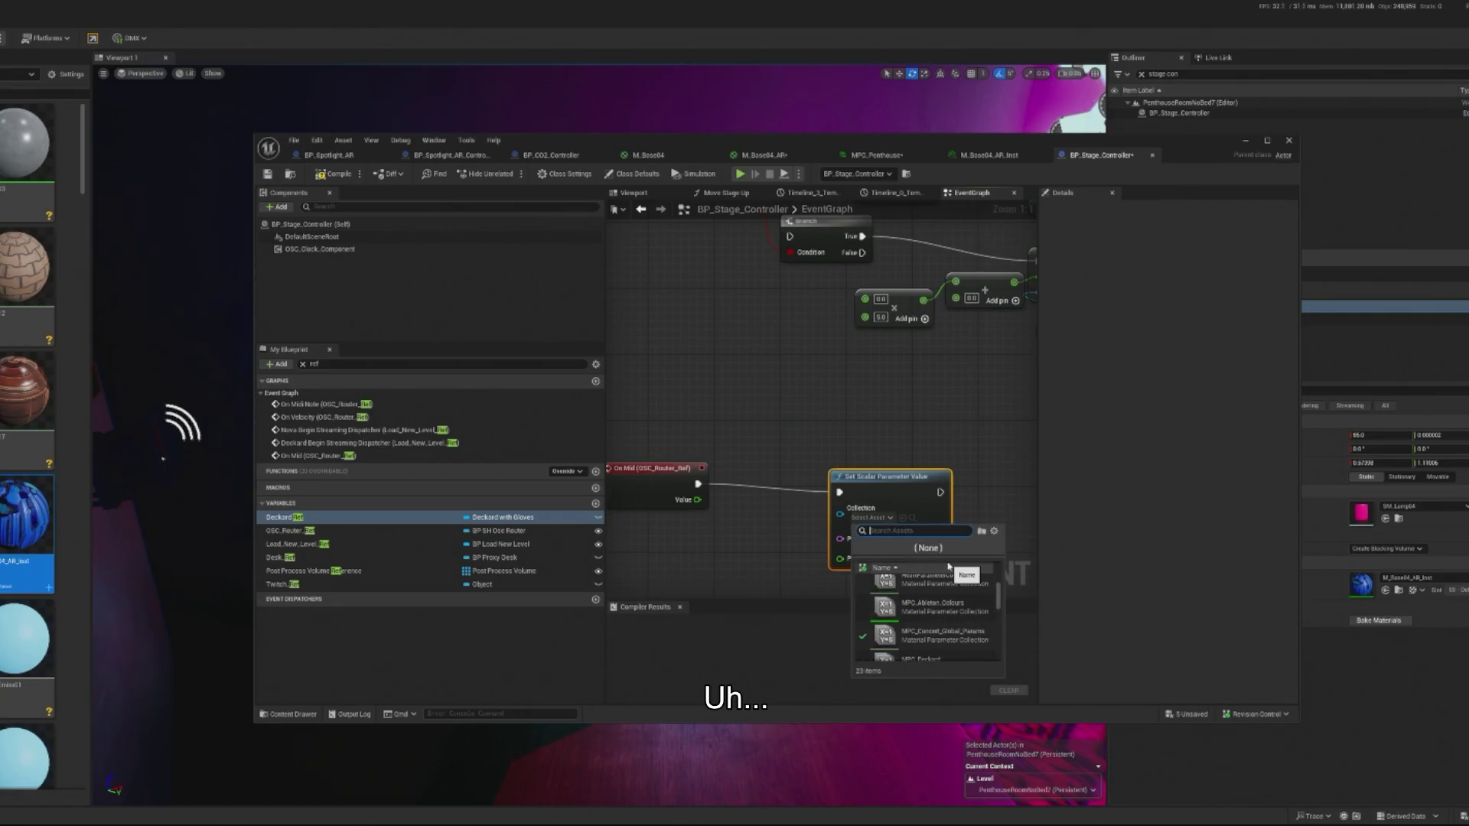
type("par")
scroll(933, 612, "down", 3)
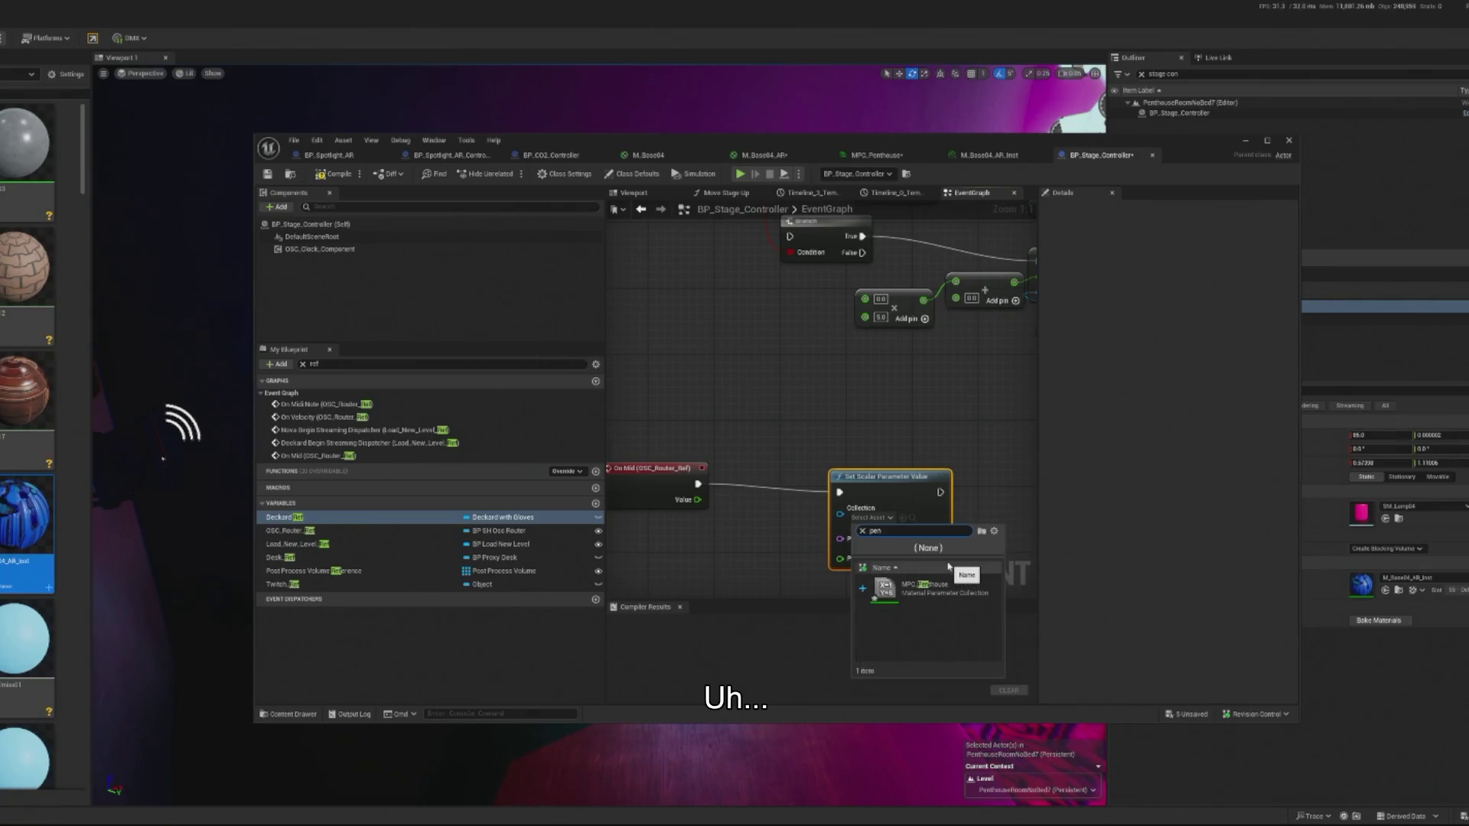
left_click(933, 612)
left_click(909, 530)
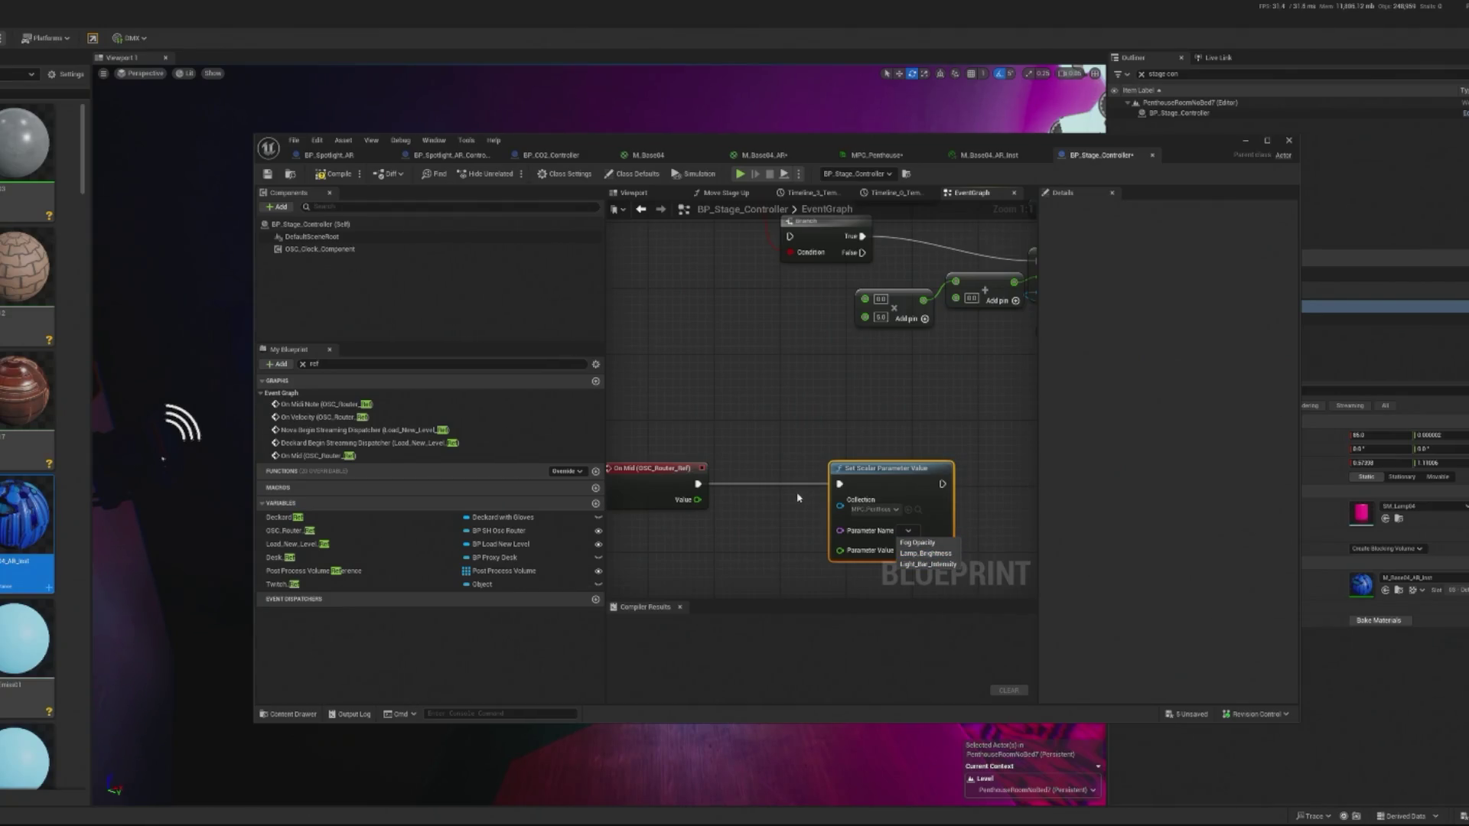
left_click(927, 554)
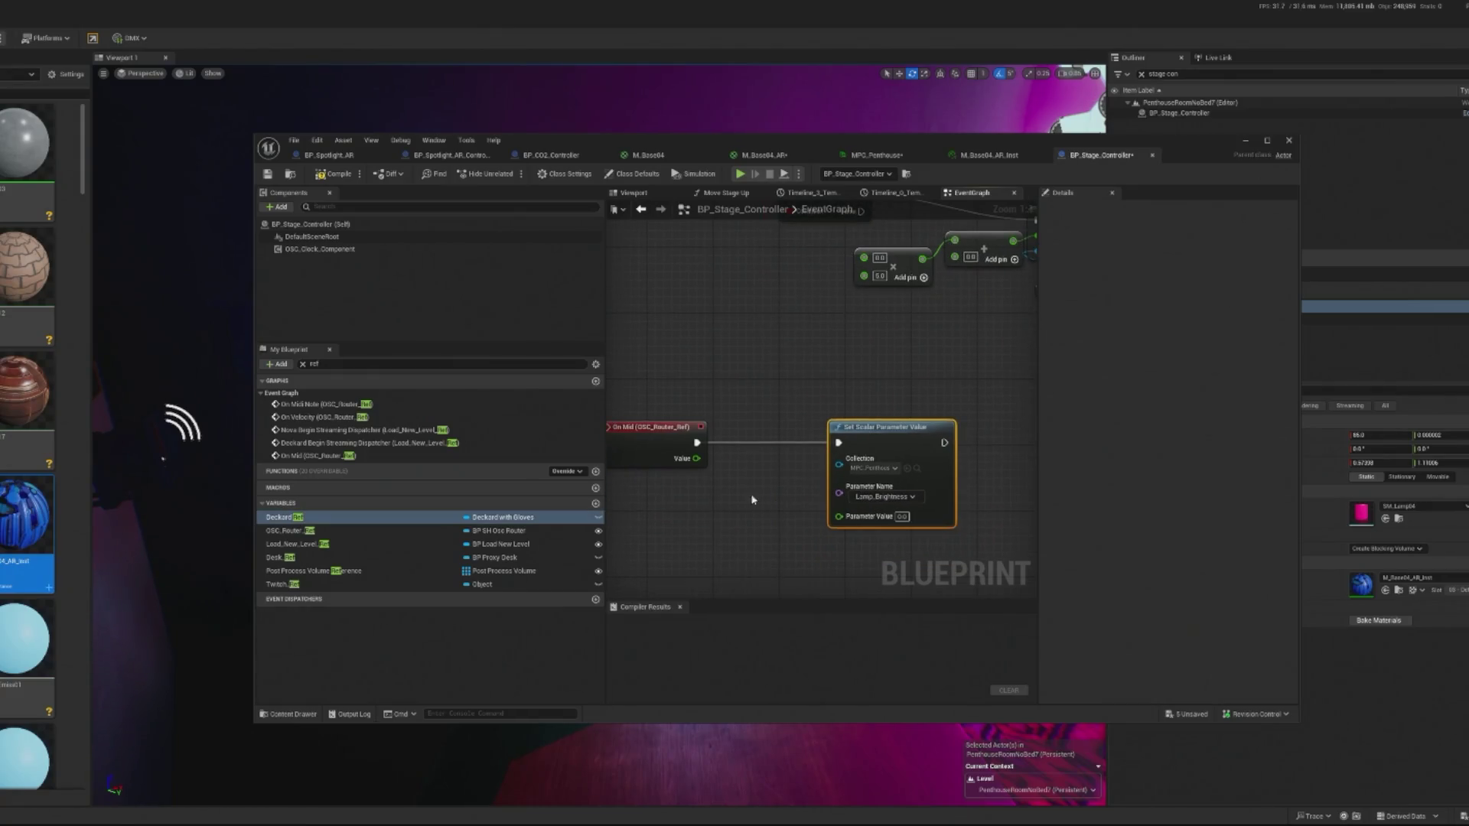
Pull a wire off On Mid's Value and search for a 'mult' node.
left_click_drag(696, 458, 711, 505)
type("mult")
key("BackSpace")
key("BackSpace")
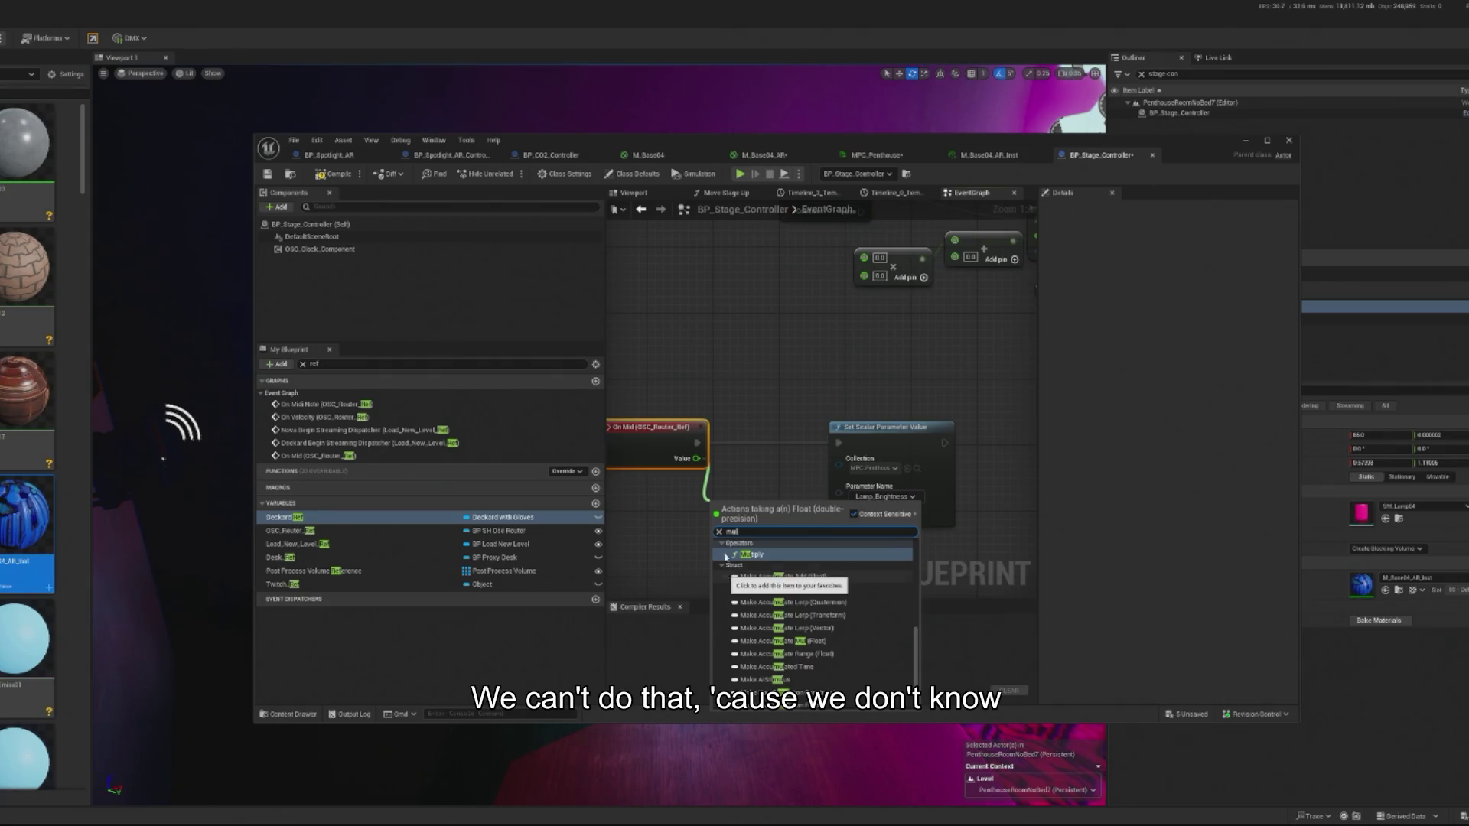
Route On Mid's Value through a multiply-by-100 node into Lamp_Brightness's Parameter Value.
left_click(697, 525)
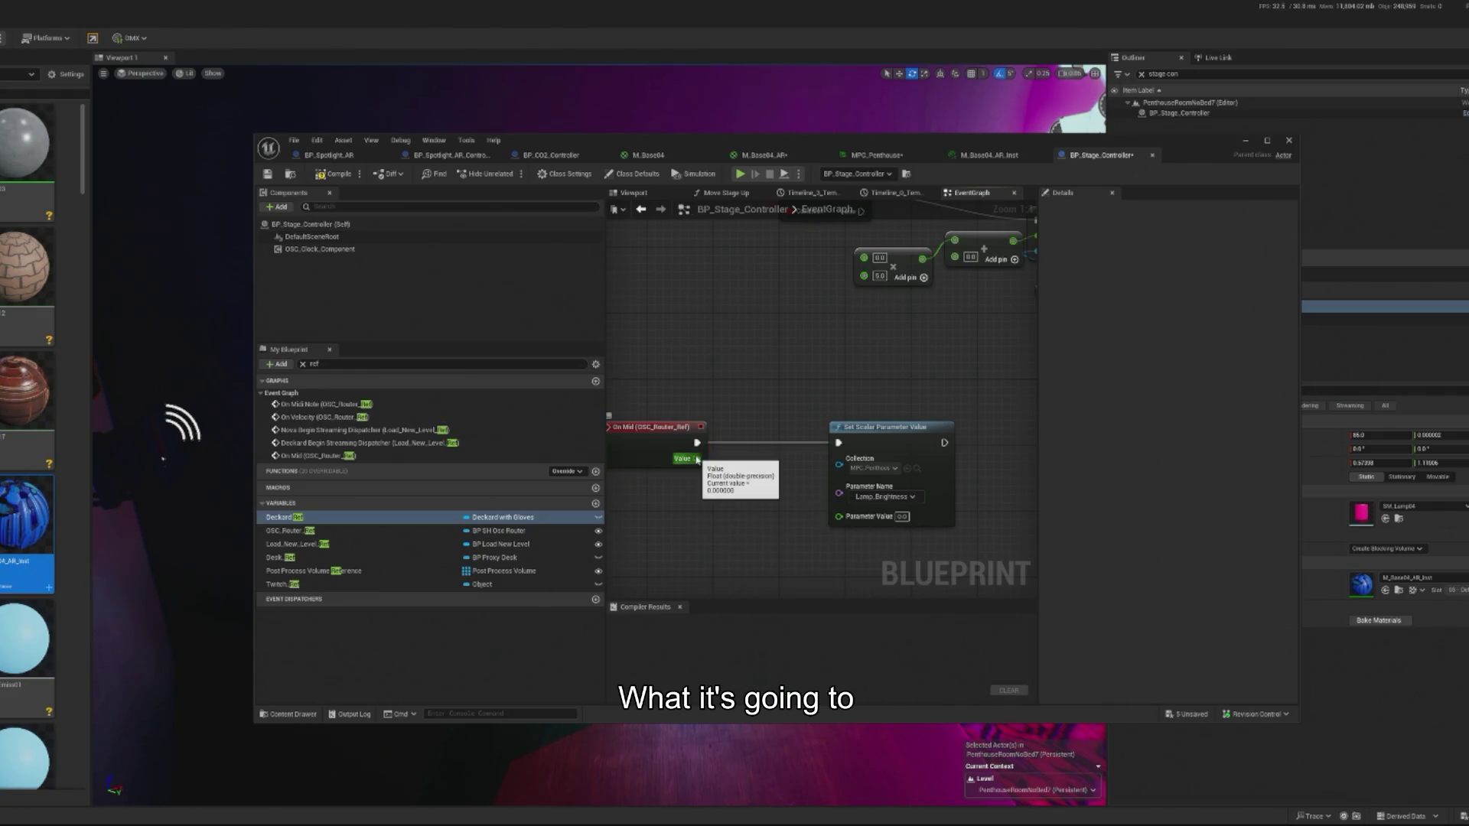
left_click_drag(697, 459, 726, 498)
type("mm")
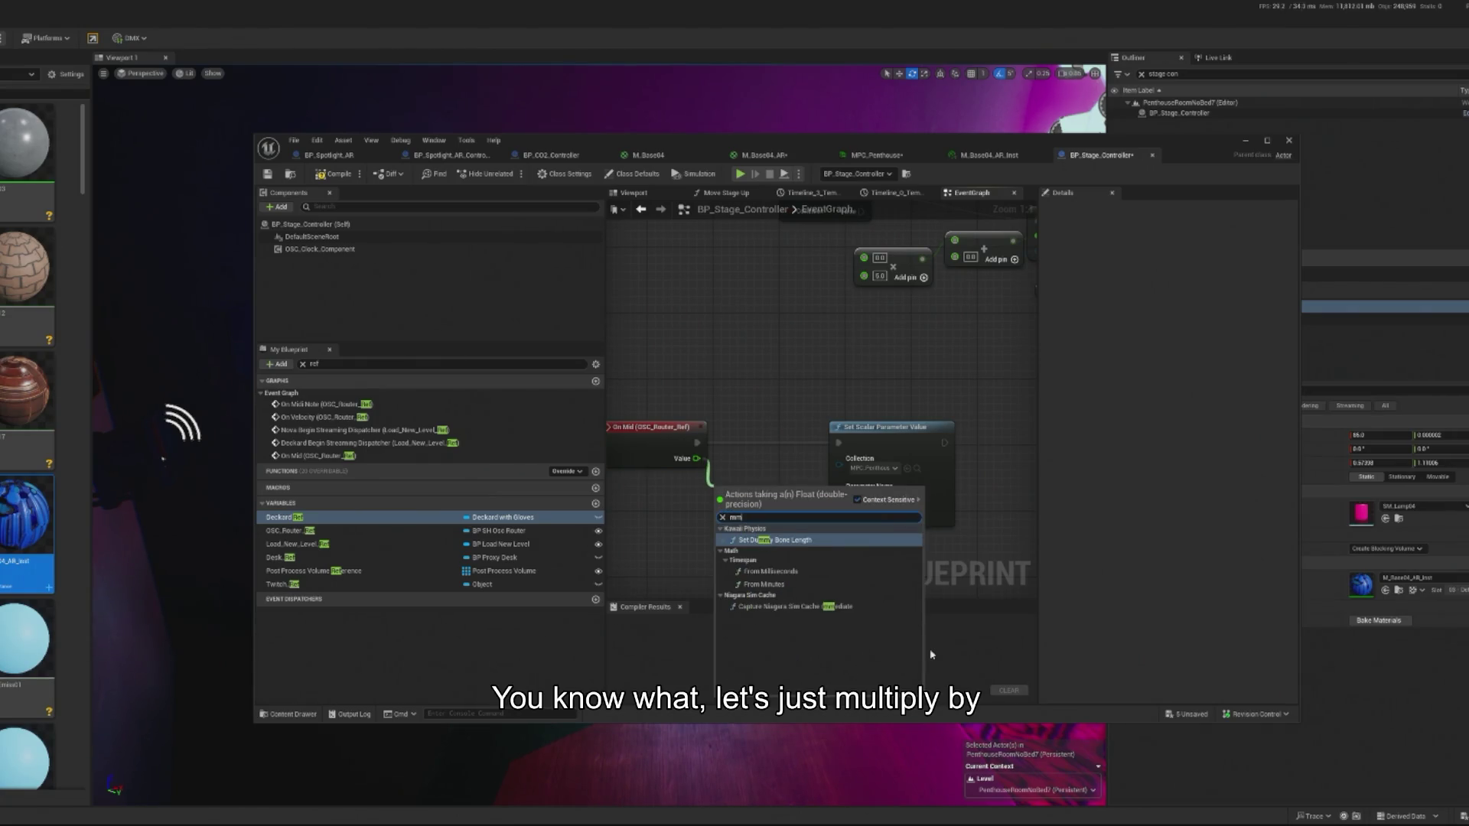
key("BackSpace")
type("ult")
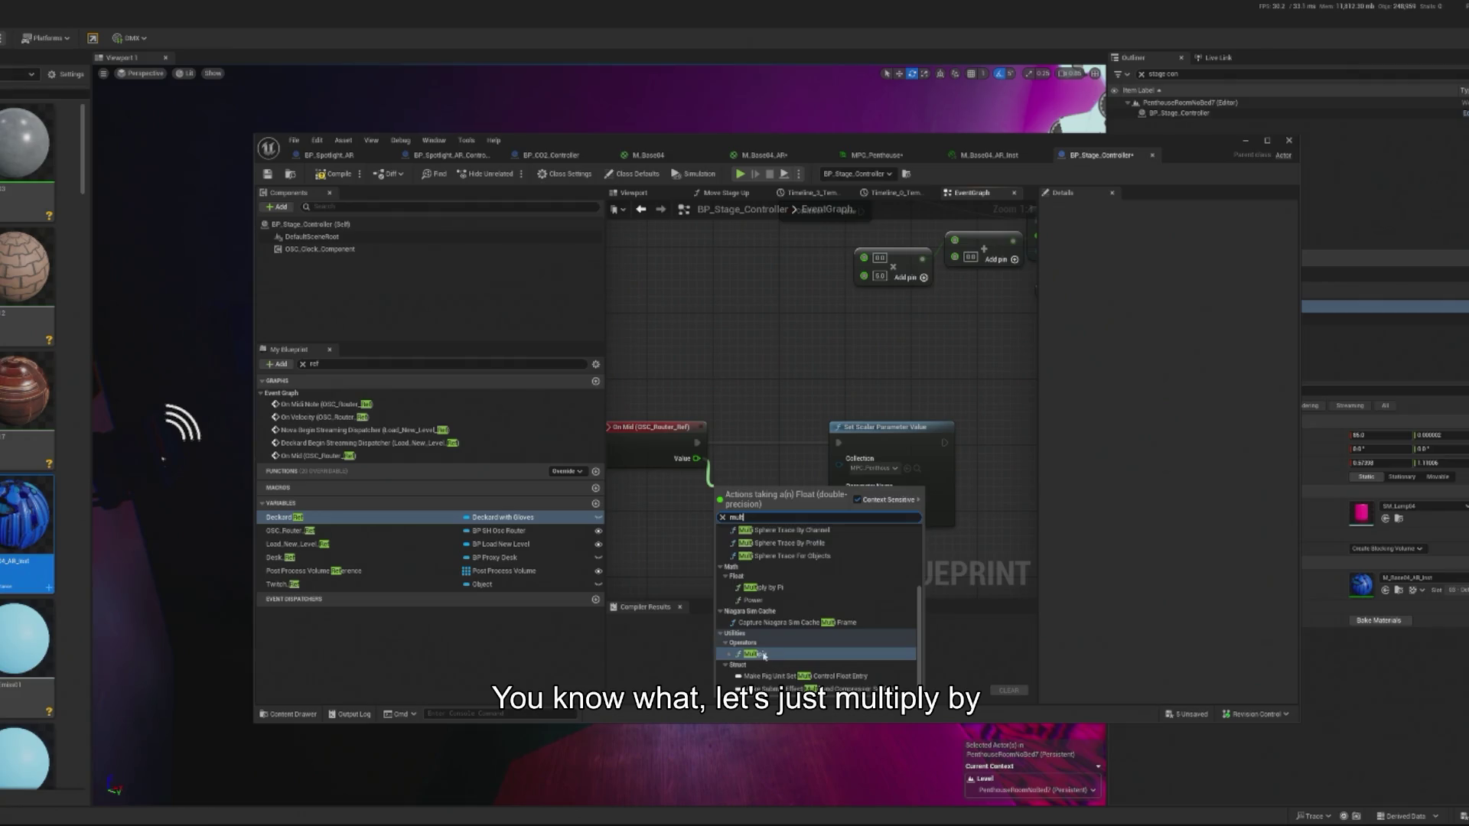
left_click(764, 656)
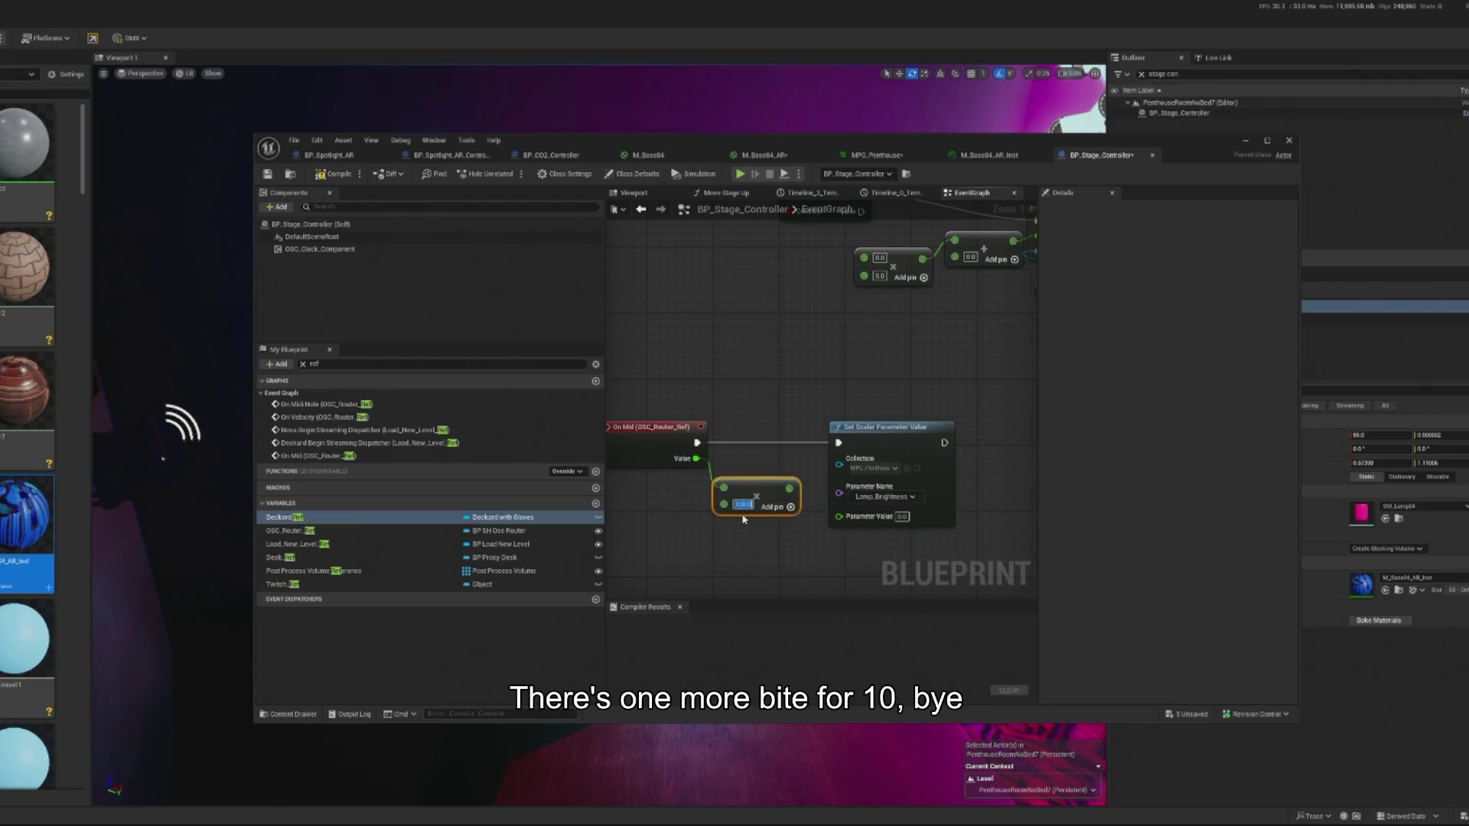
left_click_drag(840, 517, 789, 488)
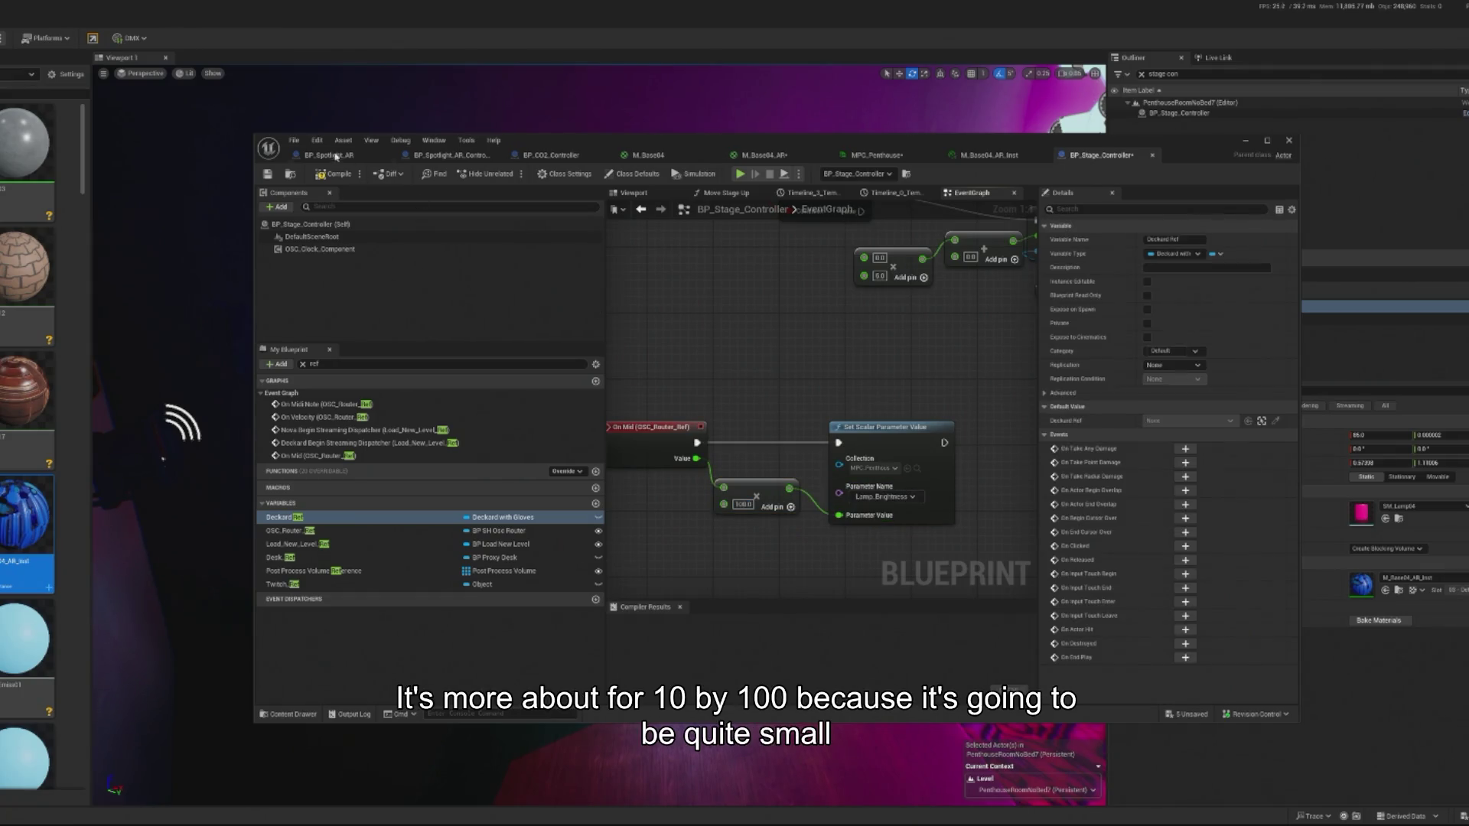
Compile BP_Stage_Controller, close its editor and save all modified assets.
key("ctrl+s")
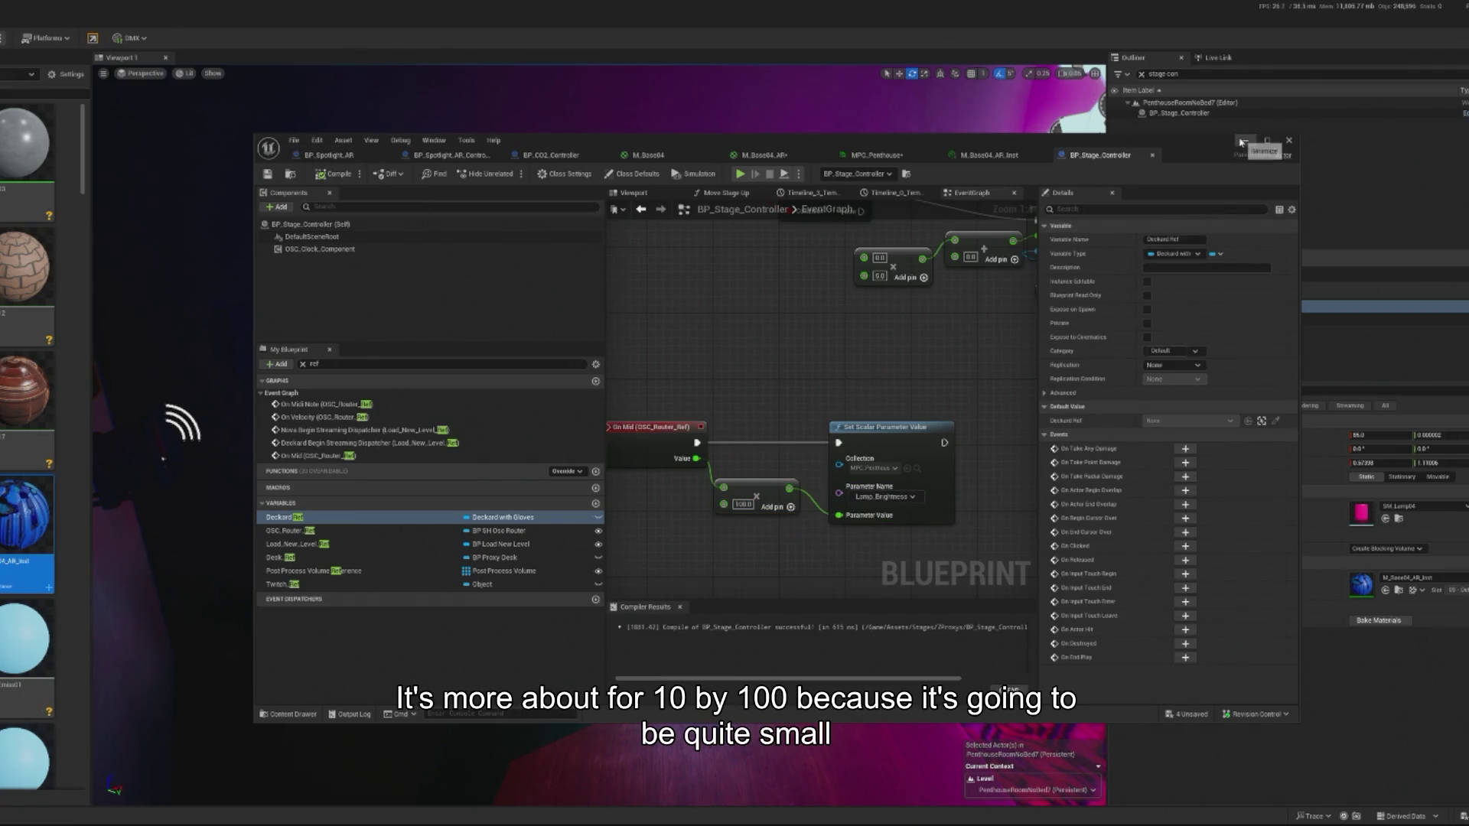
left_click_drag(1196, 137, 1106, 146)
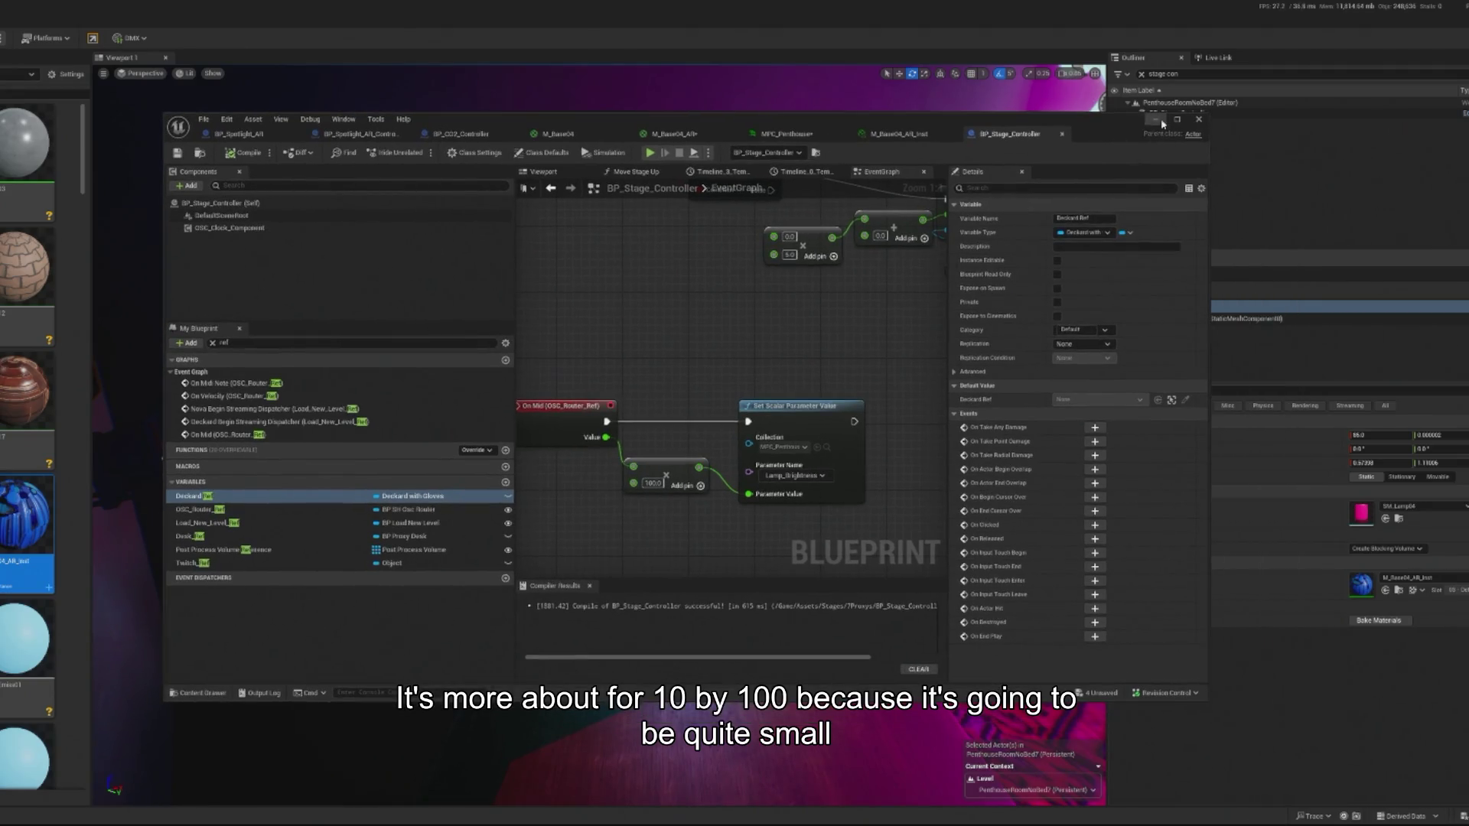
left_click(1156, 120)
key("ctrl+s")
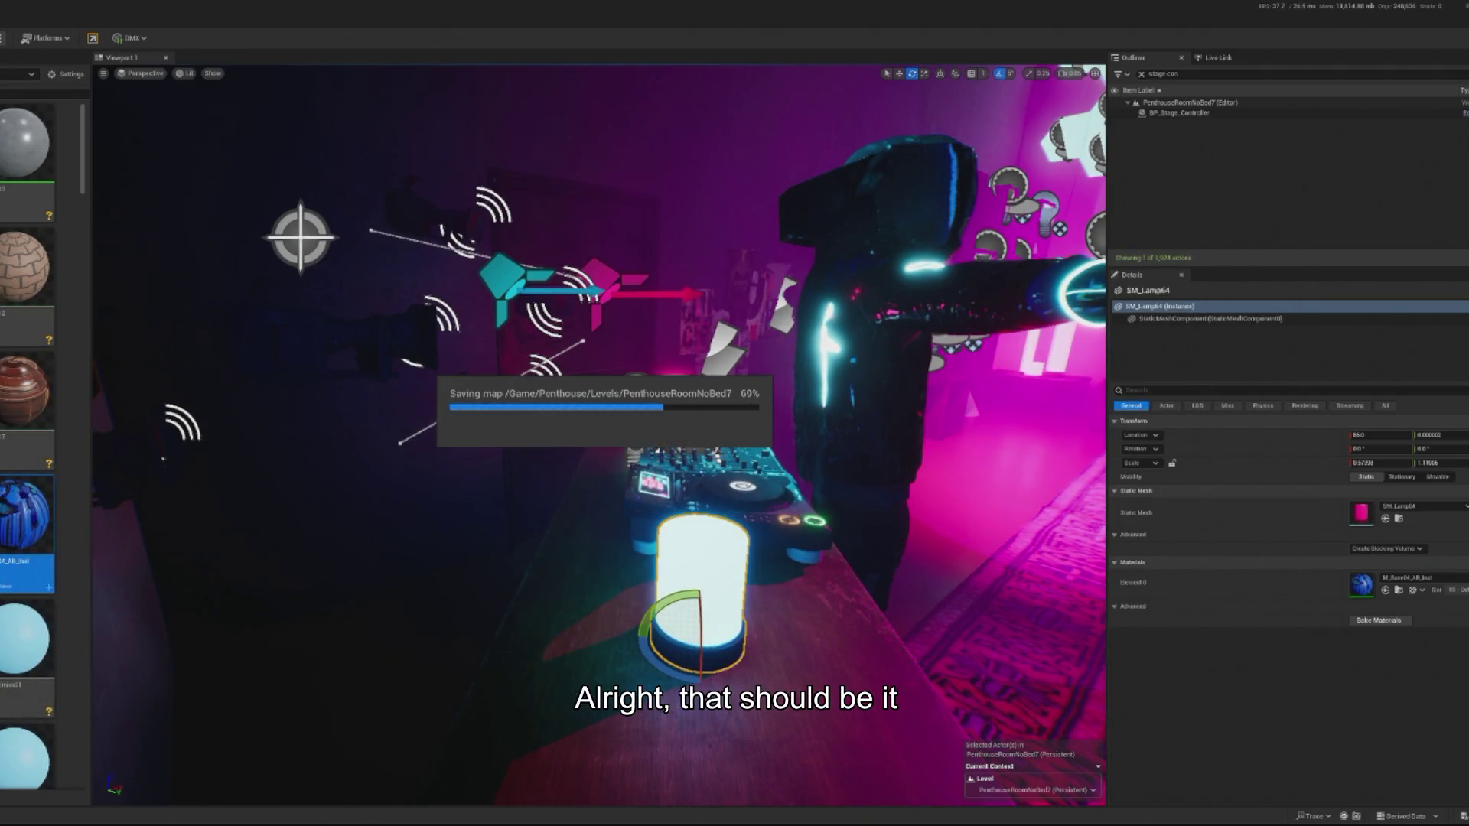
Play the penthouse level, eject to the free camera and back, then stop and replay to check the lamp glow.
key("alt+p")
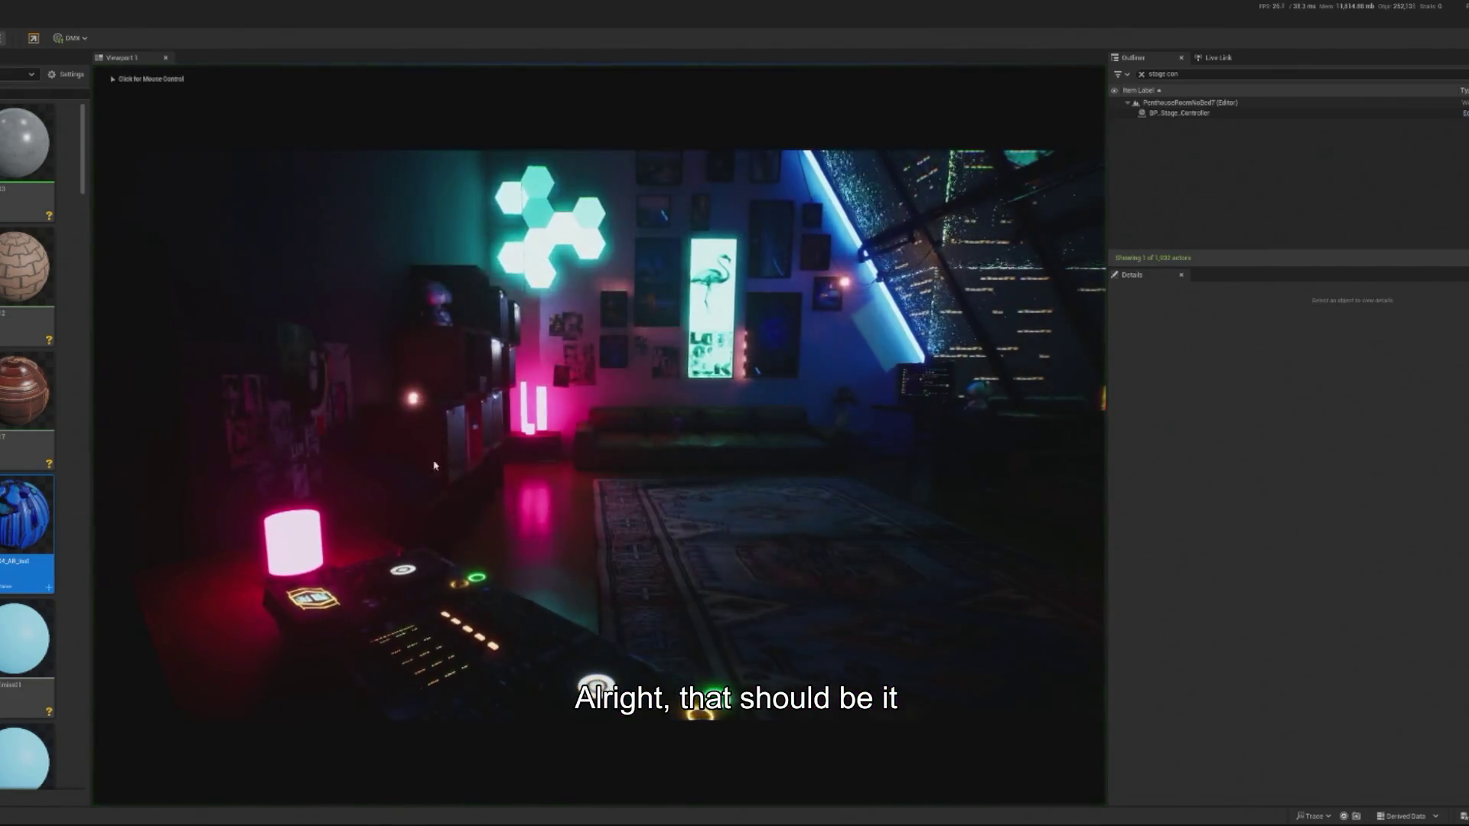
left_click(33, 37)
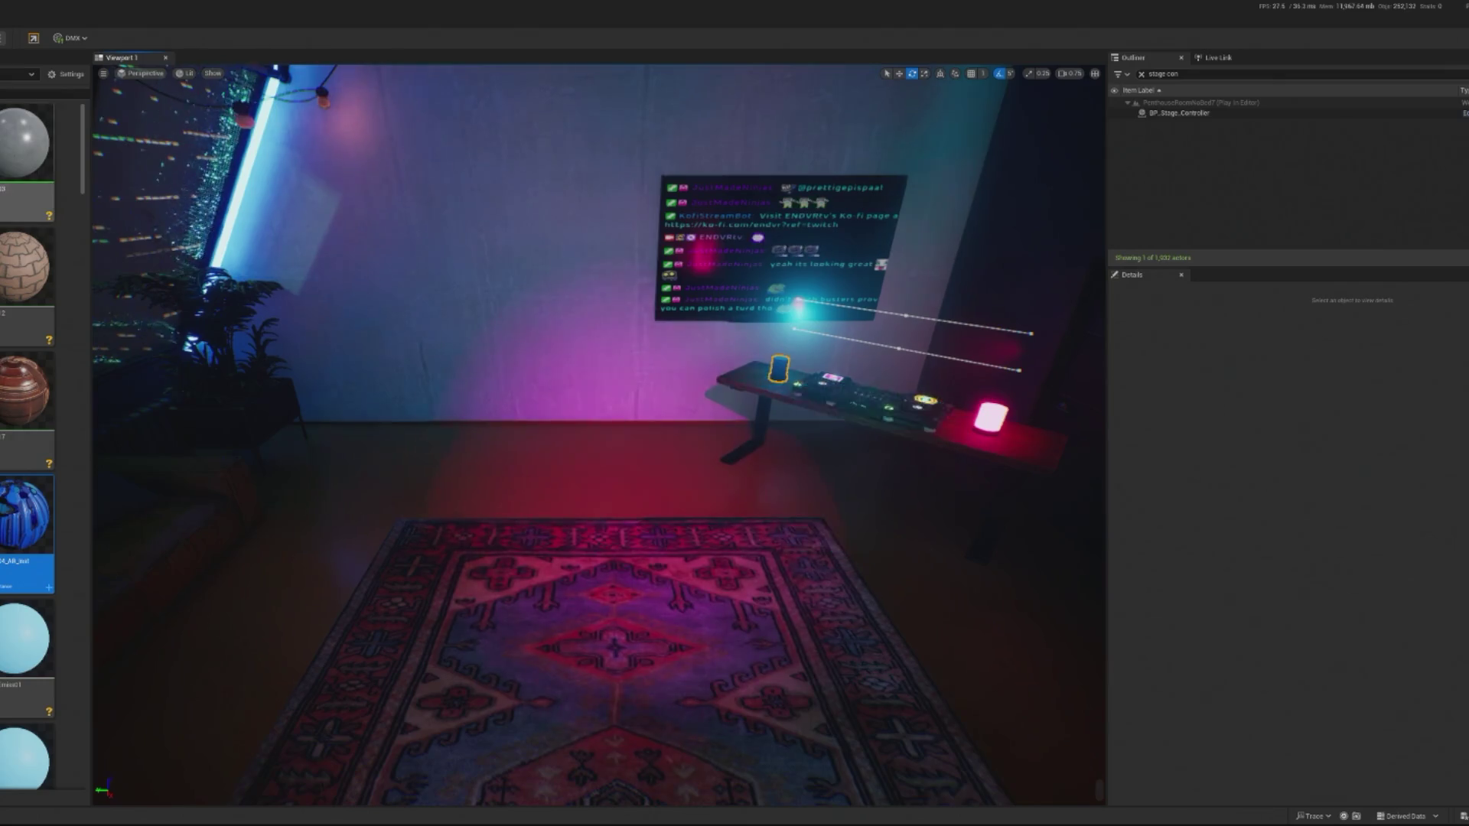
key("F8")
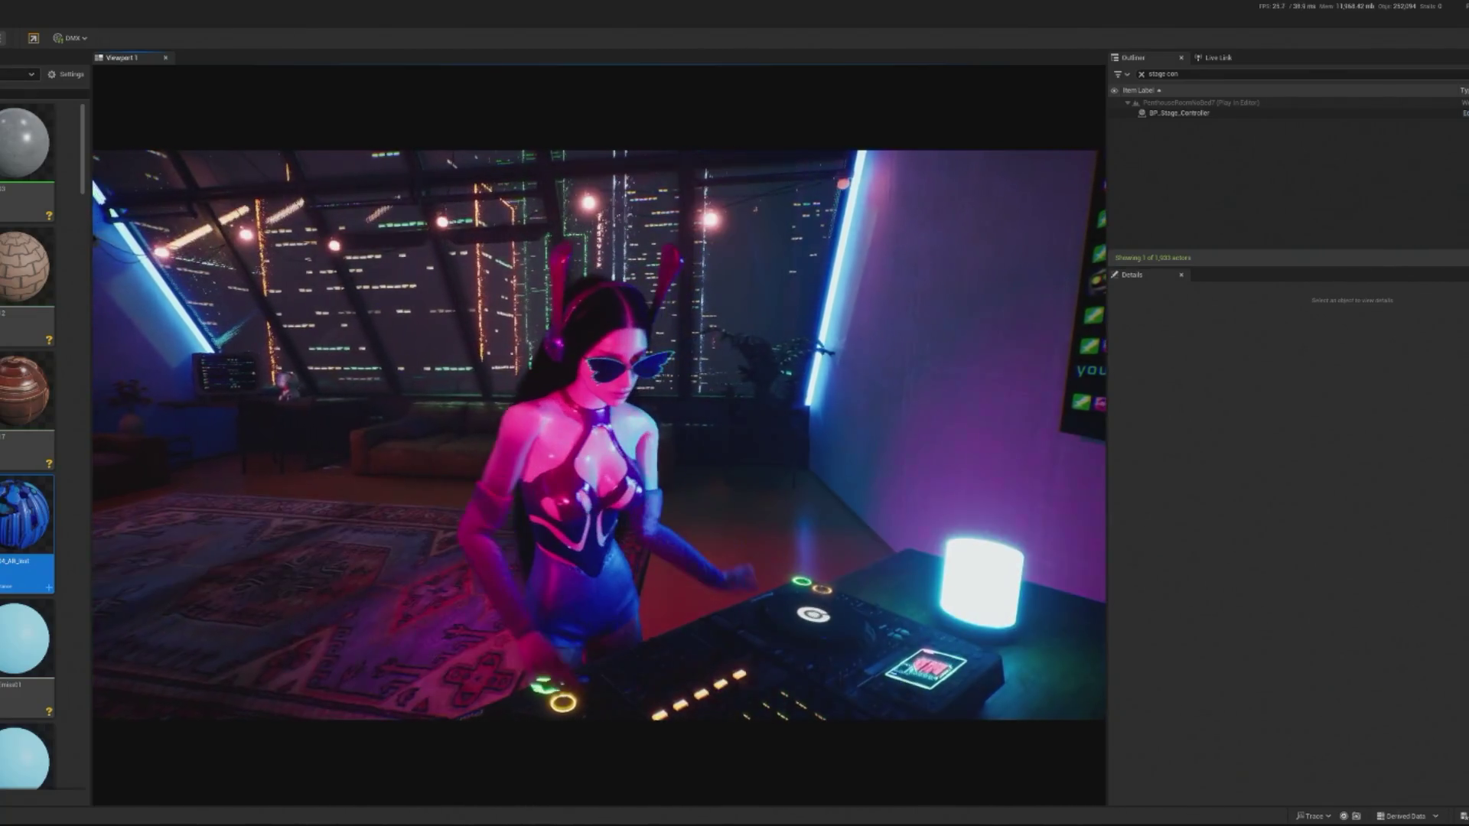
key("Escape")
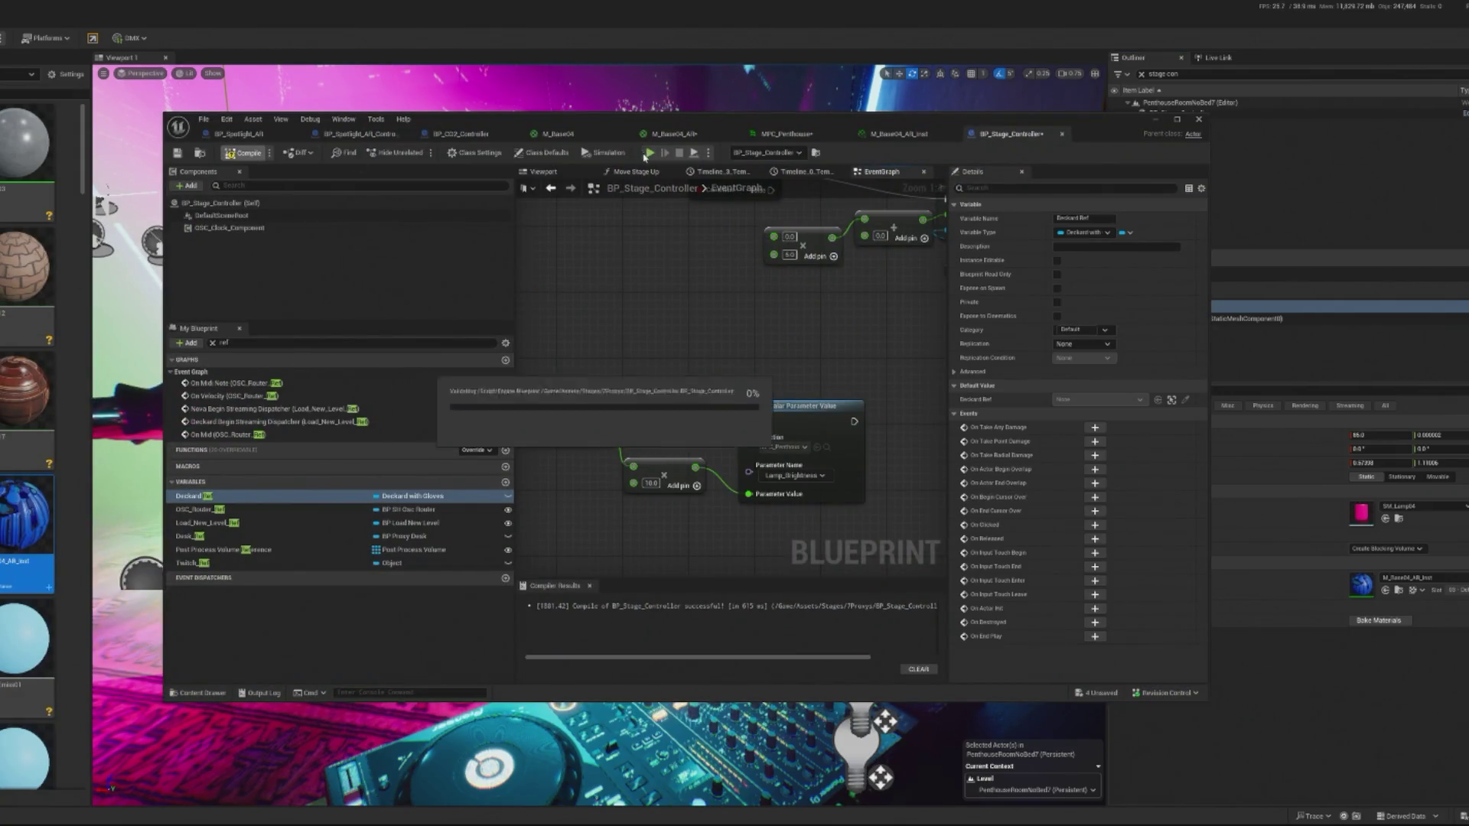
key("alt+p")
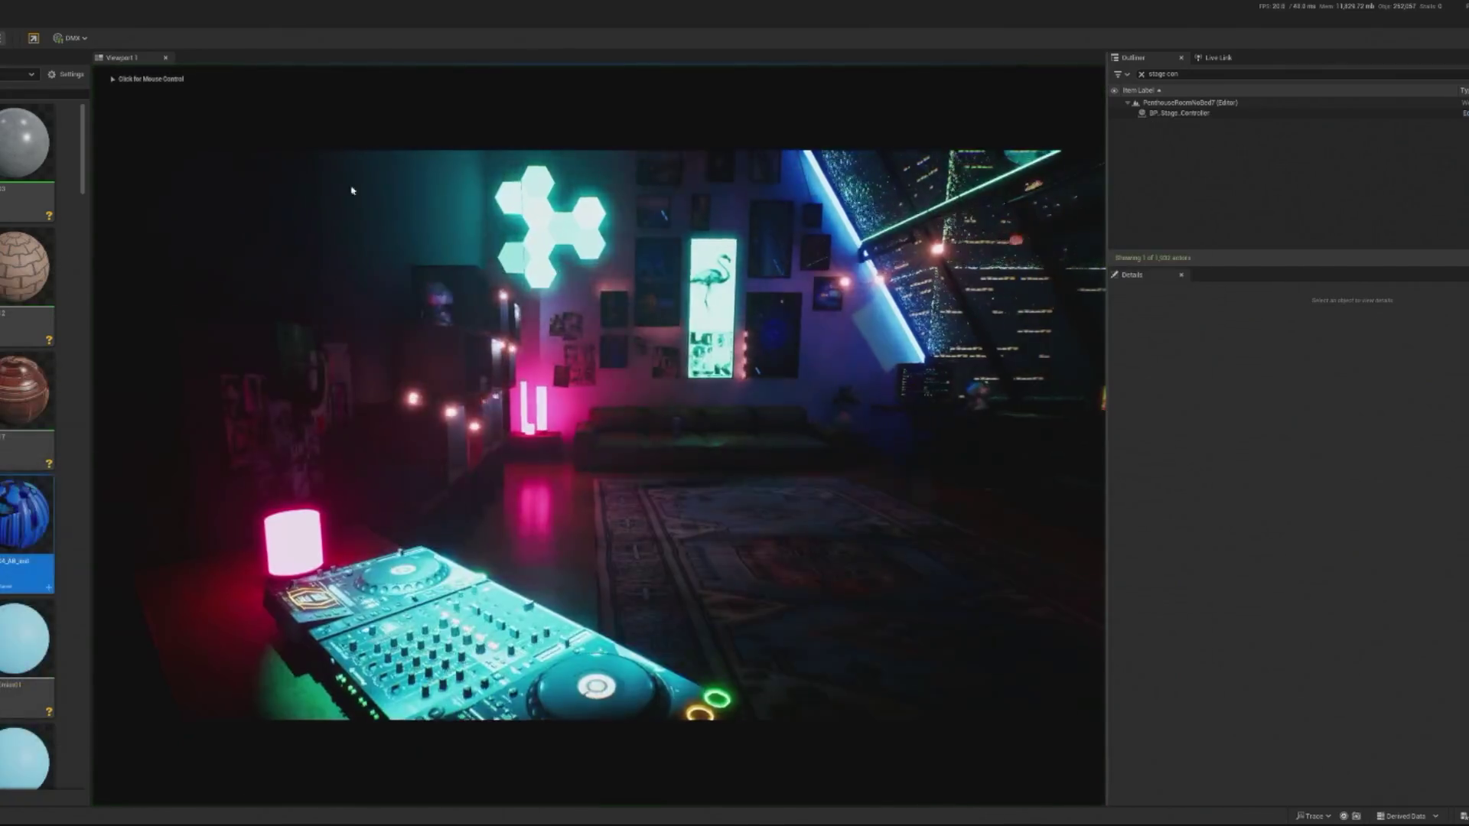
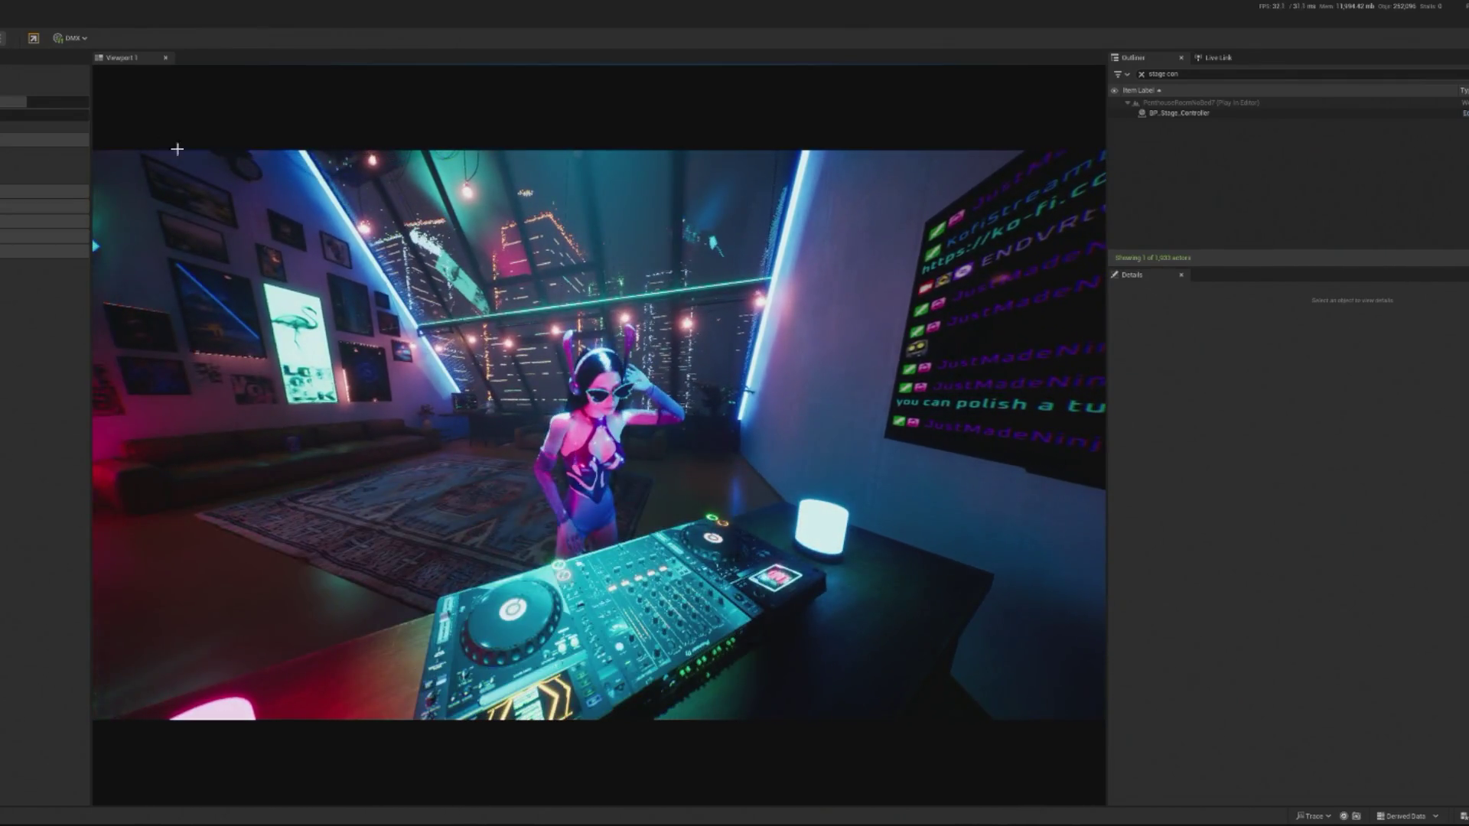
Stop the play session and duplicate the M_Base04_AR_Inst material instance in the Content Browser.
key("Escape")
left_click(1399, 590)
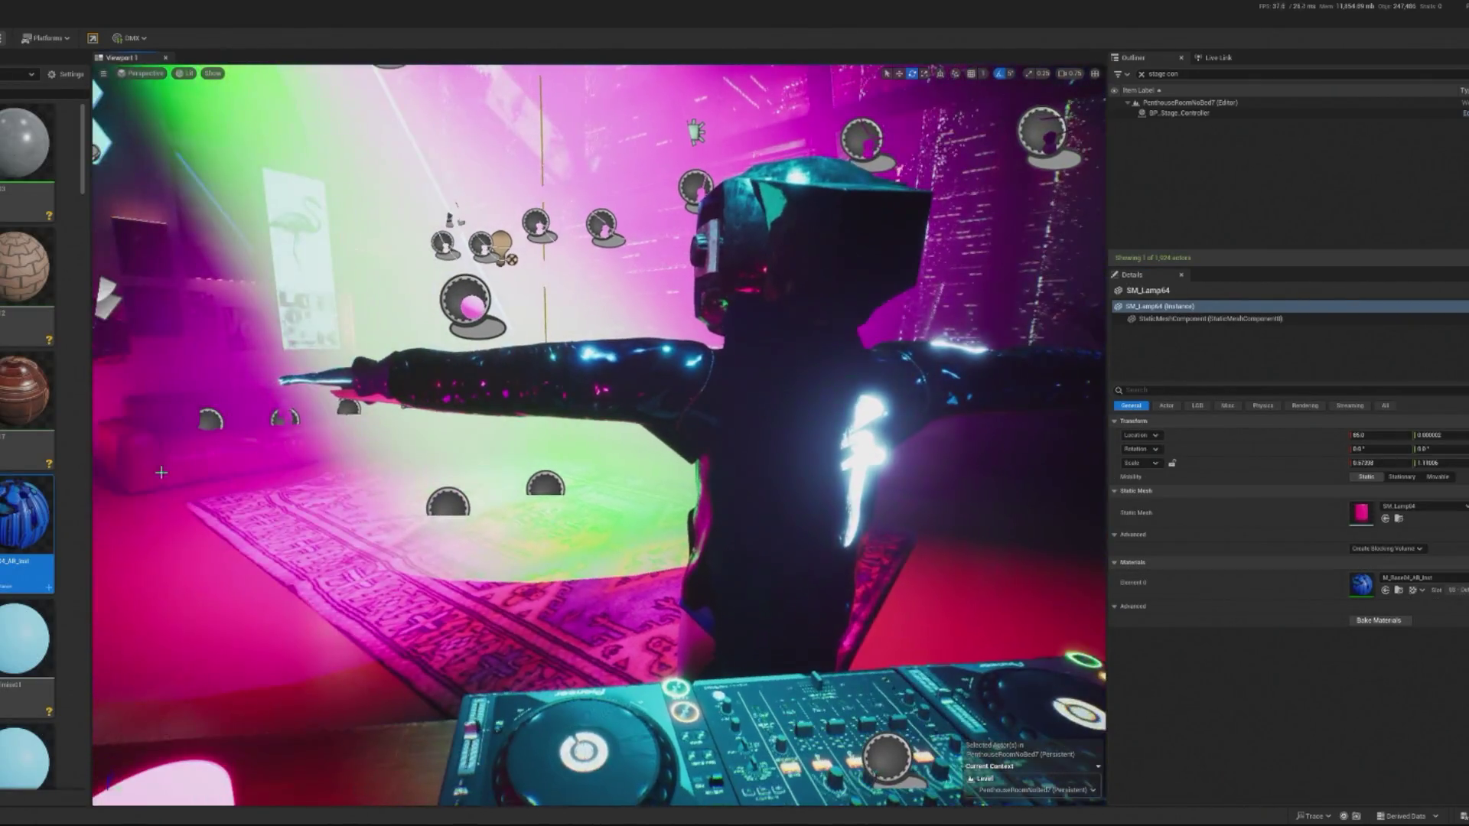
right_click(18, 511)
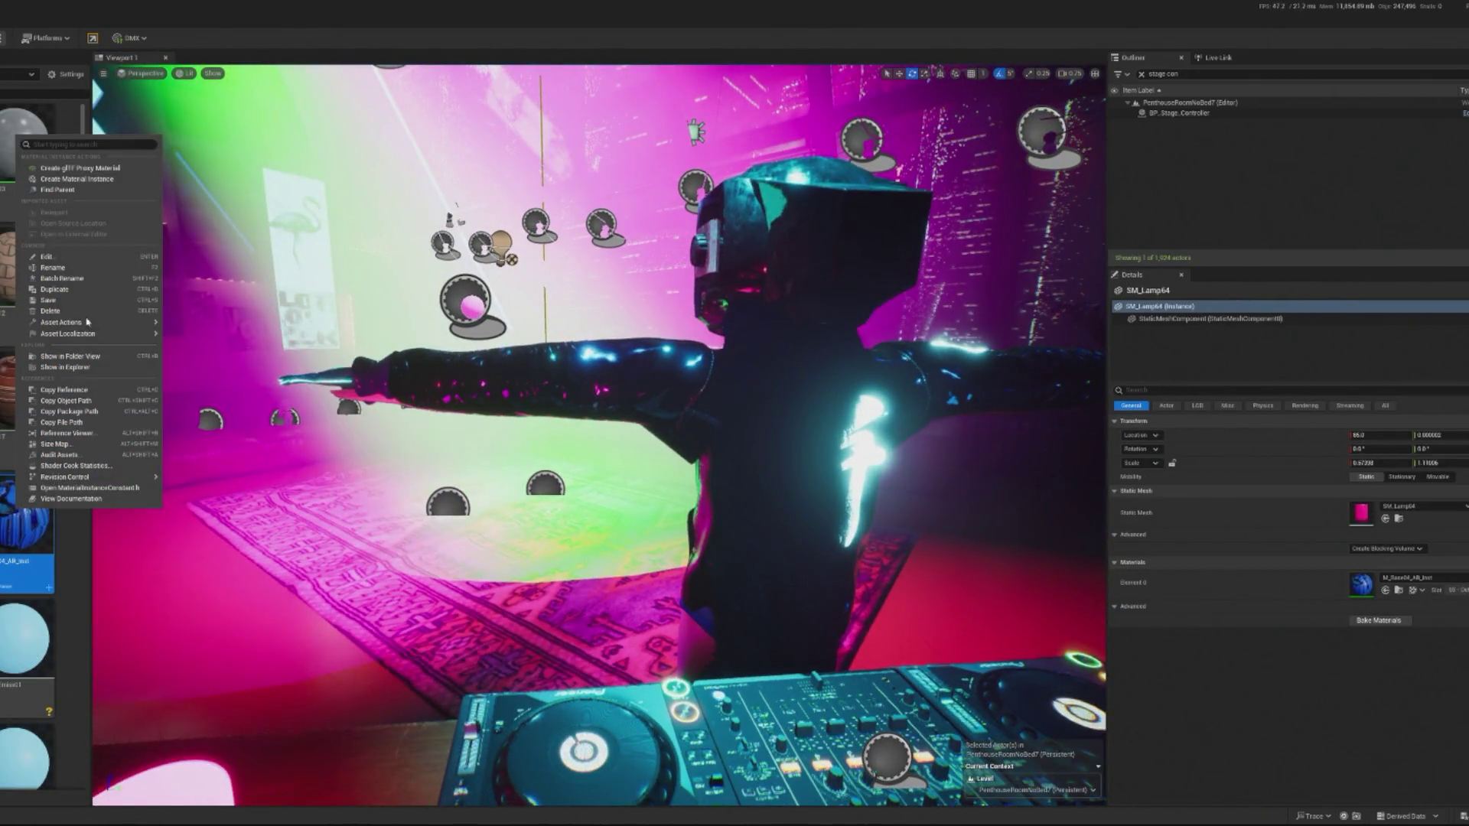
left_click(66, 289)
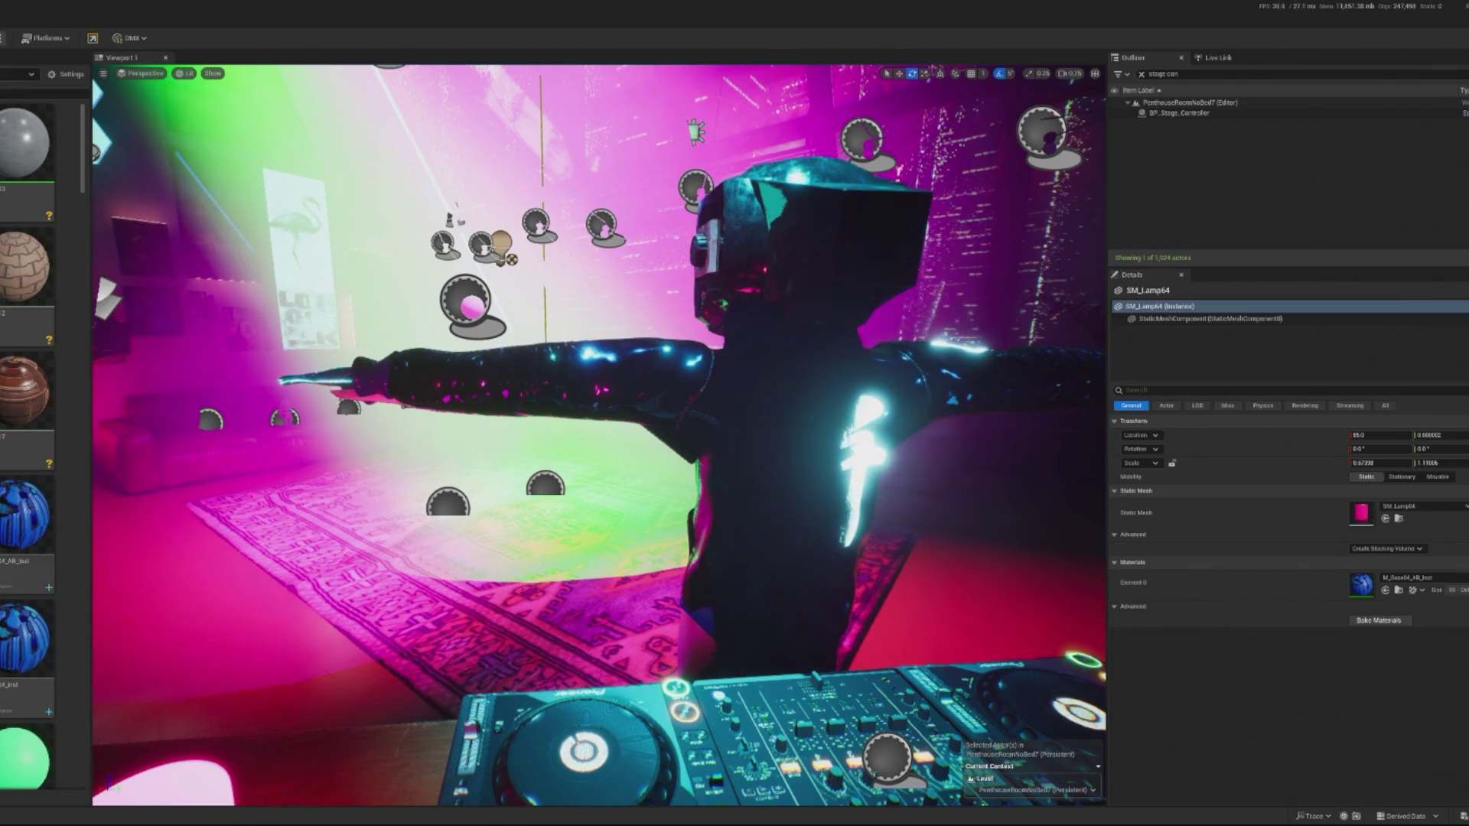
Change M_Base04_AR_Inst1's ColorMultiply tint from blue to magenta and close the material editor.
double_click(24, 635)
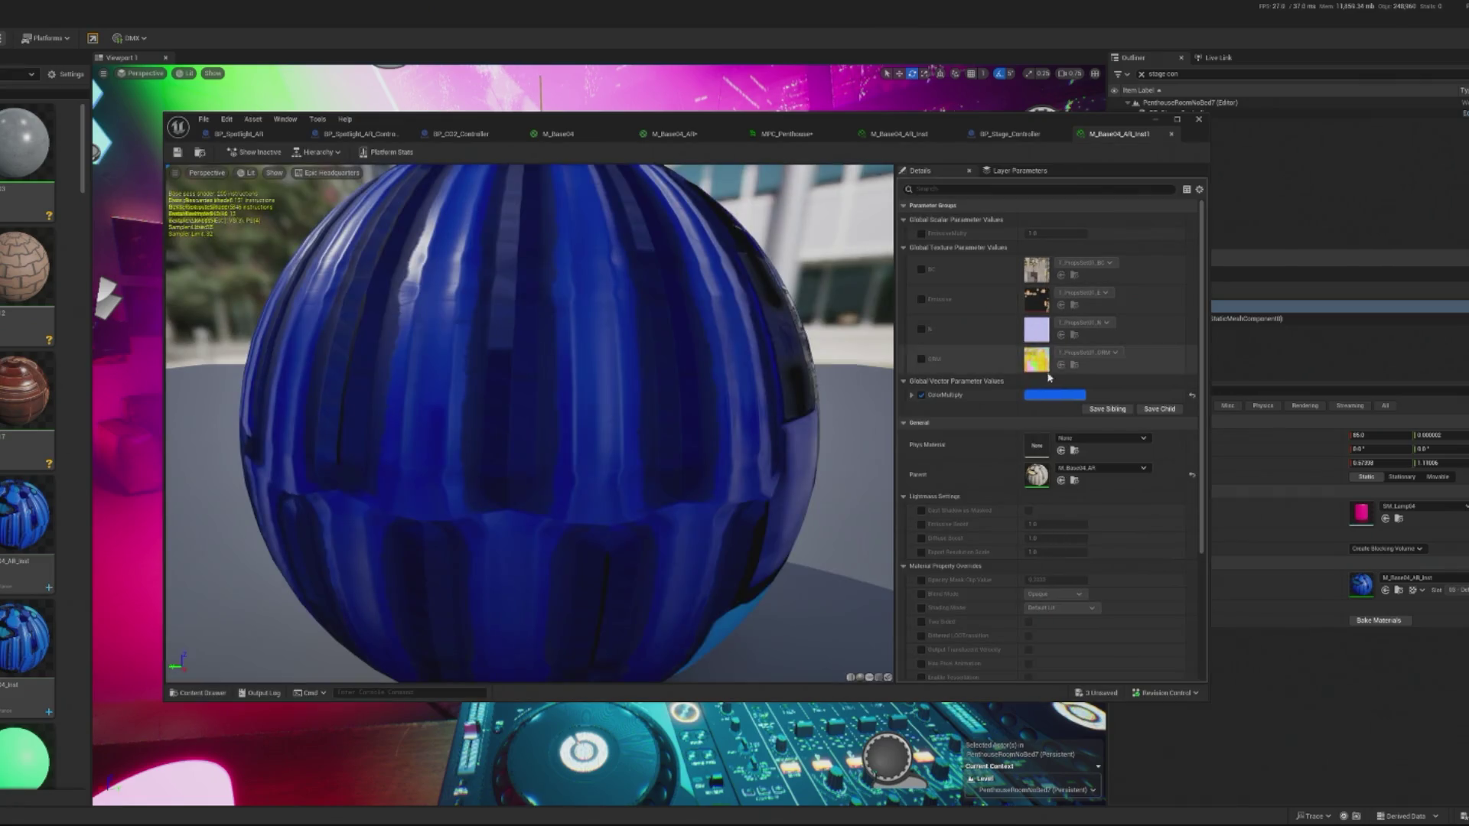
left_click(1054, 394)
left_click_drag(1131, 450, 1179, 388)
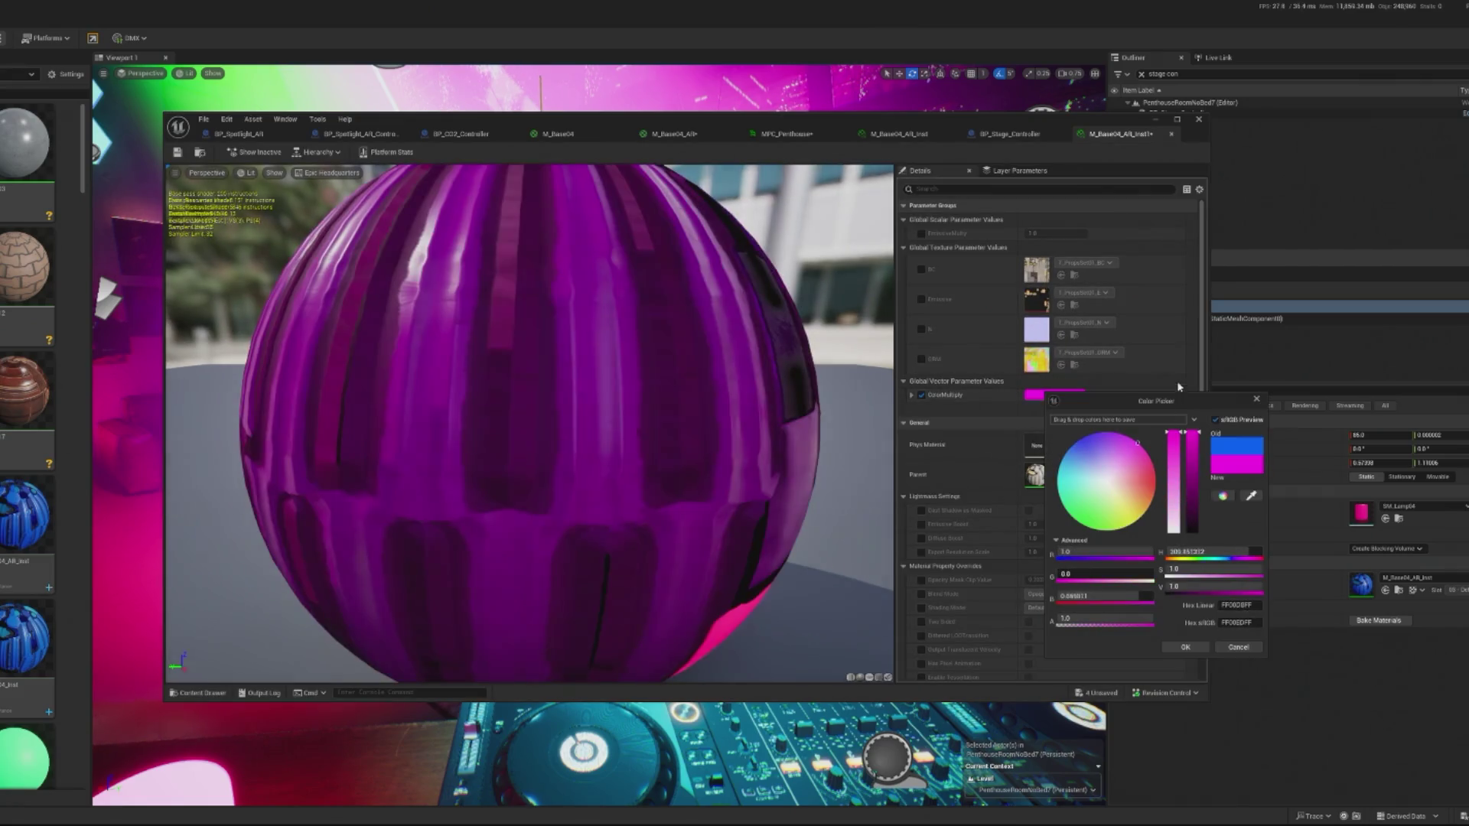
left_click(1185, 647)
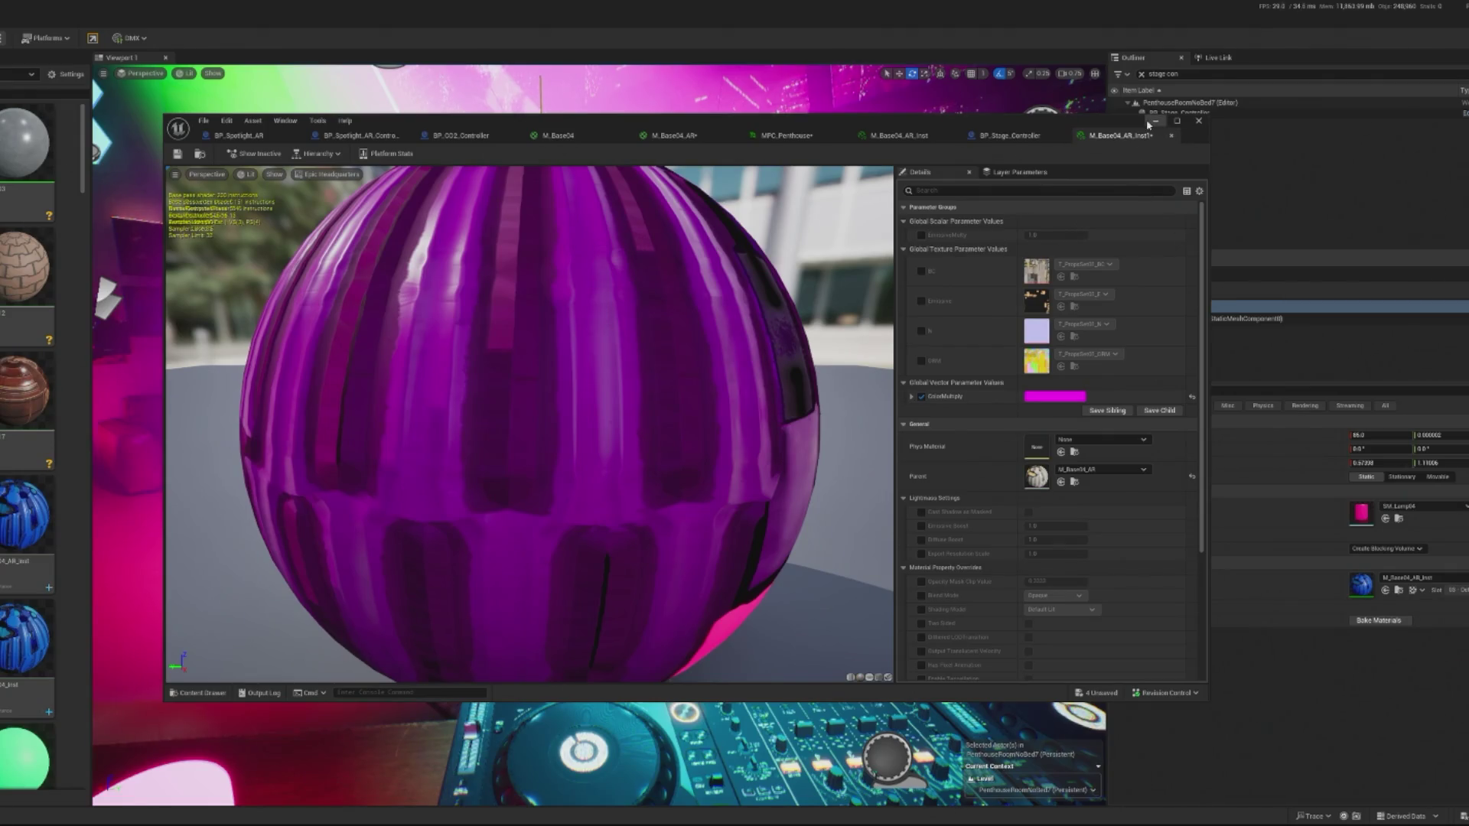
scroll(528, 421, "up", 1)
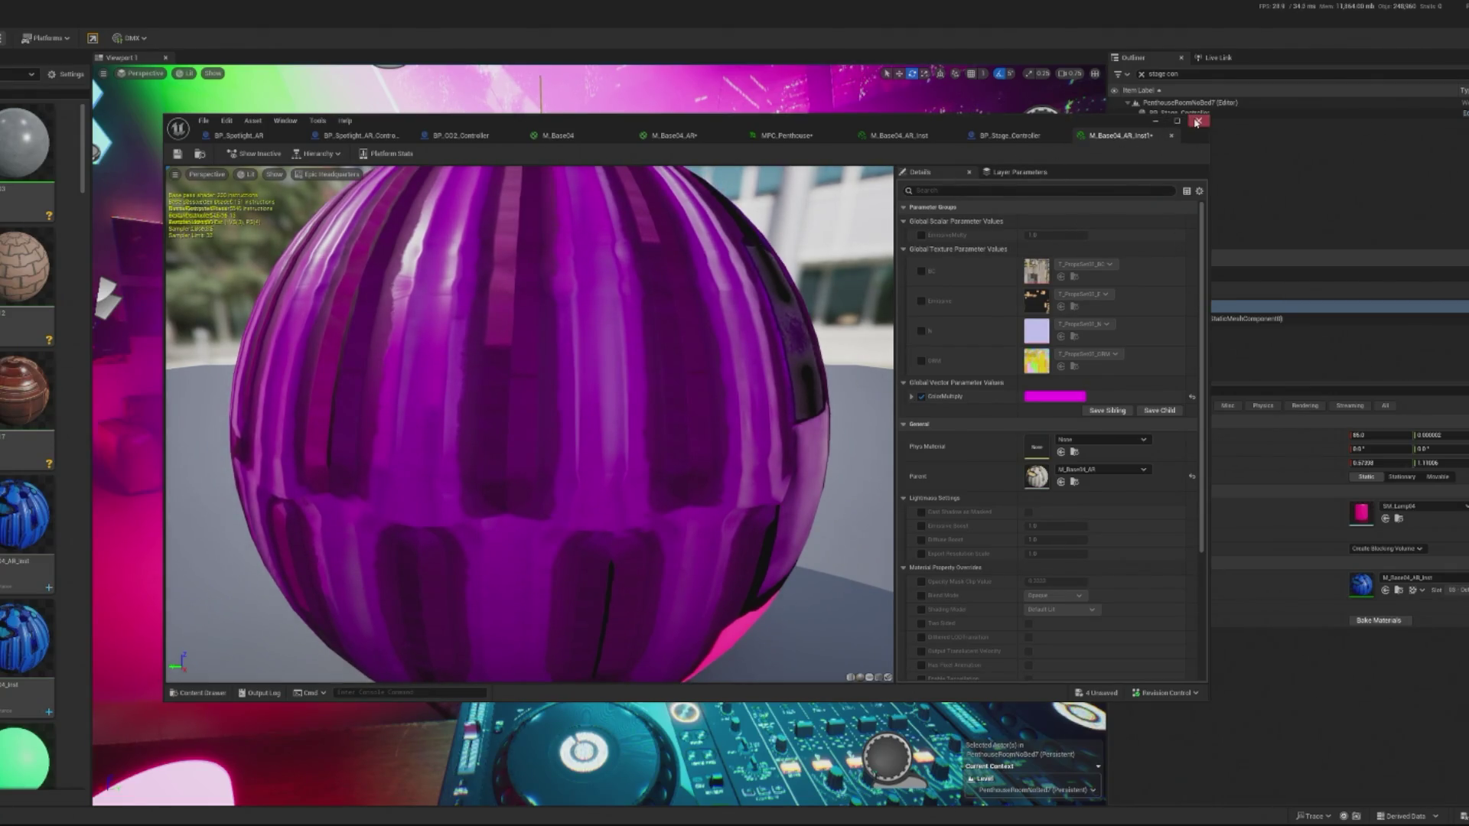
left_click(1197, 122)
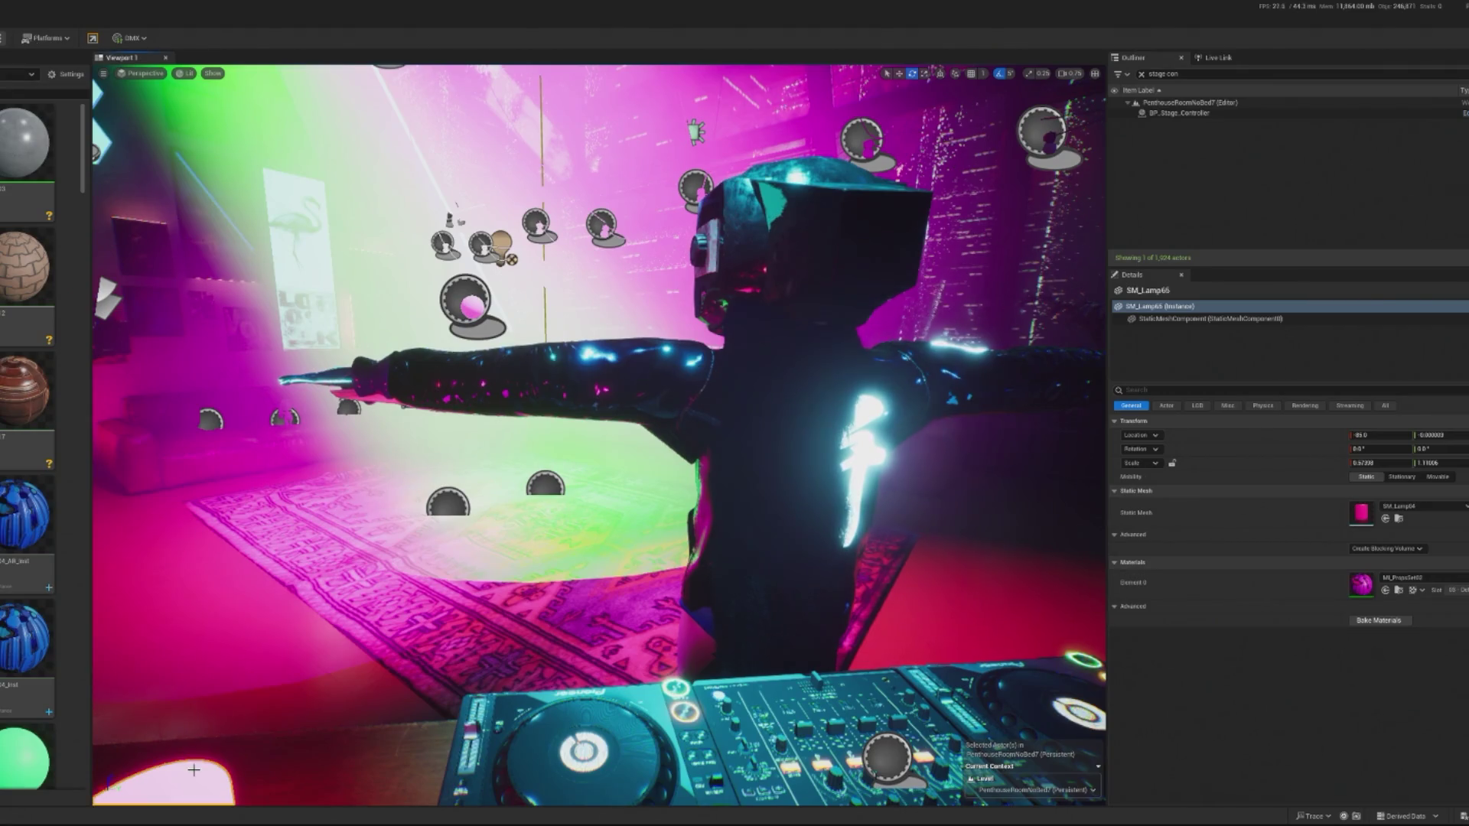
Apply M_Base04_AR_Inst1 to lamp SM_Lamp65 and start a play-in-editor test.
left_click_drag(193, 770, 193, 770)
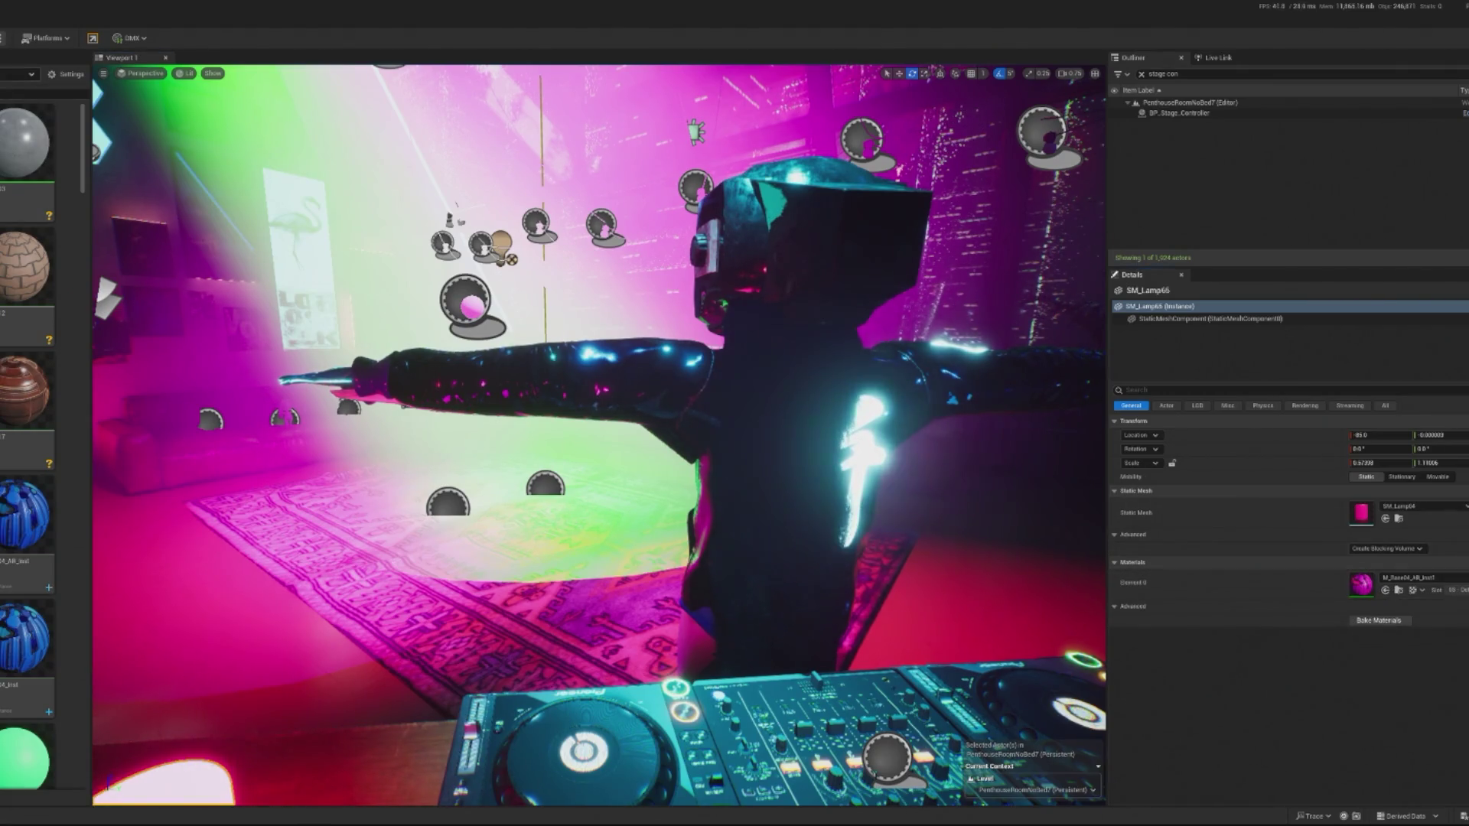
key("alt+p")
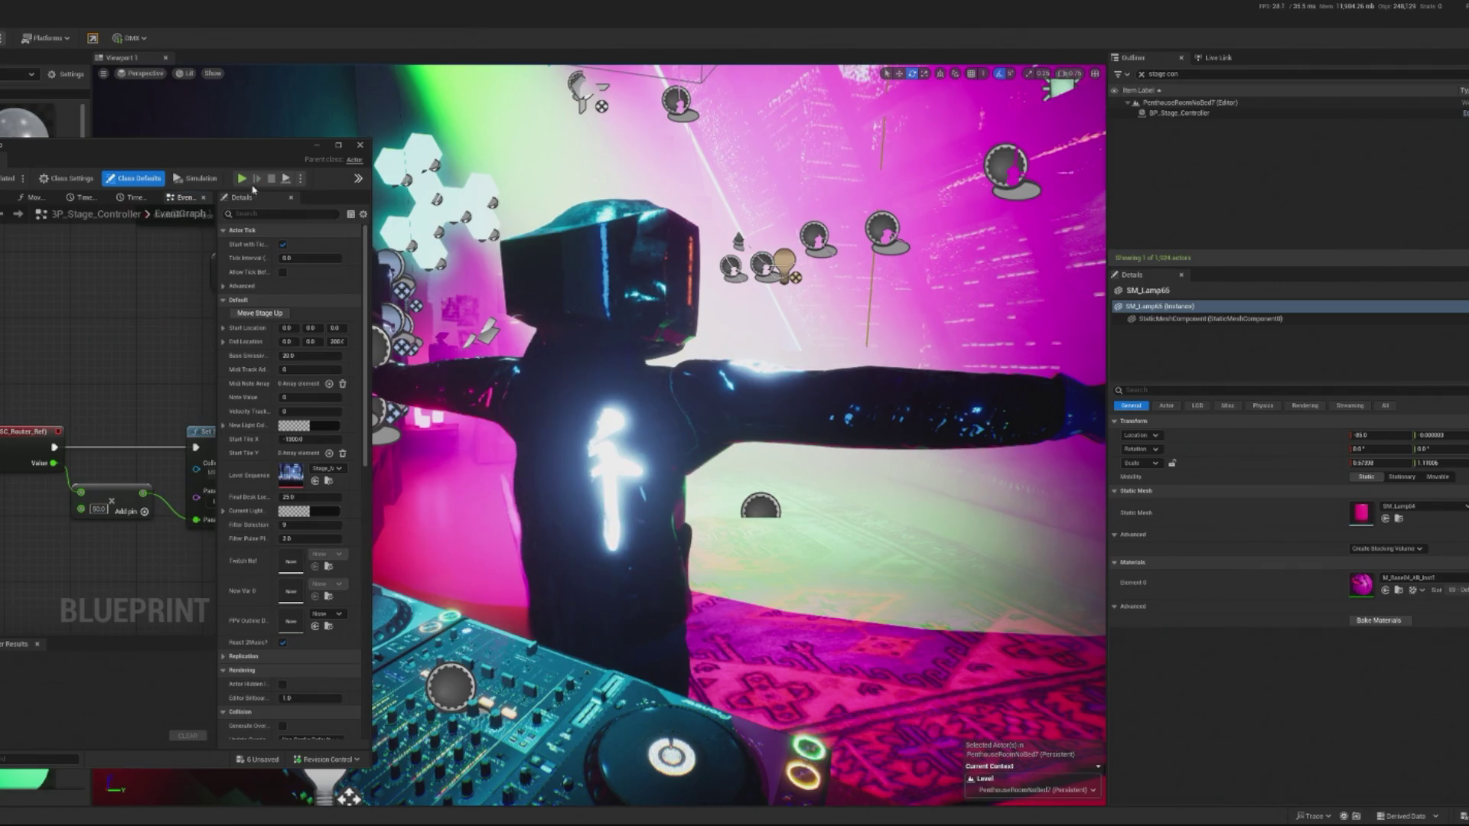
Simulate the stage controller, then end the session and focus the view on SM_Lamp65.
key("alt+s")
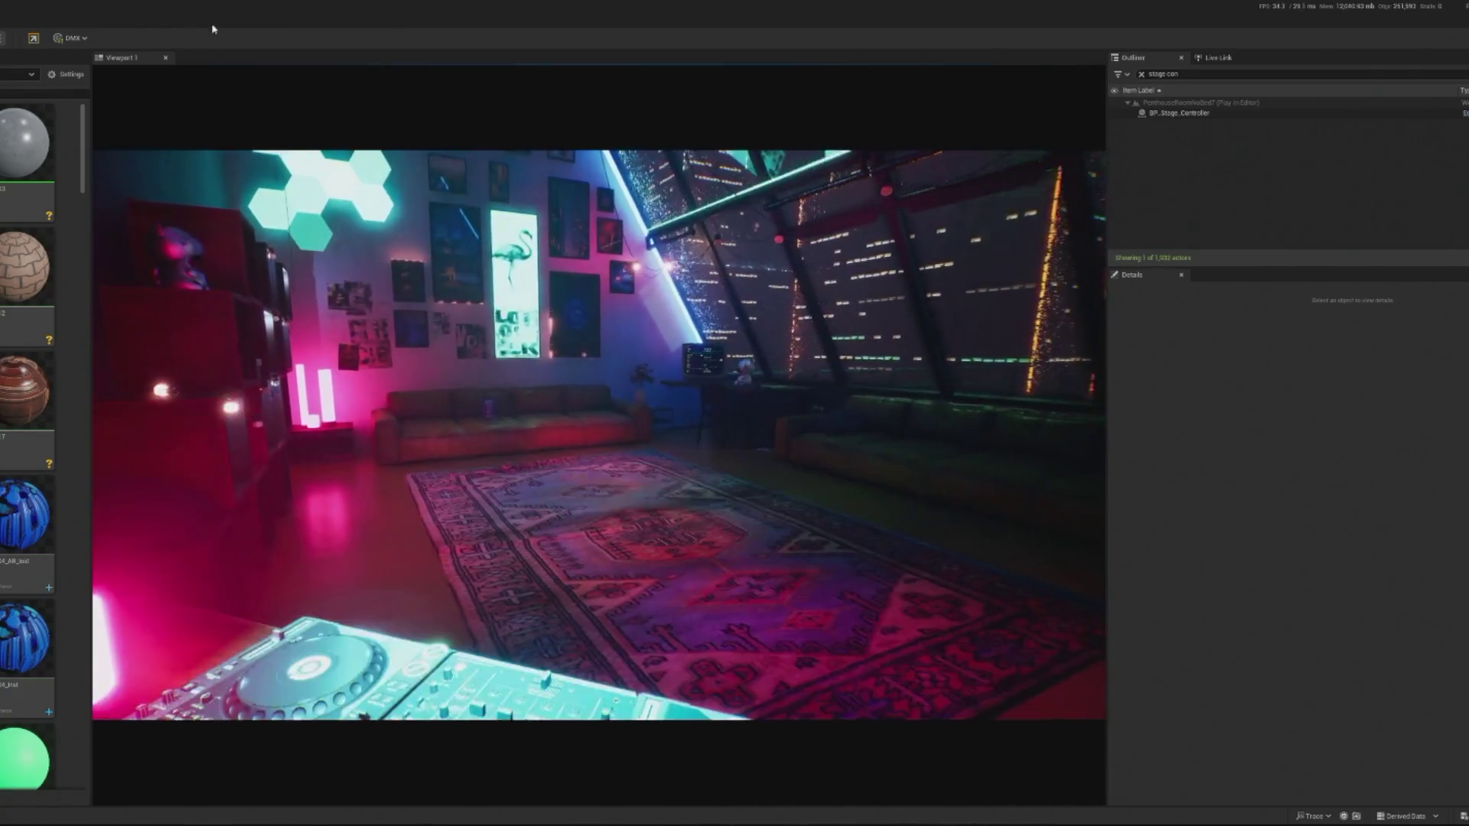
key("Escape")
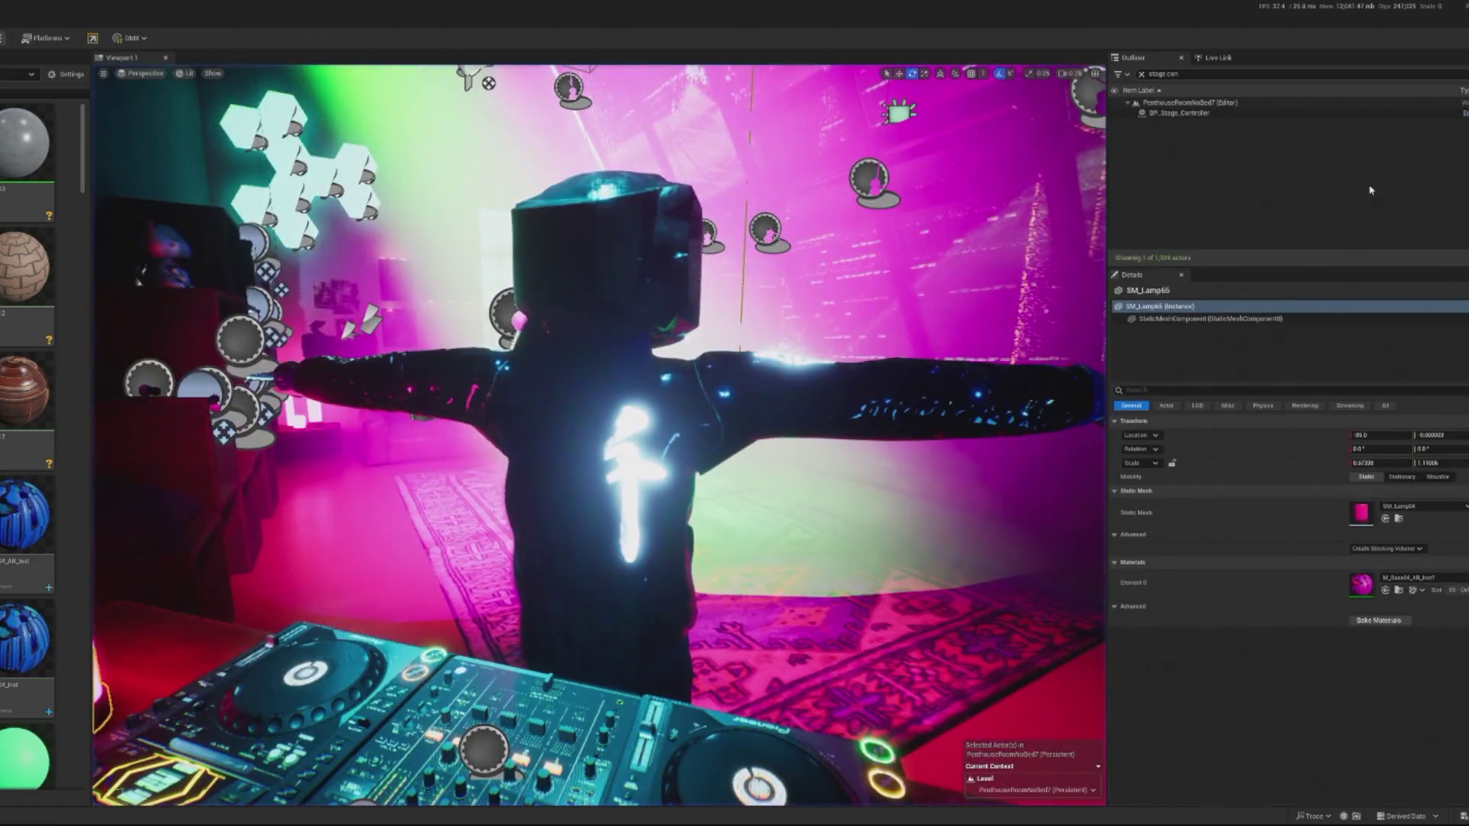
key("f")
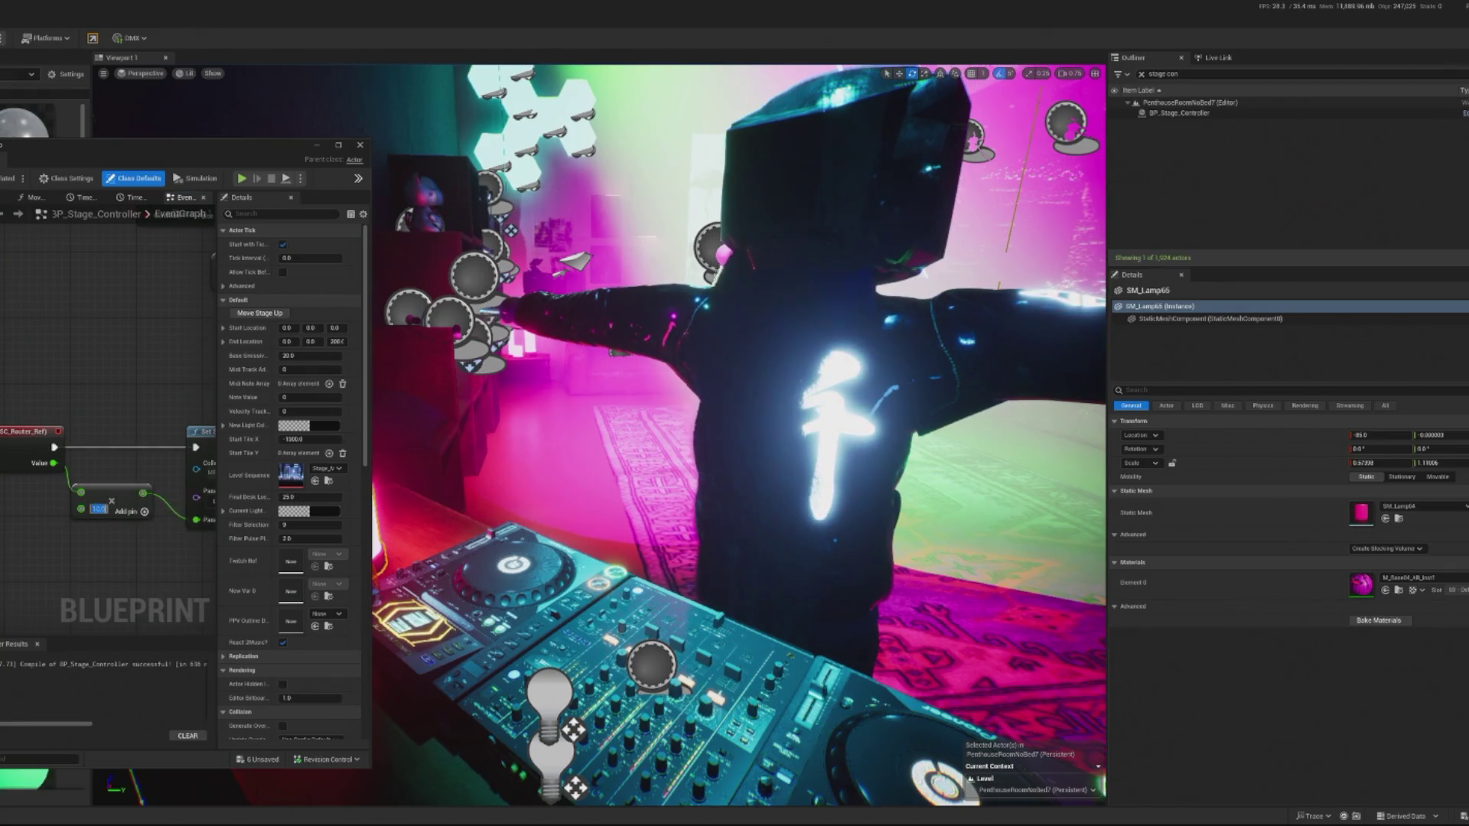
Close BP_Stage_Controller and play-test the scene with magenta and cyan lamps pulsing.
left_click(312, 147)
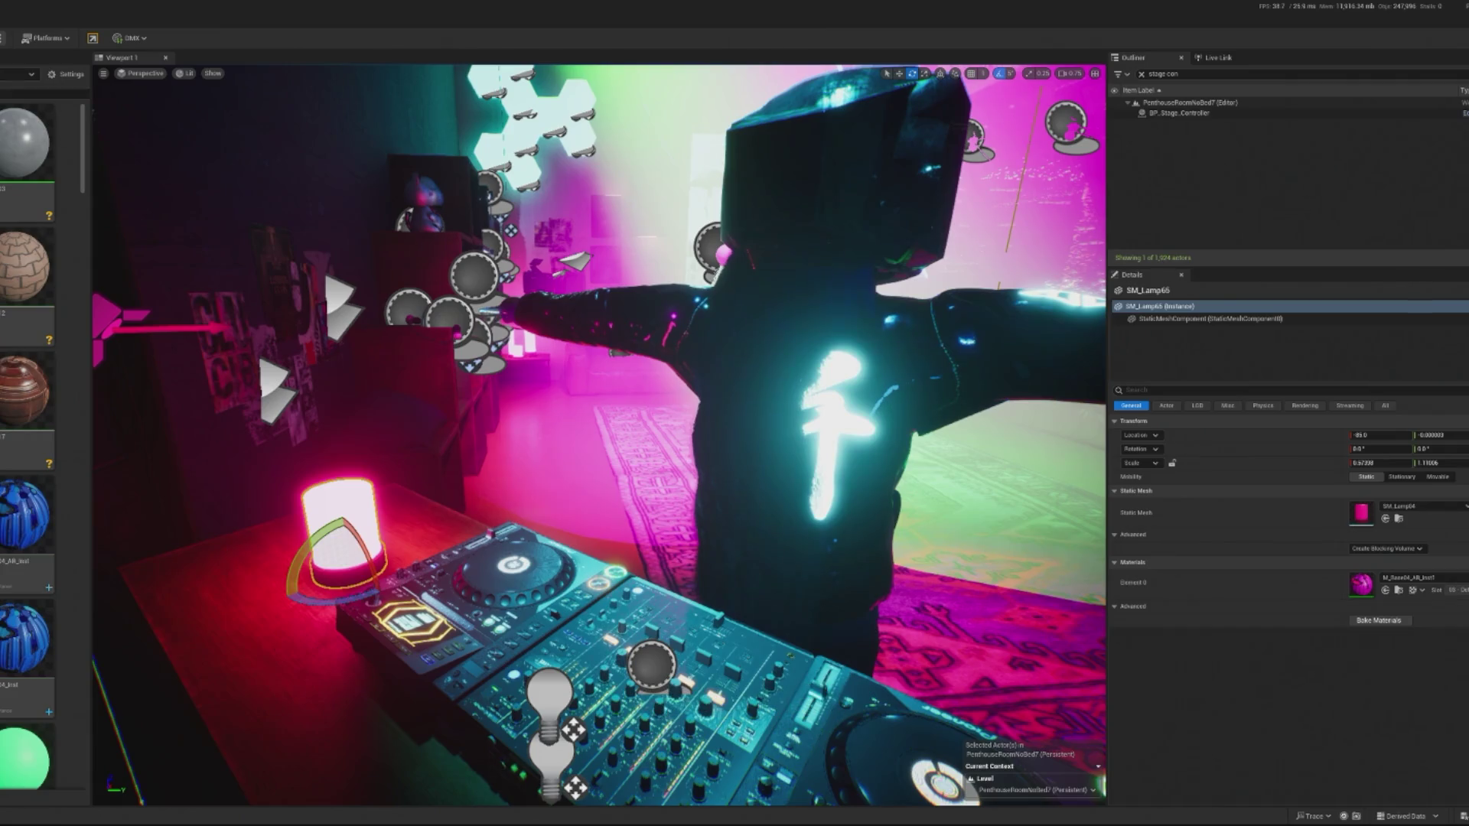
key("alt+p")
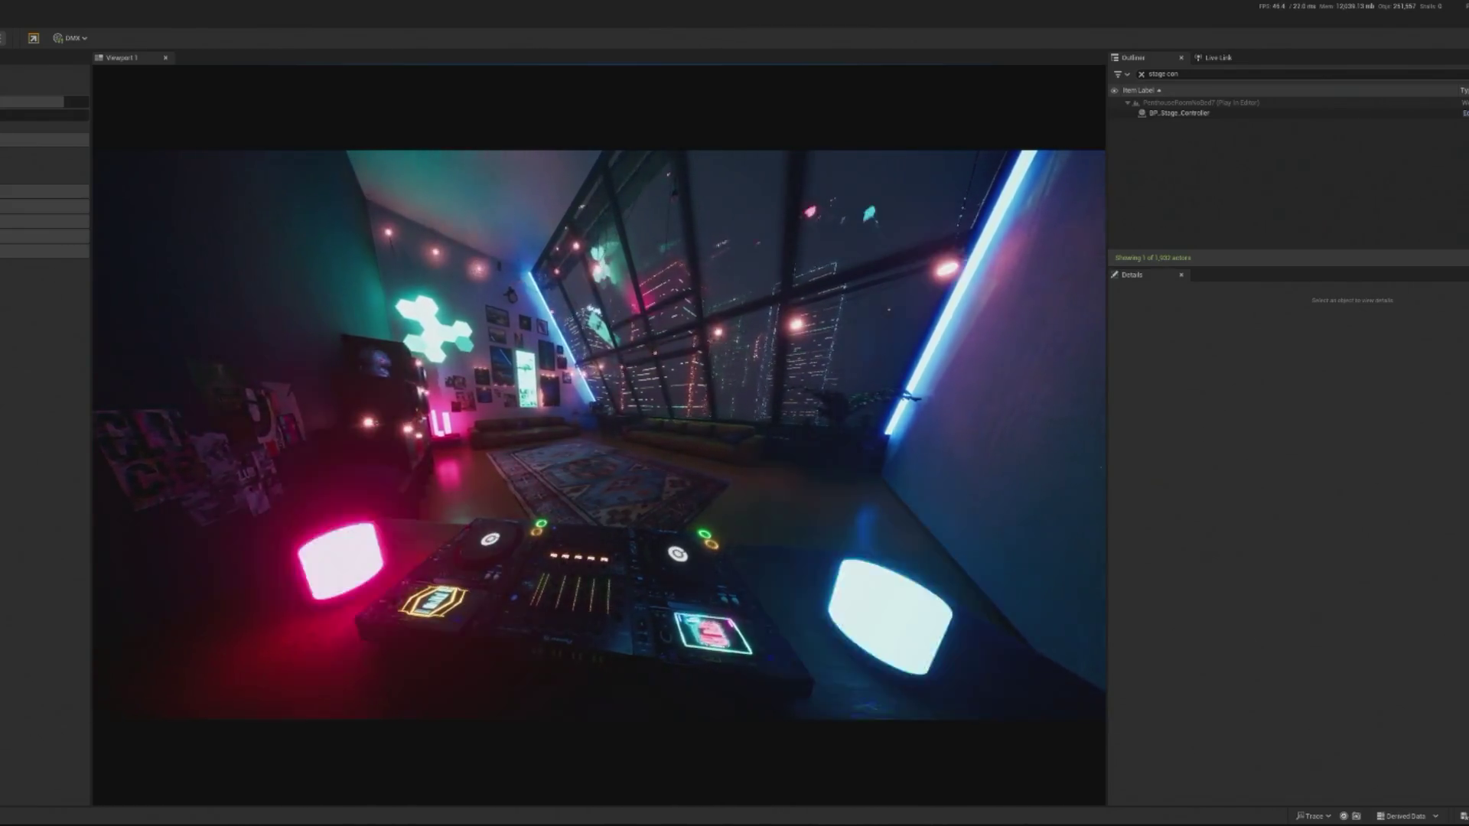
key("Escape")
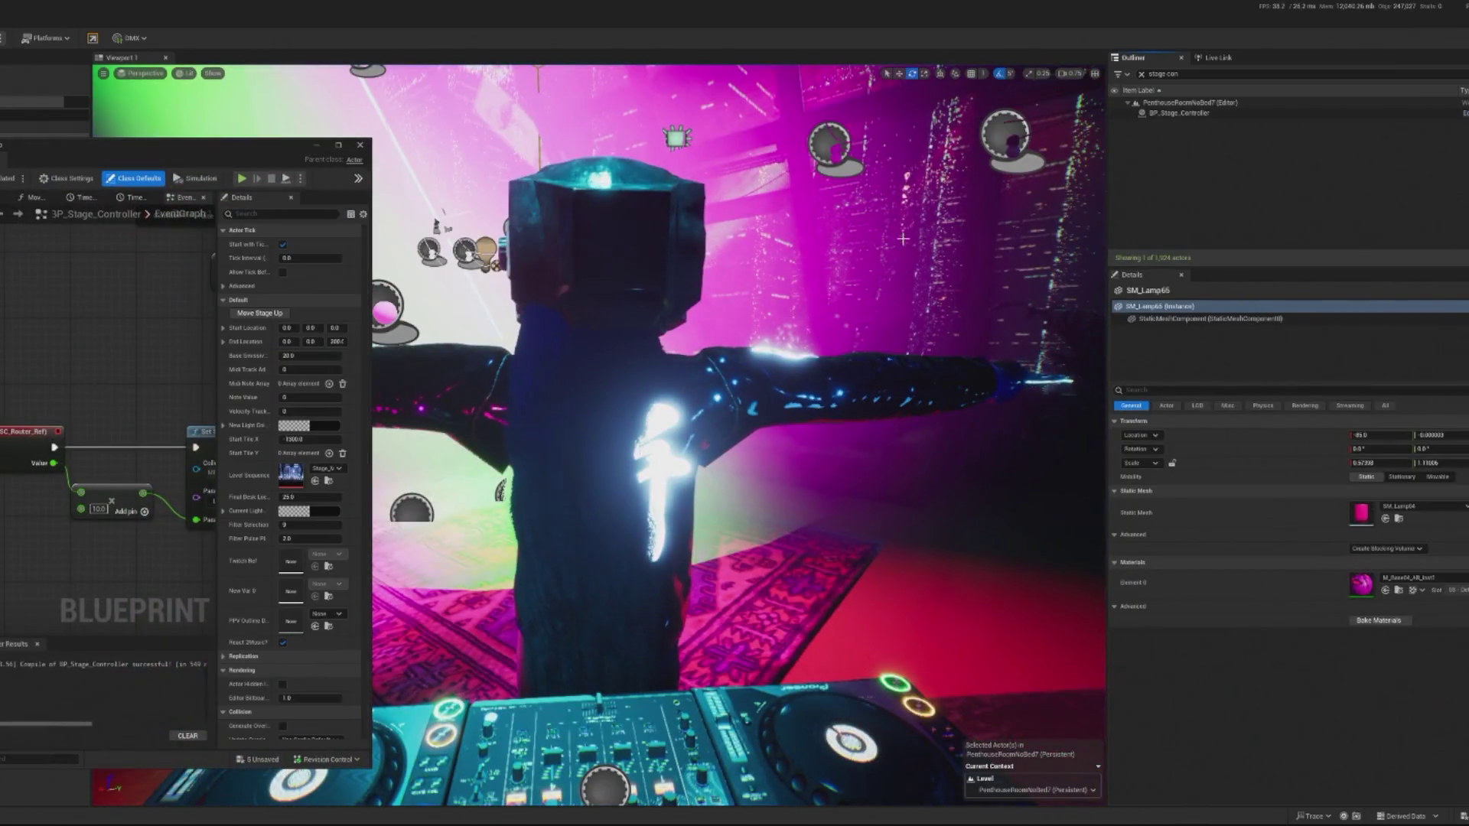
Add an On High event for OSC_Router_Ref, wire its Value into the Add node, and play-test.
left_click(92, 546)
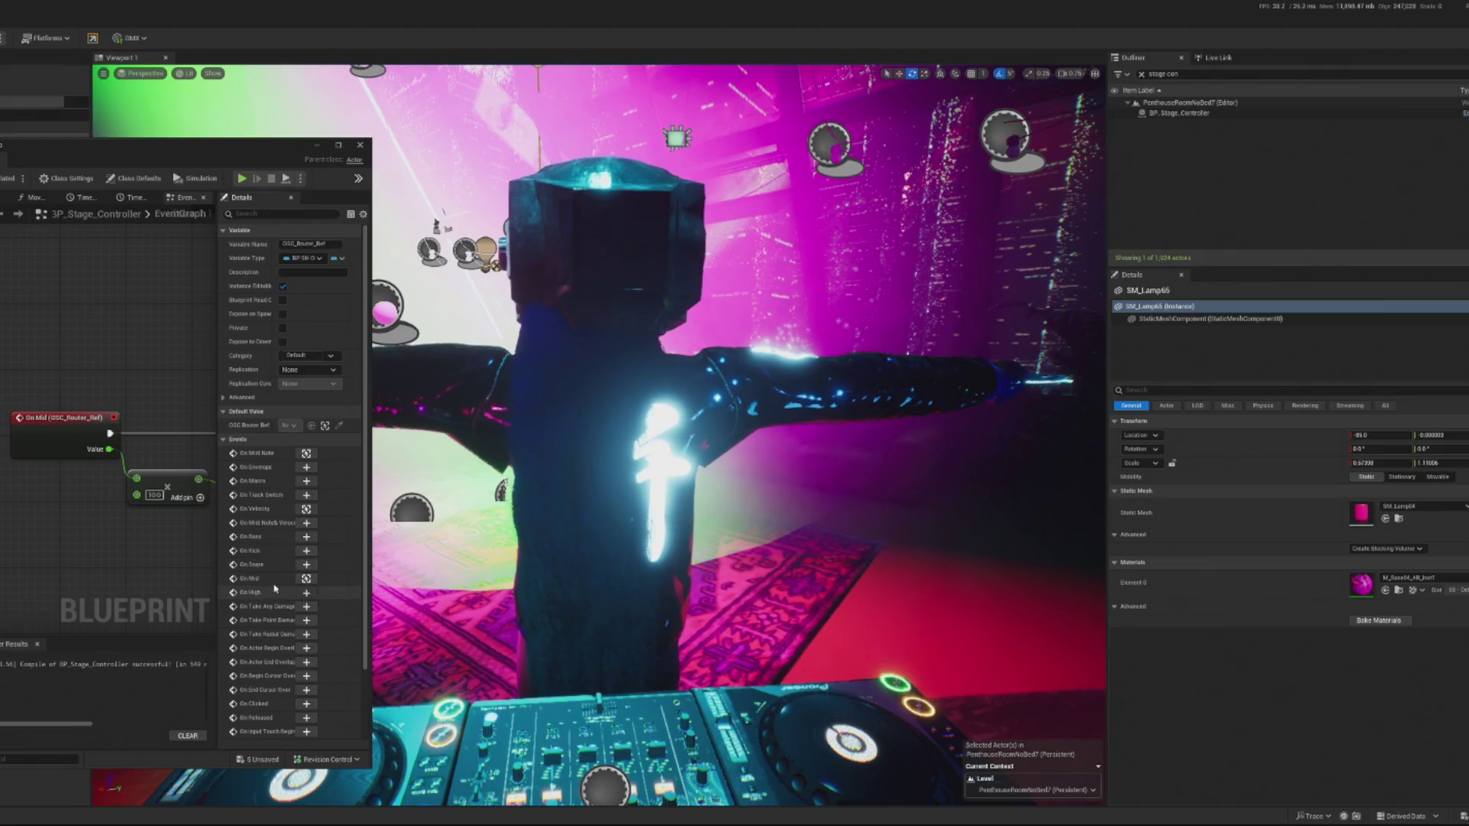
left_click(306, 592)
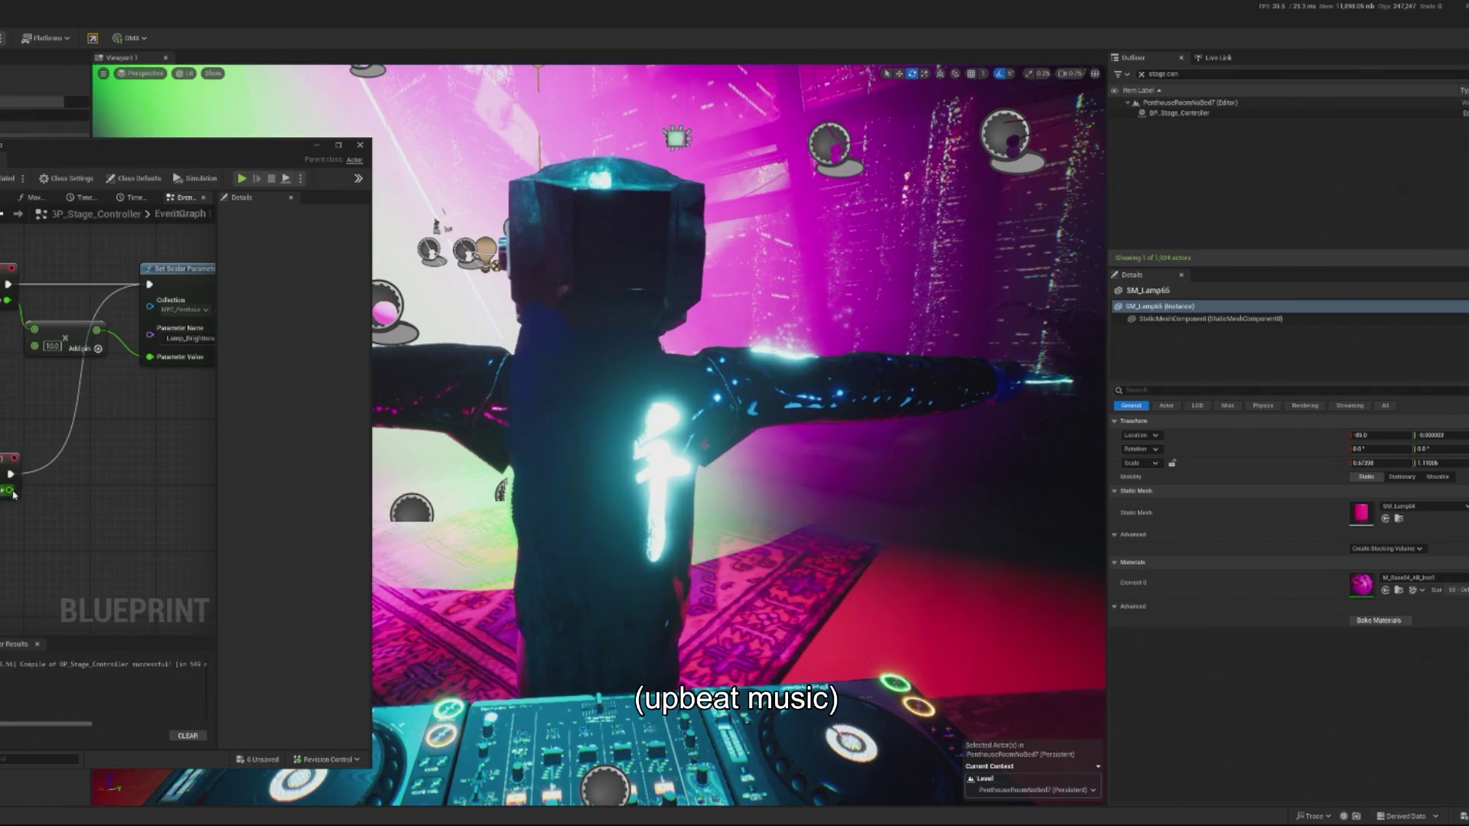
left_click_drag(46, 386, 81, 449)
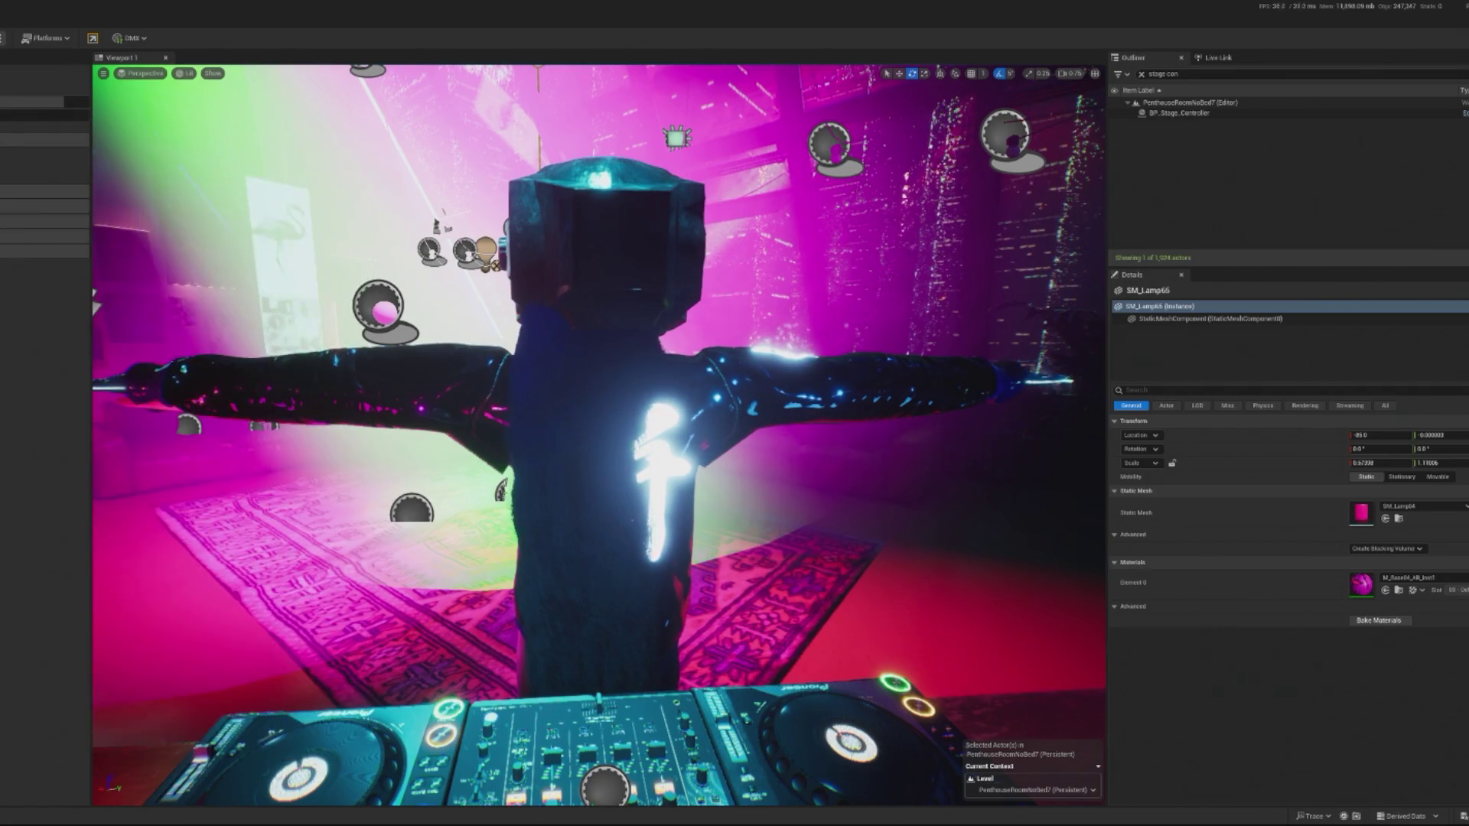
key("alt+p")
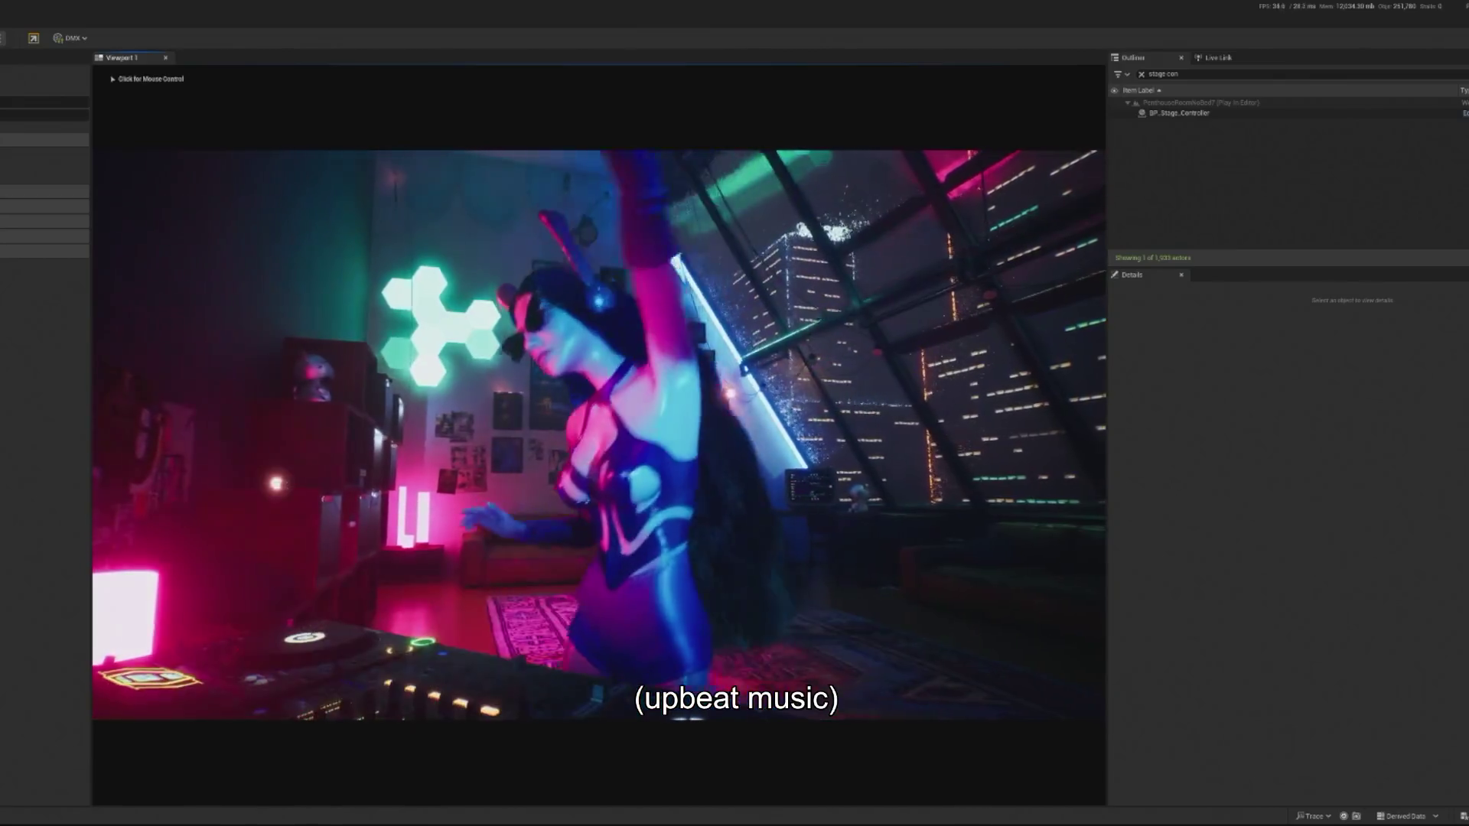
Free the mouse during play and watch the DJ performance before stopping the session.
key("shift+F1")
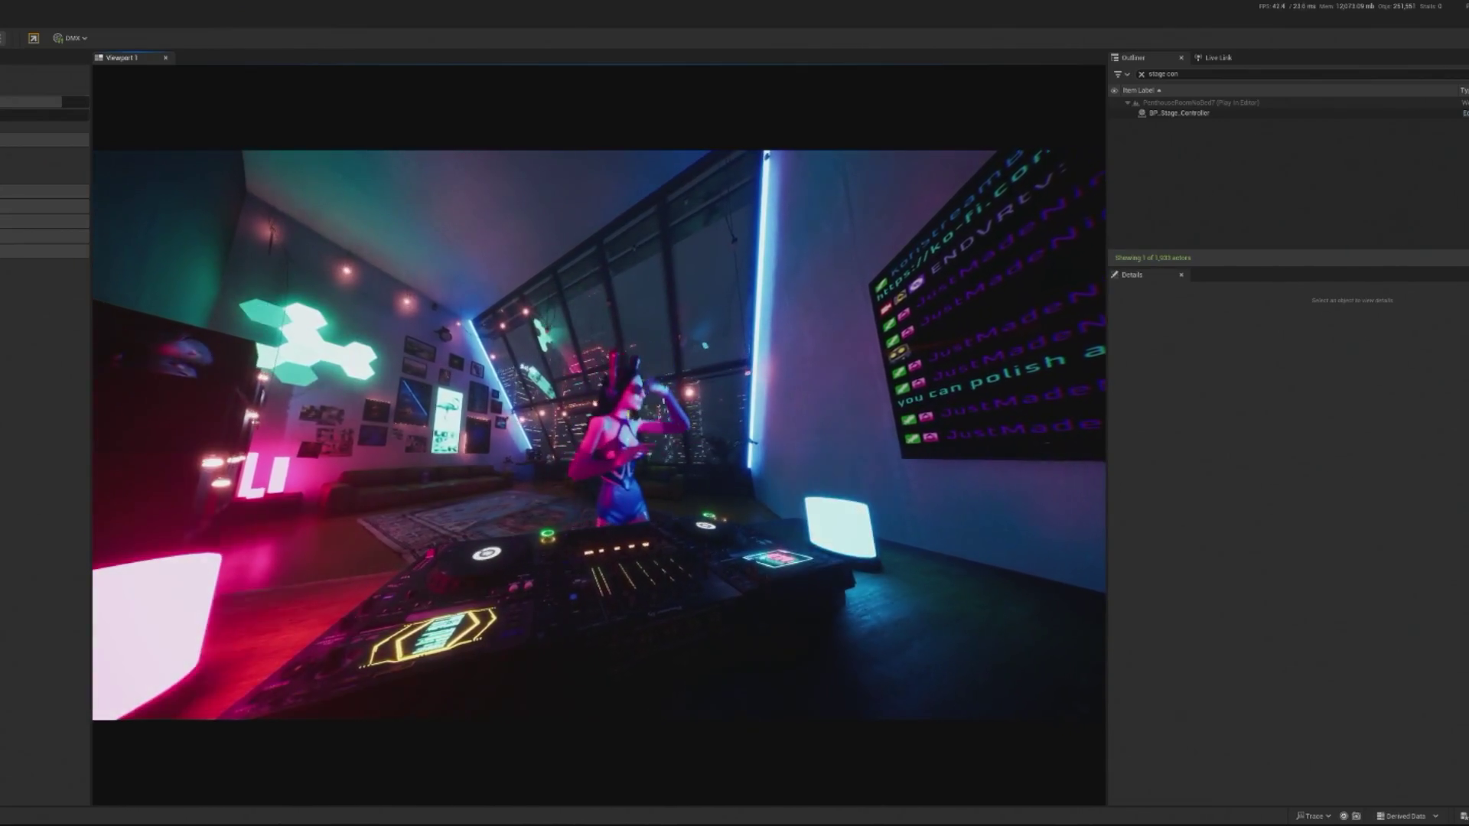
key("Escape")
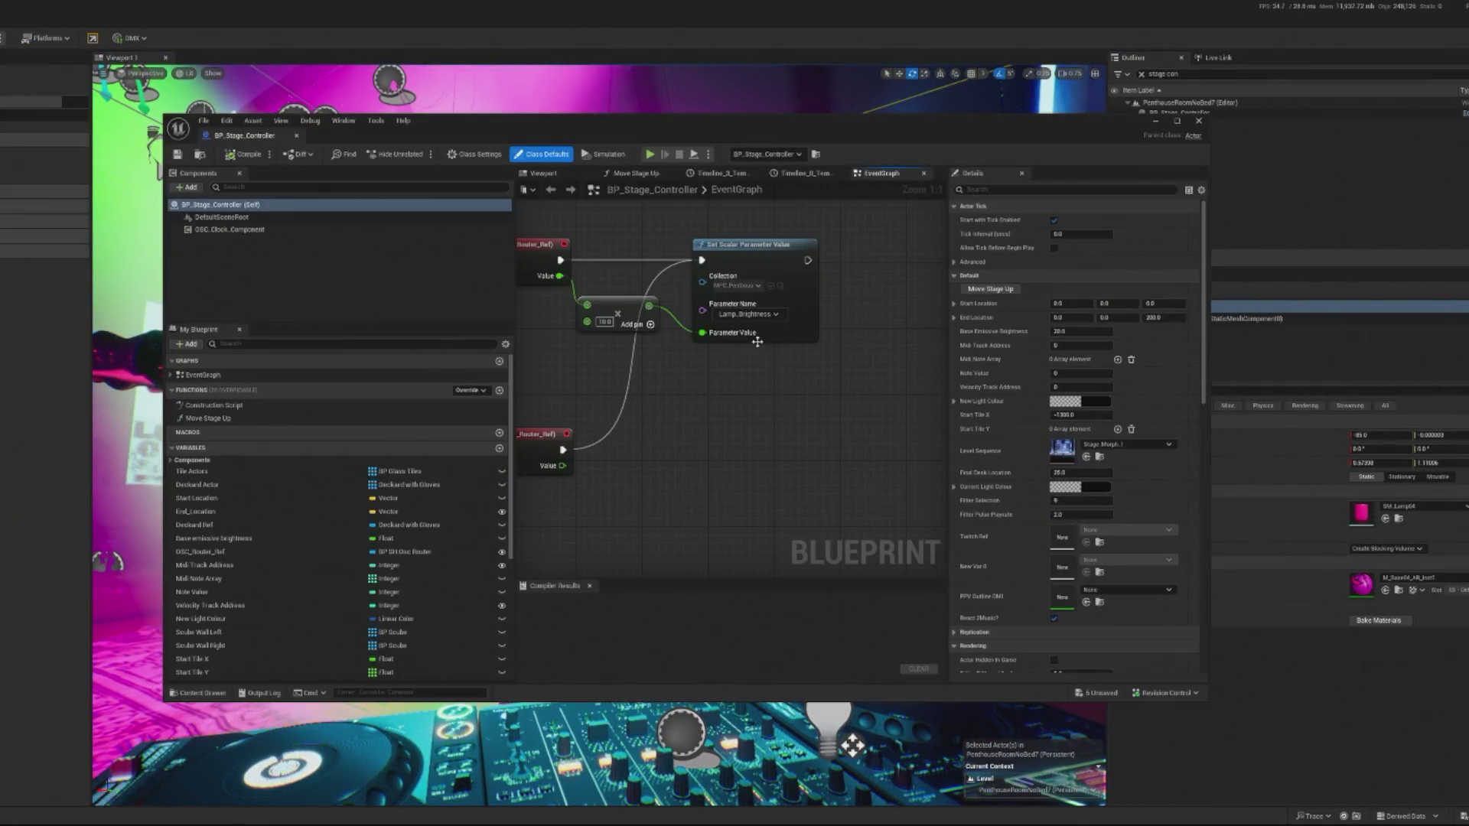
Zoom into the BP_Stage_Controller EventGraph and relaunch play-in-editor from the Blueprint toolbar.
scroll(715, 426, "up", 4)
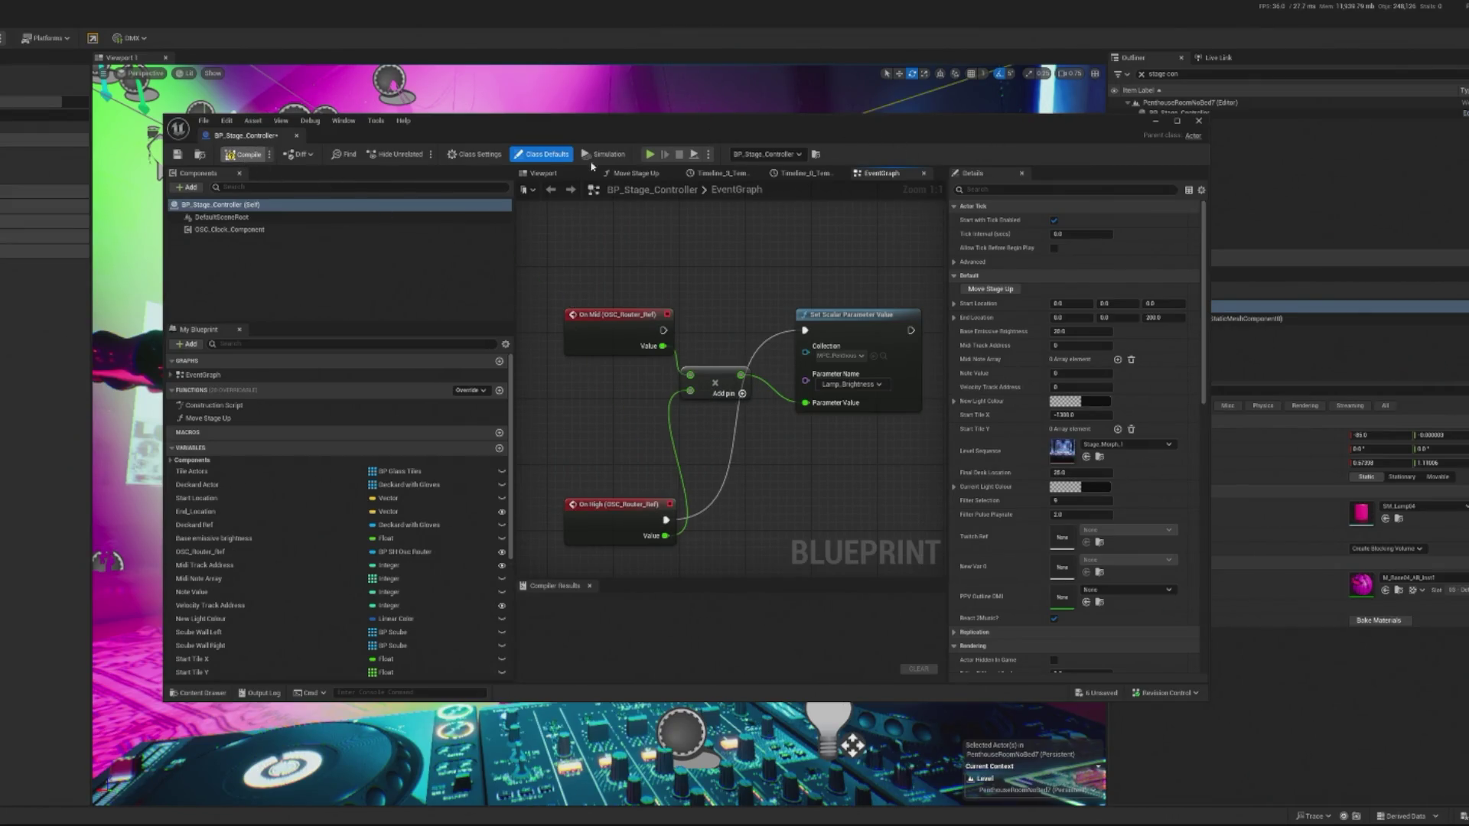
left_click(662, 155)
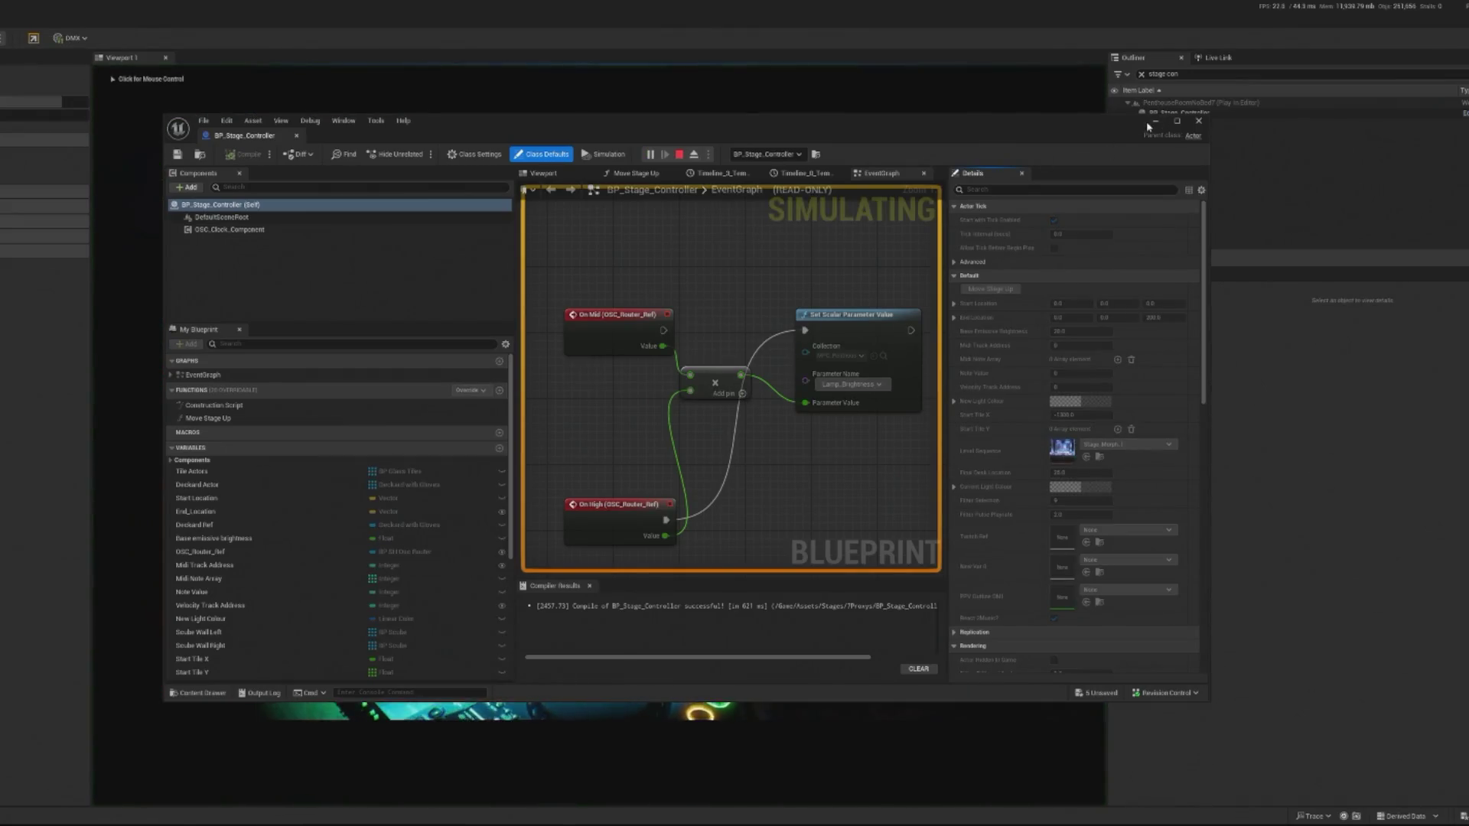
Free the mouse, return control to the game for another view, then end the session.
key("shift+F1")
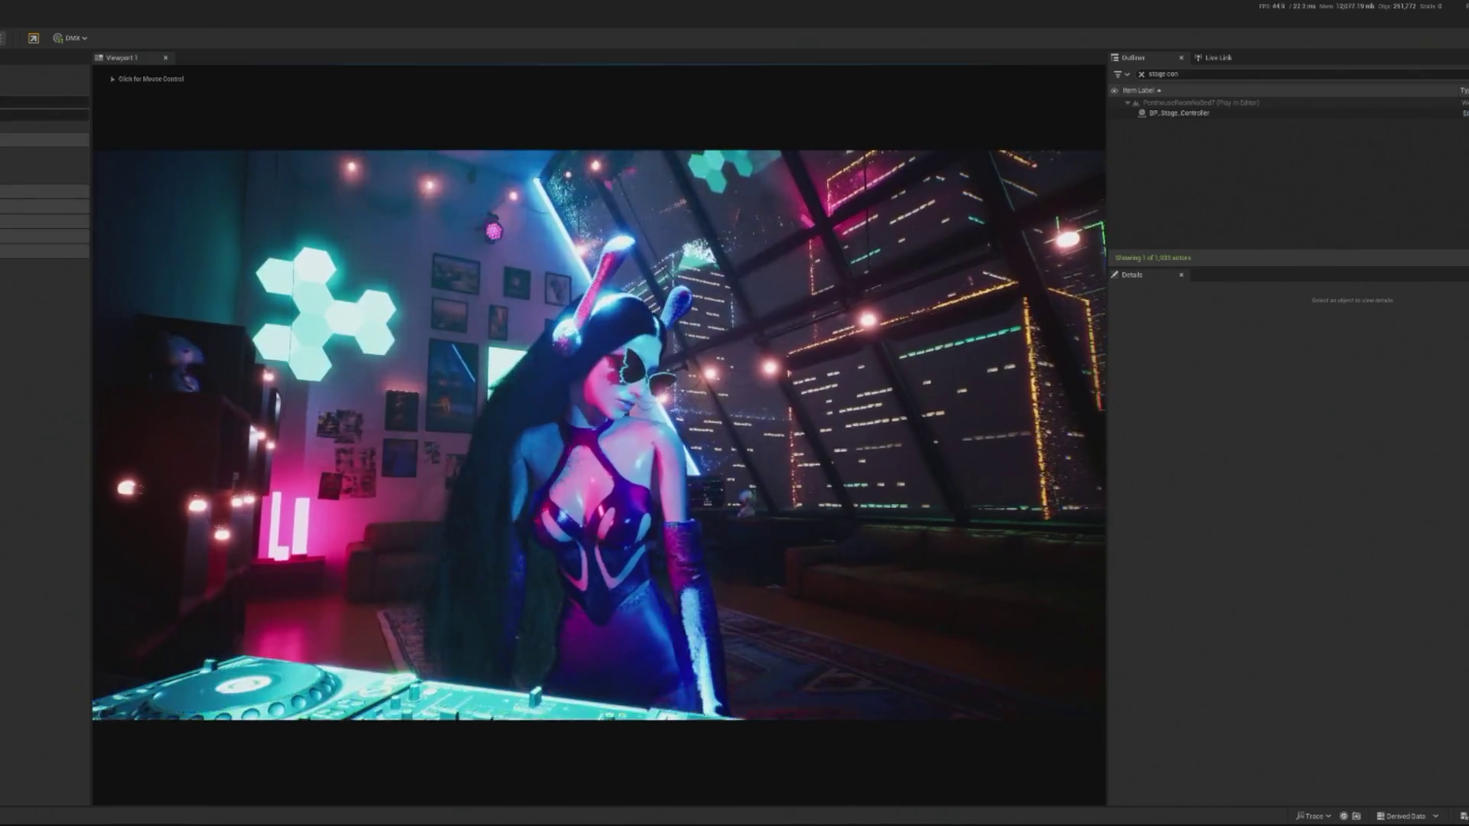
left_click(39, 101)
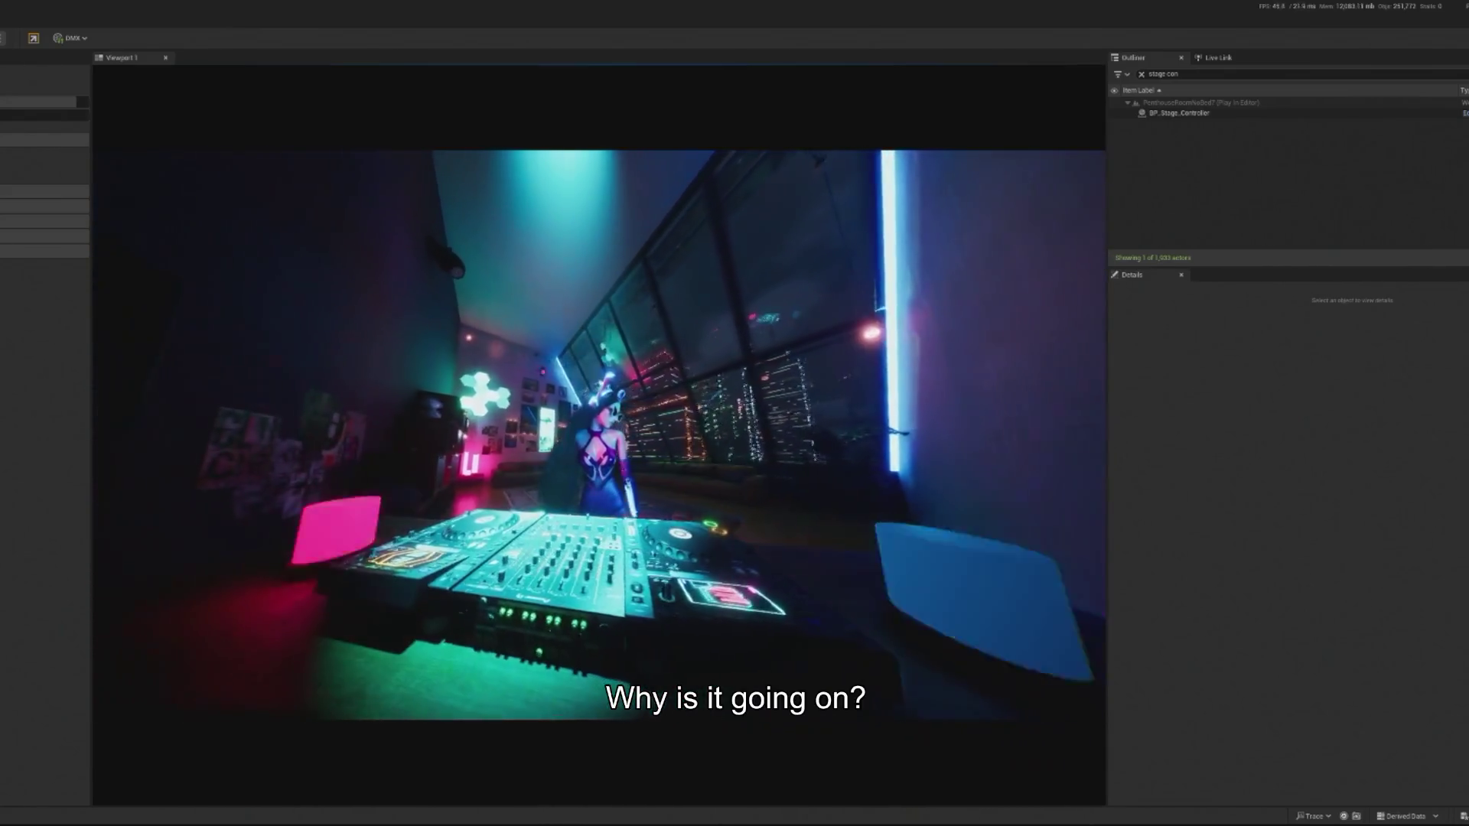
key("Escape")
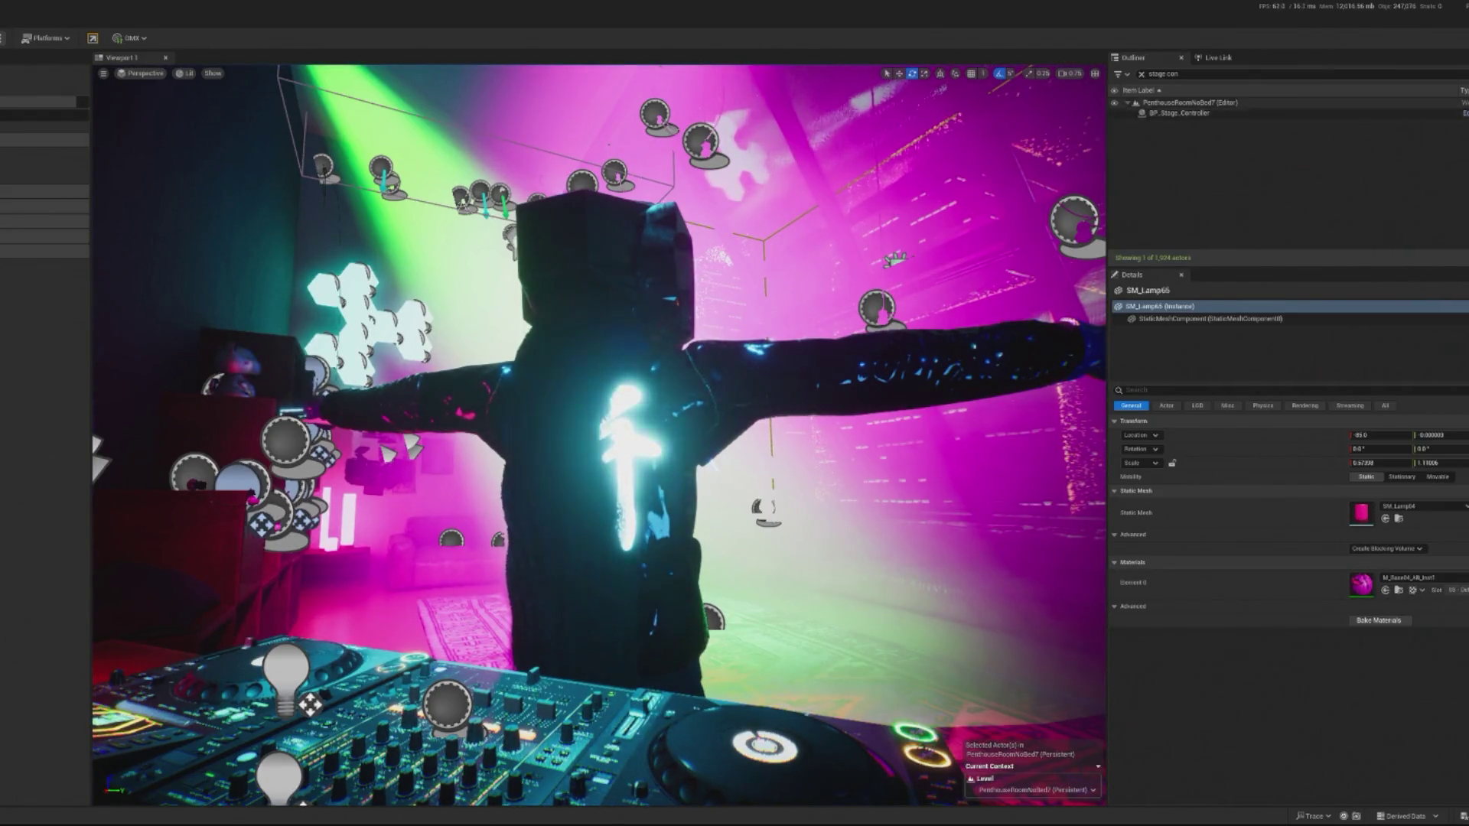
Open BP_Stage_Controller, feed the On High Value into the Add node, and launch play-in-editor.
double_click(1179, 113)
left_click(602, 473)
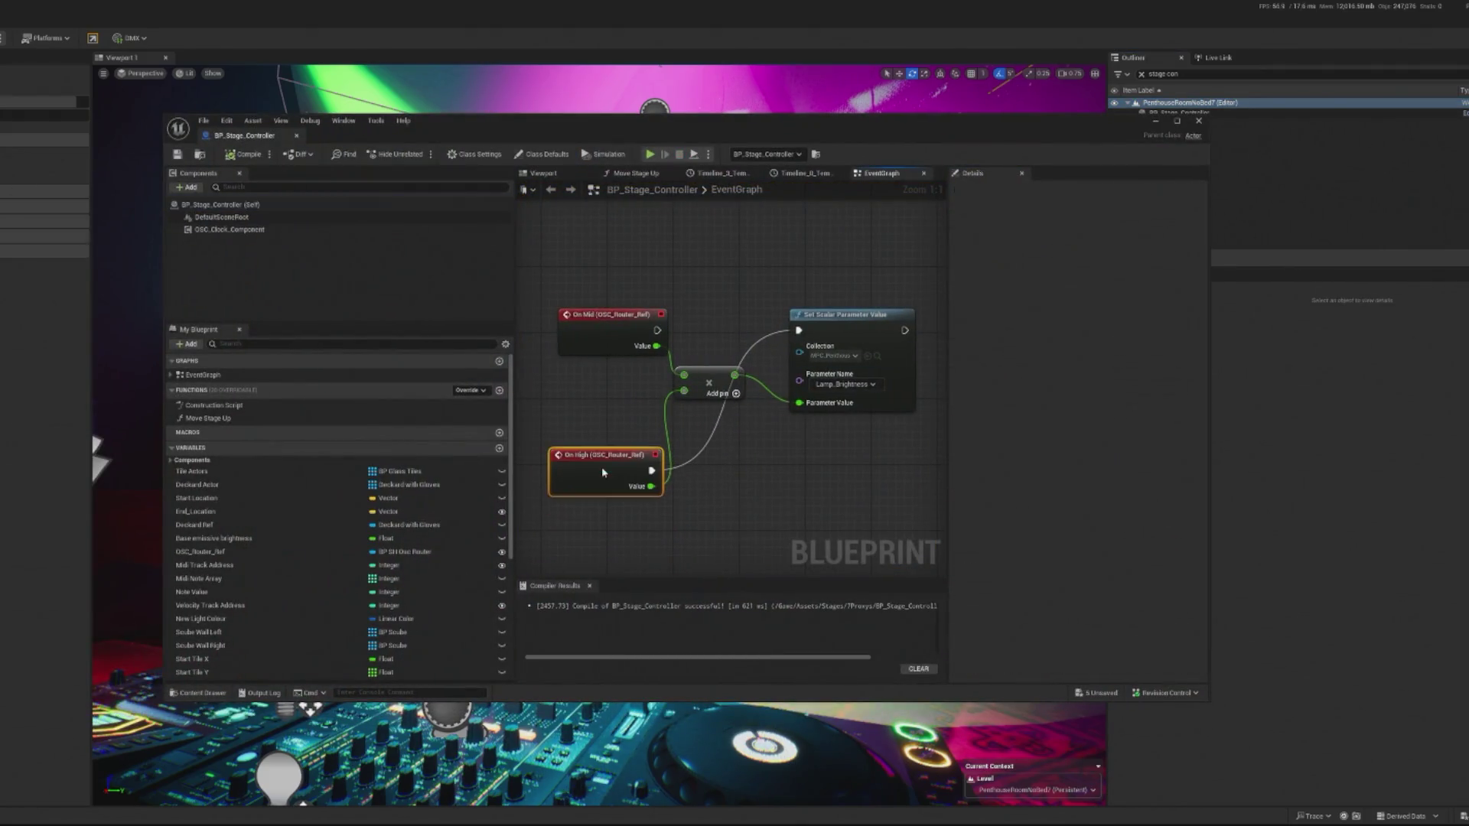
left_click_drag(686, 382, 688, 375)
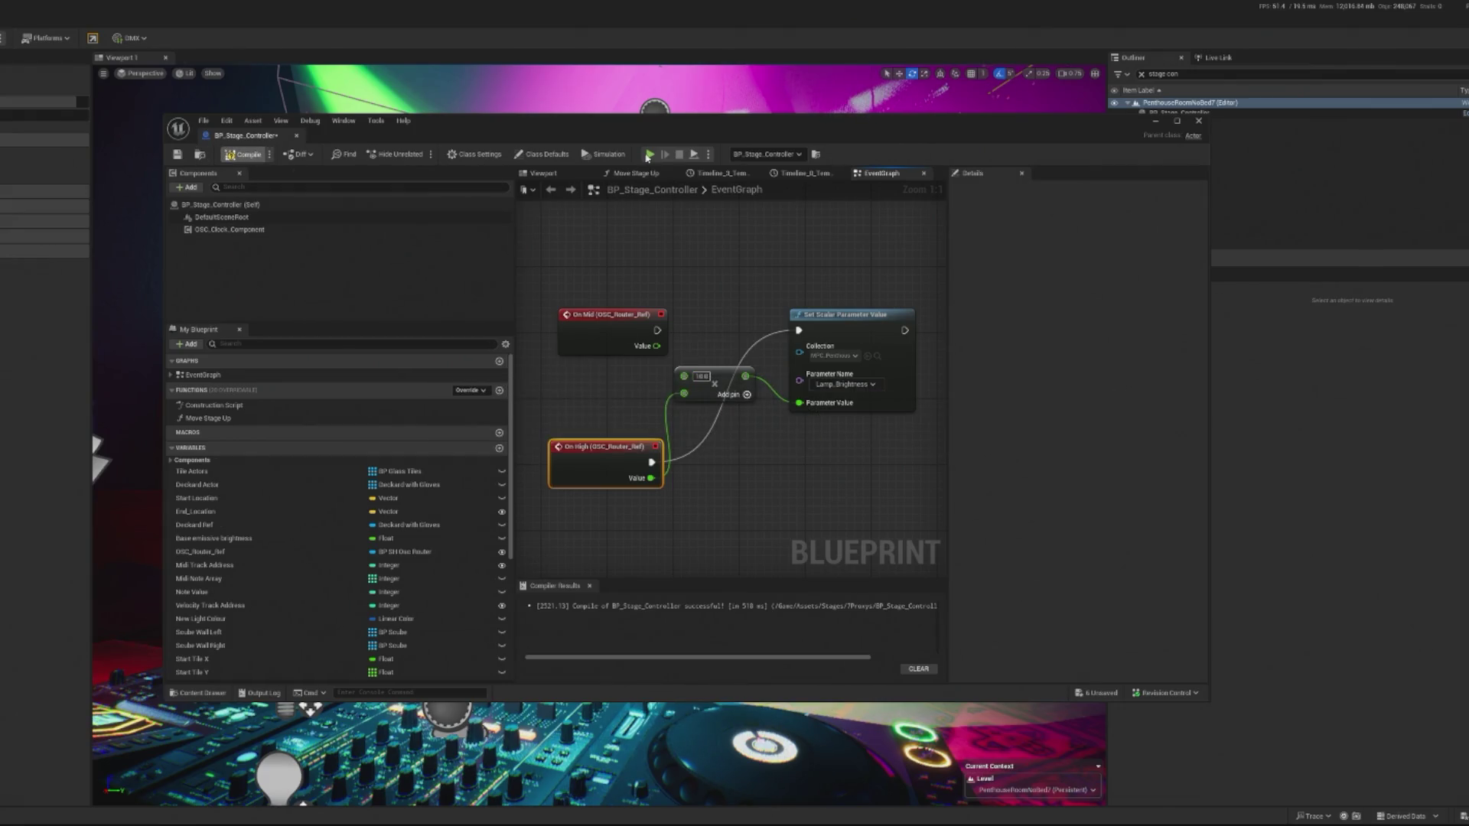
left_click(1155, 121)
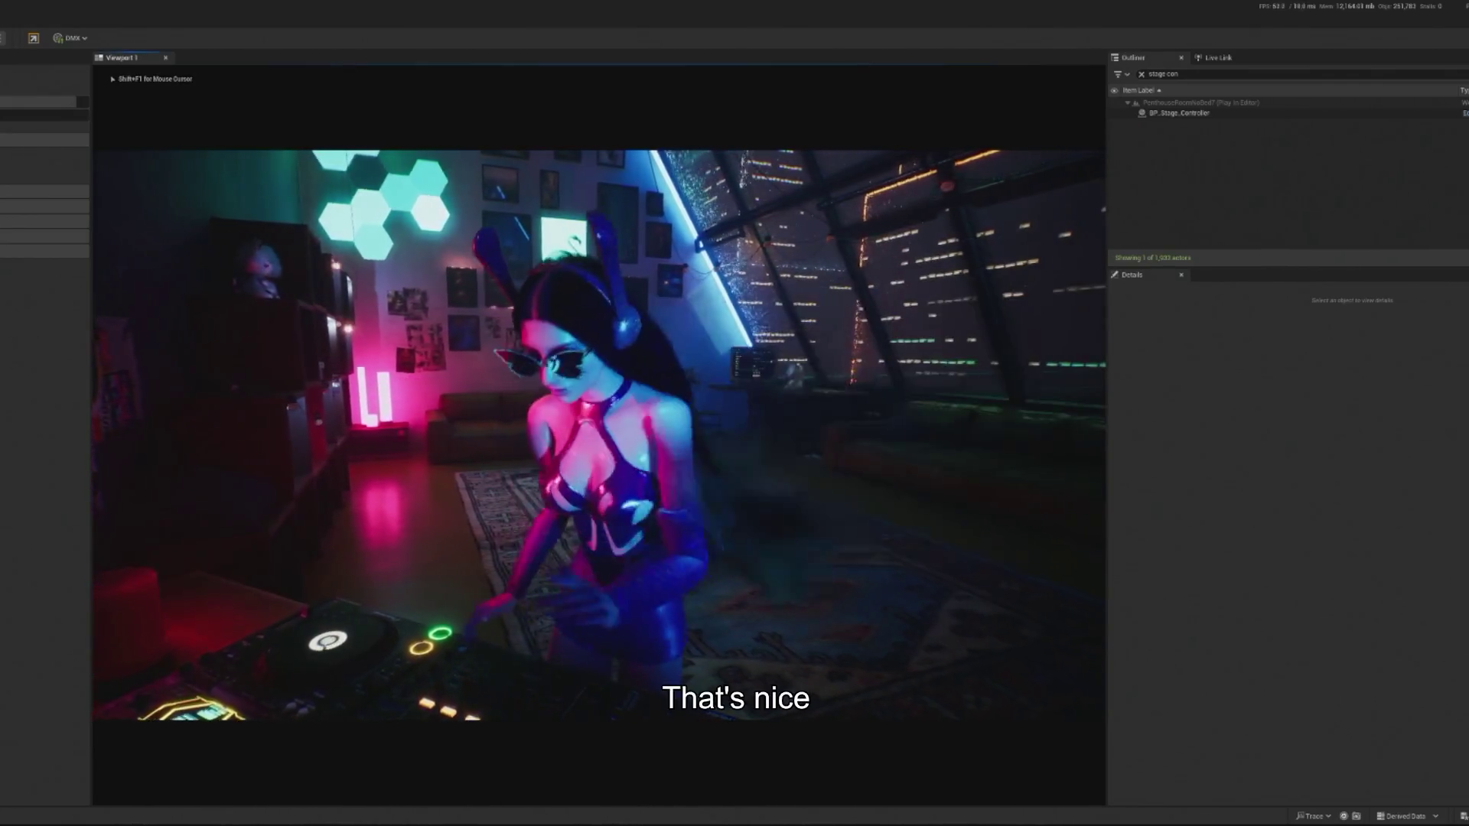
Release the mouse from the running game to watch the penthouse scene.
key("shift+F1")
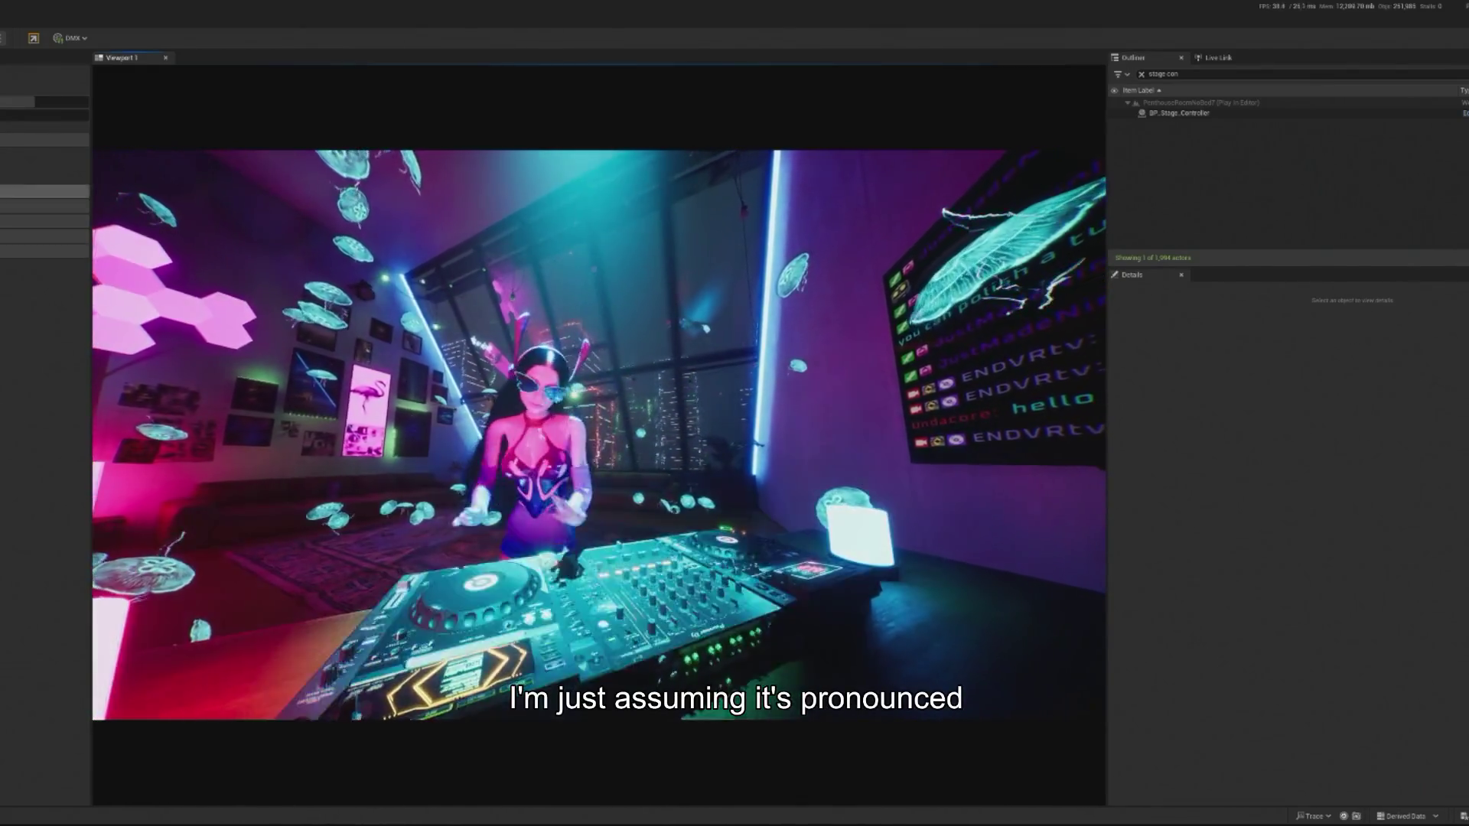
Recapture the mouse in the running DJ play session, then release it with Shift+F1.
left_click(267, 253)
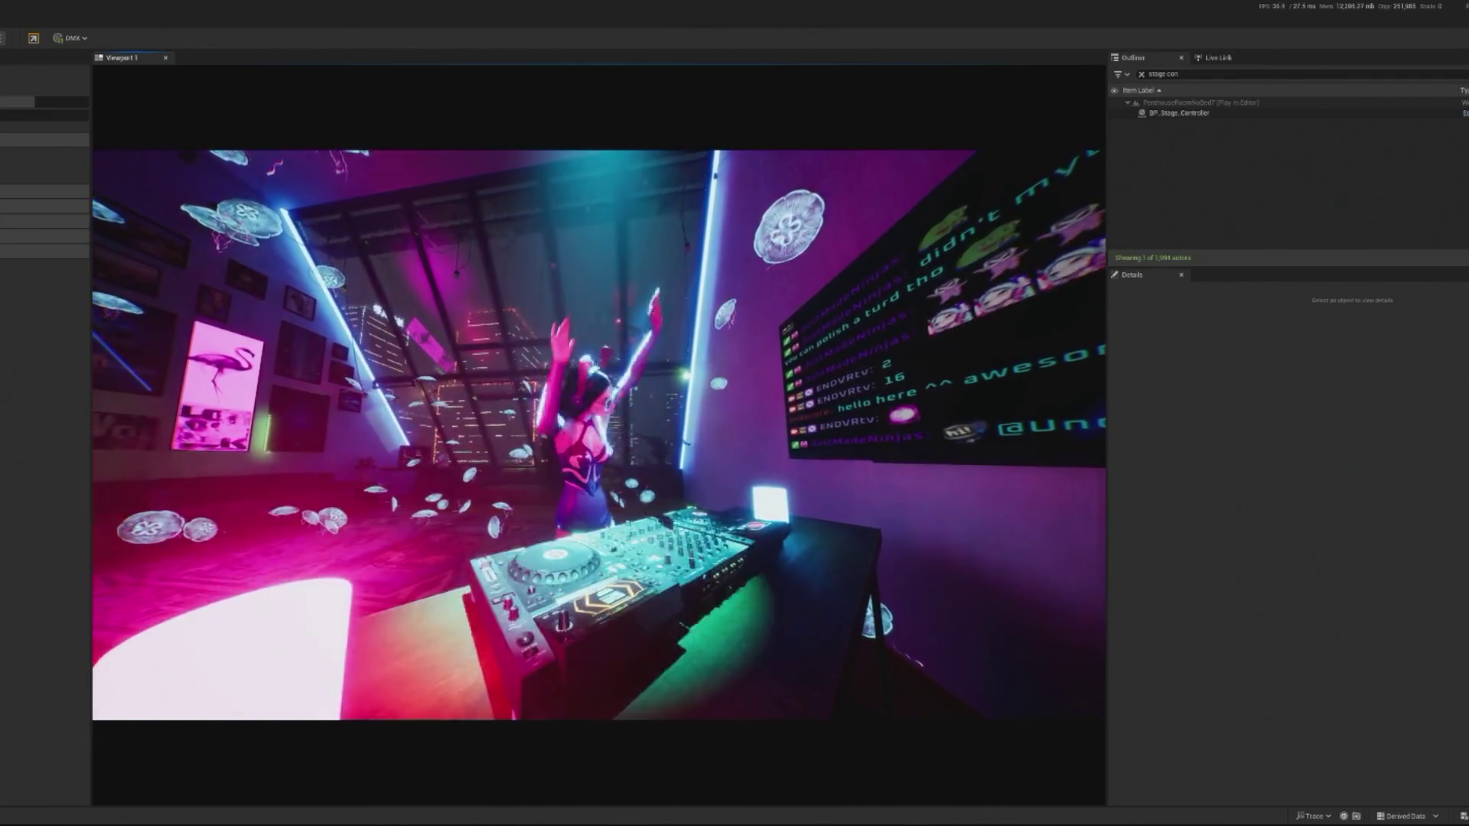
key("shift+F1")
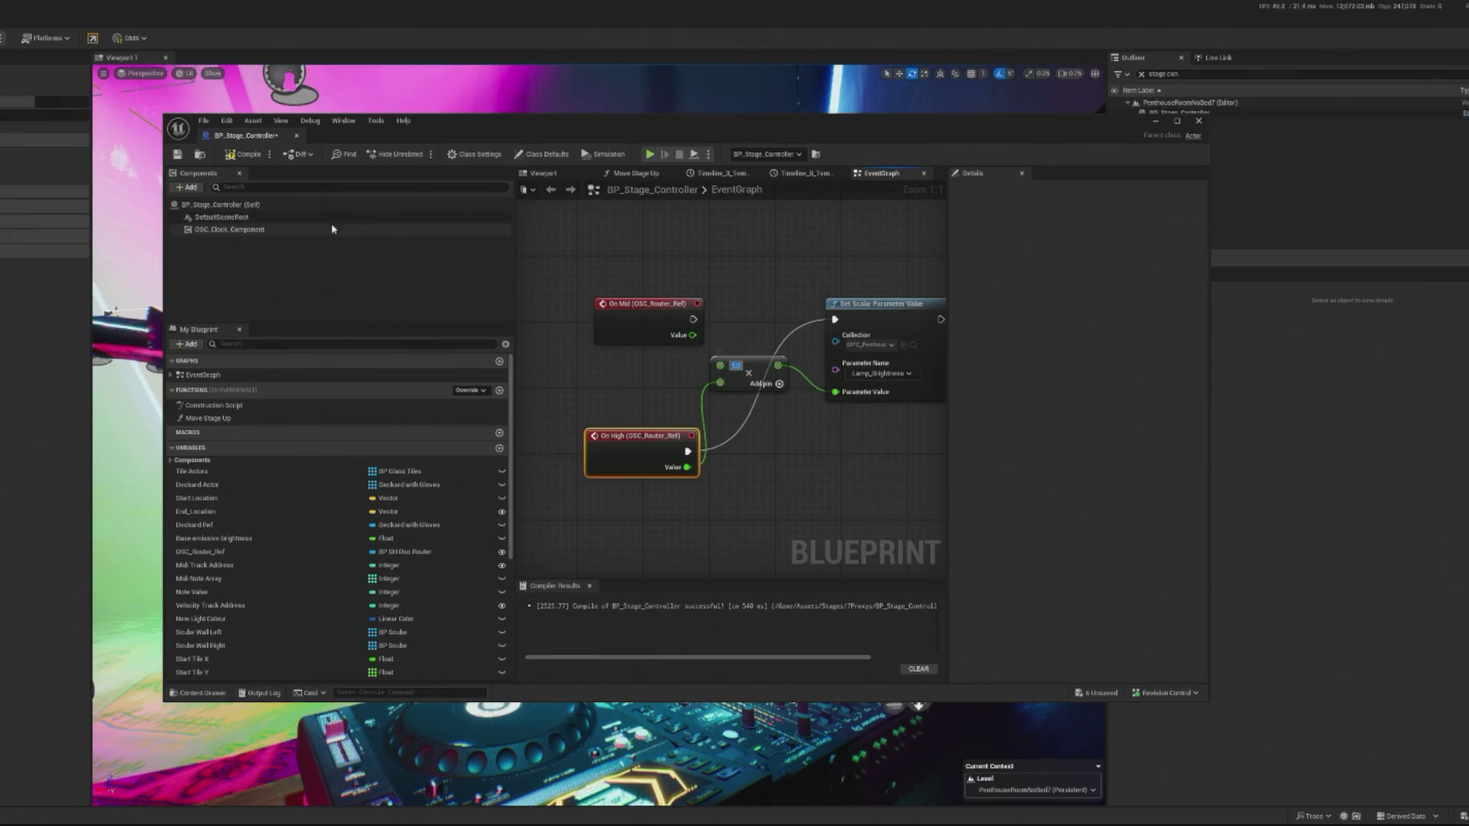
Minimize BP_Stage_Controller, play the penthouse DJ scene with Alt+P, then stop it with Esc.
left_click(1155, 122)
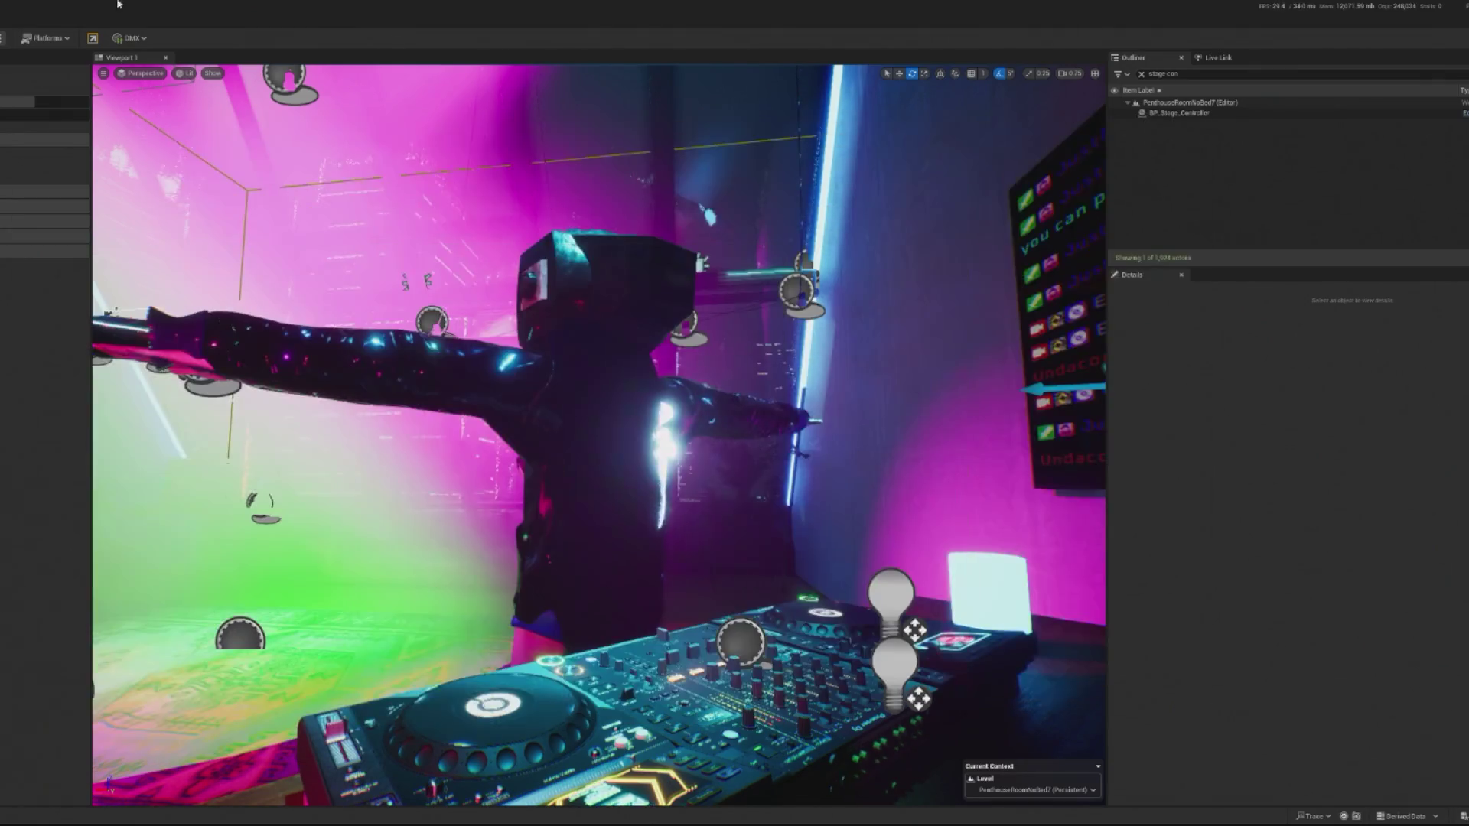
key("alt+p")
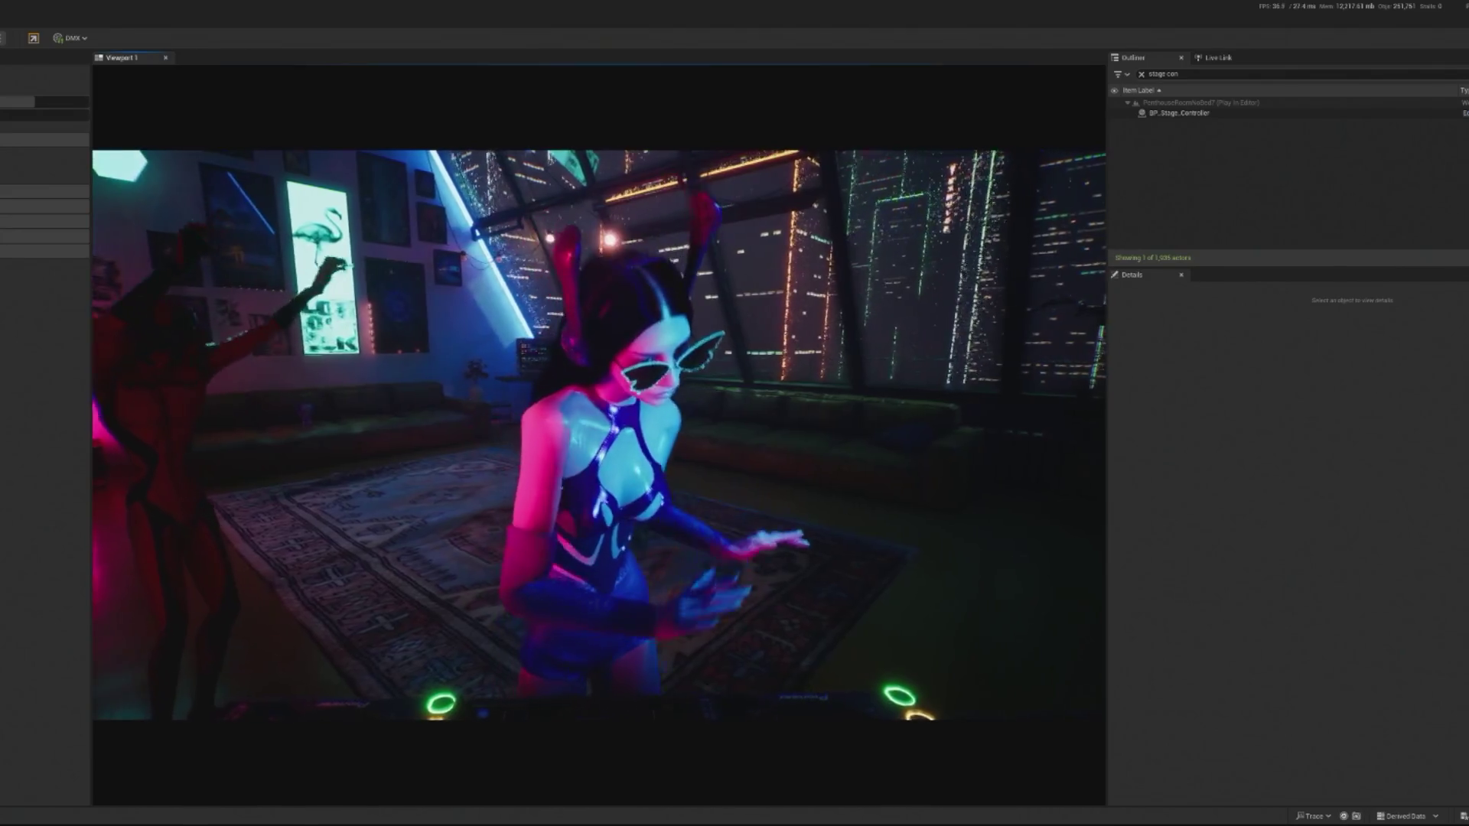
key("Escape")
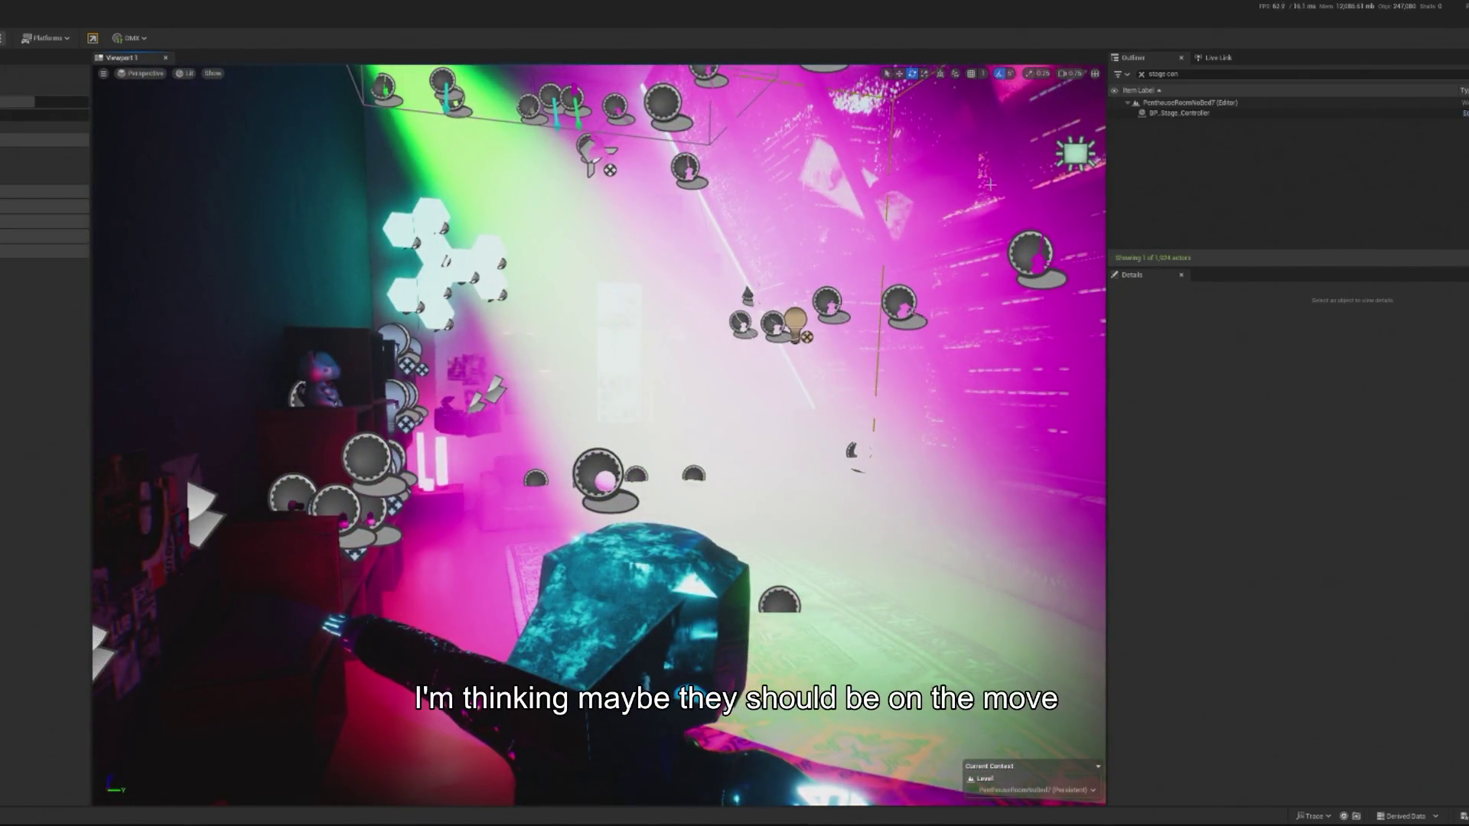
Review BP_Stage_Controller's lamp brightness event graph, close it, and replay the penthouse scene.
double_click(1179, 112)
left_click_drag(681, 407, 627, 408)
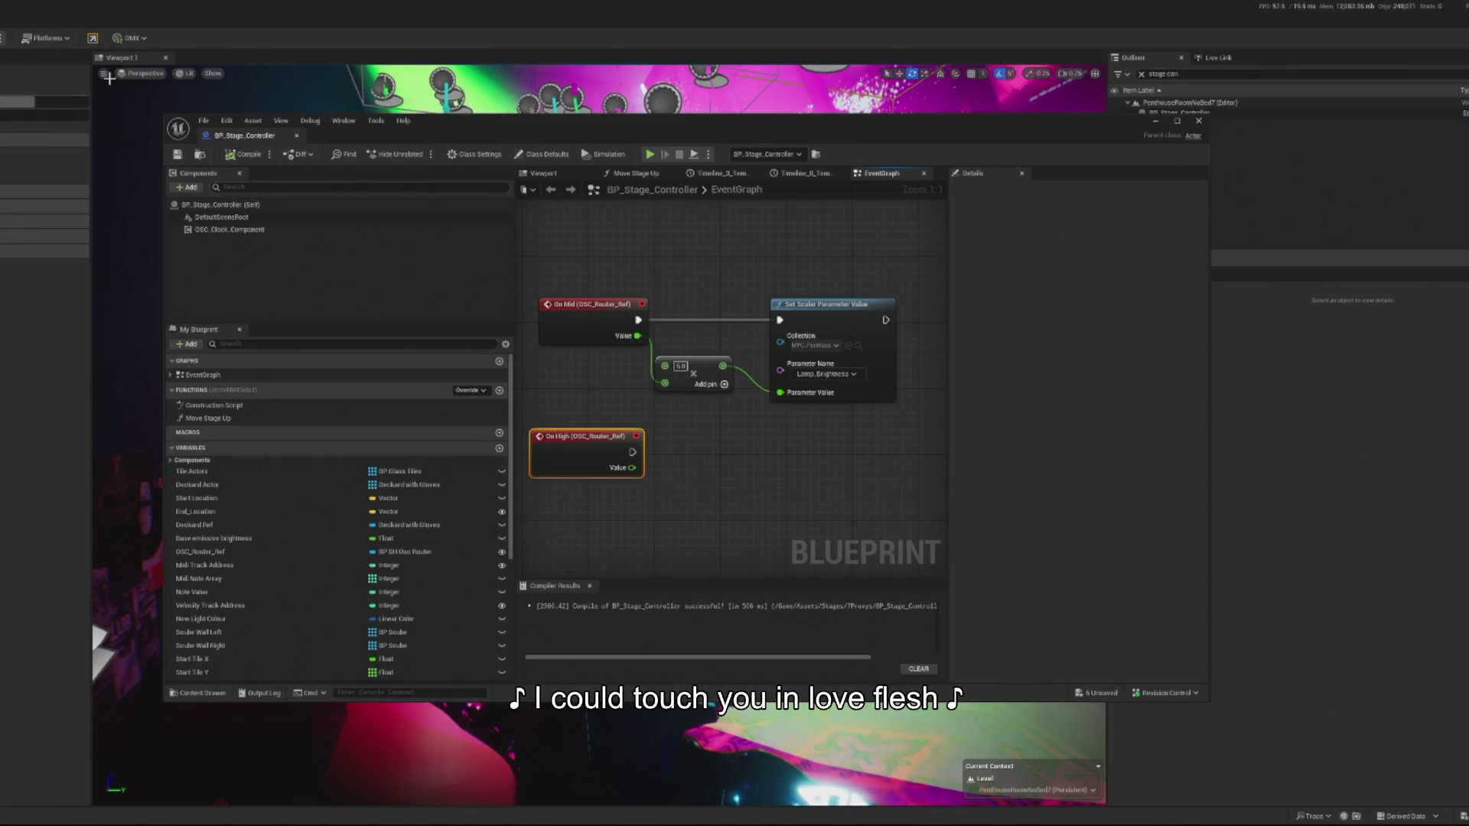
left_click(228, 42)
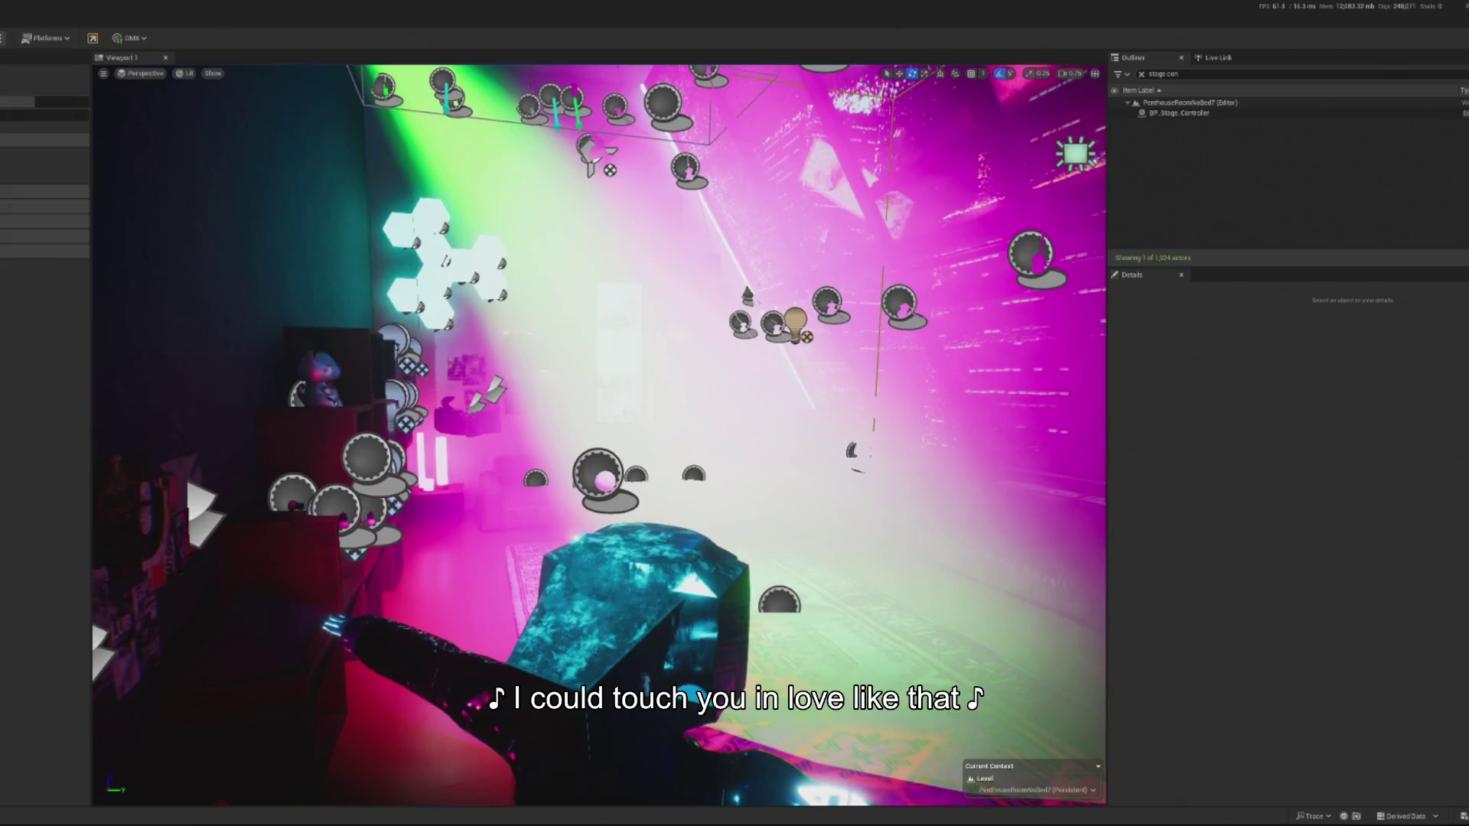
key("alt+p")
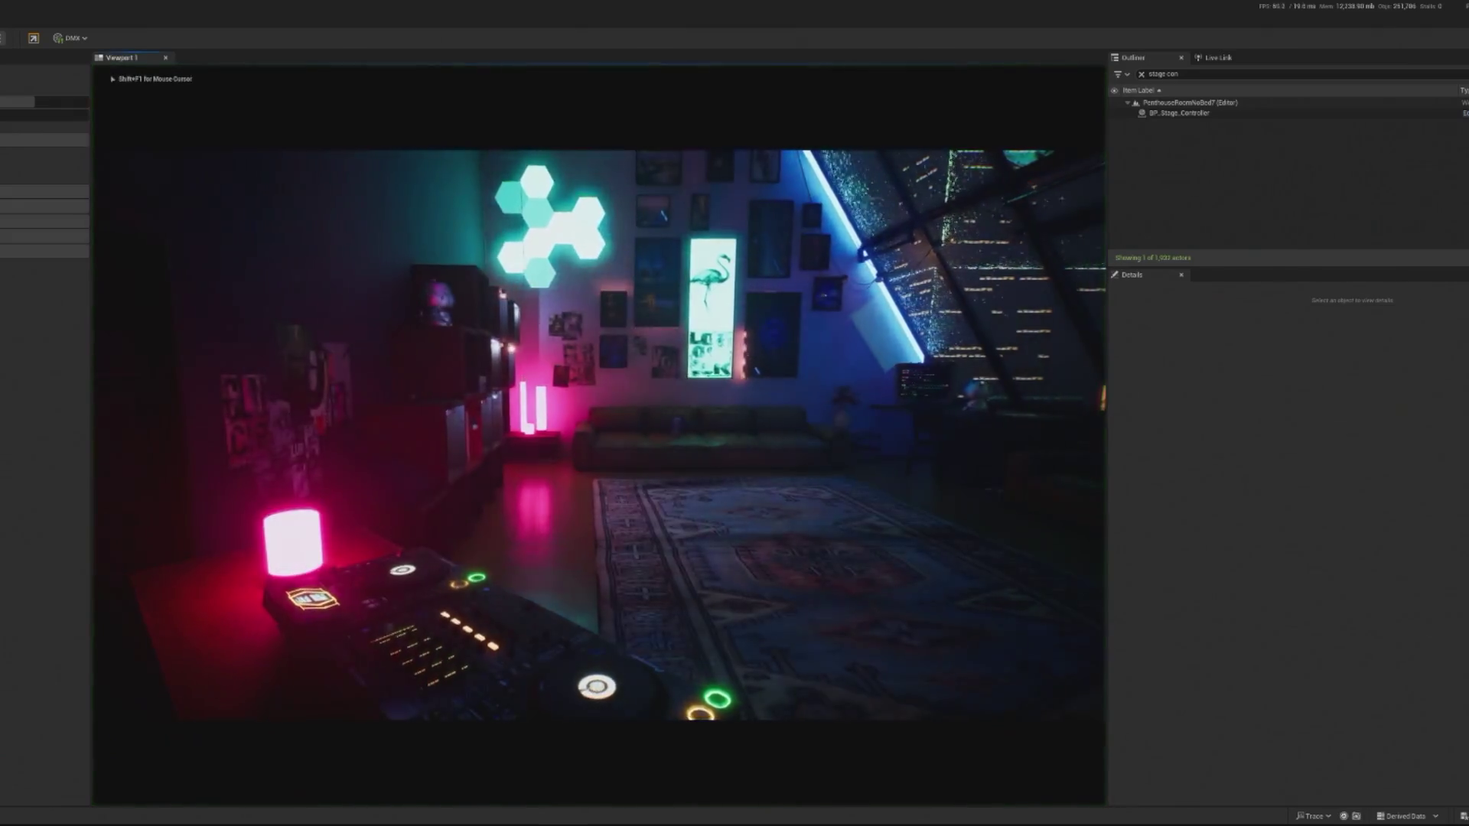